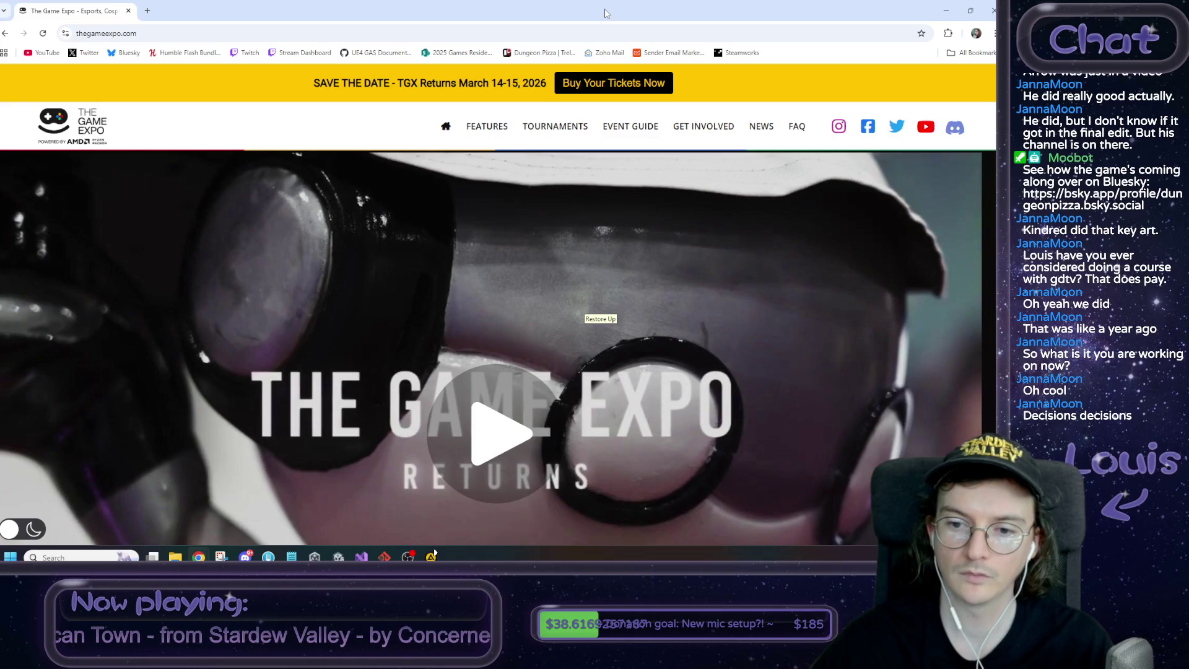
Open the TGX 2026 Indie Video Games page from the FEATURES menu on thegameexpo.com
scroll(531, 166, "down", 6)
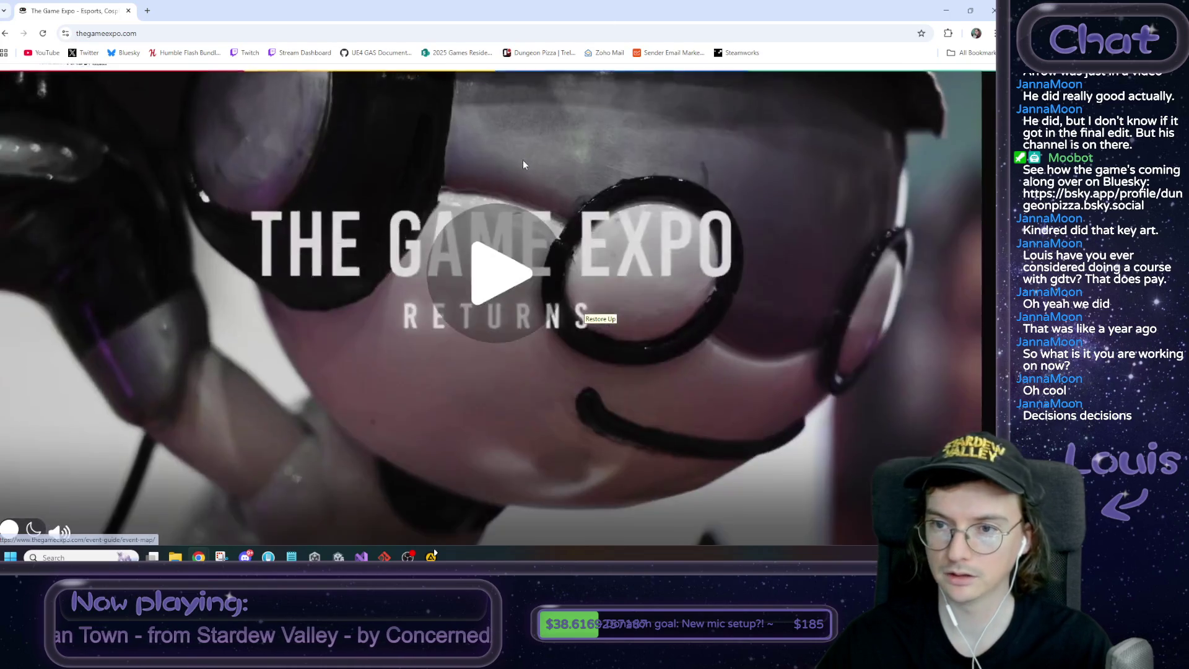
scroll(531, 166, "down", 3)
scroll(259, 151, "up", 10)
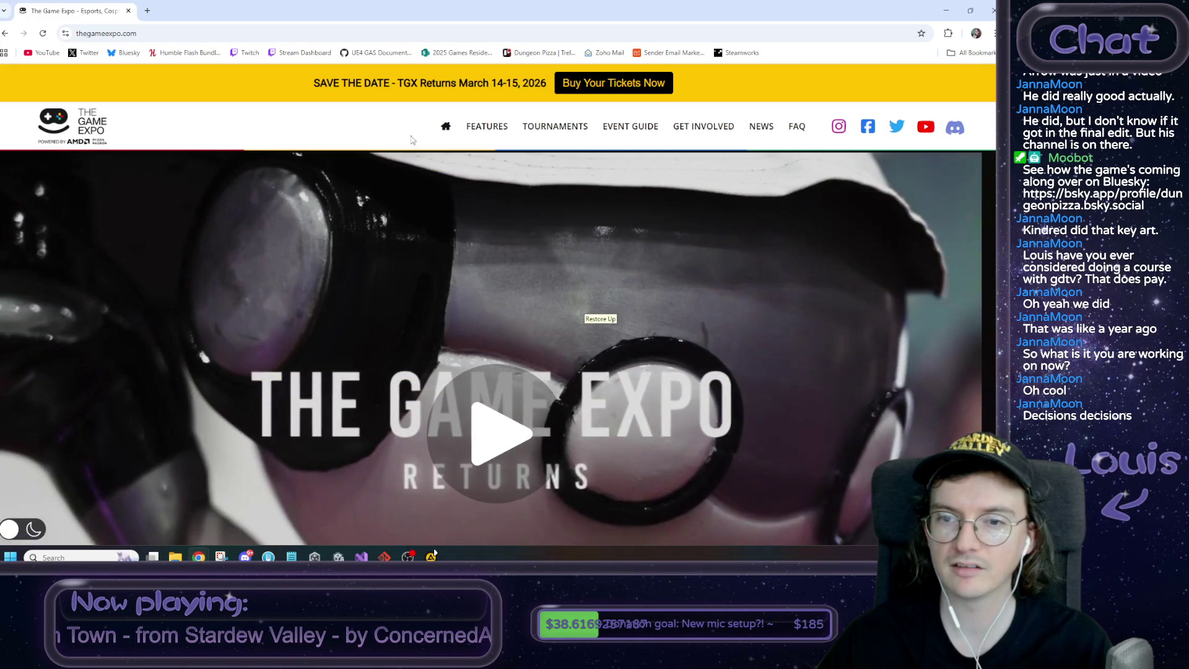
mouse_move(487, 127)
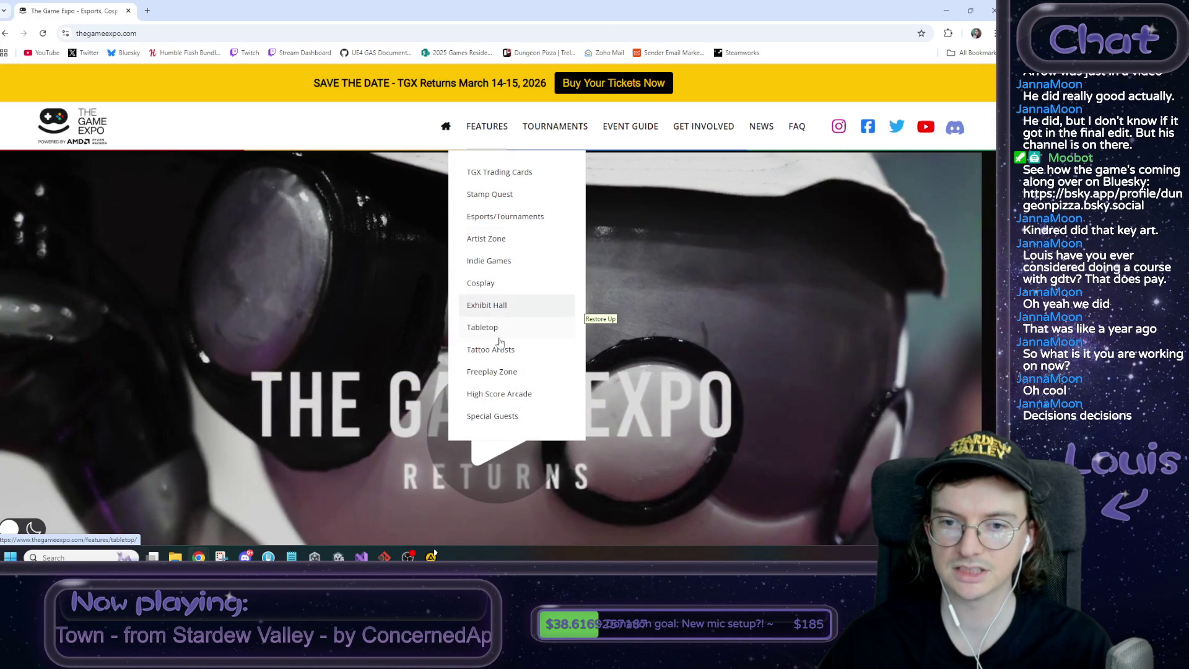
left_click(489, 261)
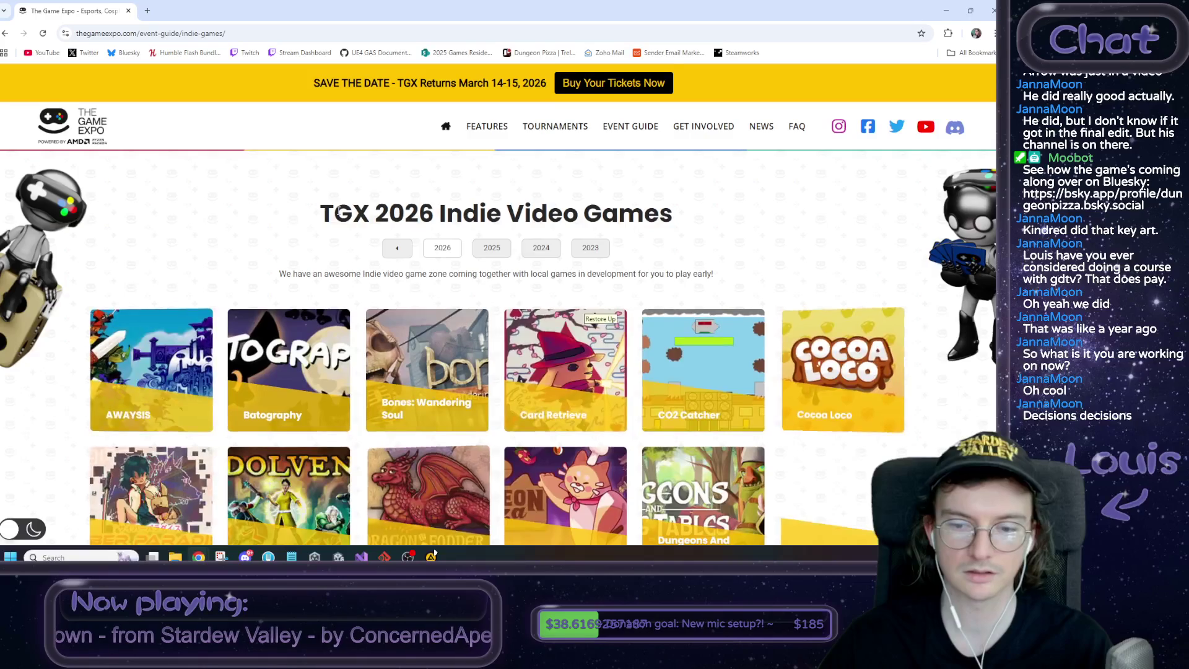
Scroll through the listed indie game cards, then return to the Unity editor
scroll(580, 332, "down", 3)
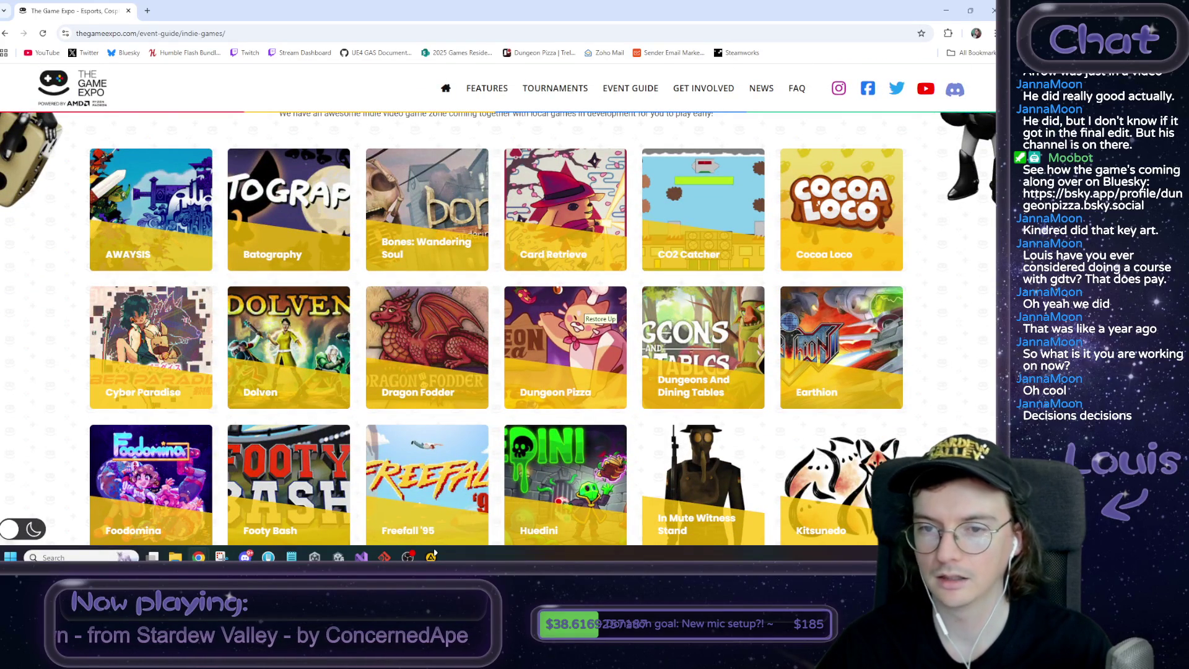
scroll(594, 312, "down", 3)
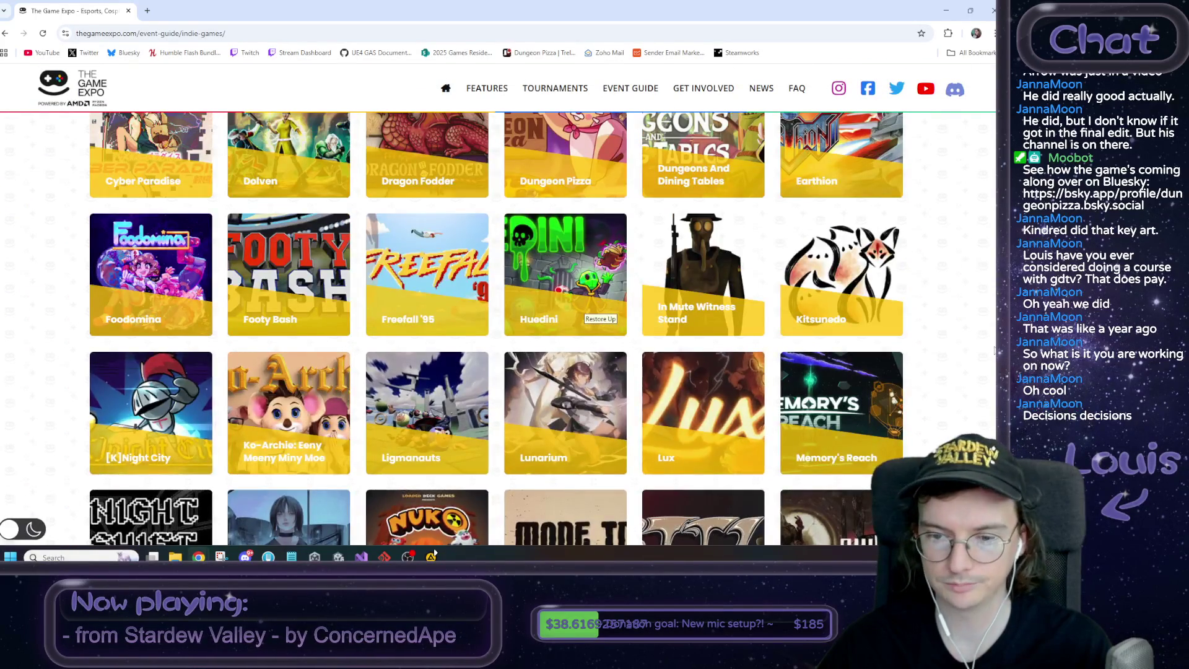
scroll(994, 351, "up", 6)
scroll(993, 351, "down", 6)
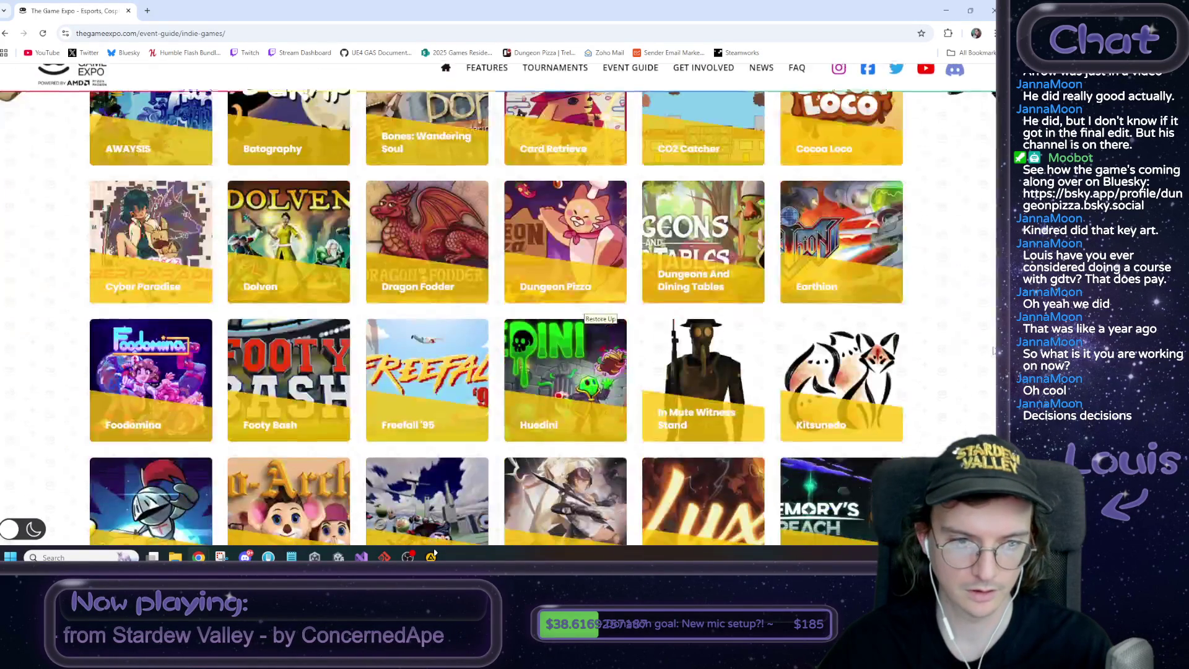
scroll(993, 351, "down", 5)
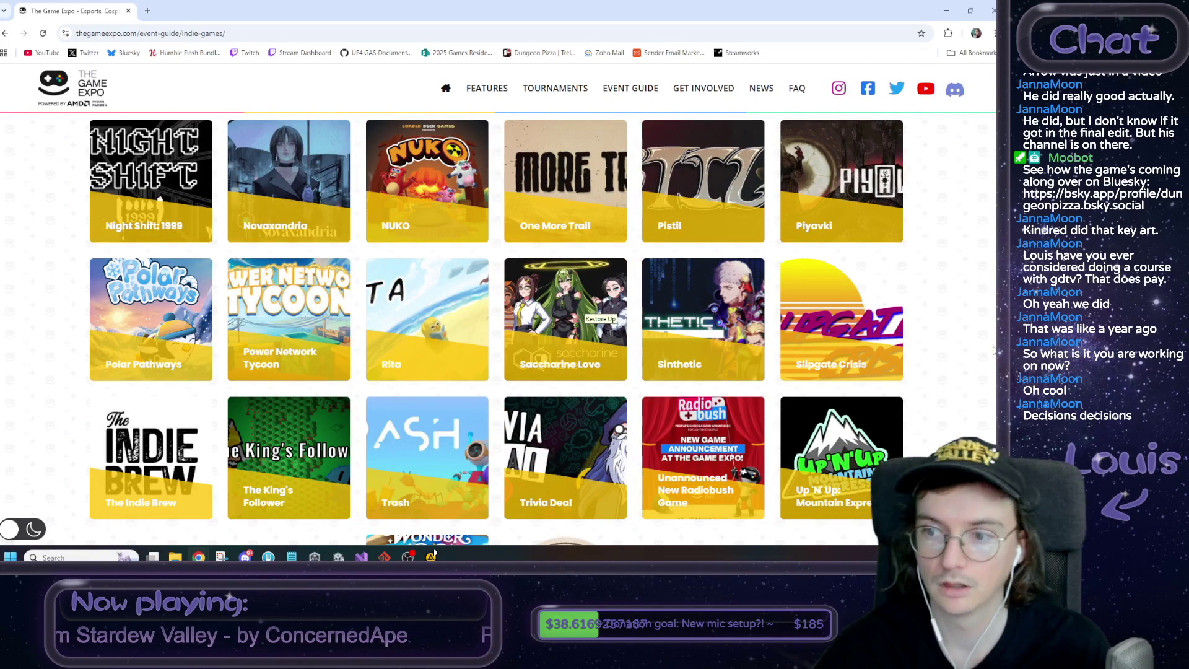
scroll(993, 351, "down", 2)
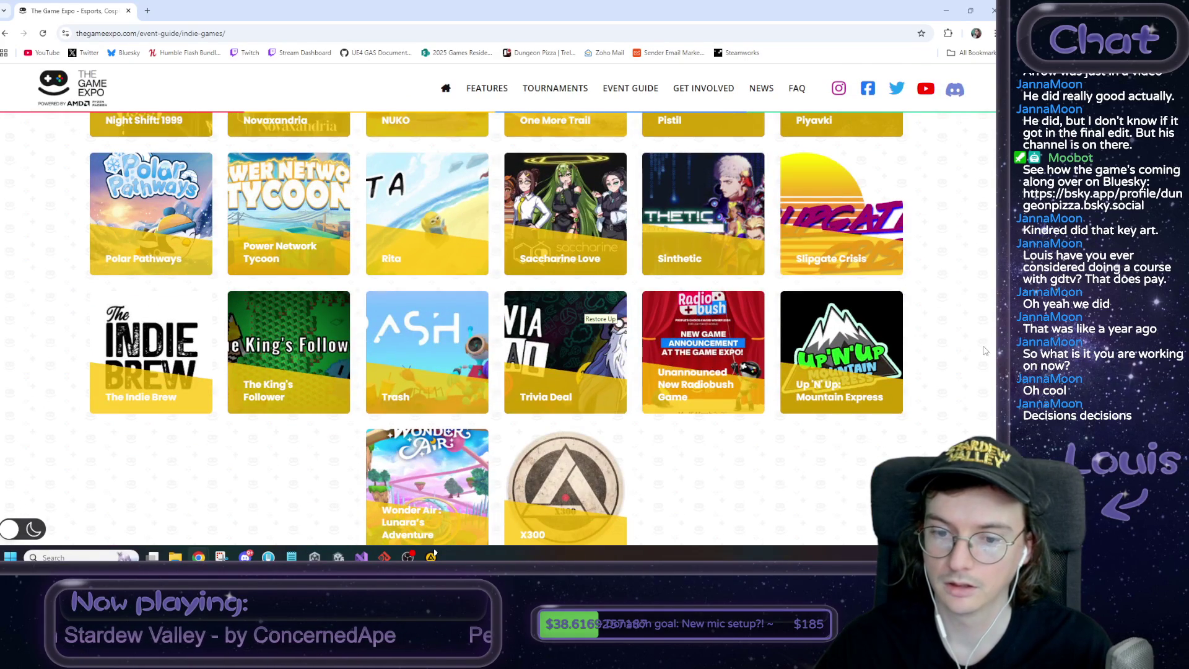
scroll(985, 351, "up", 10)
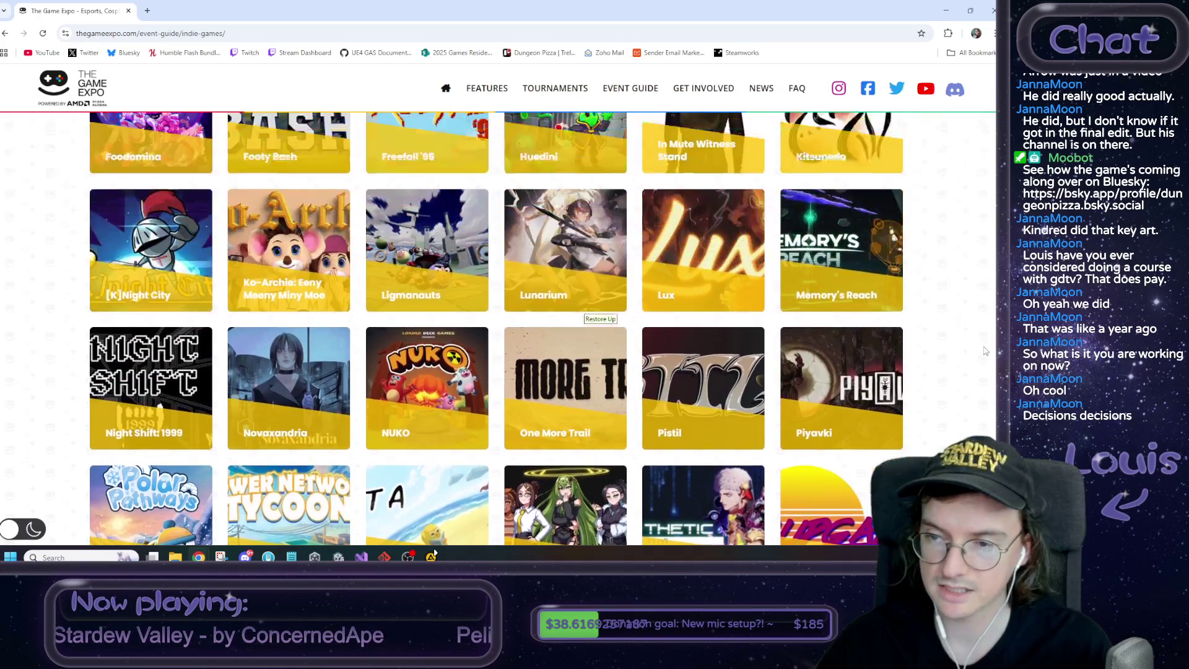
scroll(985, 351, "up", 3)
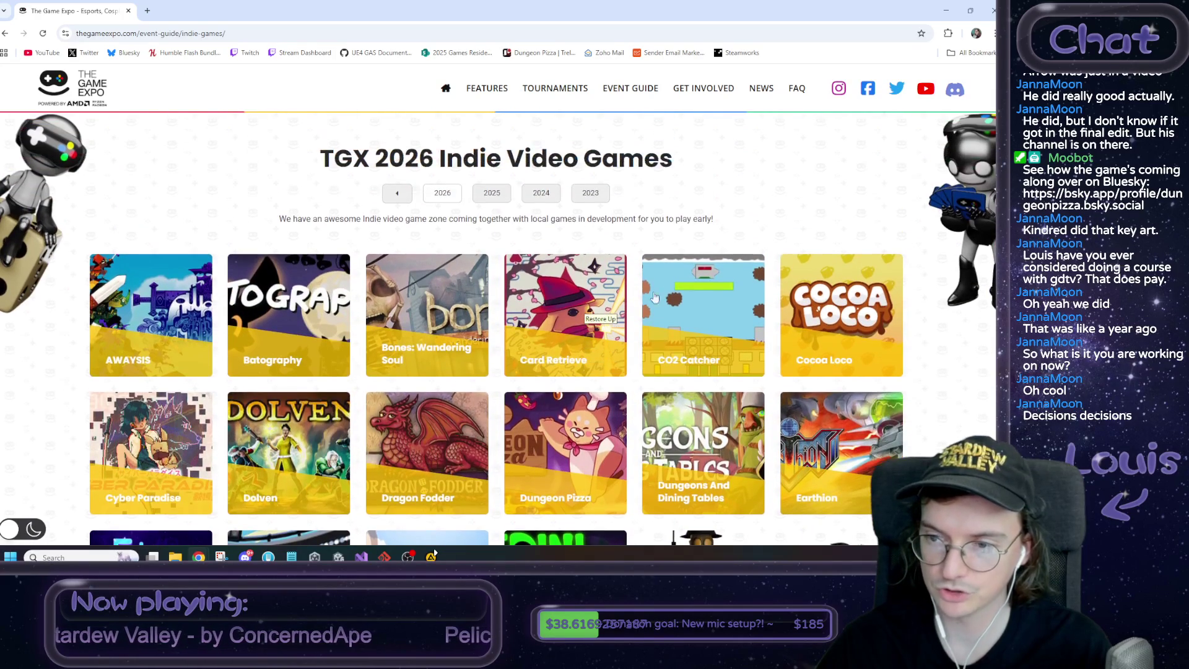
scroll(792, 280, "down", 3)
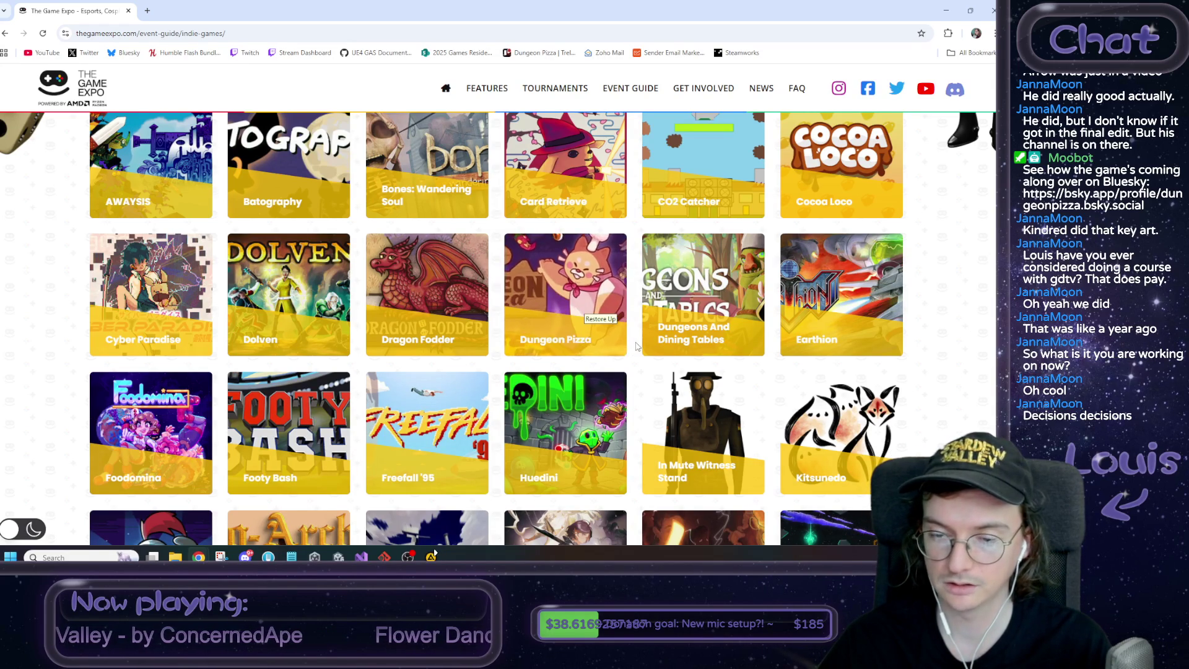
scroll(631, 347, "up", 4)
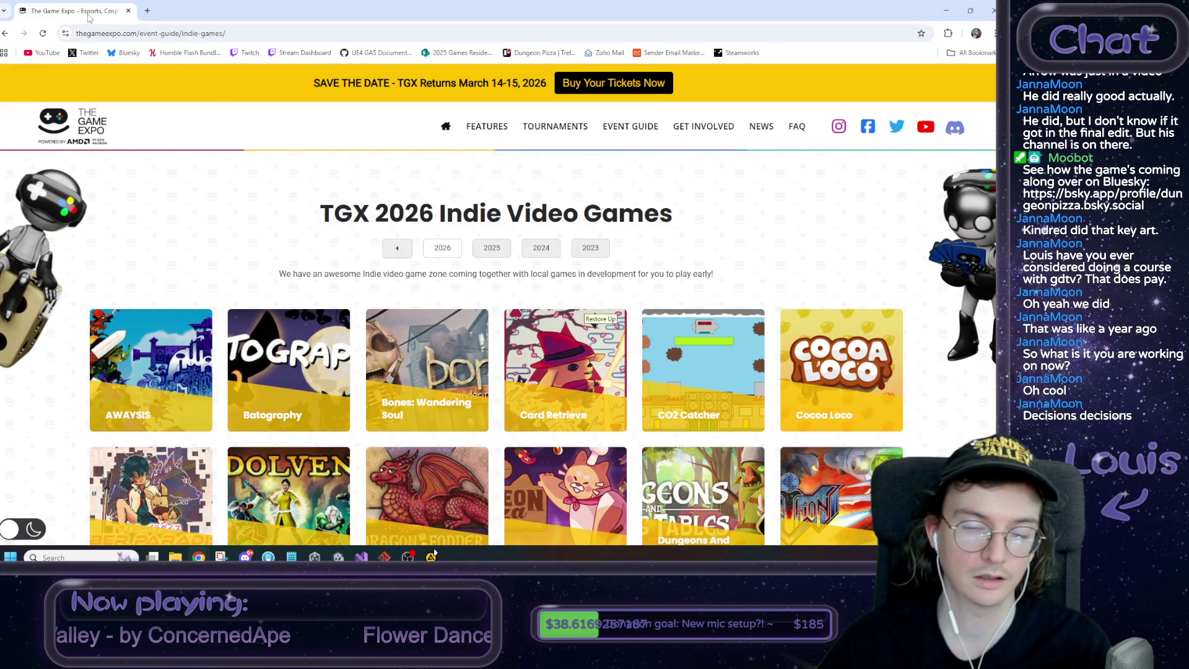
scroll(497, 324, "down", 3)
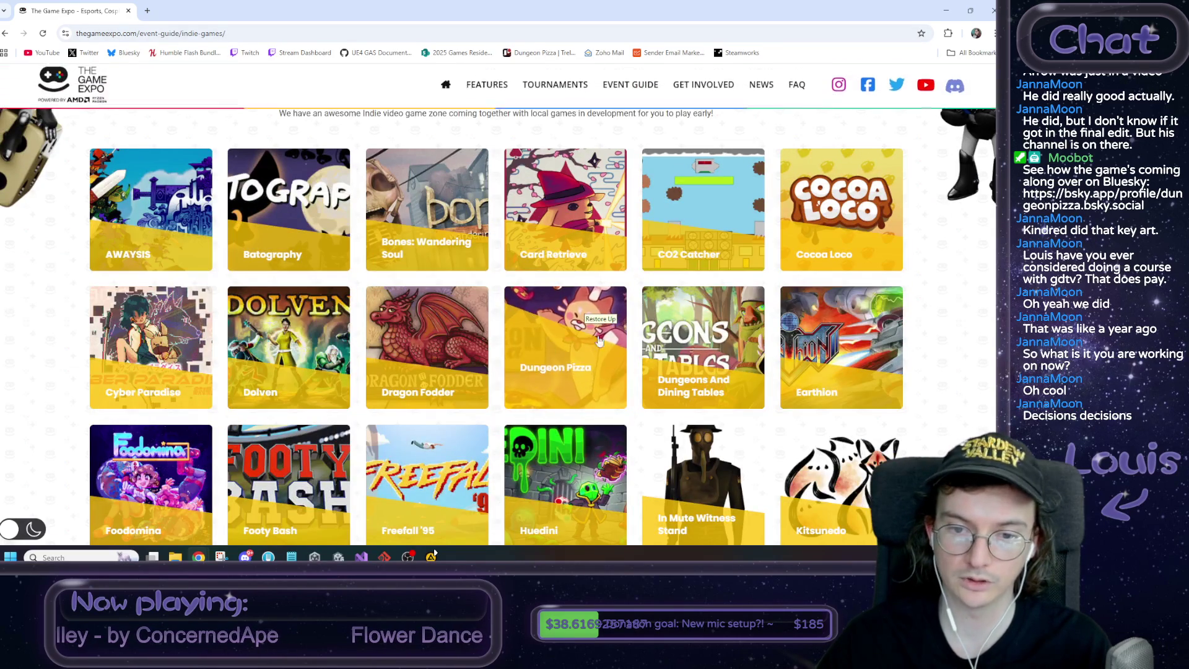
key("alt+Tab")
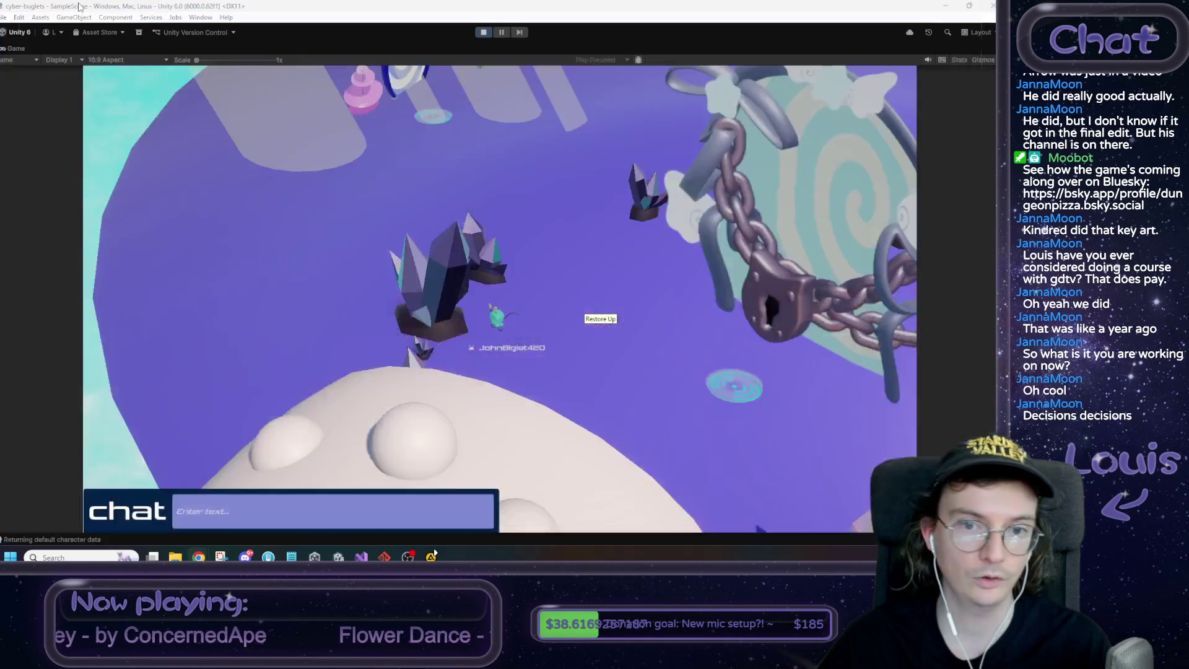
Exit play mode, orbit the Scene view around the level, then bring up PersistentSceneLoader.cs in Visual Studio
left_click(483, 33)
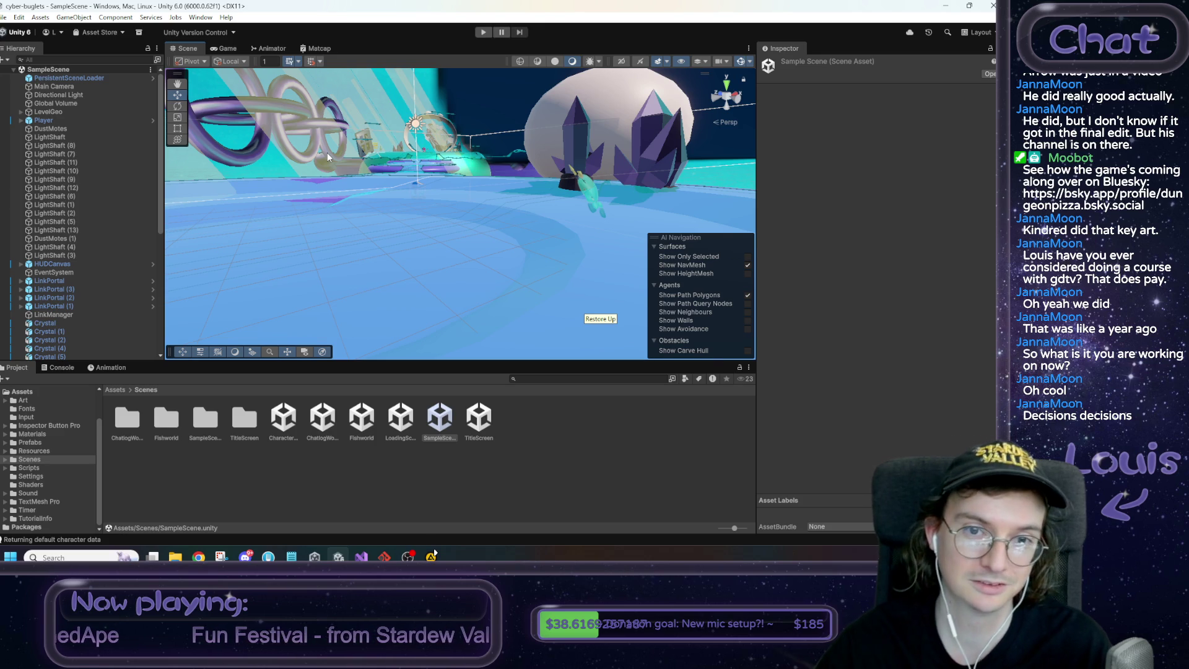
mouse_move(335, 155)
left_mouse_down()
mouse_move(303, 168)
mouse_move(284, 152)
mouse_move(195, 145)
mouse_move(282, 193)
left_mouse_up()
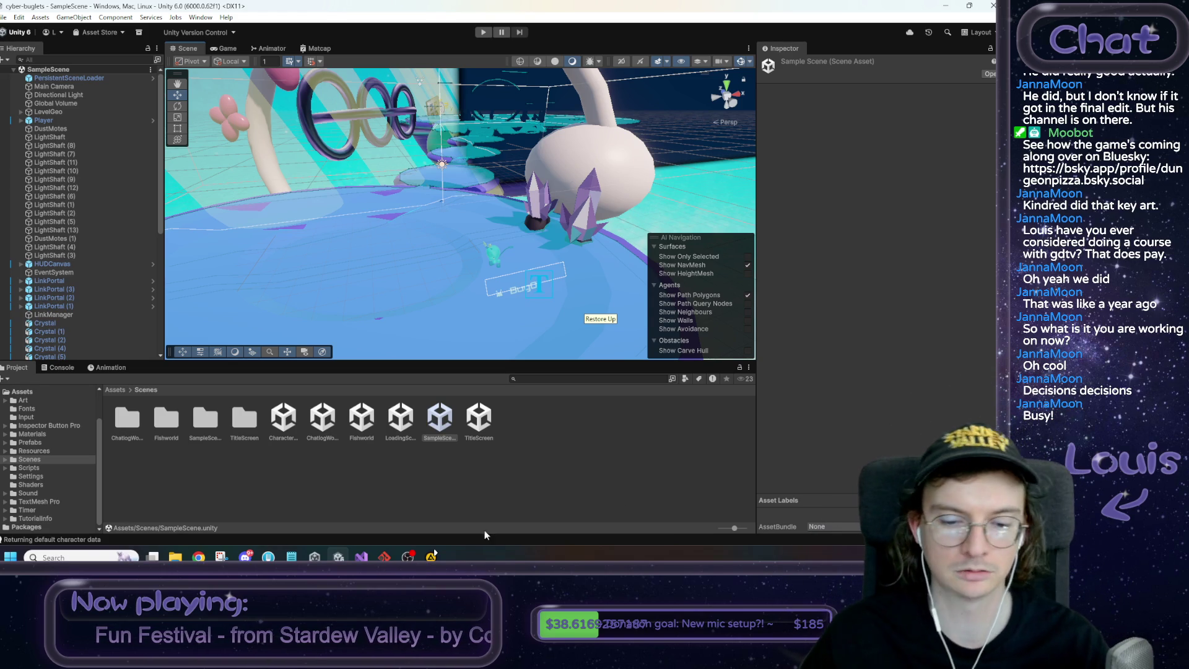
left_click(361, 556)
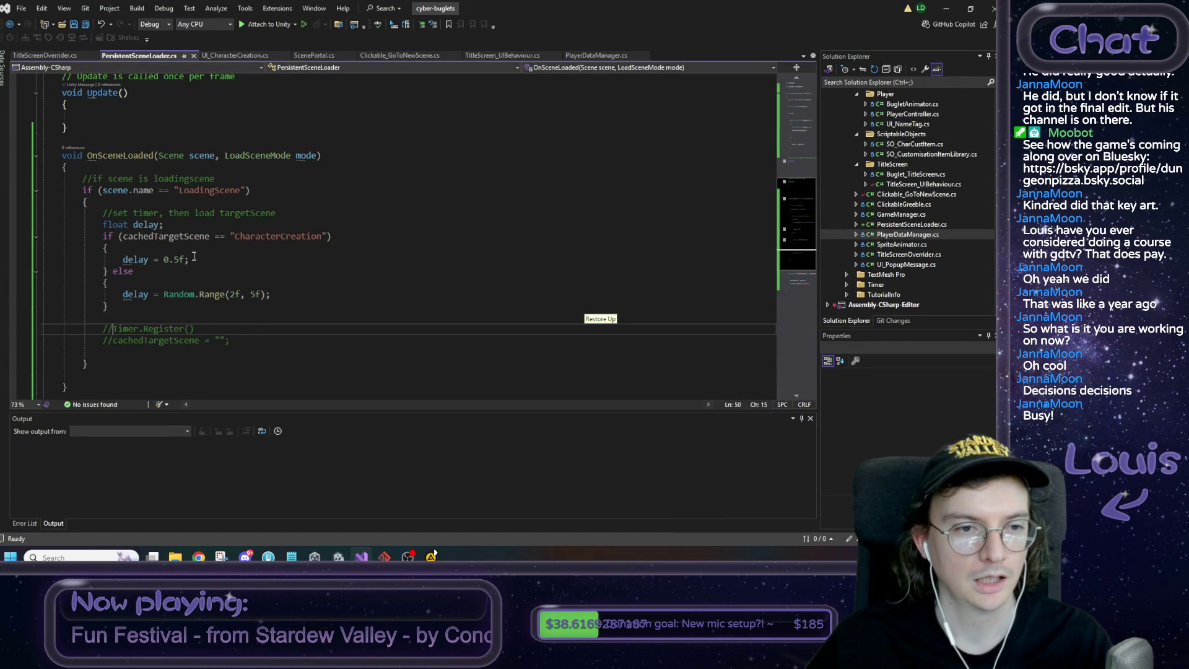
Default delay to 0.5f, randomise it only for non-CharacterCreation scenes, delete the else branch, and save
left_click(160, 227)
scroll(325, 273, "down", 1)
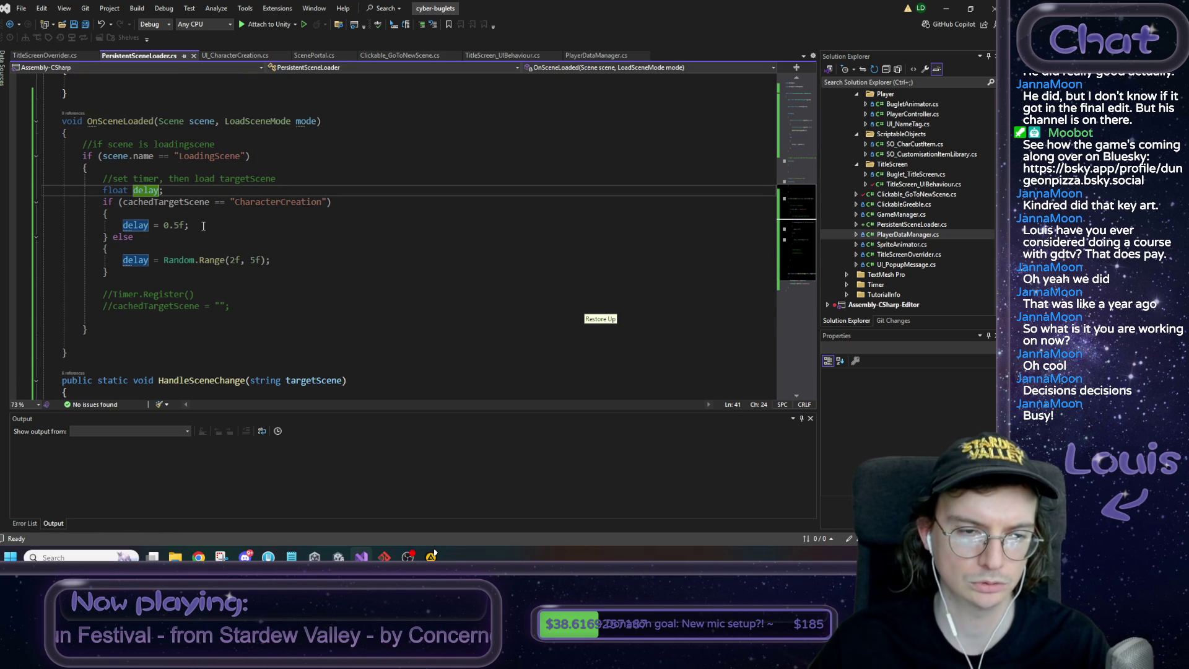
type("= 0")
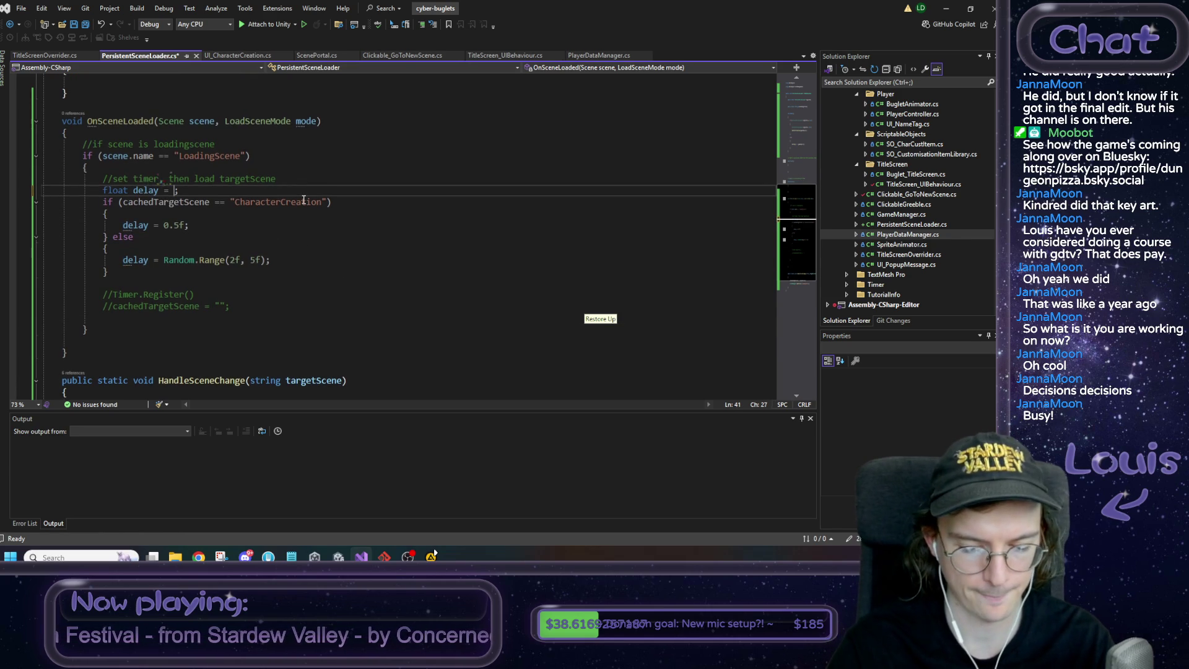
type("f")
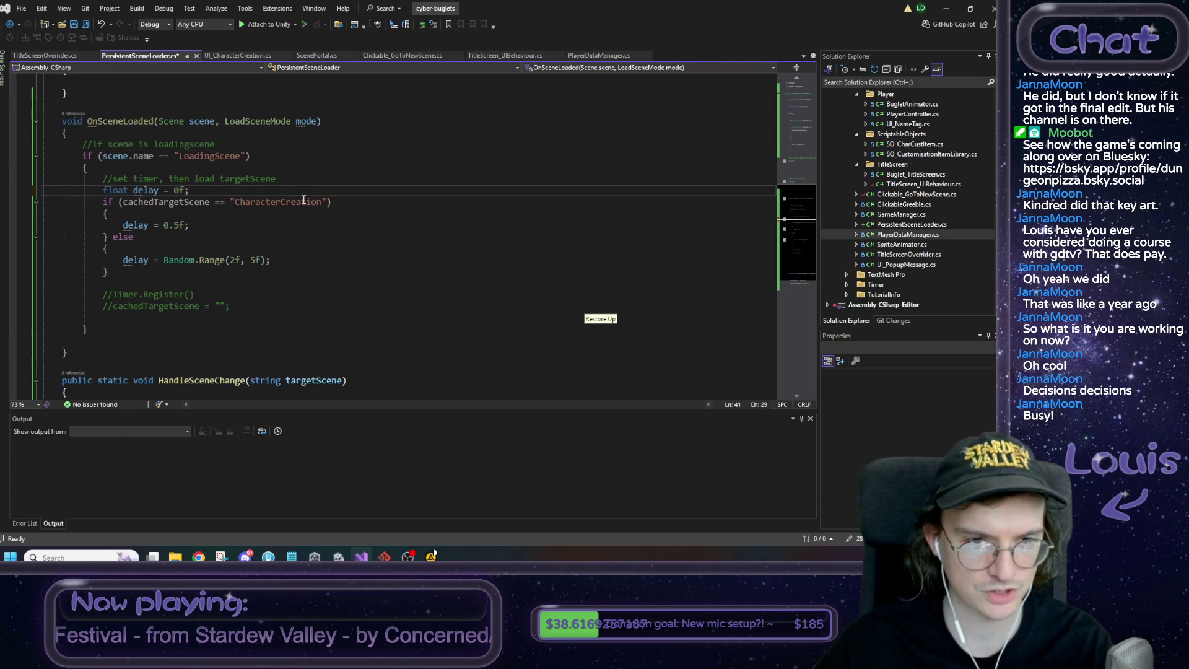
type("5")
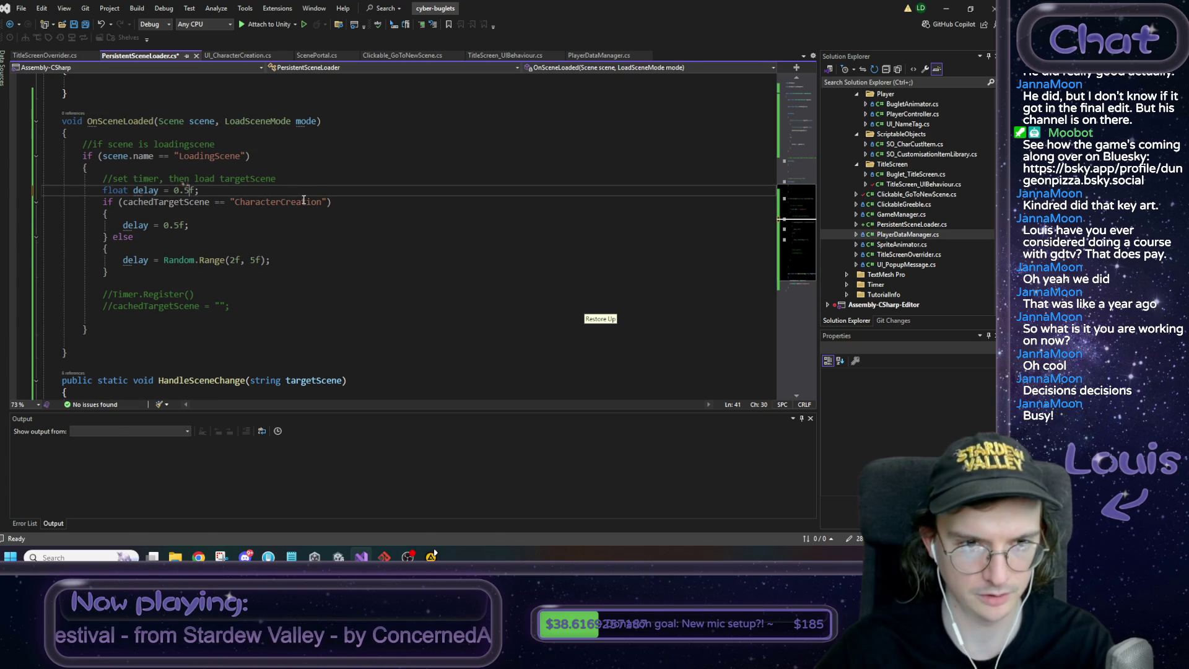
left_click(218, 202)
key("BackSpace")
type("!")
left_click_drag(118, 248, 51, 224)
key("BackSpace")
key("BackSpace")
key("BackSpace")
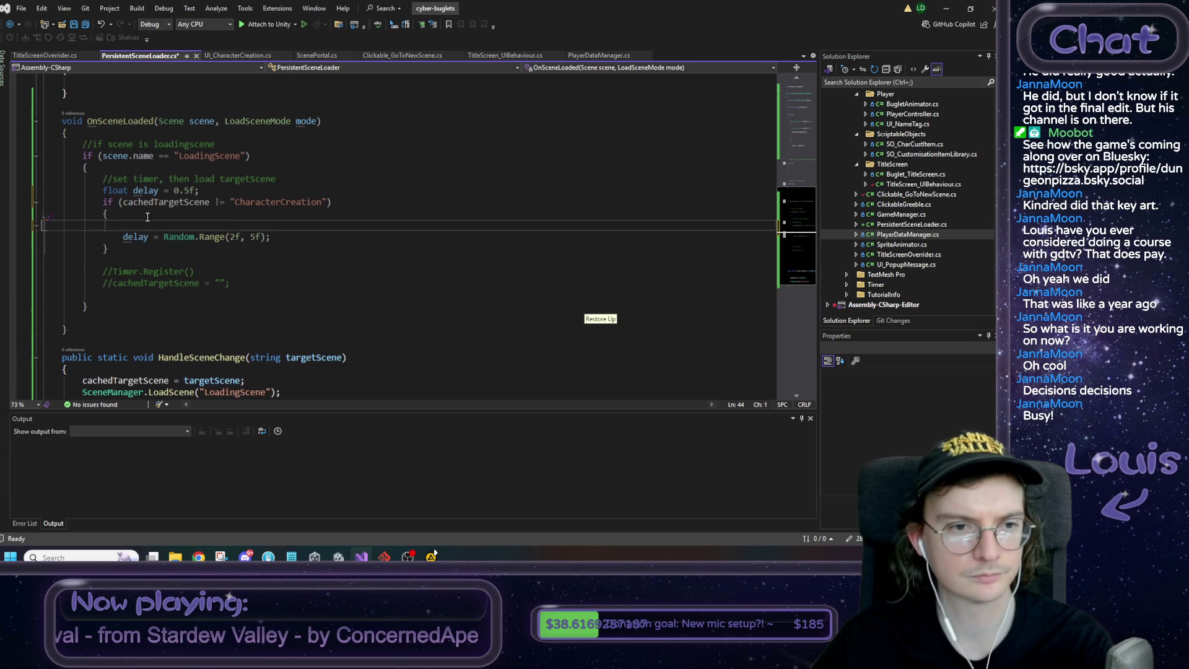
key("ctrl+s")
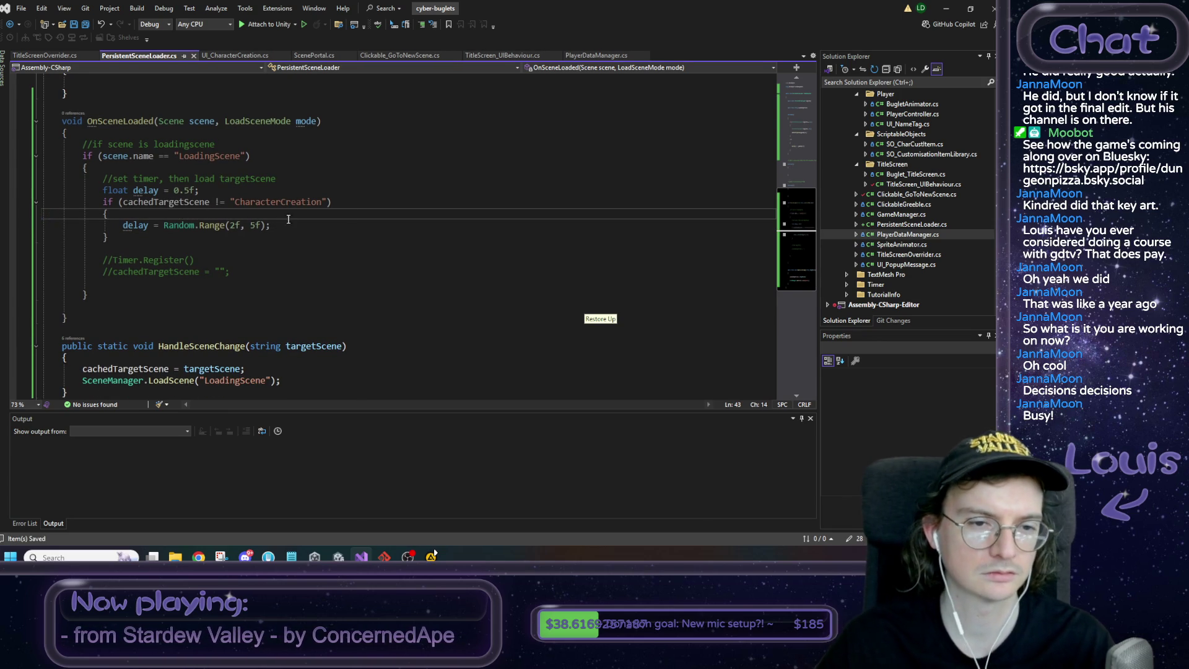
Uncomment the Timer.Register() call and pass it delay plus a callback lambda
scroll(216, 254, "up", 1)
left_click(129, 293)
key("BackSpace")
key("BackSpace")
key("End")
mouse_move(223, 255)
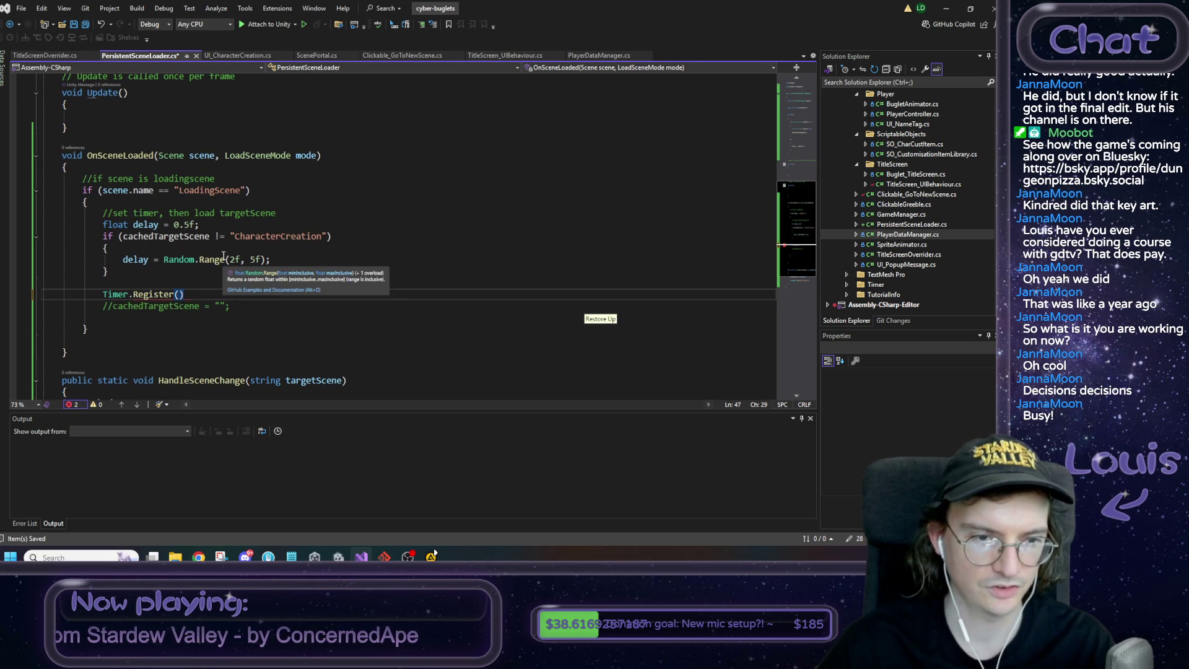
key("Left")
type("delay ")
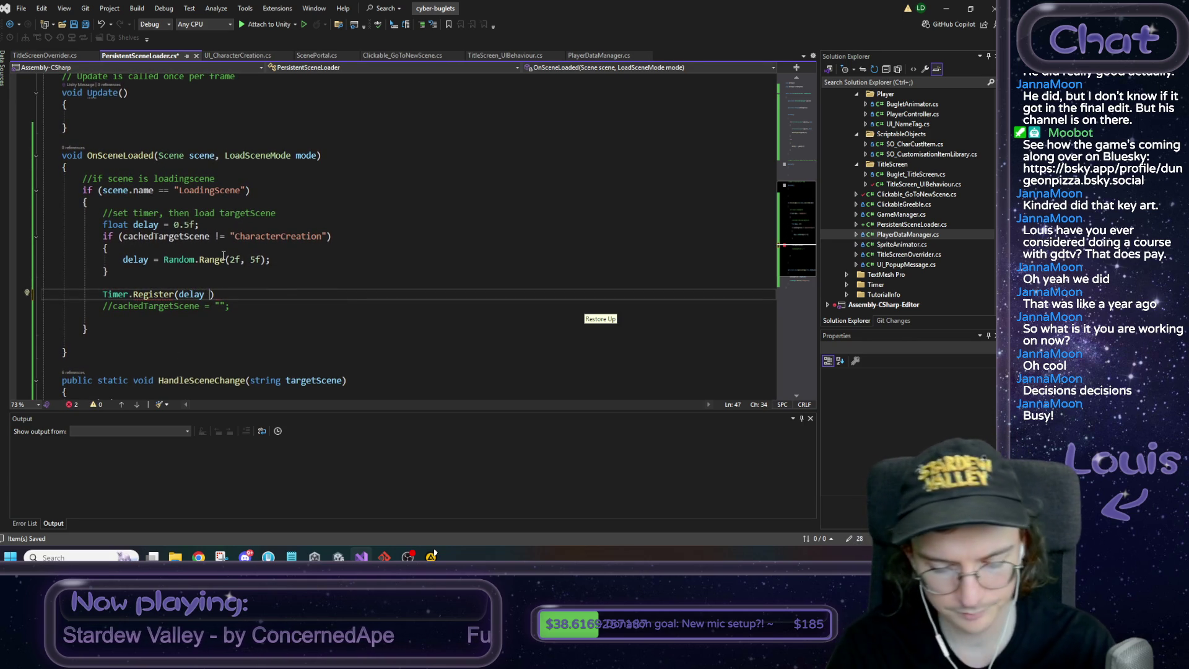
type(",")
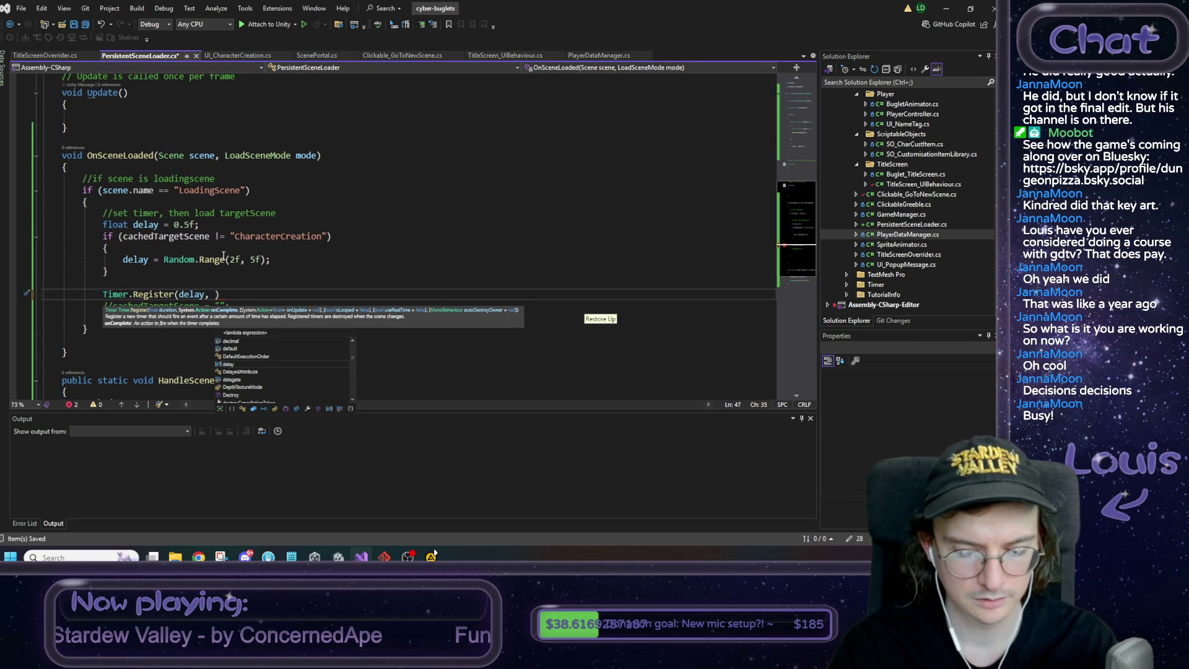
type("() ")
type("=")
type("> { ")
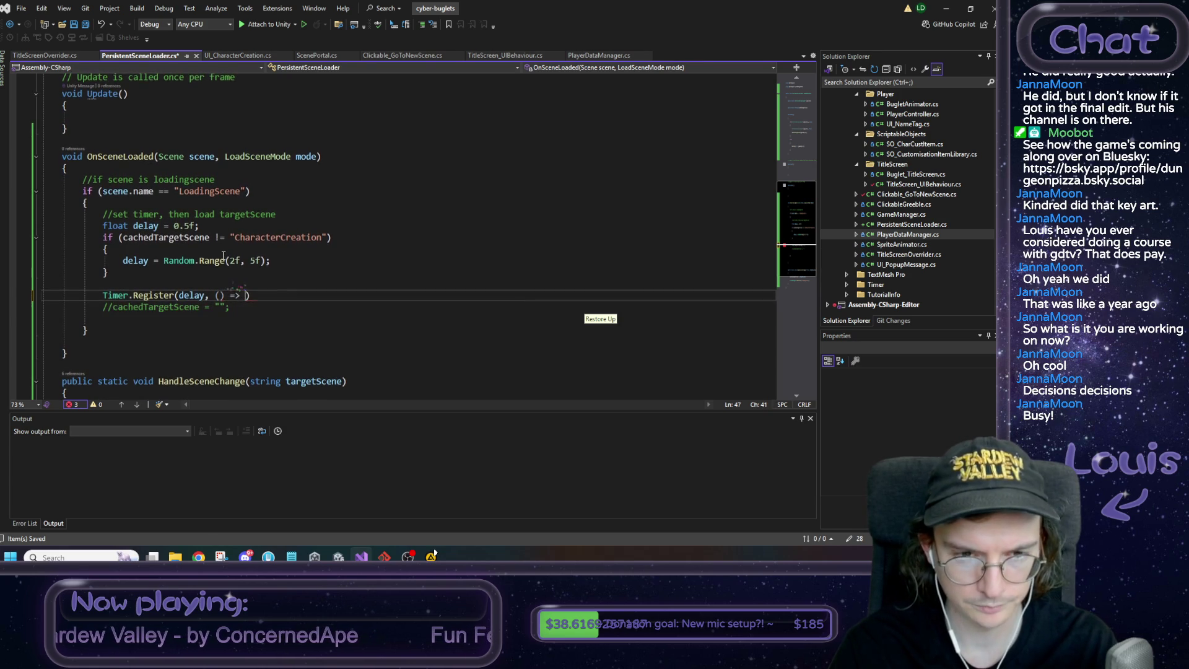
type(";")
Move the cachedTargetScene = ""; reset from its old commented line into the timer callback
key("Down")
key("shift+Home")
key("shift+Right")
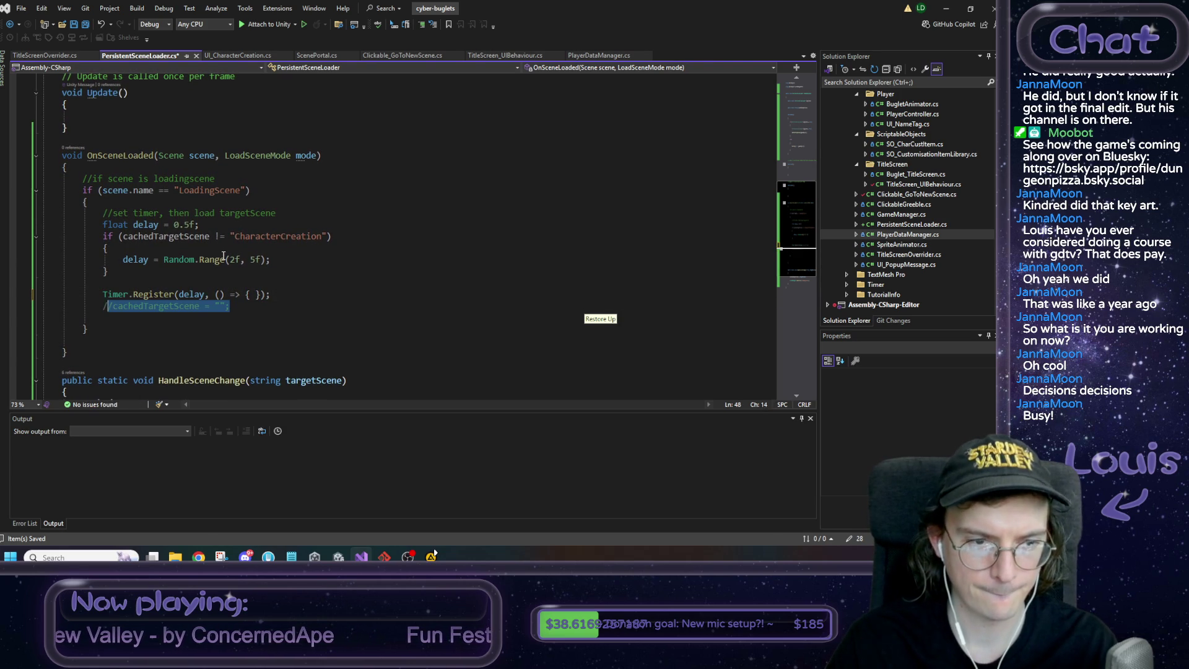
key("BackSpace")
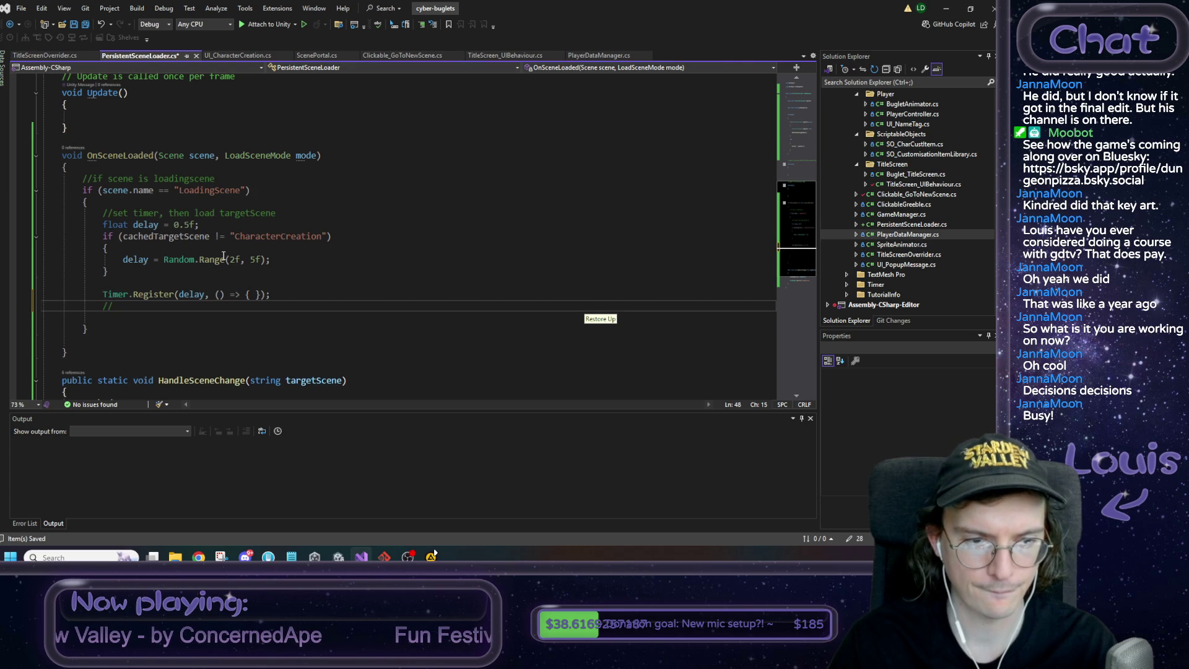
key("BackSpace")
key("BackSpace")
key("BackSpace")
scroll(223, 256, "up", 1)
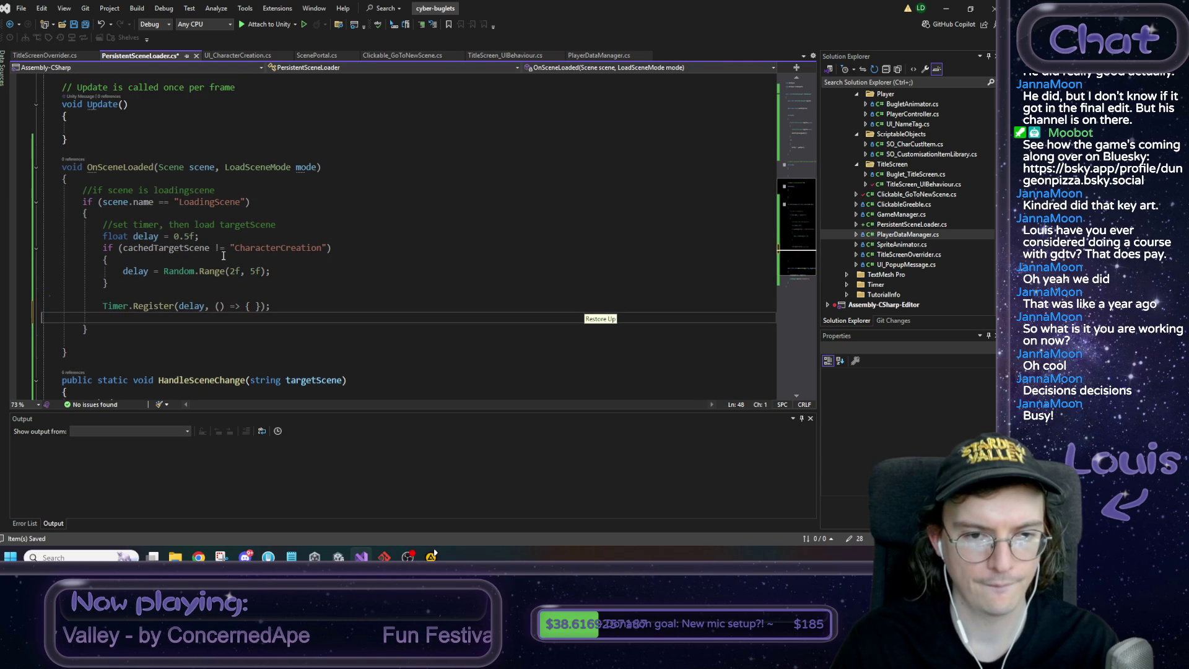
key("Left")
key("Left")
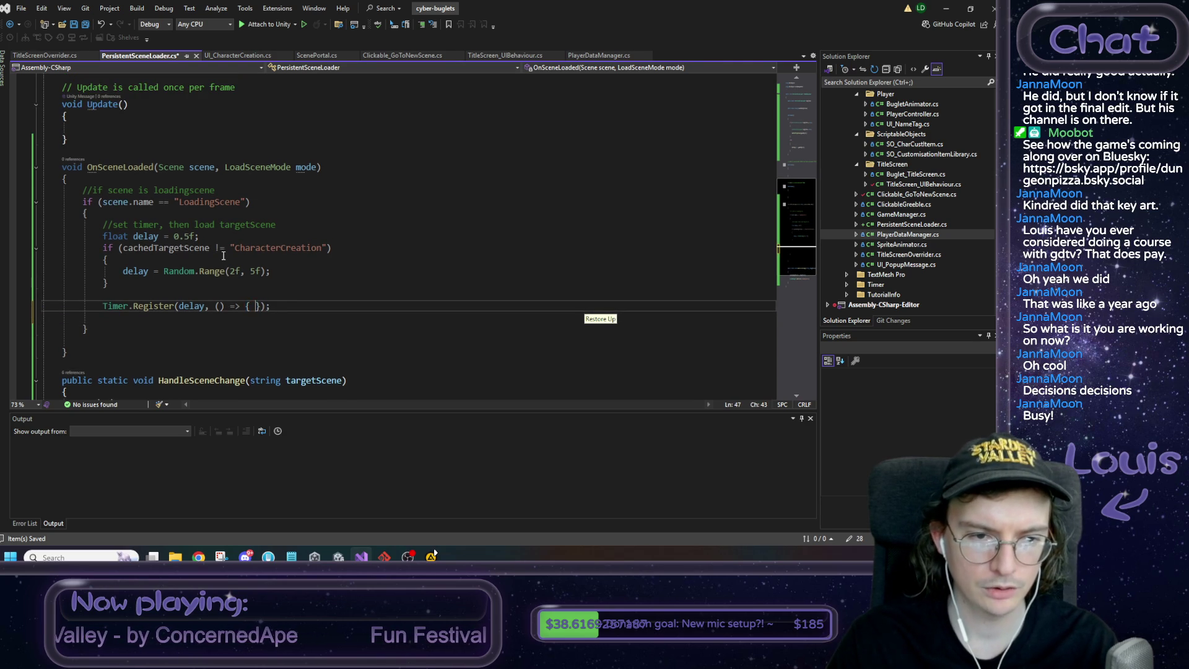
scroll(223, 256, "down", 1)
key("Return")
type("cachedTargetScene = \"\";")
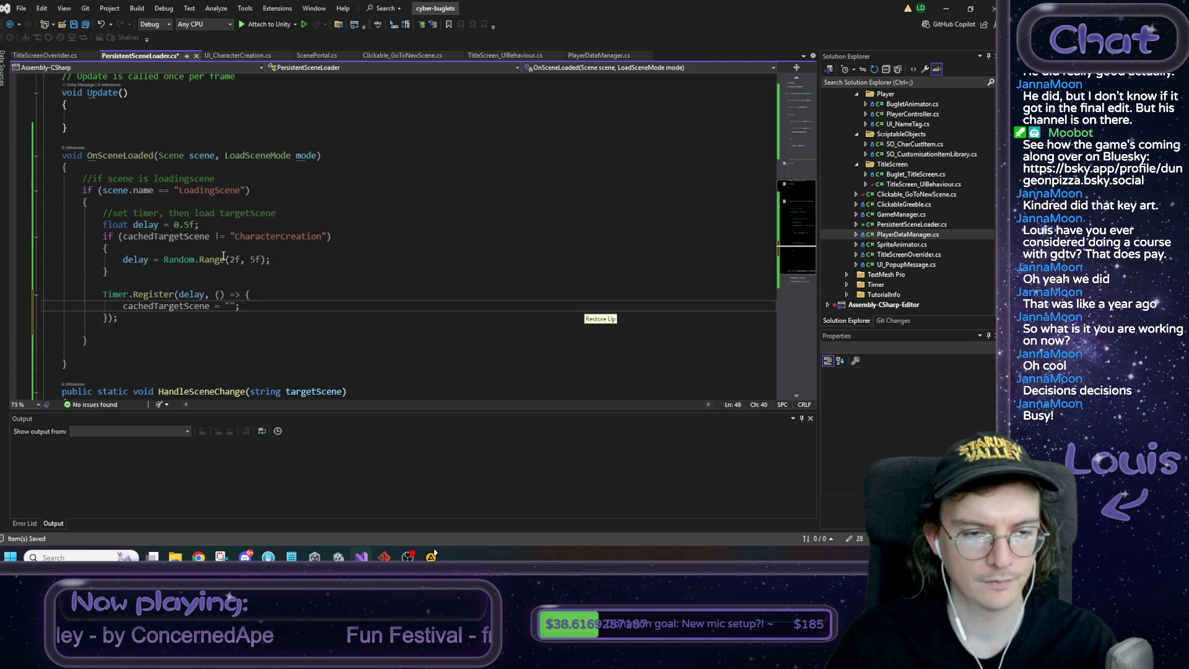
Add SceneManager.LoadScene(cachedTargetScene); at the top of the callback, save, and return to Unity
key("Up")
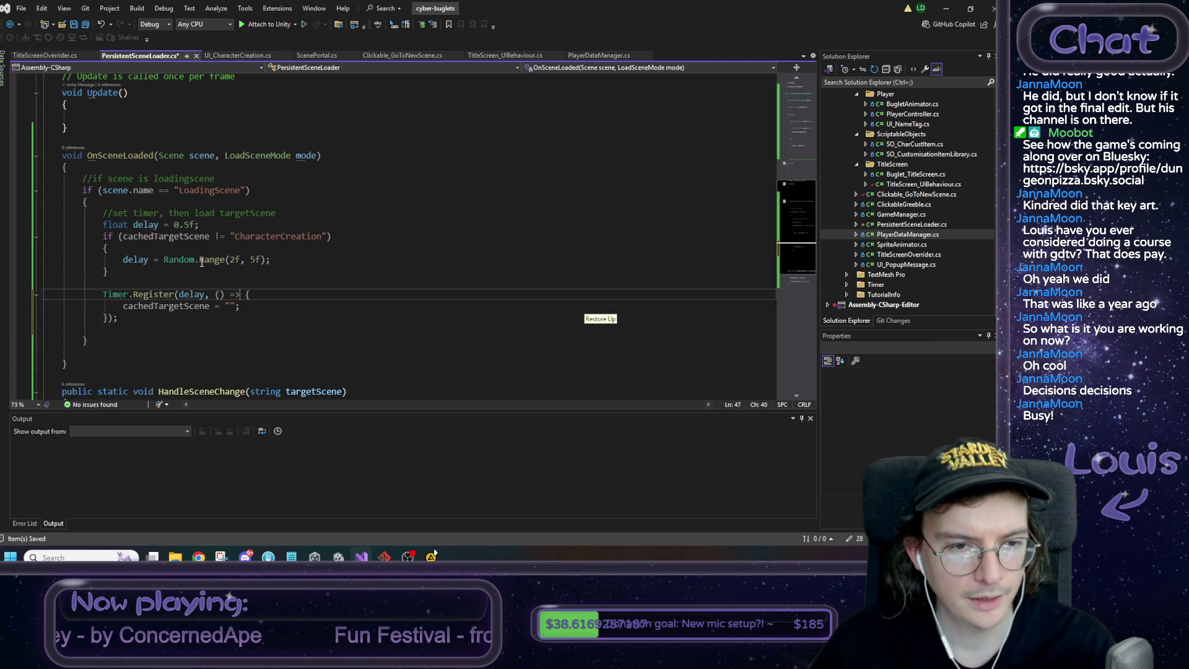
left_click(271, 294)
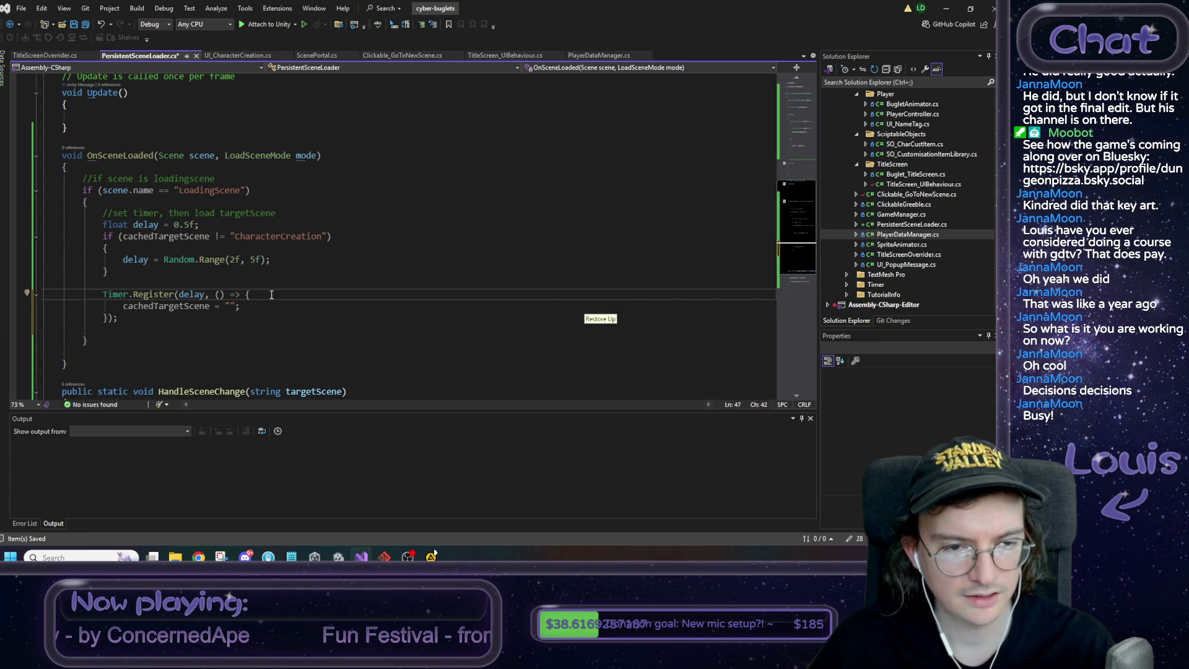
key("Return")
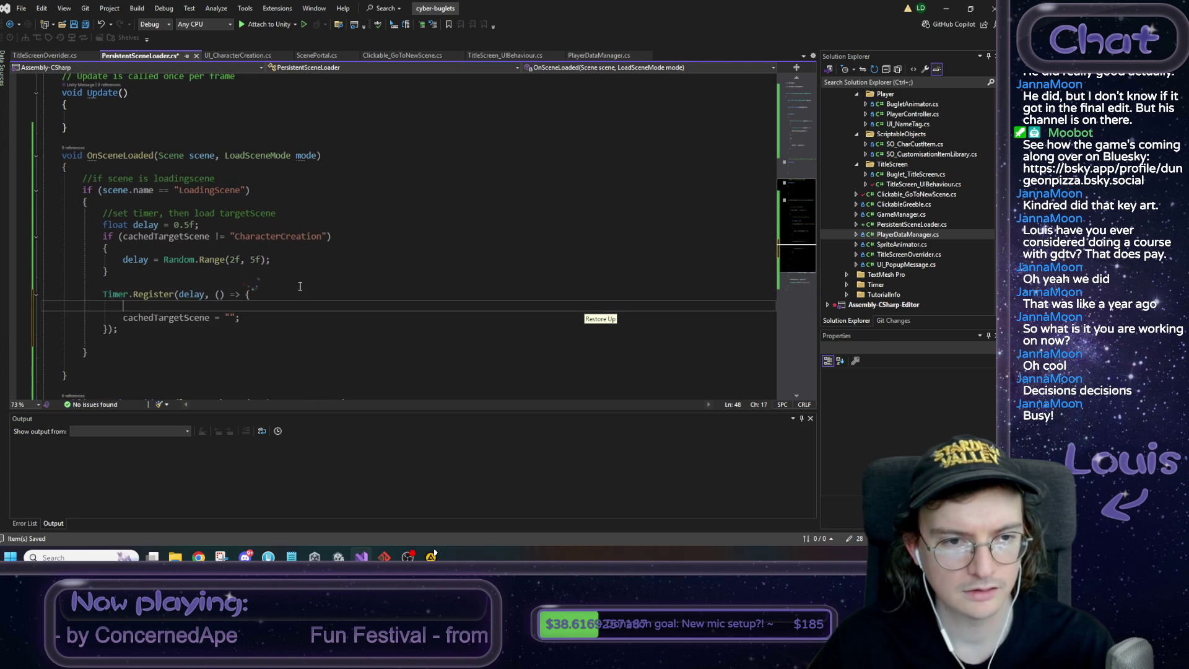
type("Sce")
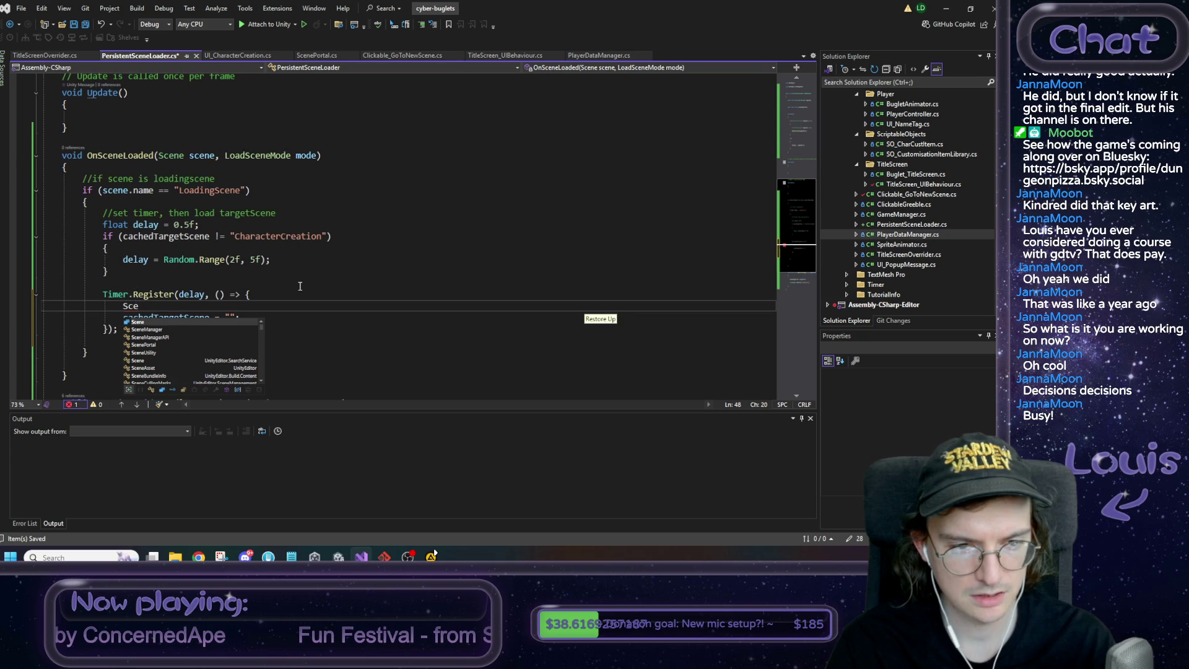
type("neM")
key("Tab")
key("Tab")
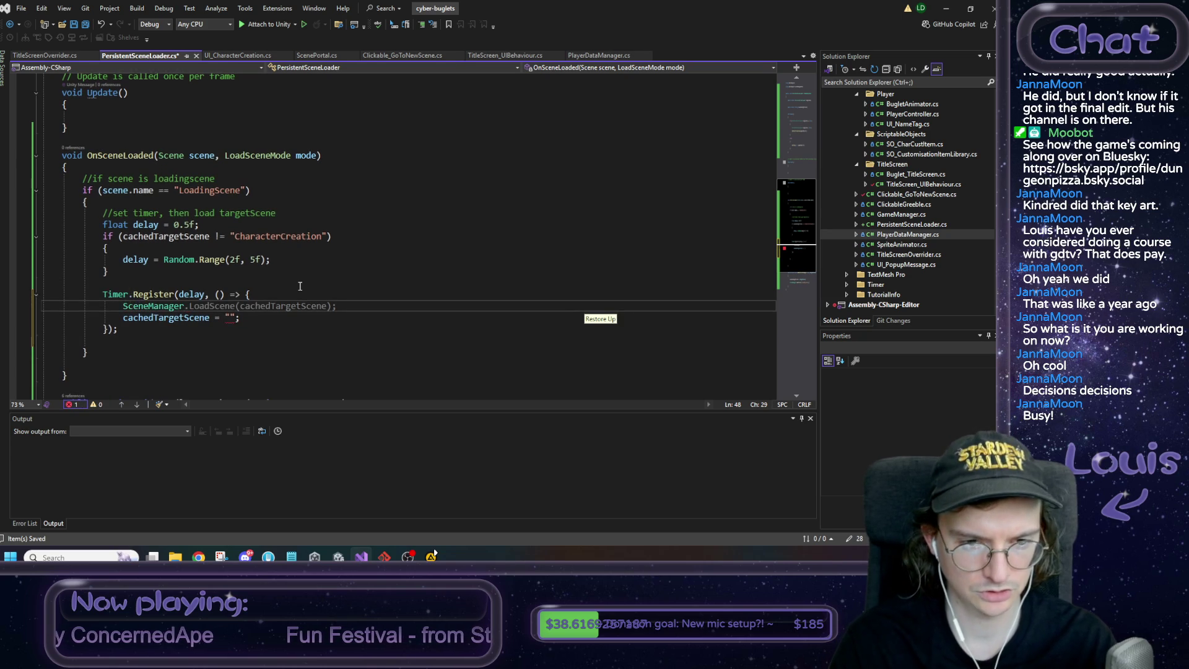
key("ctrl+s")
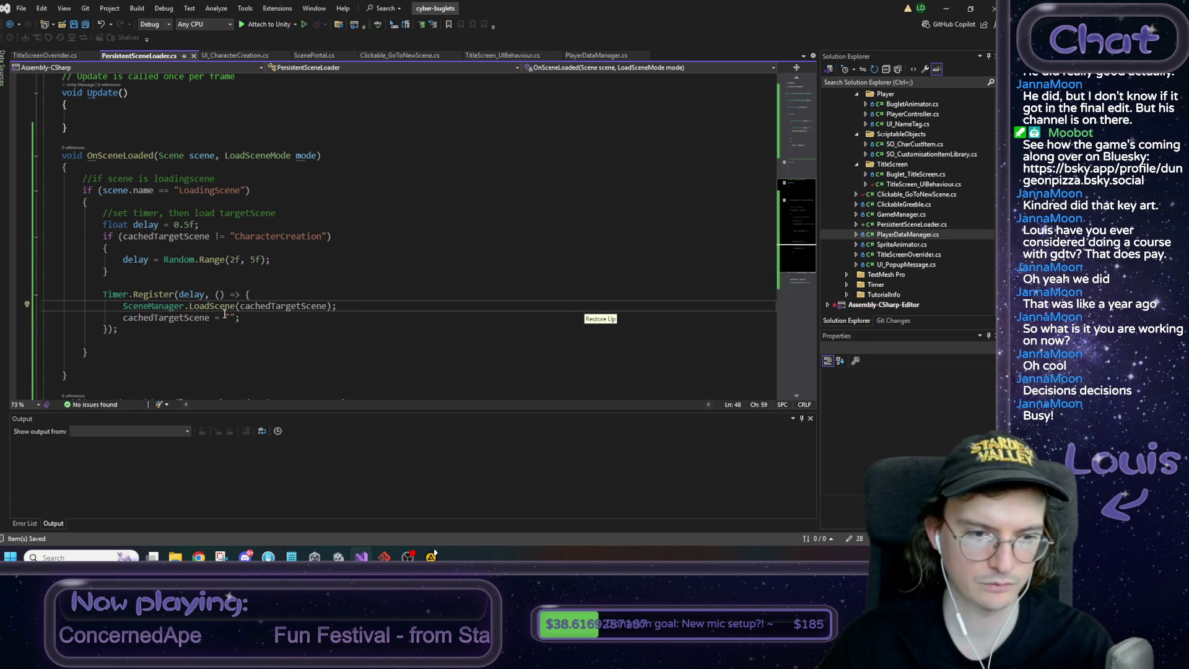
scroll(210, 322, "down", 1)
scroll(244, 322, "down", 3)
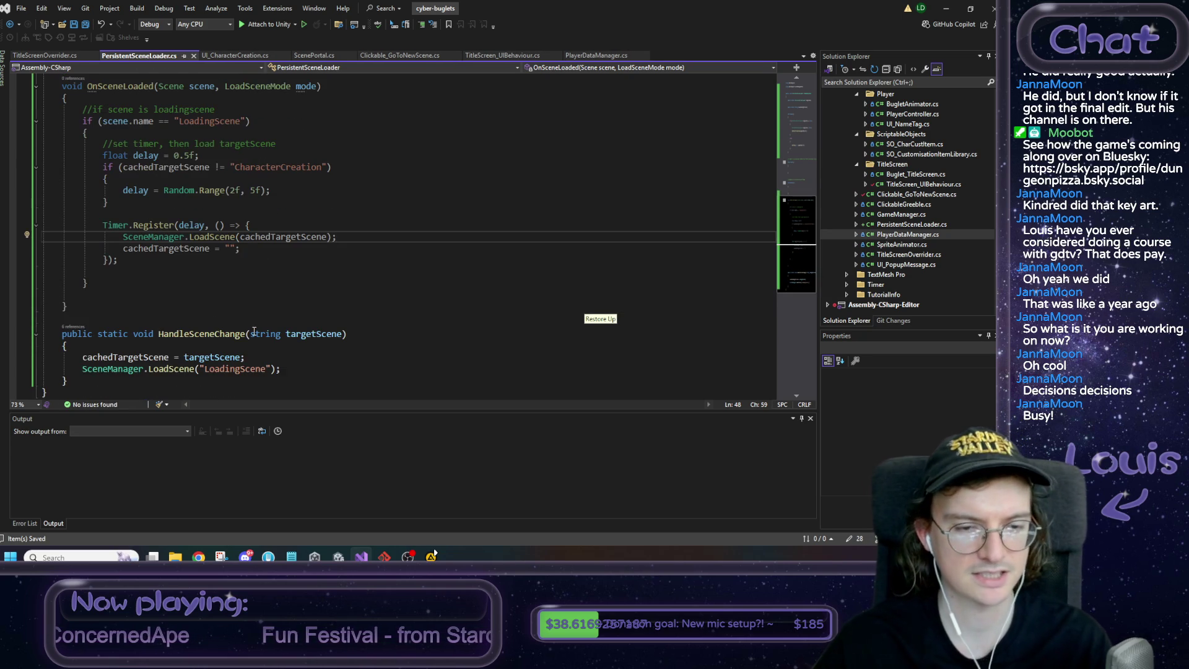
scroll(251, 315, "up", 5)
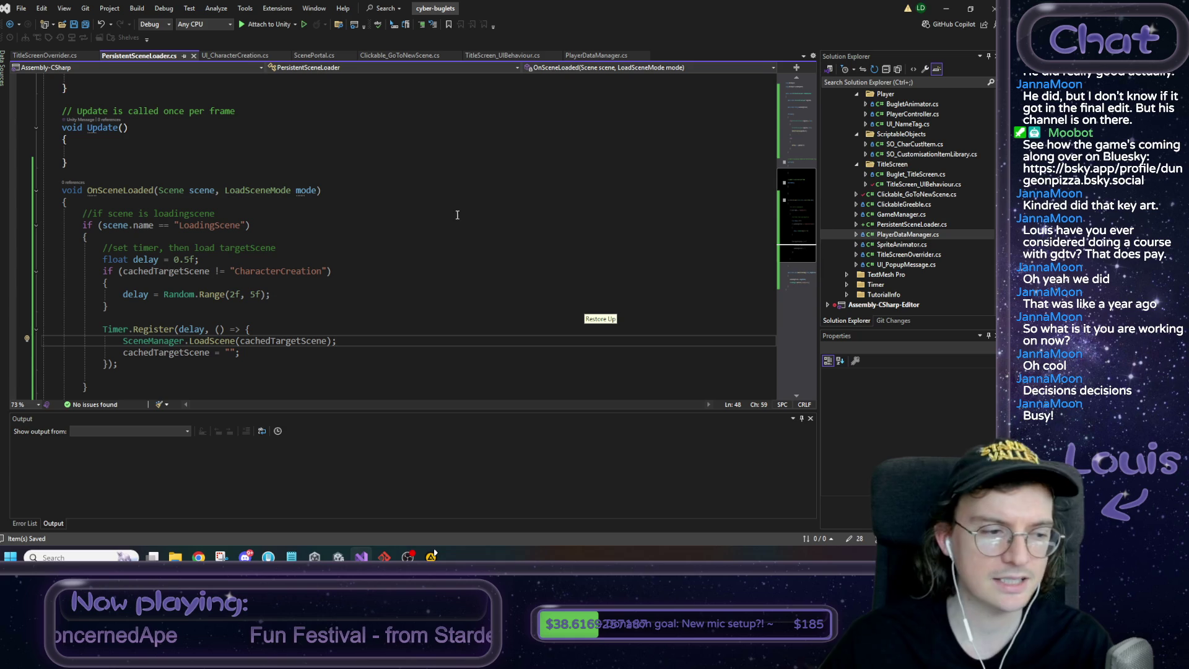
key("alt+Tab")
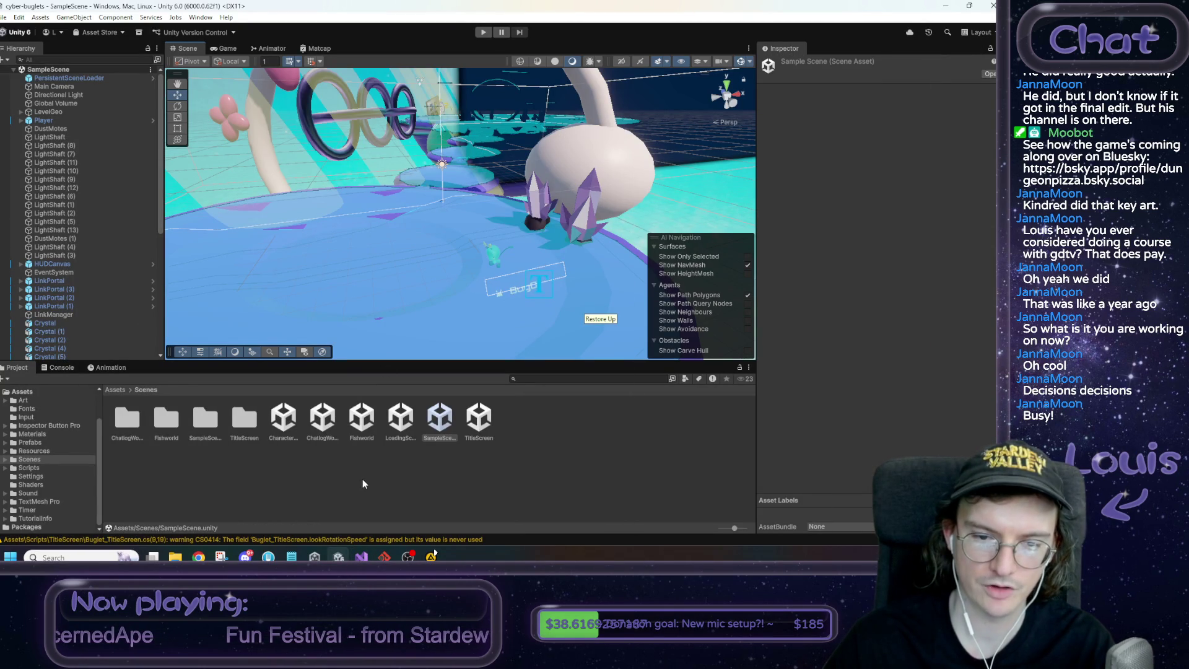
Open the TitleScreen scene, enter Play mode, and log in as a guest
double_click(481, 418)
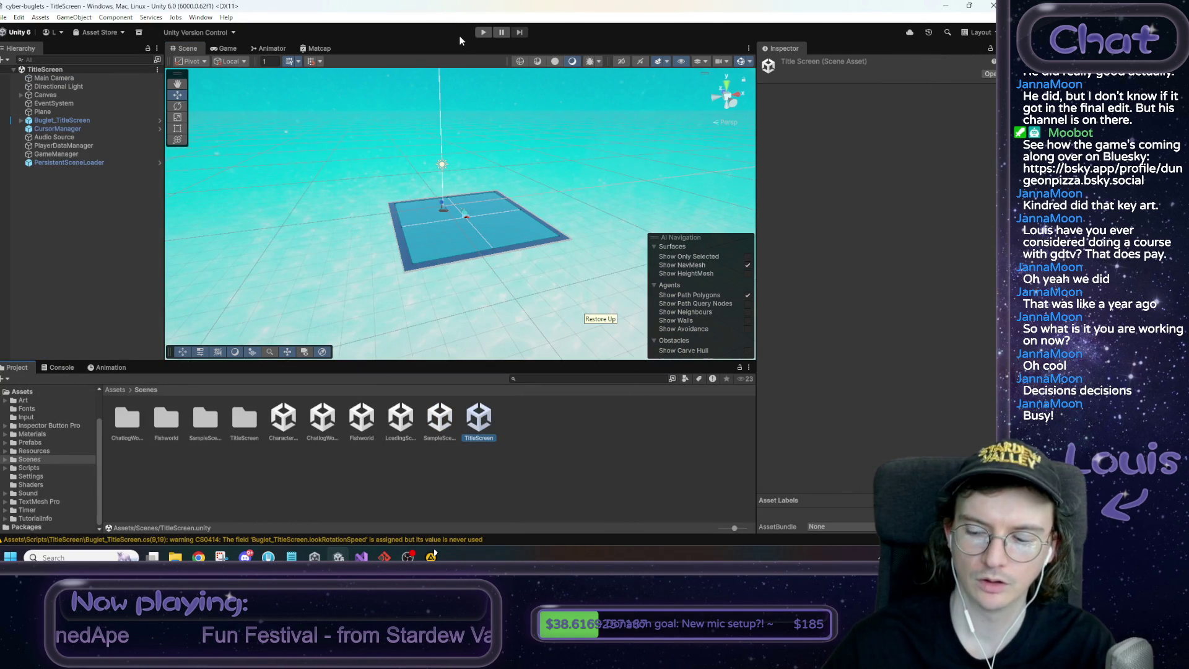
left_click(477, 34)
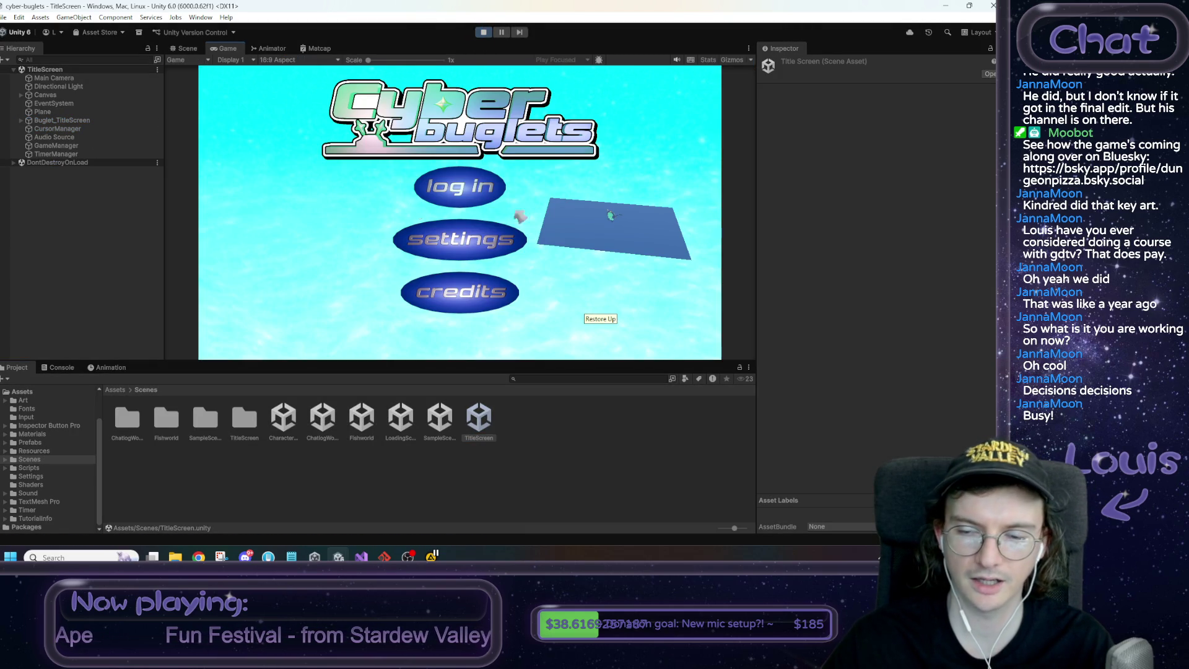
left_click(480, 204)
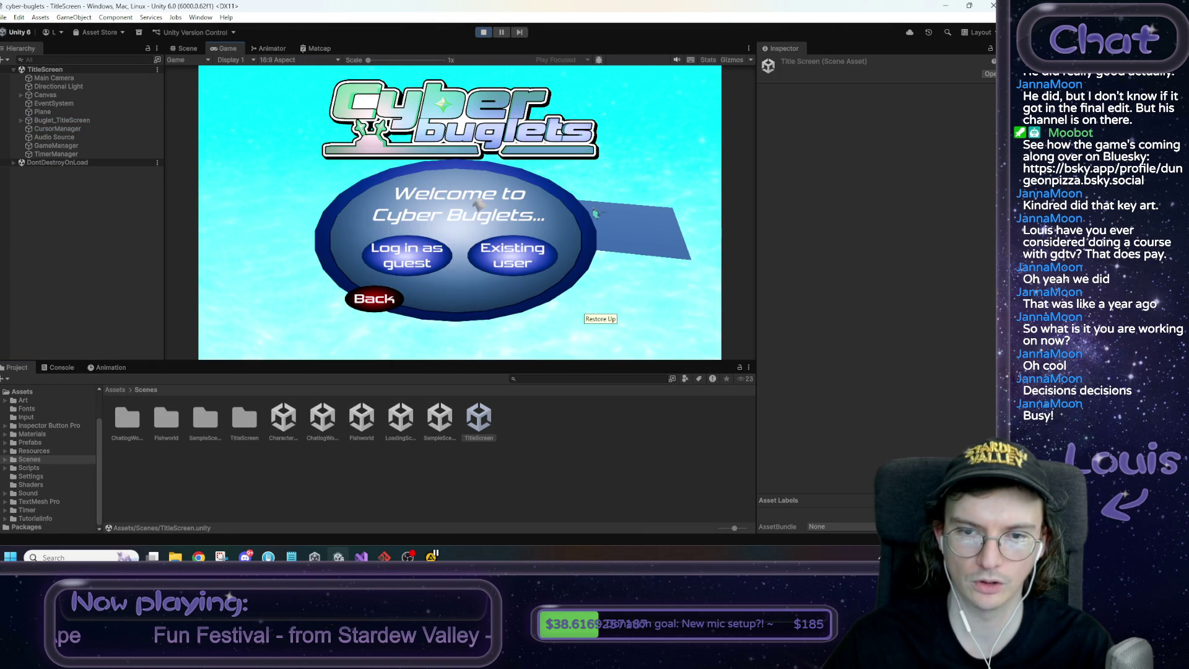
left_click(412, 256)
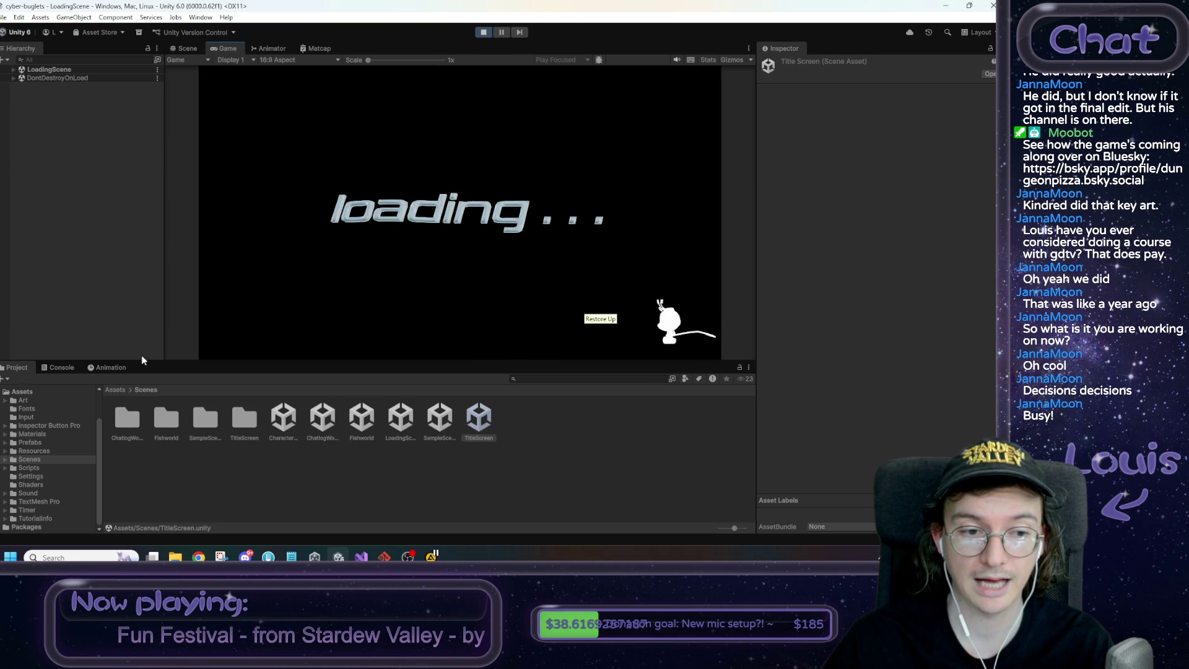
Inspect PersistentSceneLoader and PlayerDataManager under DontDestroyOnLoad, then stop play mode
left_click(17, 372)
left_click(13, 78)
left_click(40, 87)
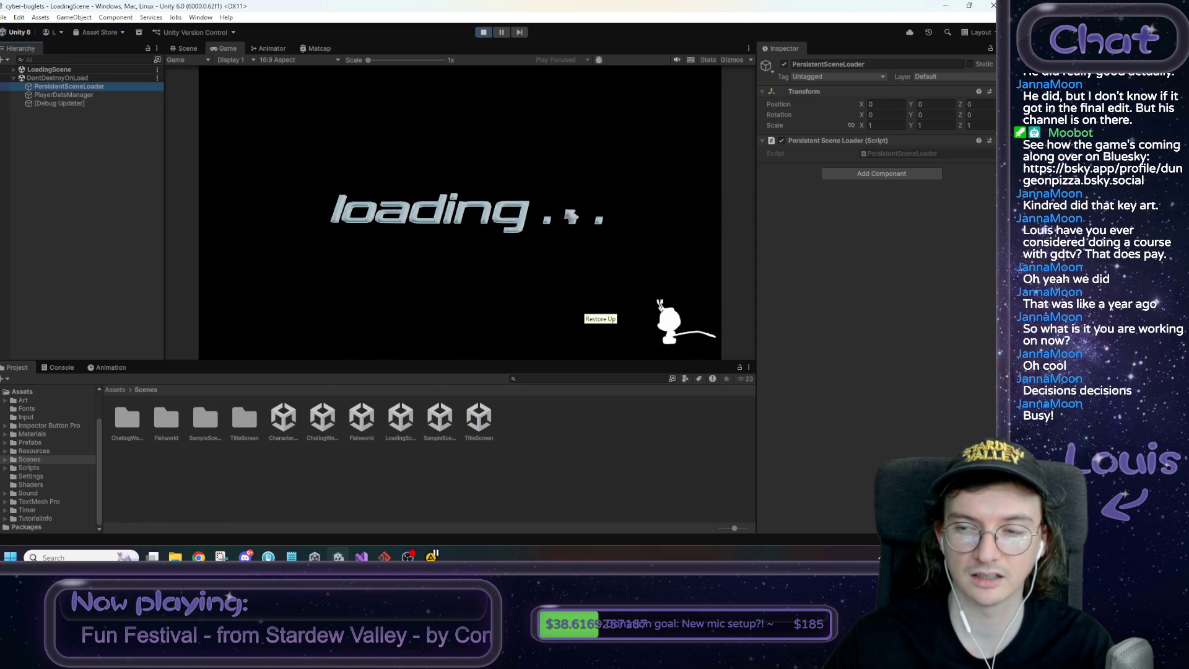
left_click(80, 96)
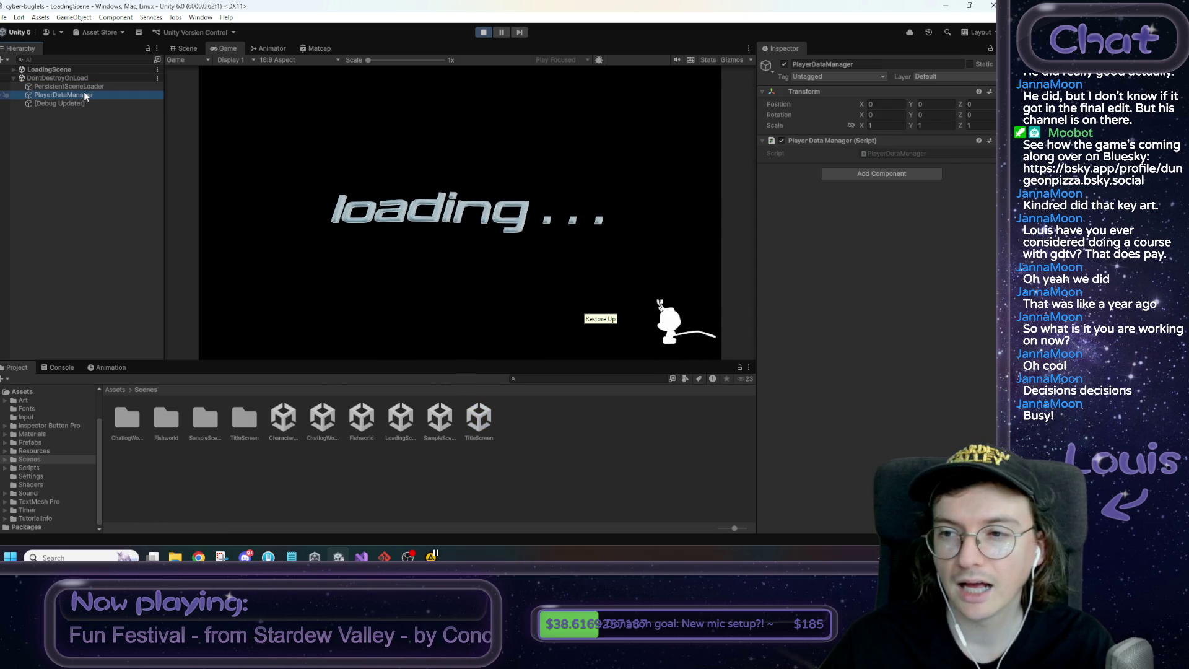
left_click(87, 87)
left_click(483, 33)
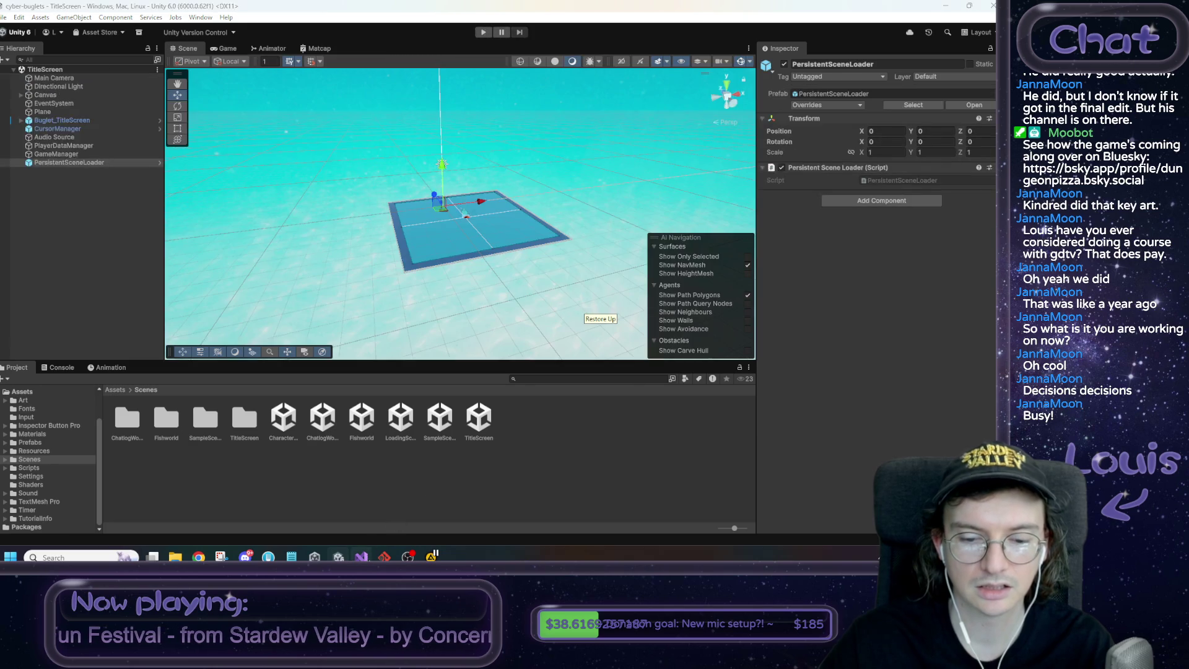
left_click(361, 556)
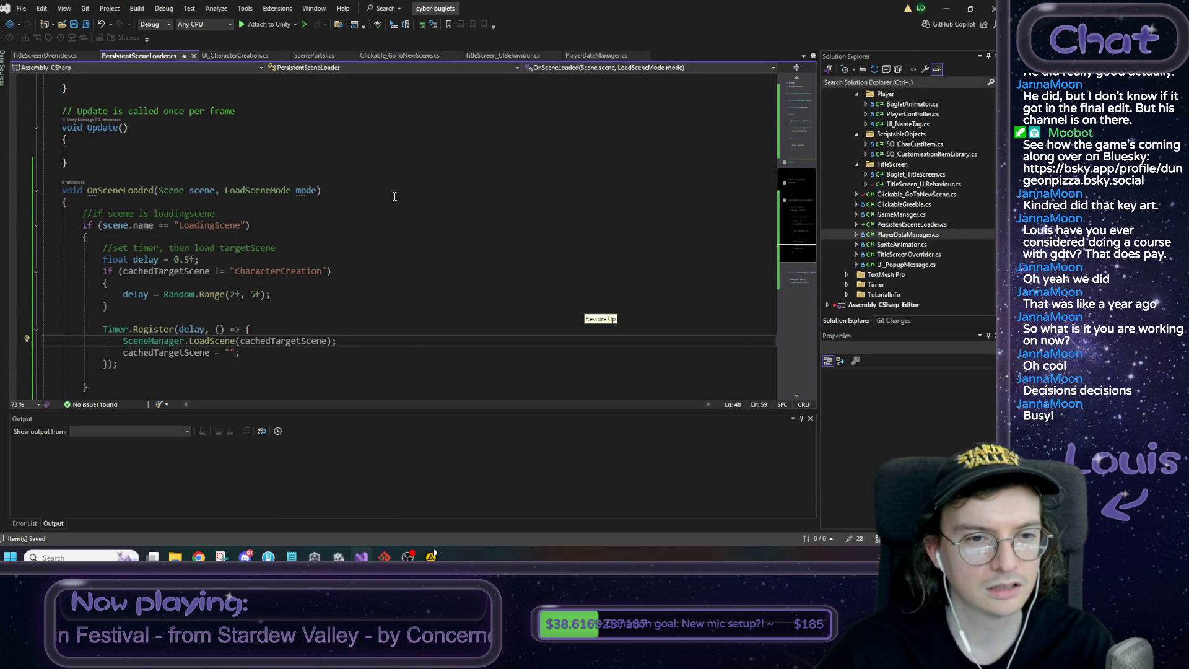
Add Debug.Log("scene loaded"); as the first line of OnSceneLoaded
scroll(292, 309, "down", 2)
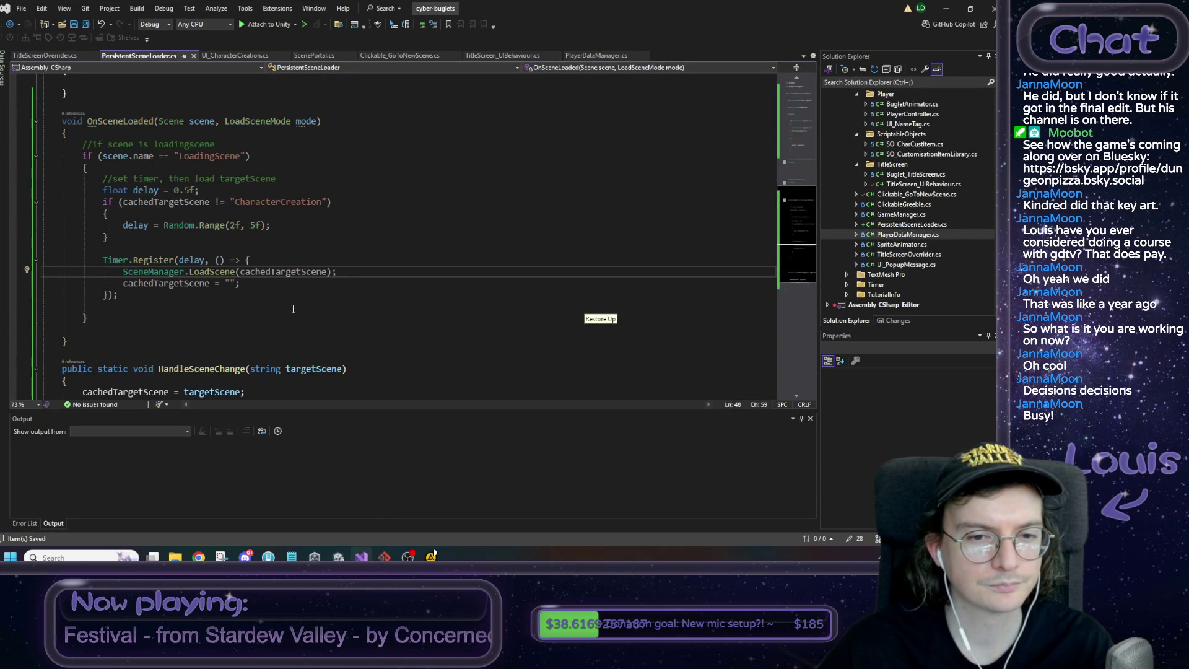
double_click(299, 277)
scroll(309, 279, "down", 1)
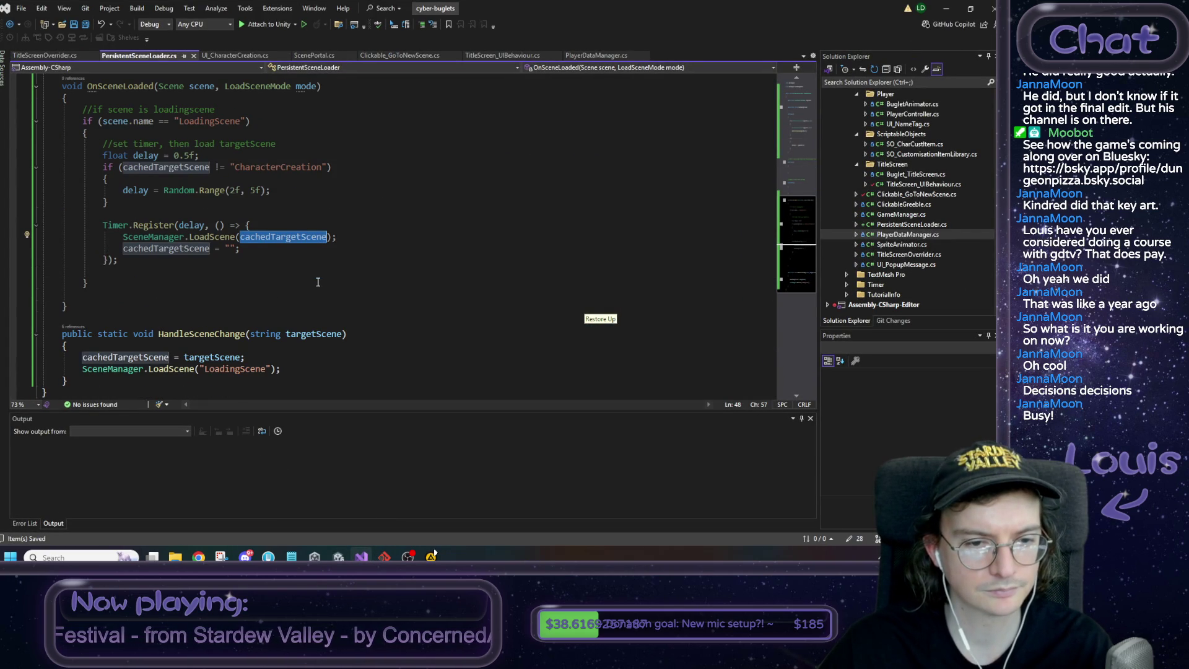
scroll(327, 294, "up", 1)
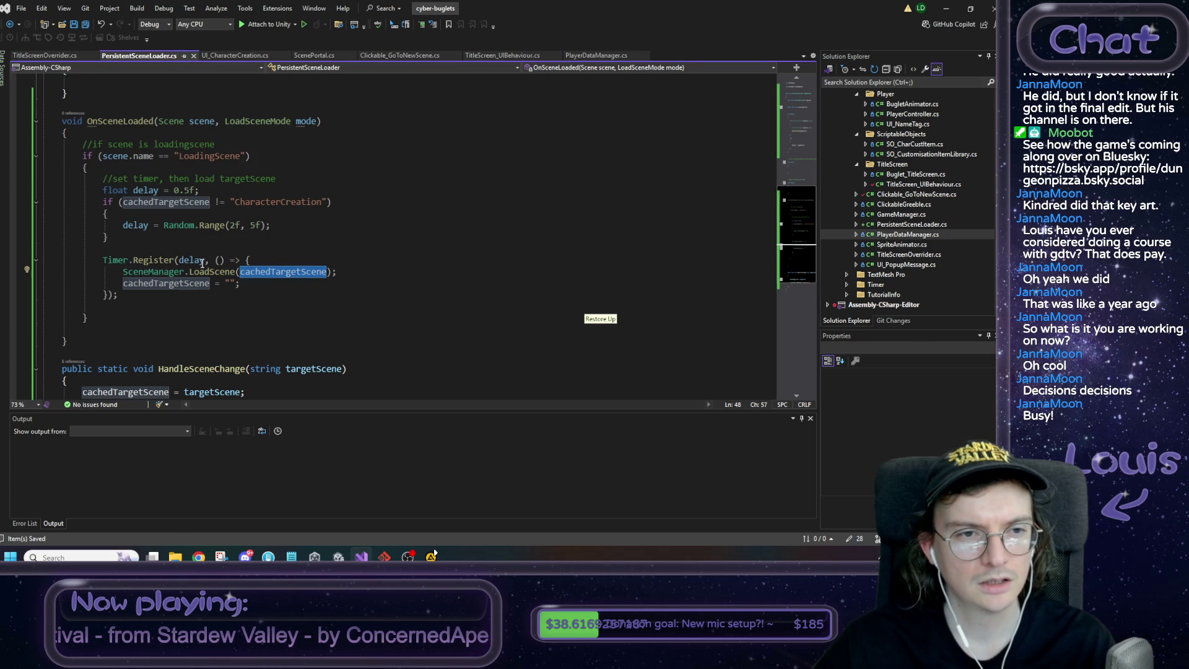
left_click(132, 130)
key("Return")
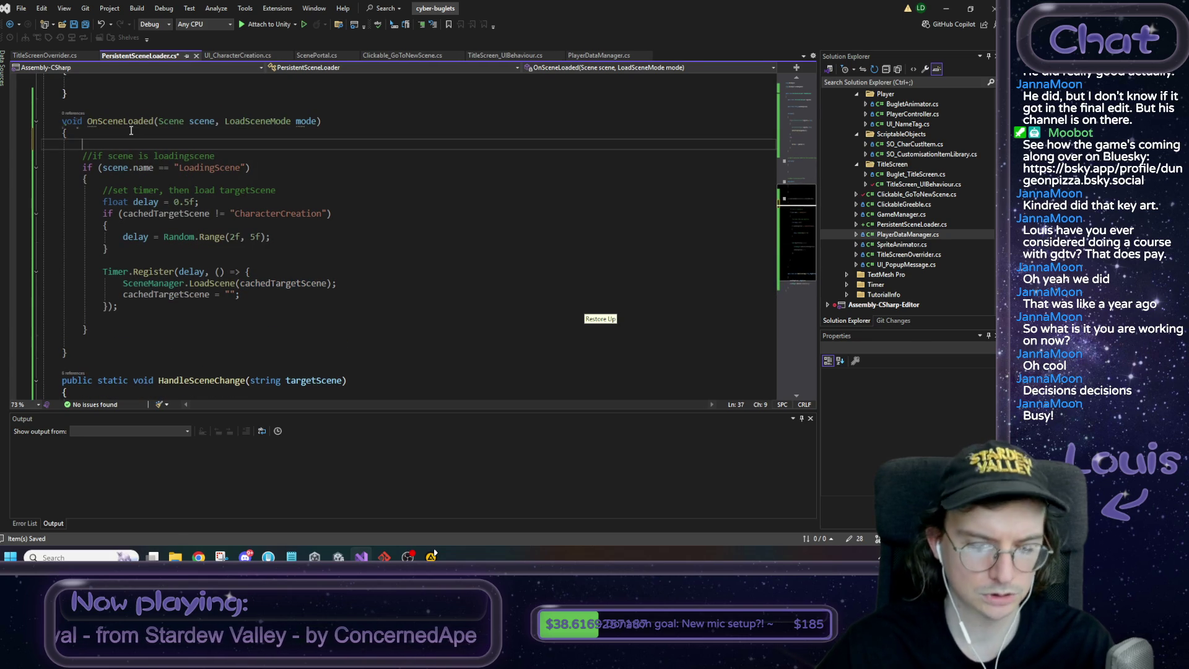
type("Console.Log(\"")
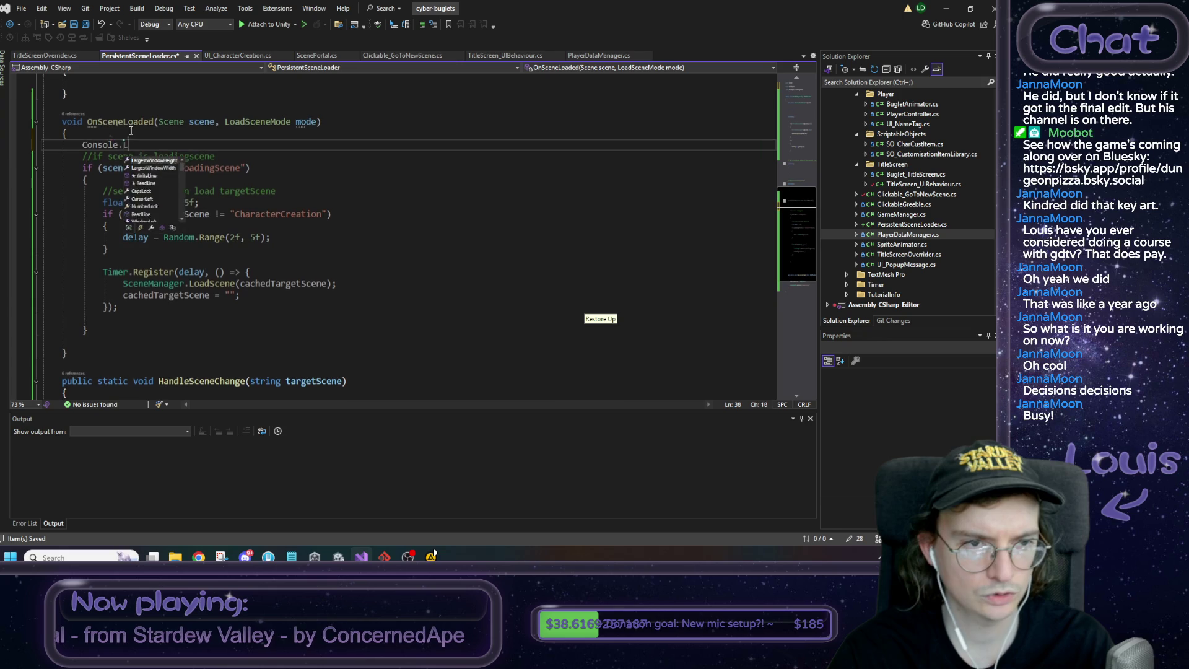
type("scene loaded")
key("End")
type(";")
key("Home")
key("ctrl+Delete")
type("Debug")
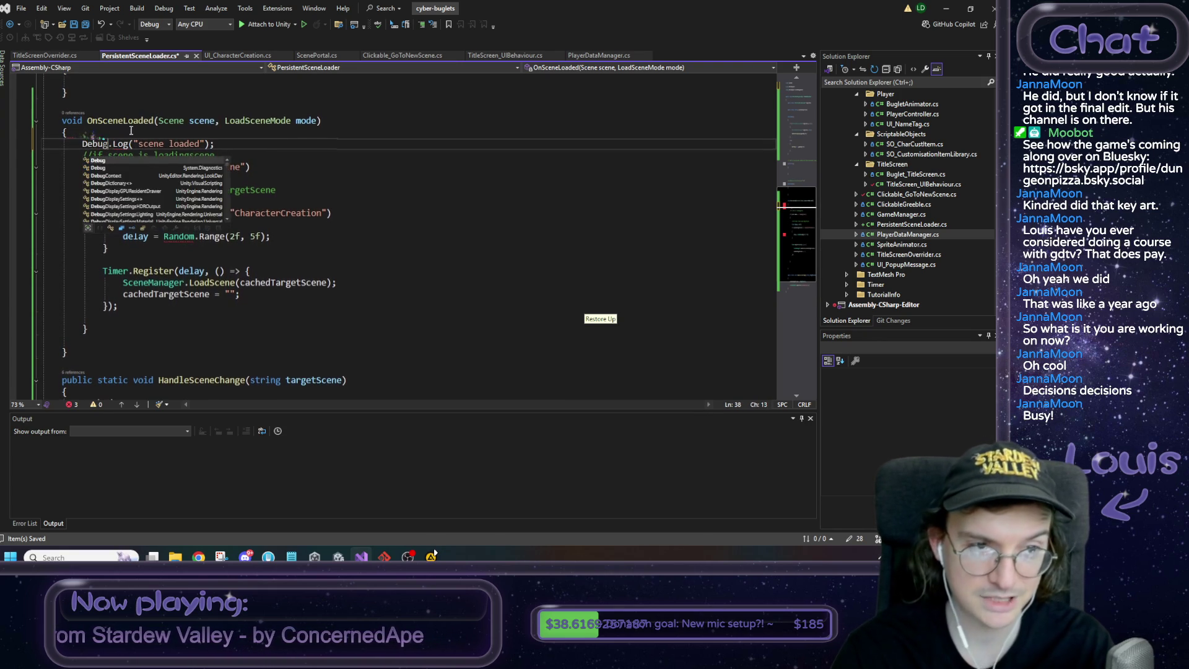
key("End")
key("shift+Home")
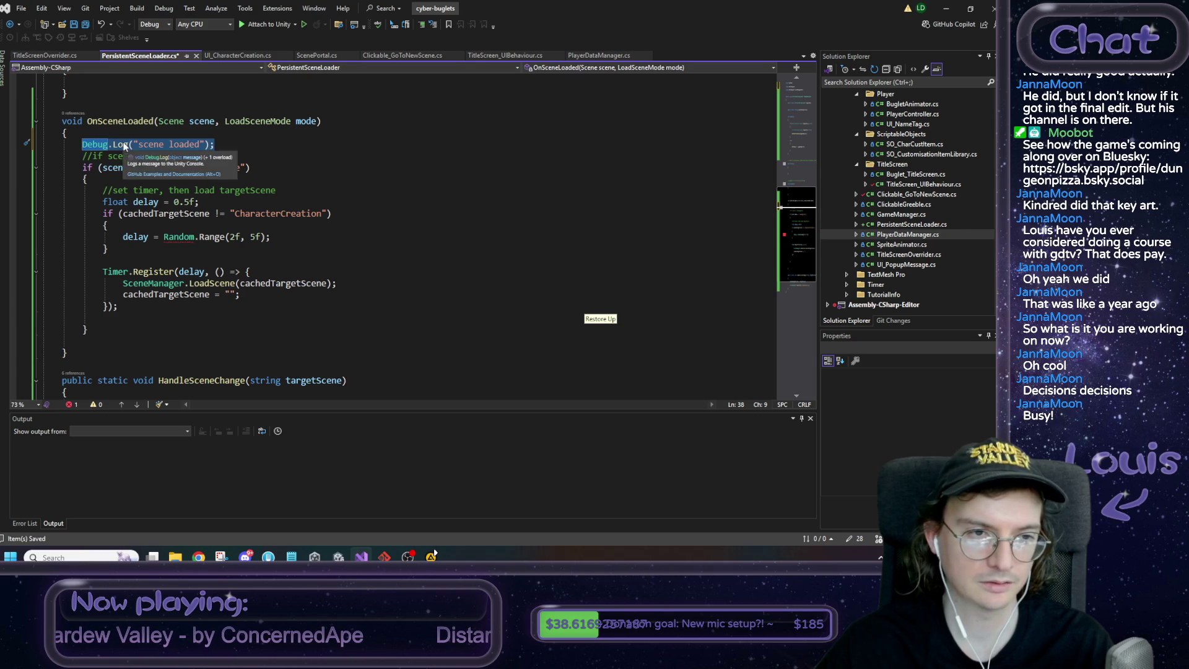
Qualify the delay line's Random call as UnityEngine.Random
scroll(111, 134, "up", 11)
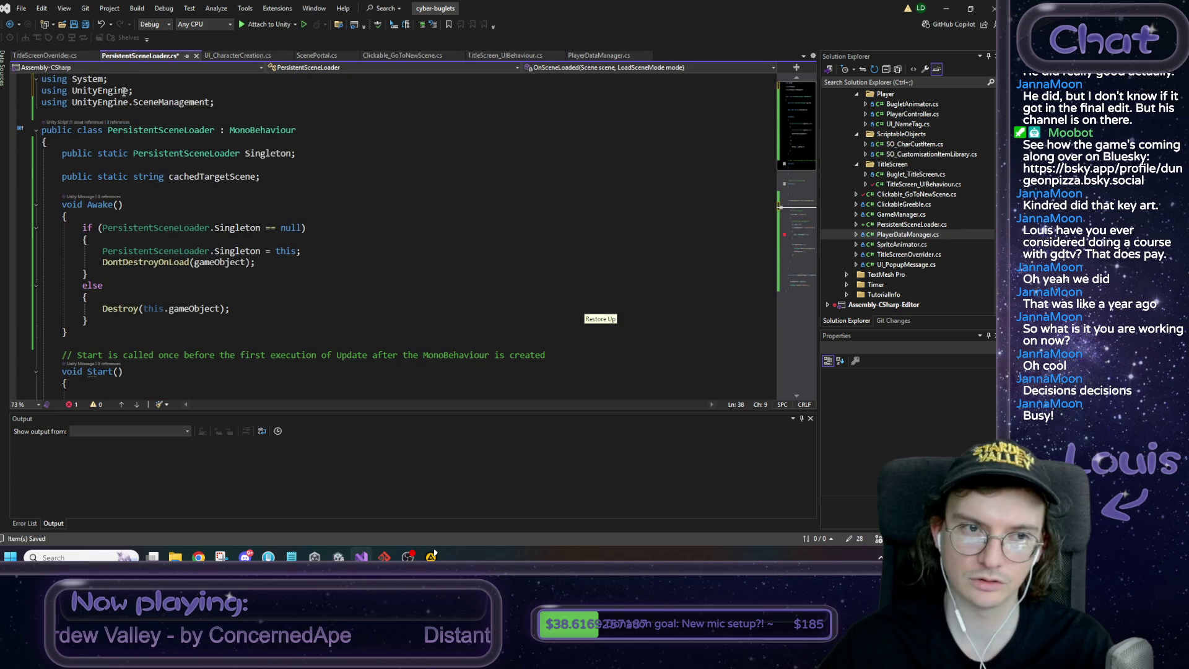
scroll(124, 91, "down", 9)
left_click(165, 280)
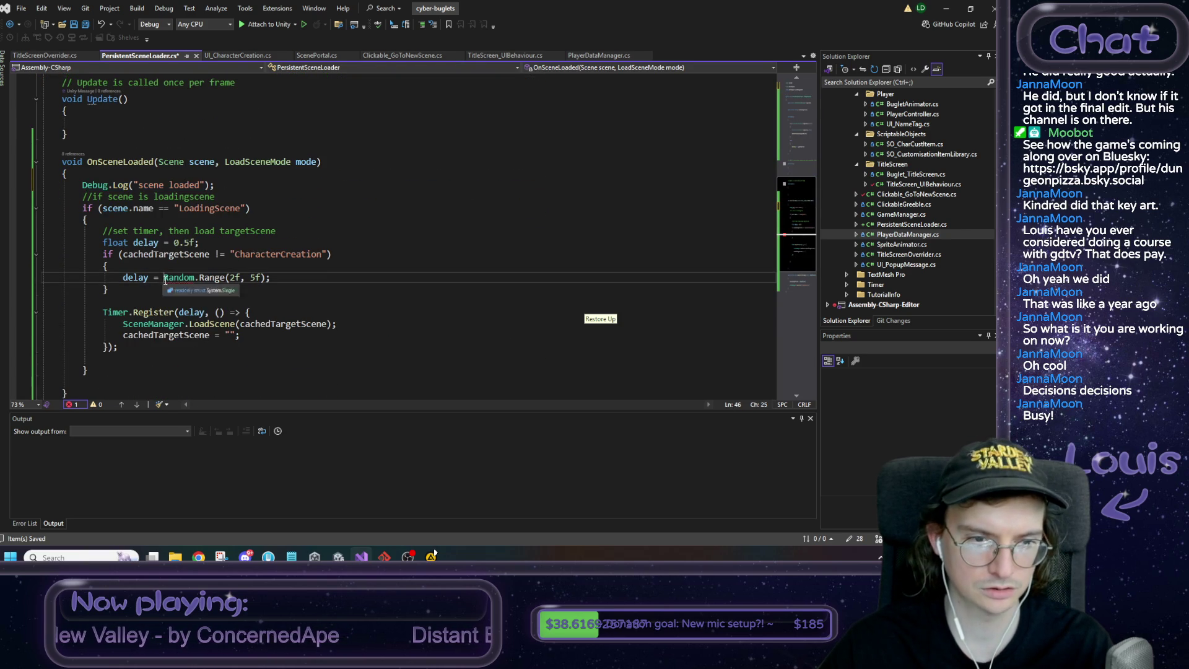
type("UnityEngine")
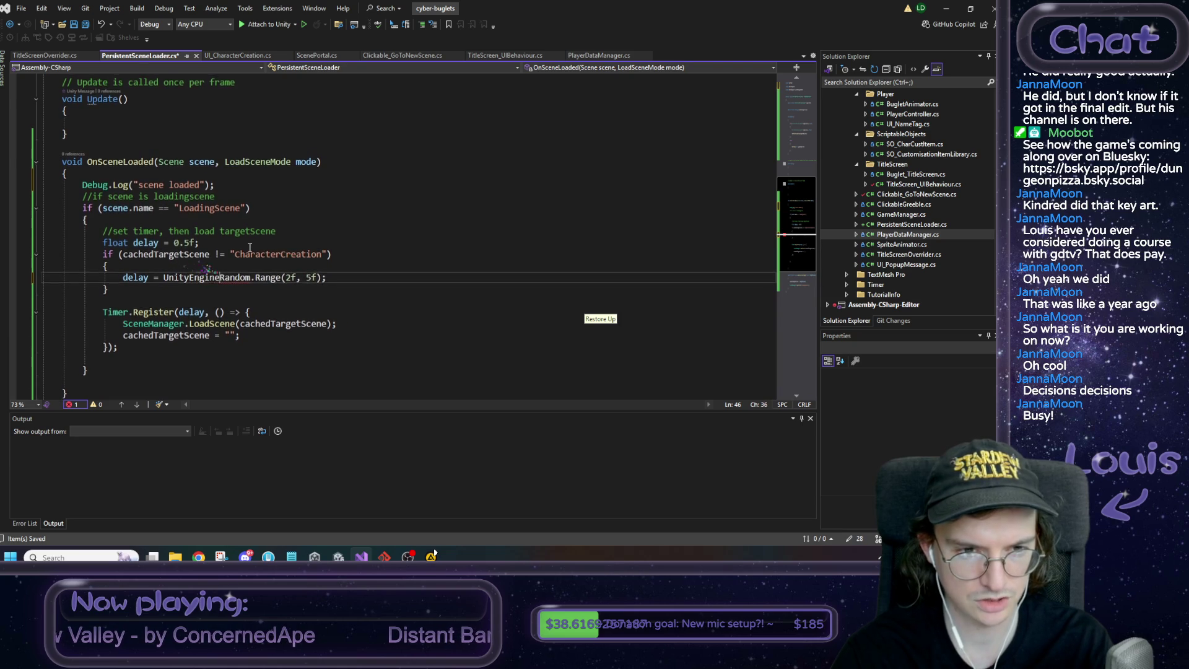
type(".")
Paste the log line into the LoadingScene branch with text "it's da loading scene" and save
left_click(295, 224)
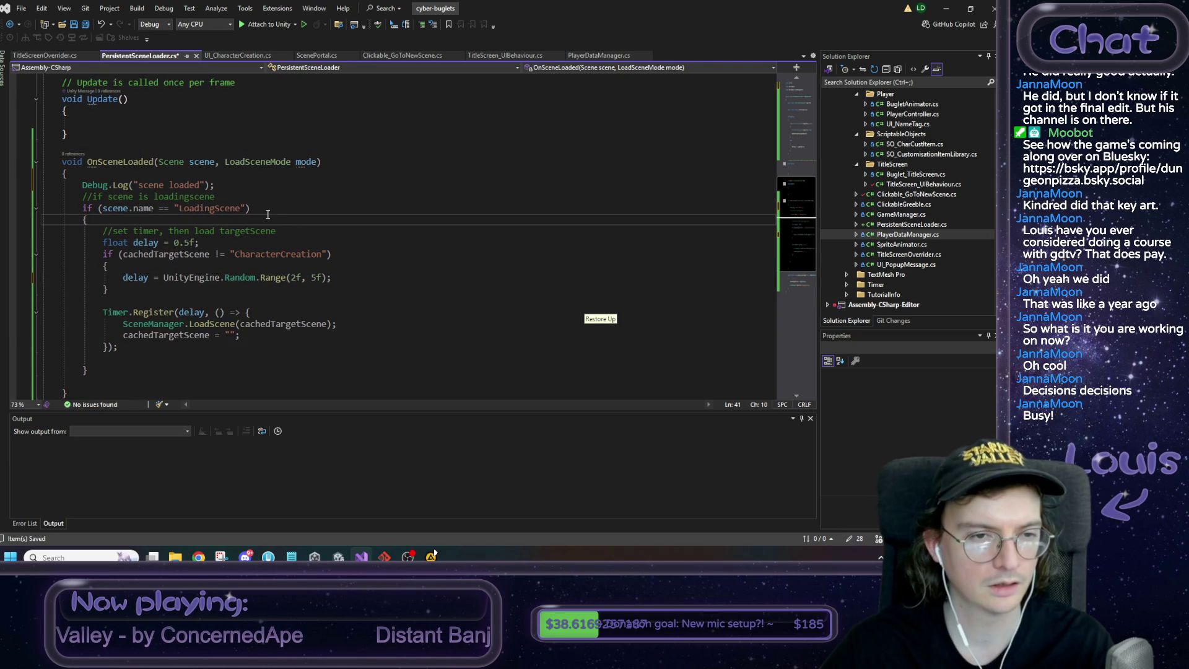
left_click_drag(234, 186, 82, 185)
key("ctrl+c")
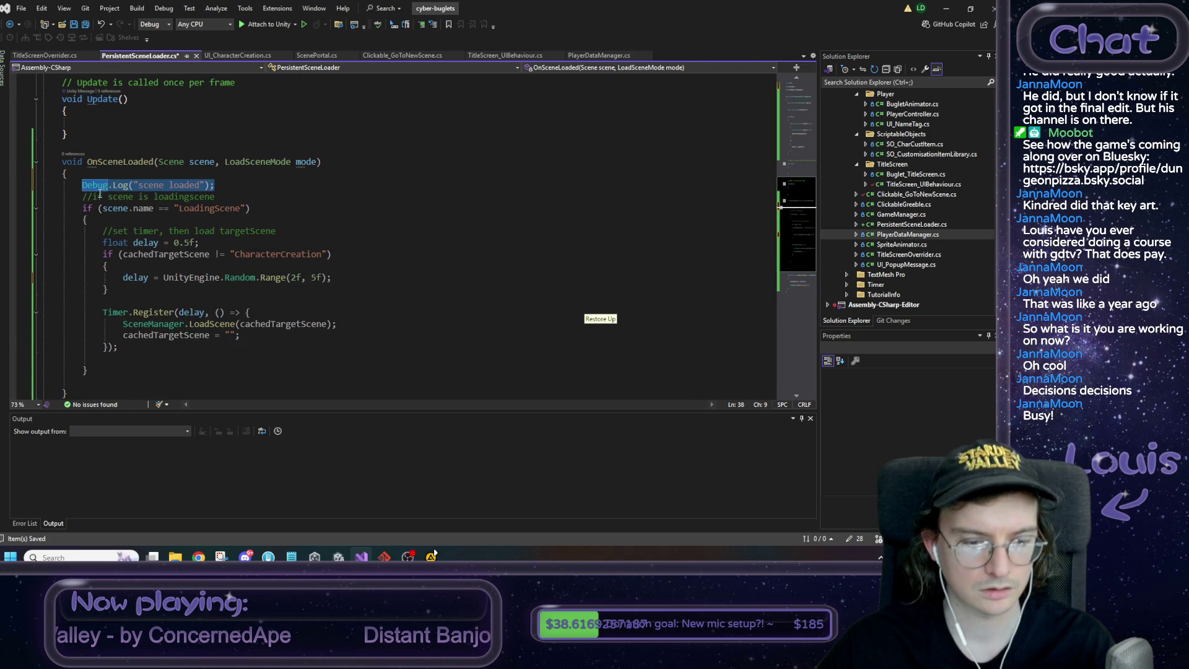
left_click(177, 221)
key("Return")
key("ctrl+v")
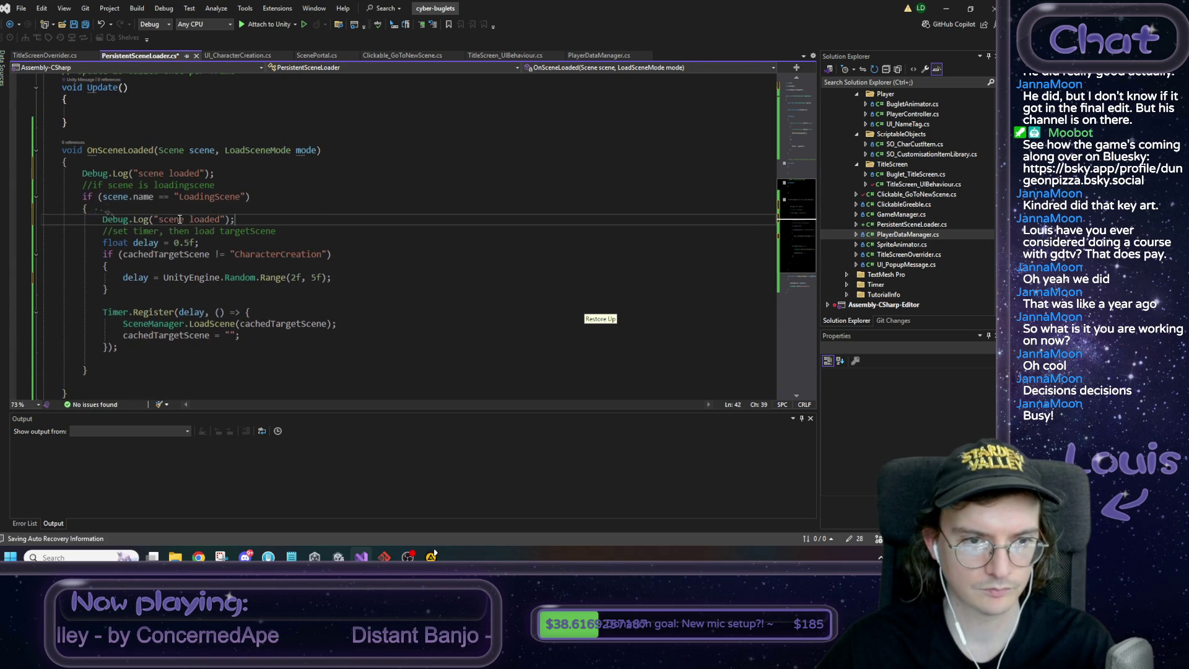
left_click_drag(159, 219, 221, 219)
type("it's da ")
type("loading scene")
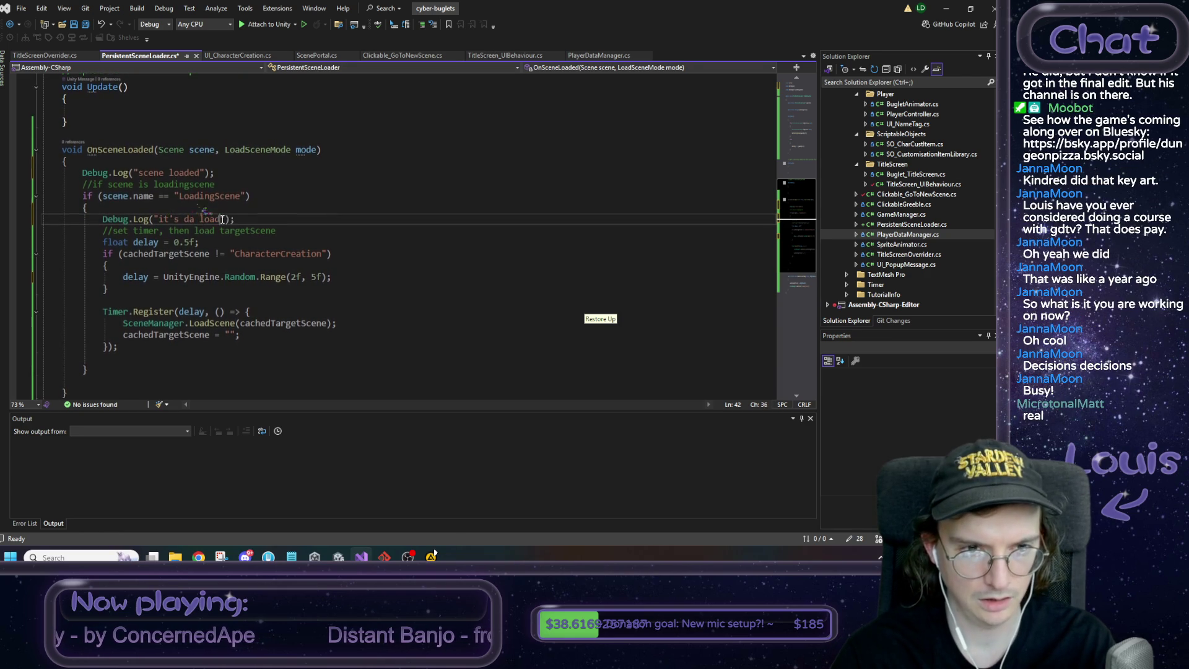
key("ctrl+s")
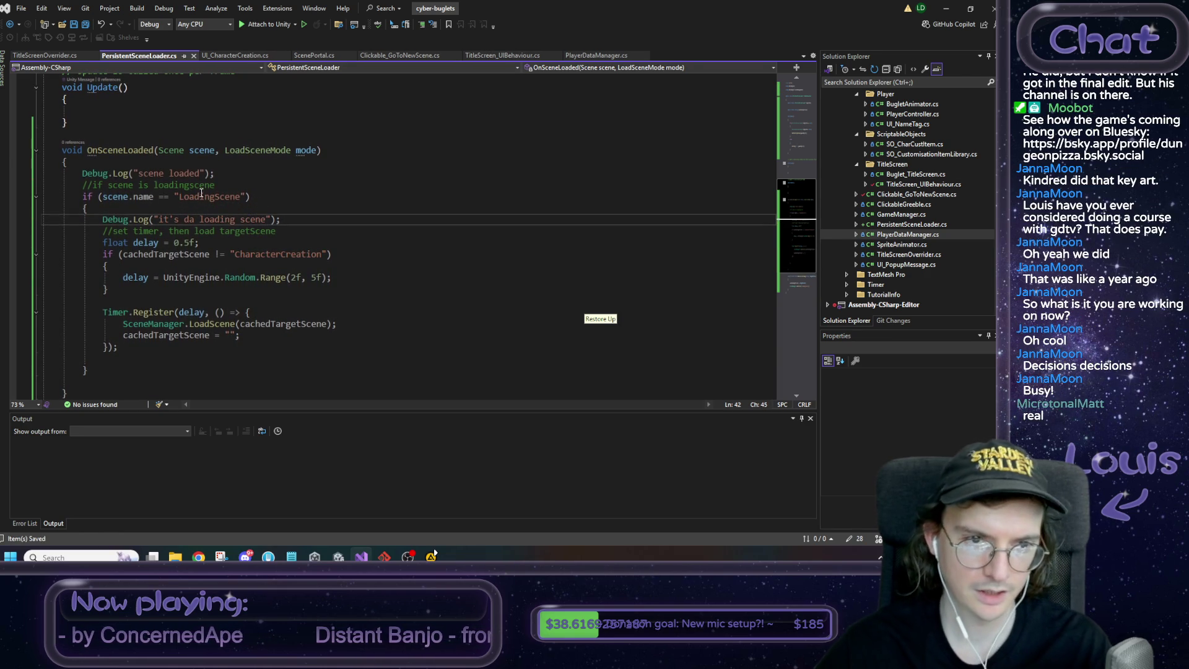
left_click(195, 173)
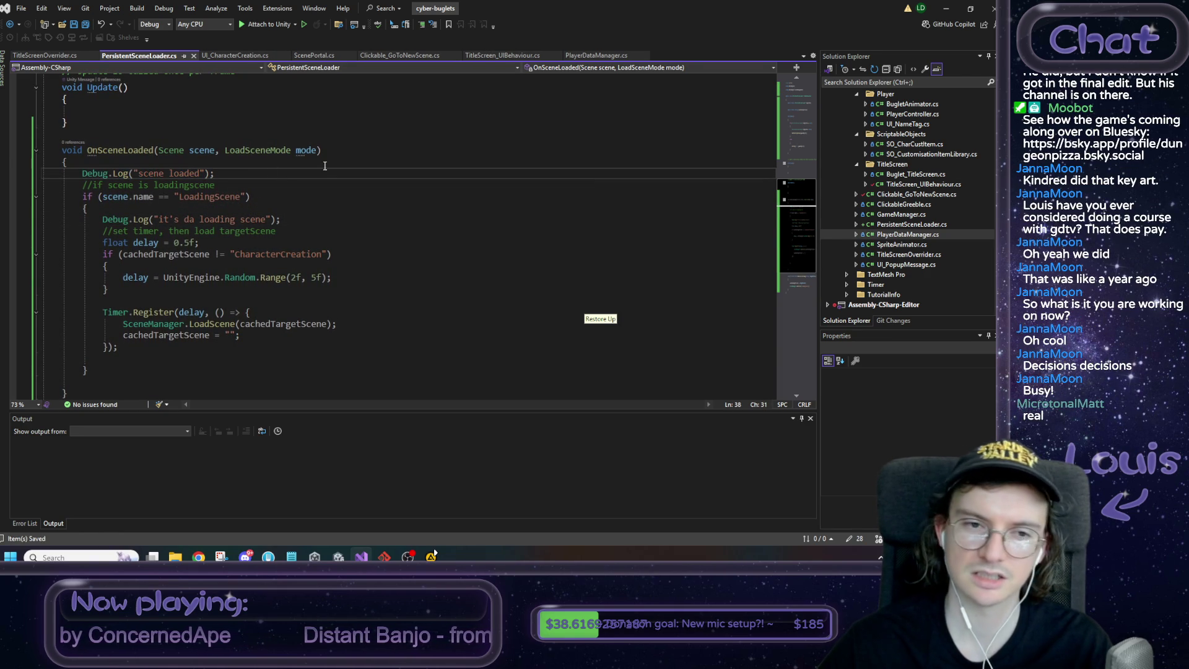
left_click(957, 16)
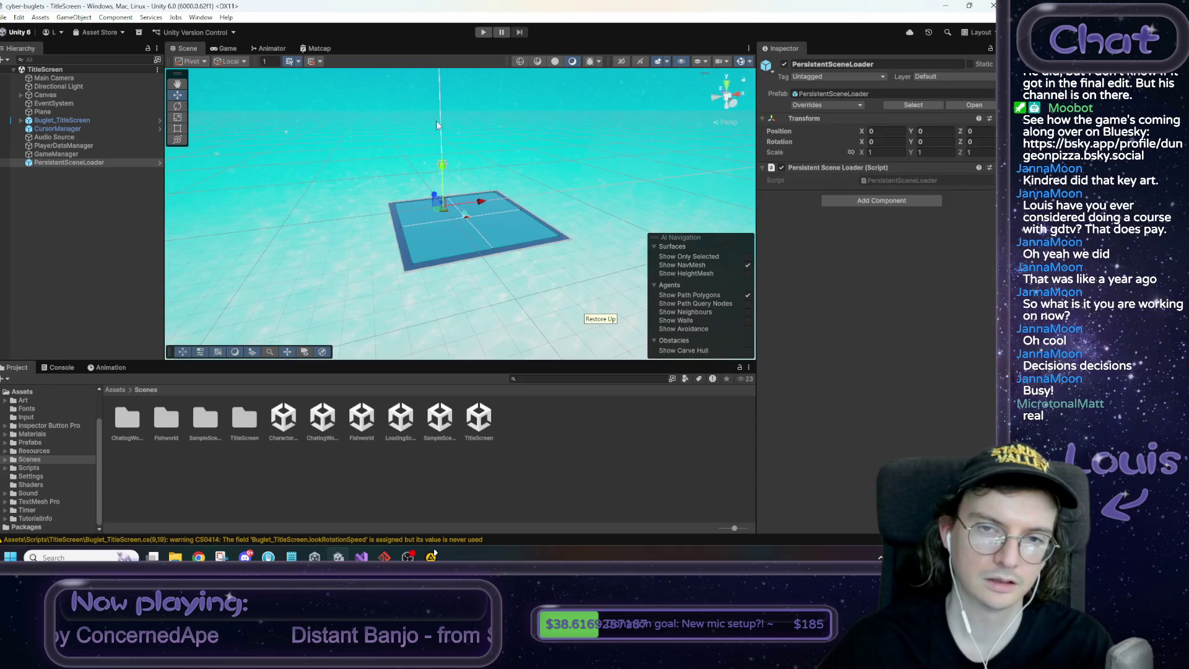
Play-test guest login from the title screen to the loading screen, check the Console, then stop
left_click(483, 32)
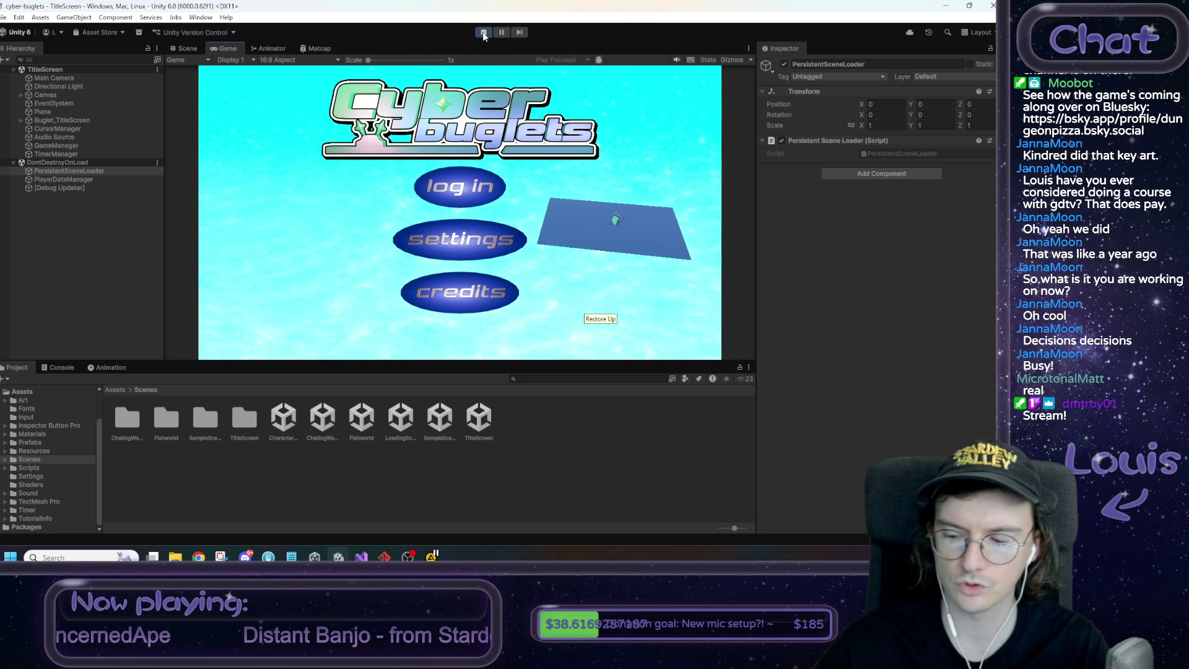
left_click(455, 186)
left_click(418, 268)
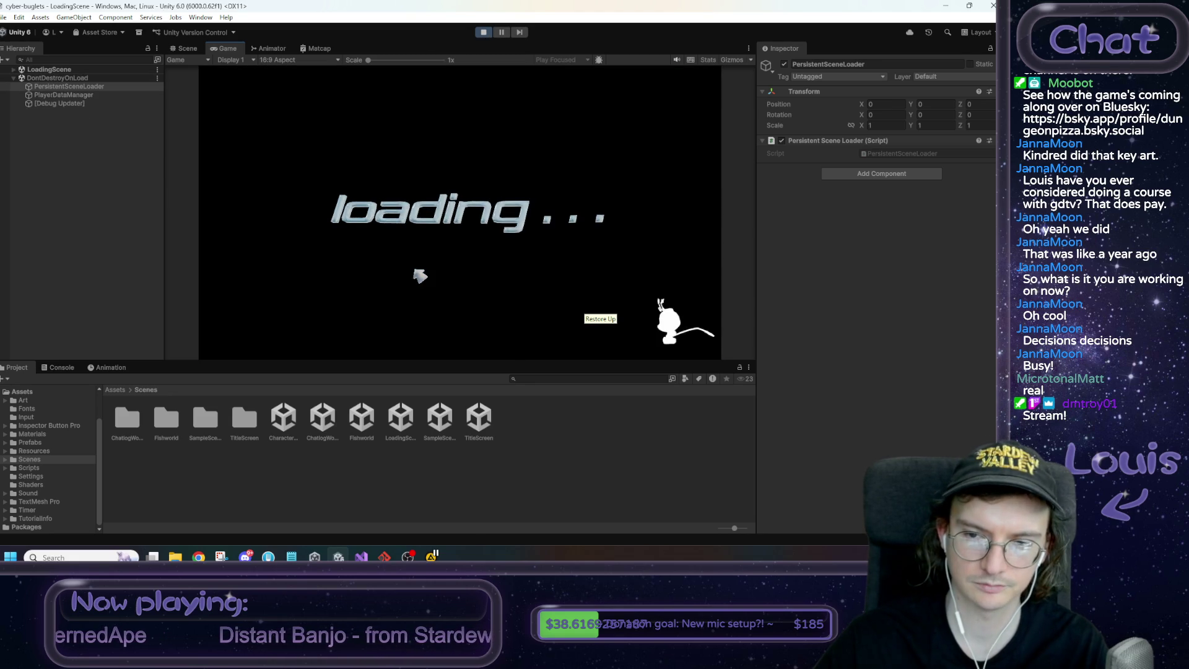
left_click(57, 367)
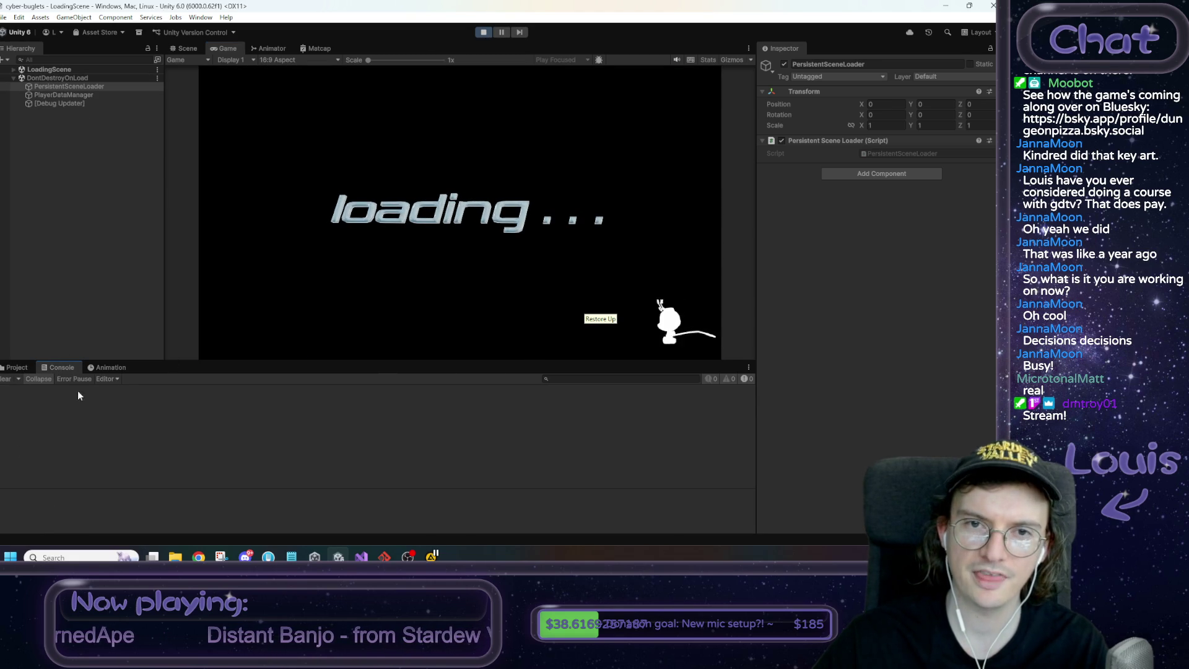
left_click(482, 32)
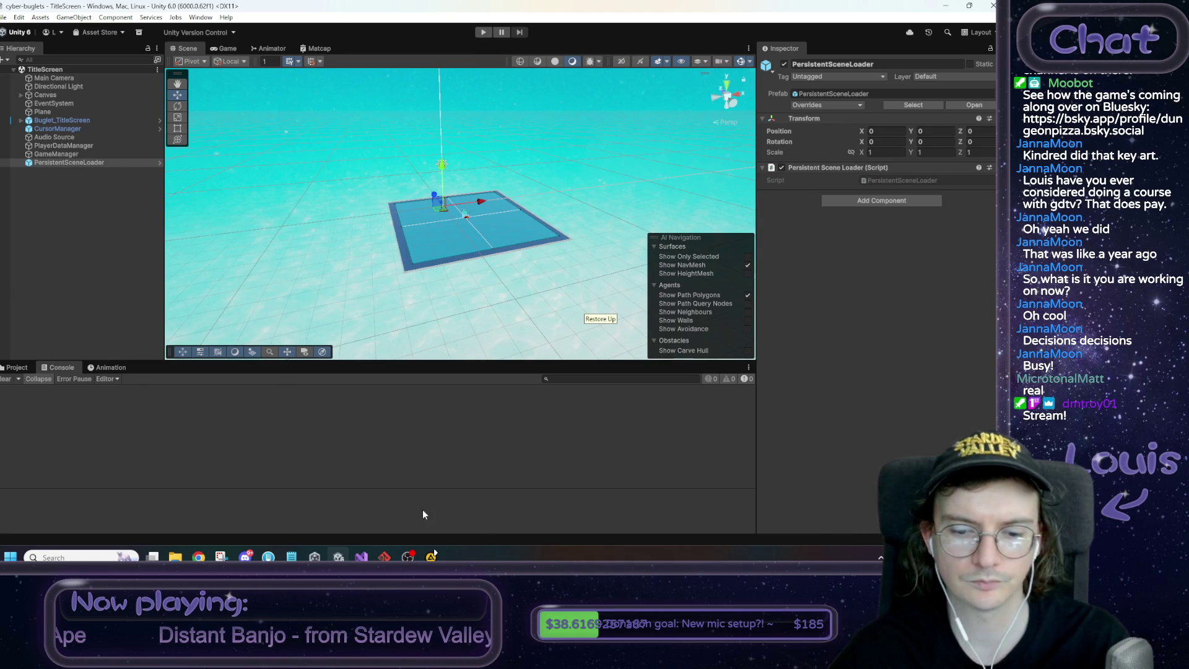
Search the solution for OnSceneLoaded and copy the sceneLoaded += line from TitleScreenOverrider.cs
left_click(361, 556)
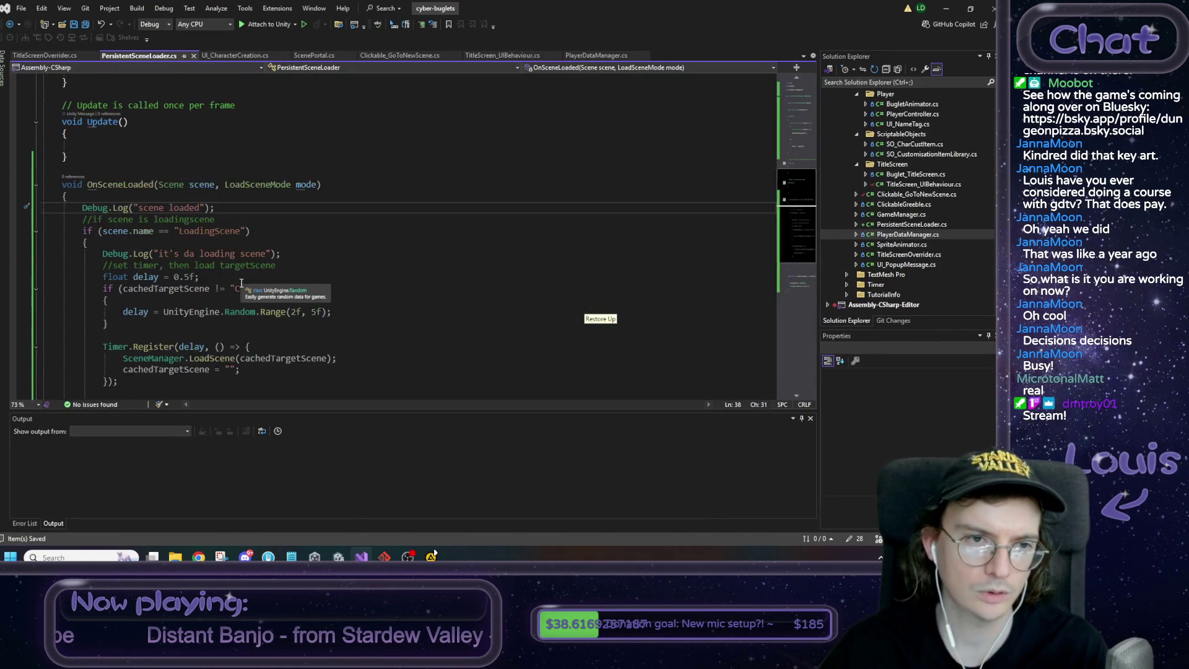
scroll(241, 282, "up", 2)
scroll(253, 295, "up", 5)
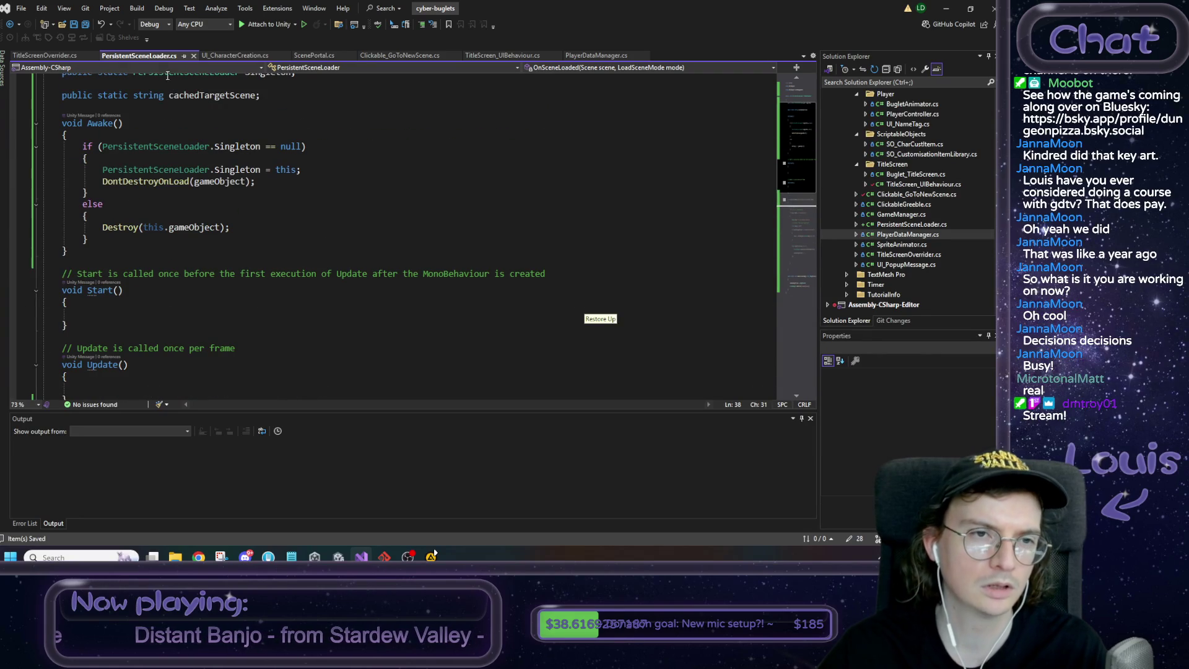
scroll(166, 147, "down", 5)
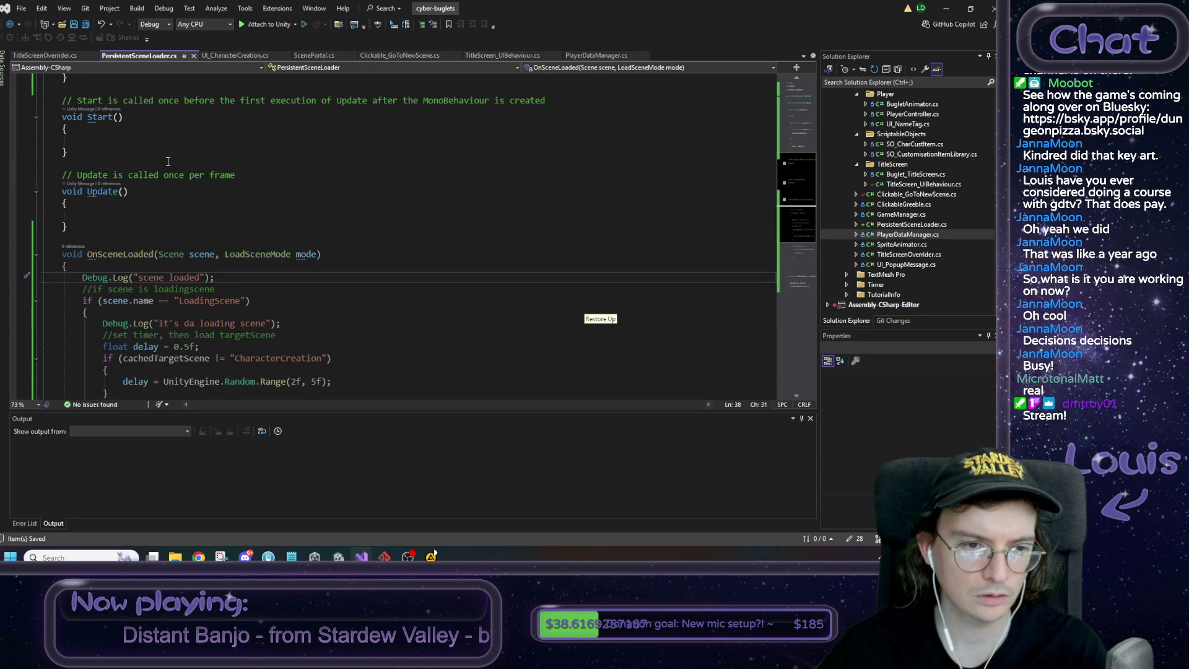
scroll(170, 162, "down", 1)
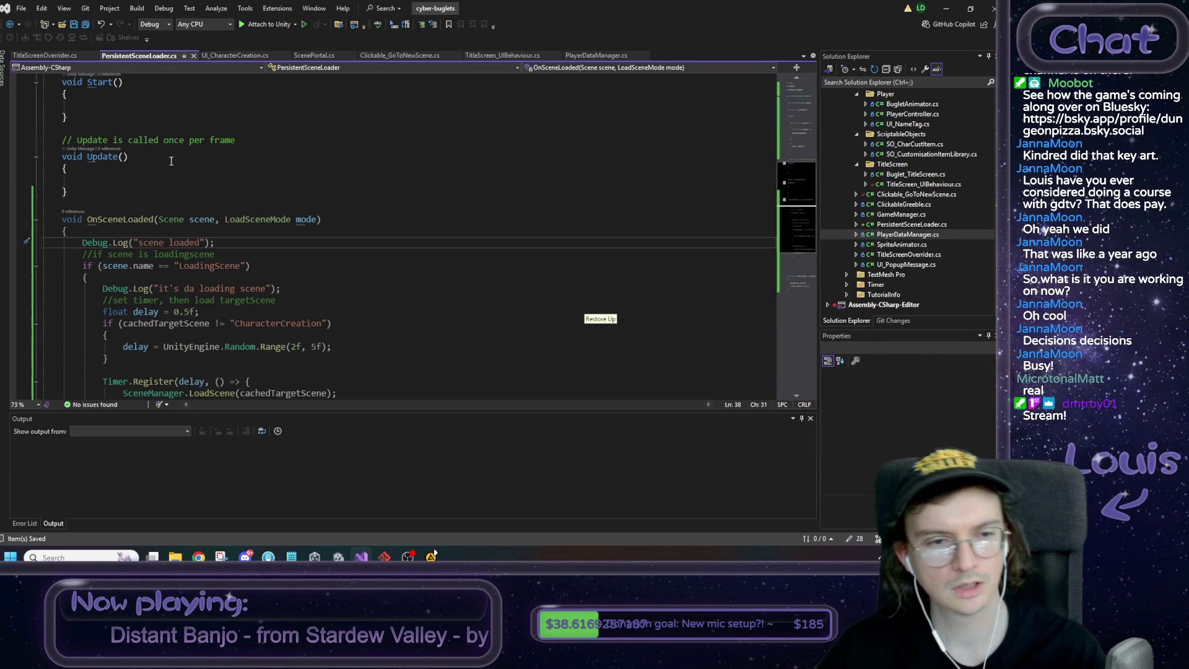
mouse_move(131, 221)
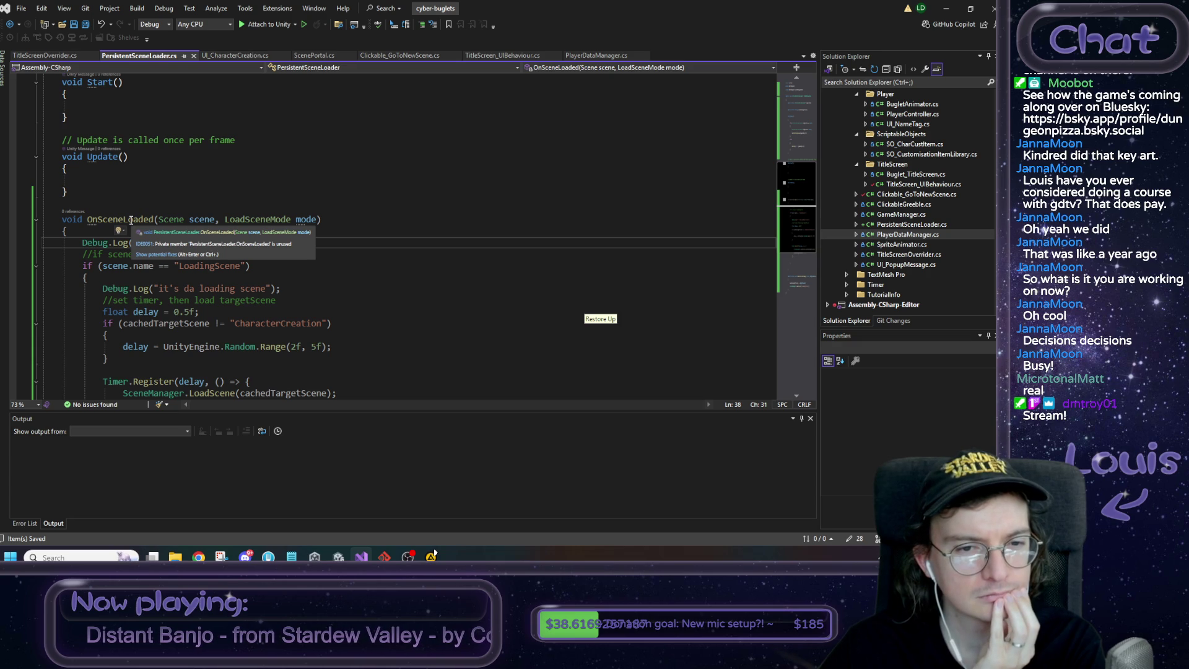
double_click(130, 221)
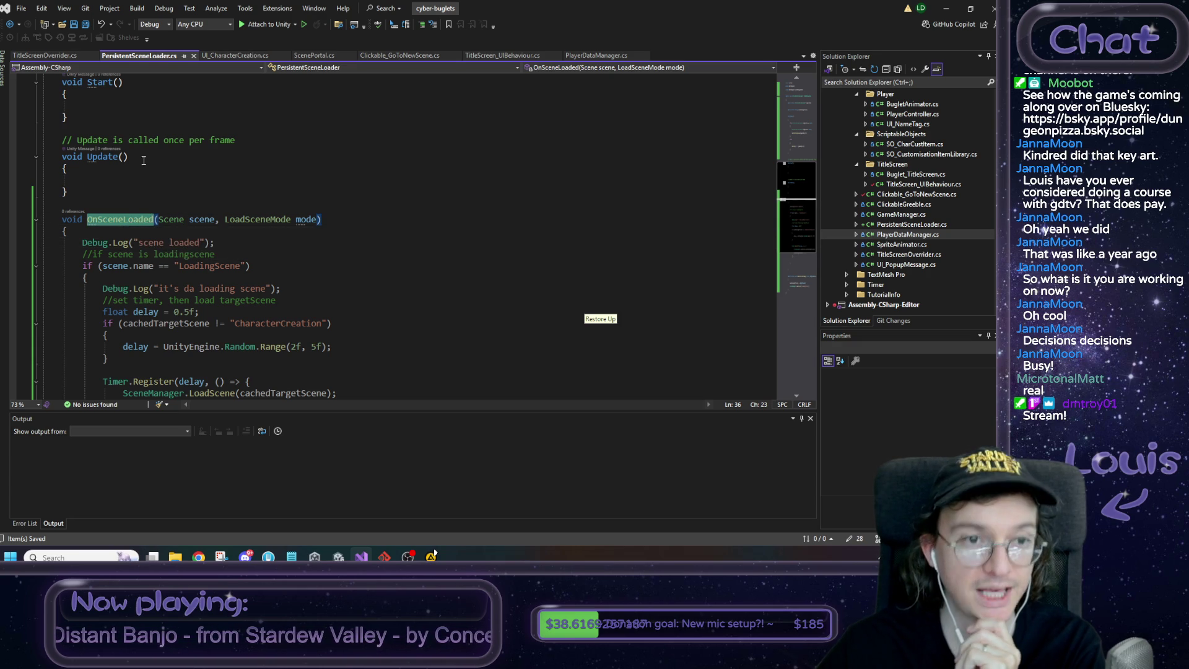
key("ctrl+f")
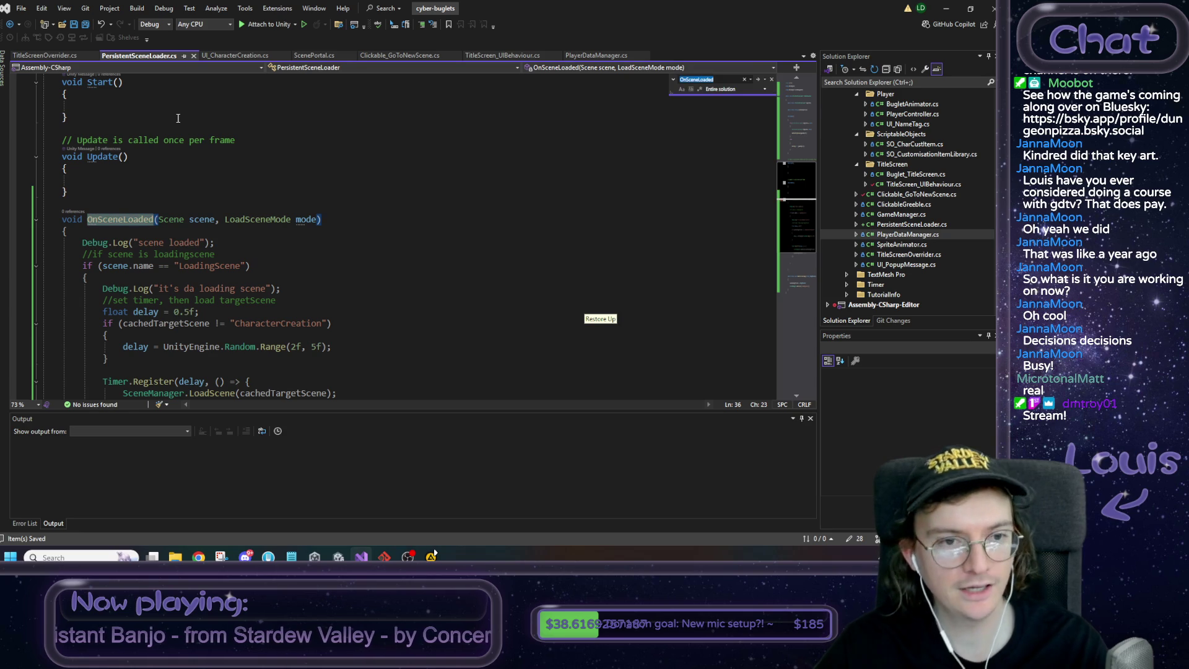
key("Return")
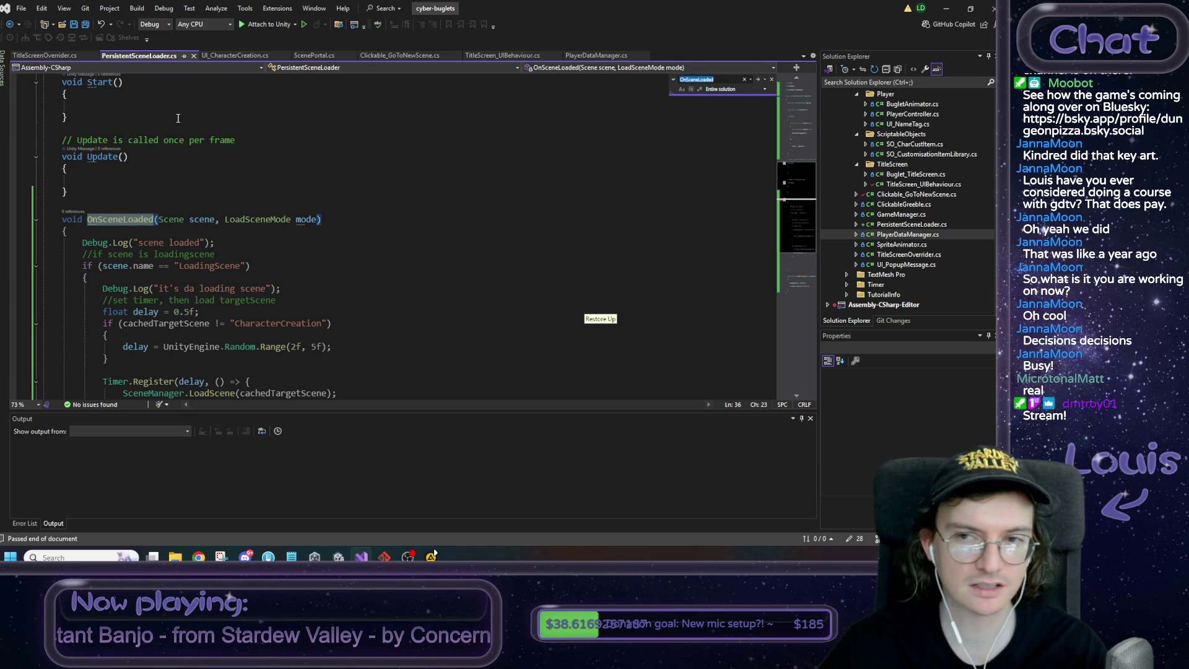
key("Return")
scroll(161, 186, "up", 2)
left_click(177, 211)
key("ctrl+End")
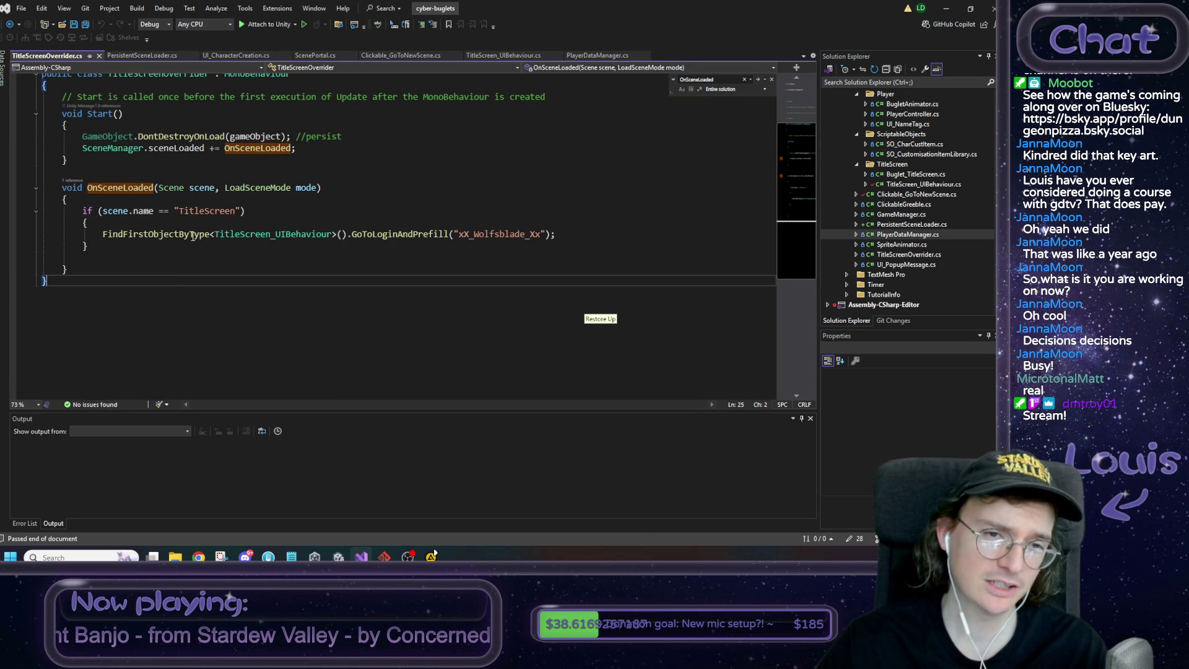
left_click_drag(303, 153, 85, 154)
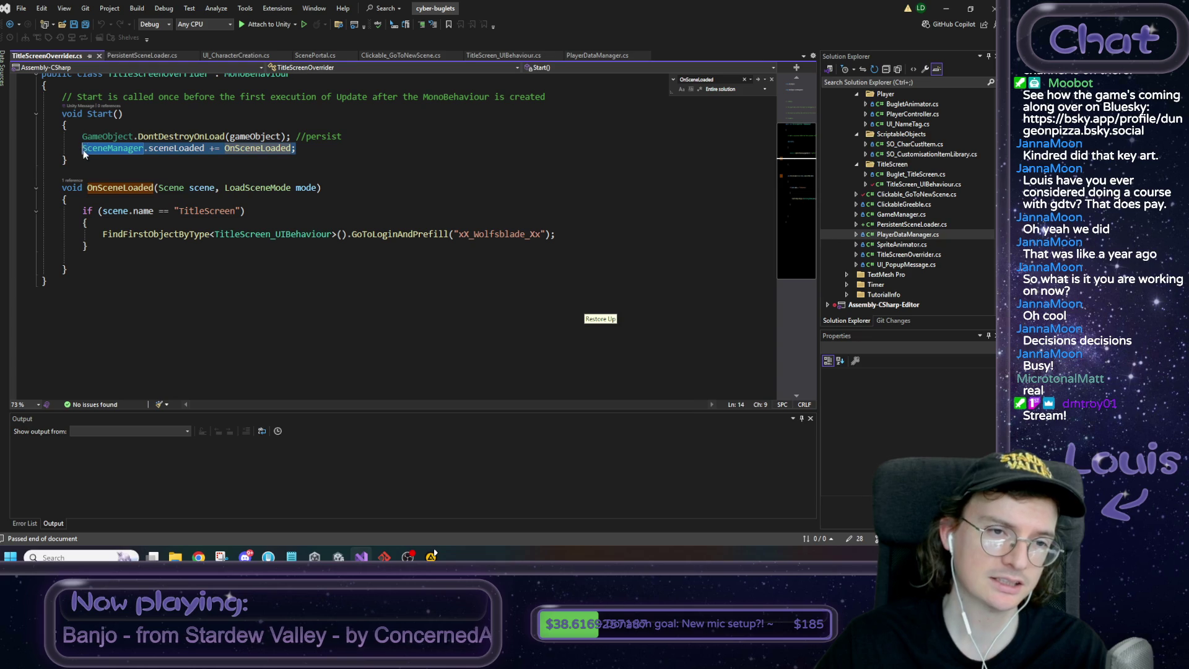
Paste the subscription below DontDestroyOnLoad in PersistentSceneLoader's Awake, save, and return to Unity
left_click(141, 57)
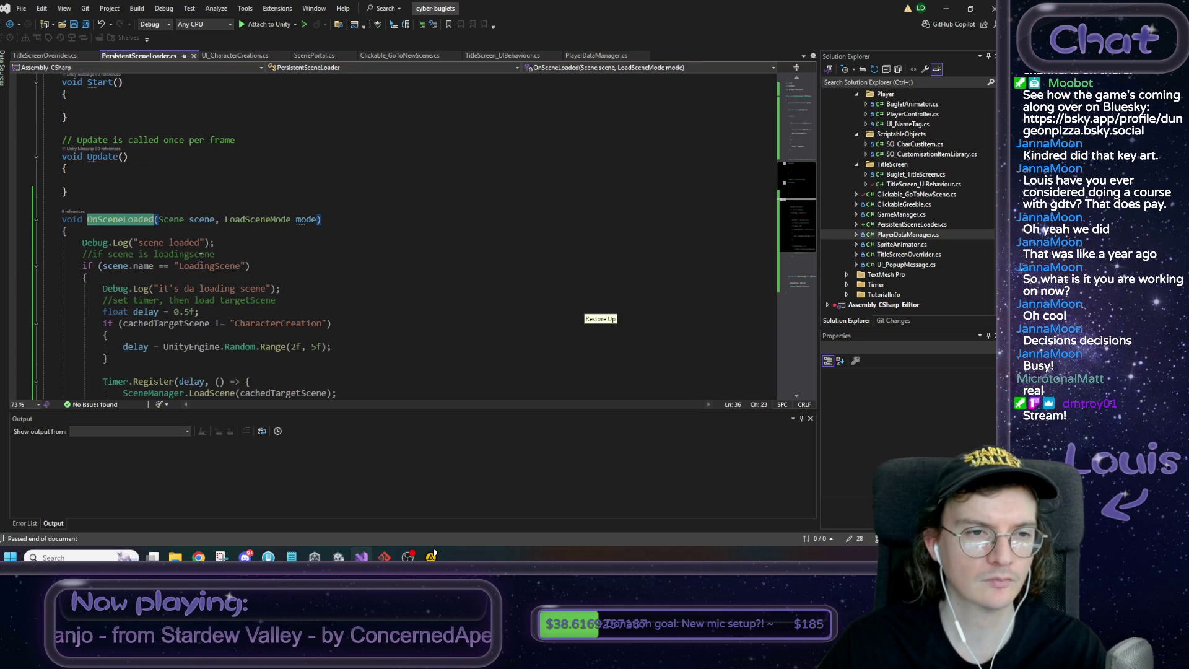
scroll(211, 277, "up", 7)
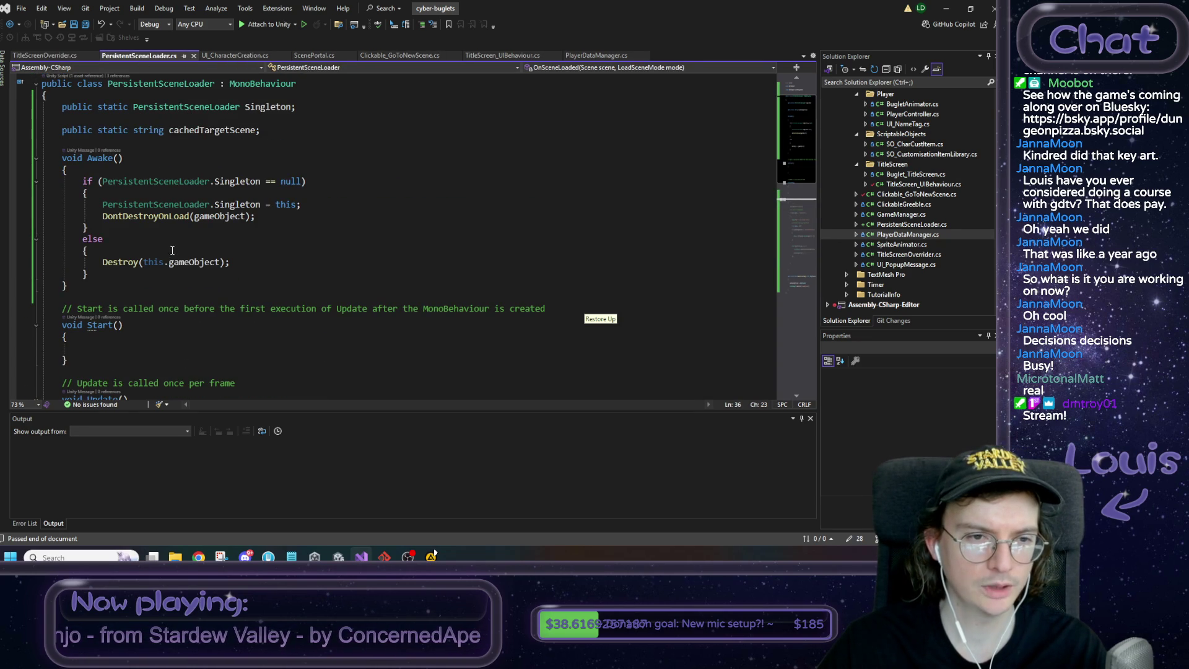
left_click(277, 216)
key("Return")
key("ctrl+v")
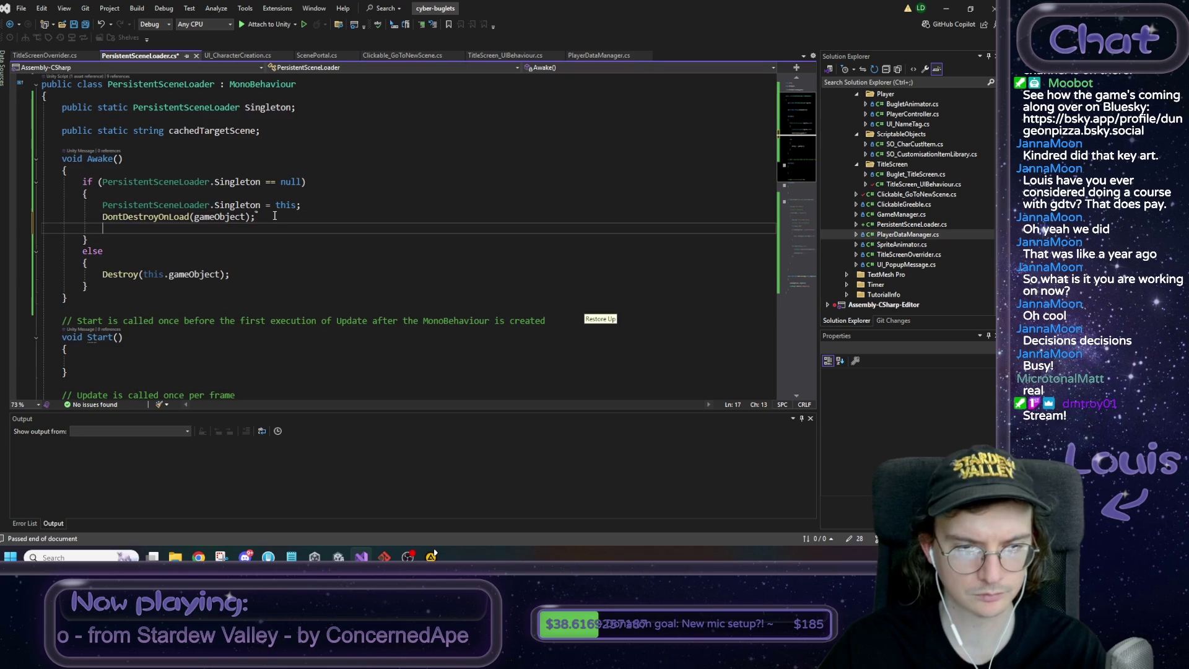
key("ctrl+s")
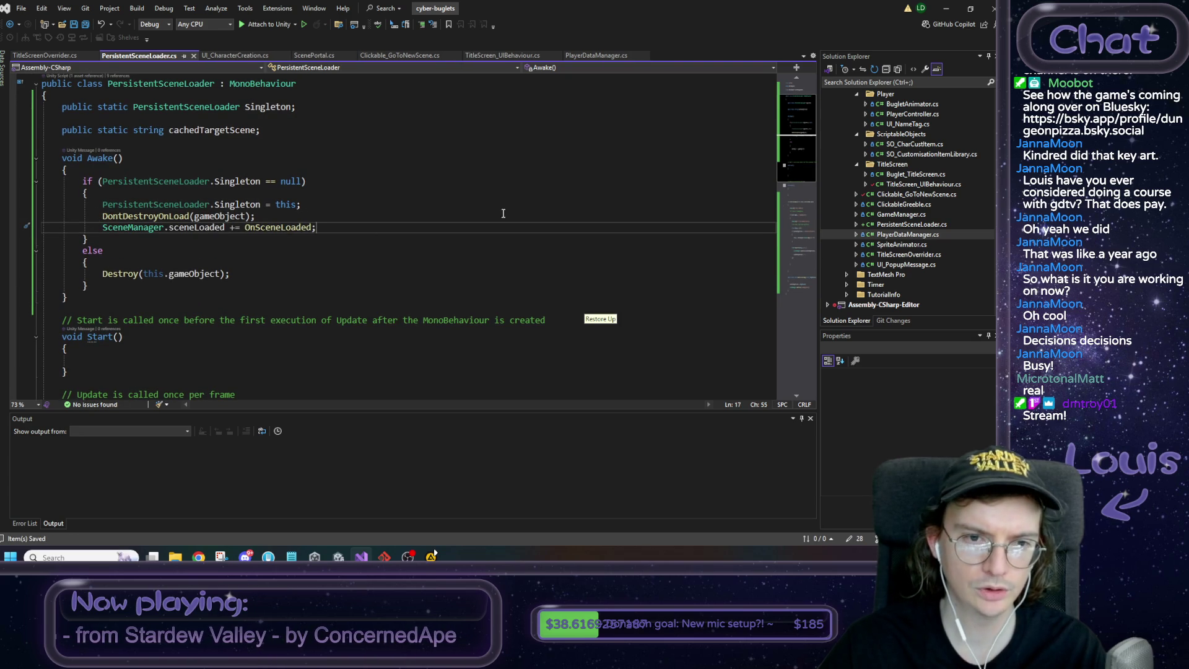
scroll(520, 197, "down", 9)
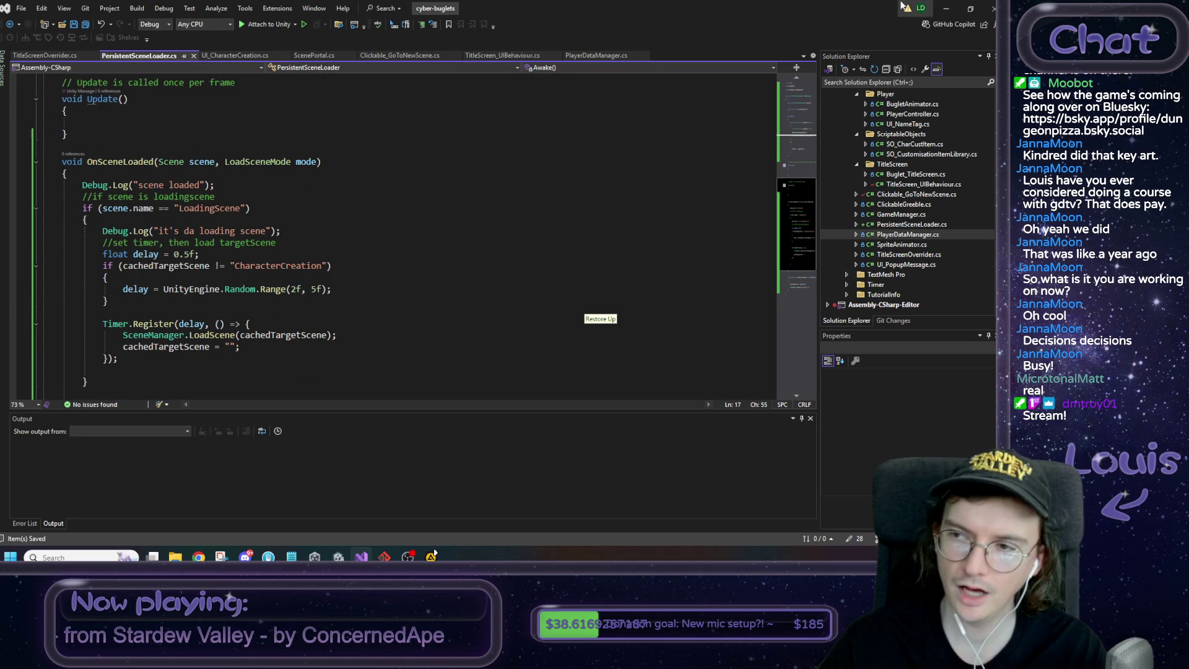
left_click(945, 7)
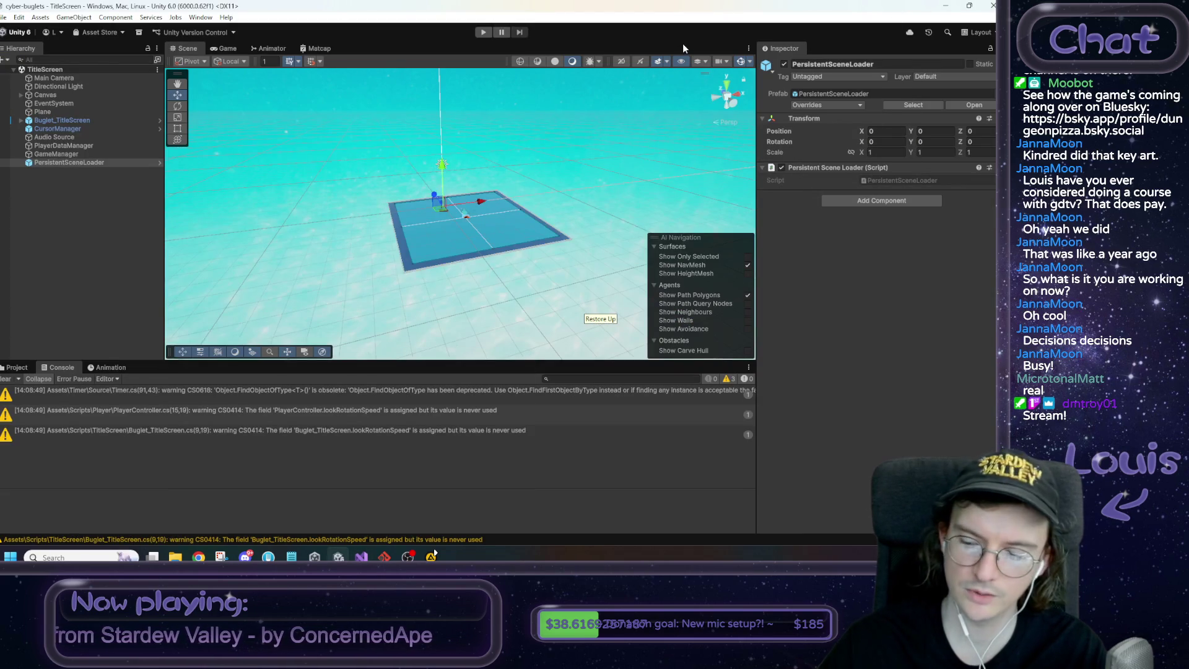
Enter Play mode and log in as a guest from the title screen
left_click(483, 32)
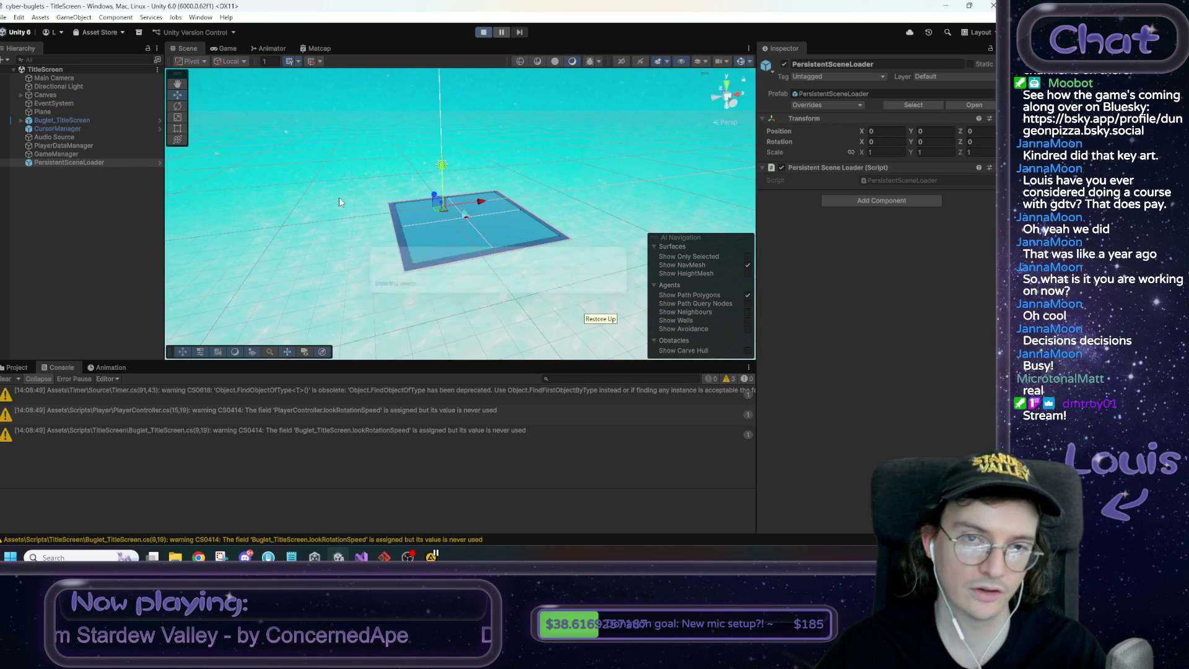
left_click(458, 205)
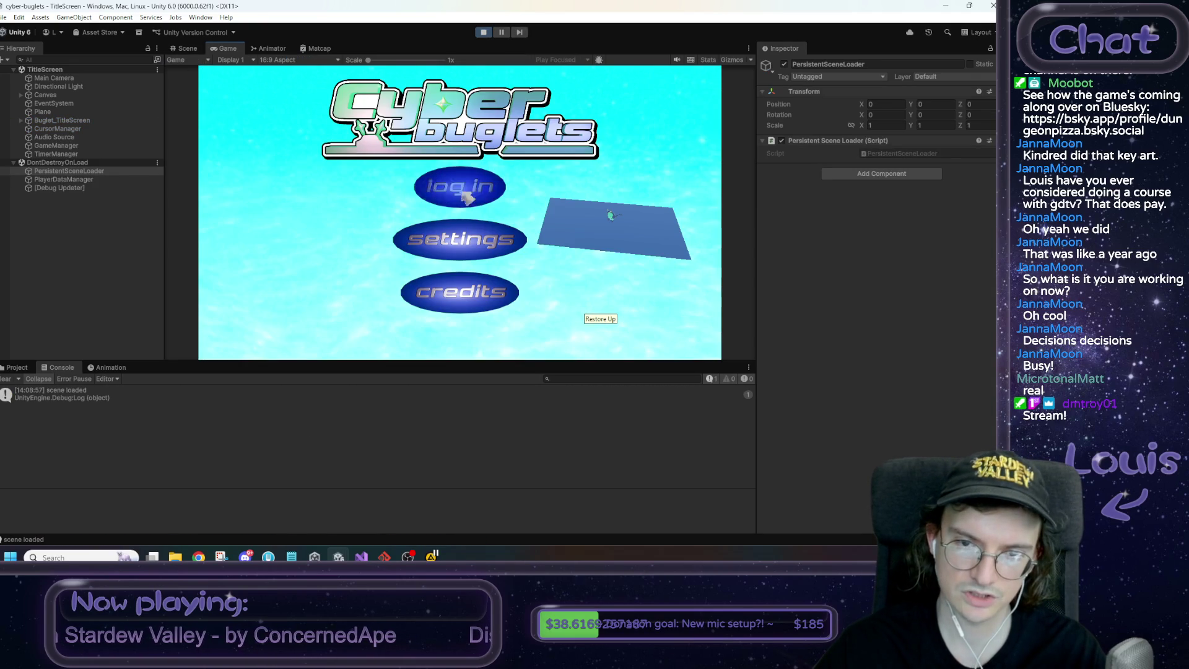
left_click(425, 253)
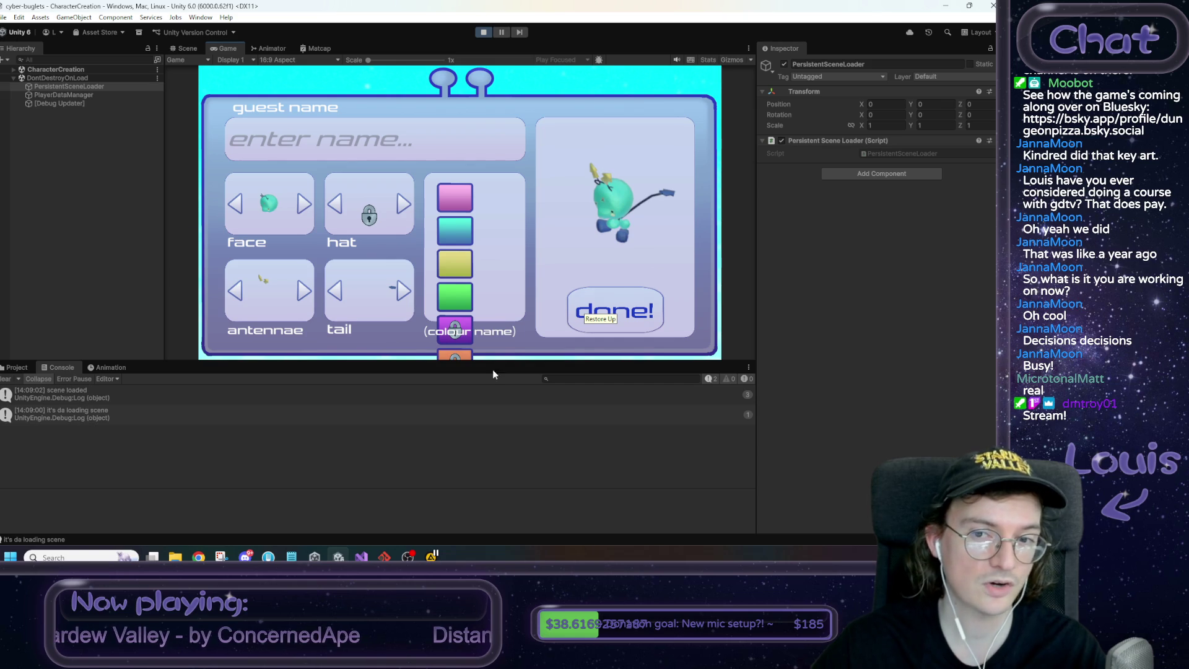
Change the face twice, make the body yellow, switch the tail, and submit with no name
left_click(312, 210)
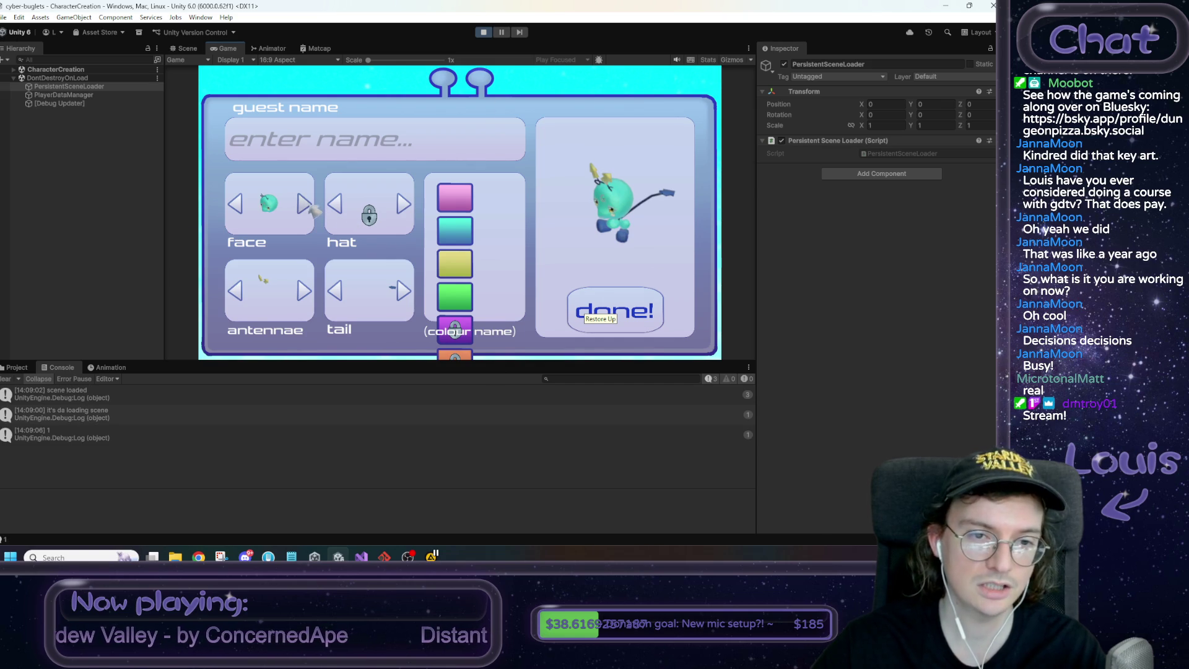
left_click(312, 209)
left_click(313, 210)
left_click(466, 273)
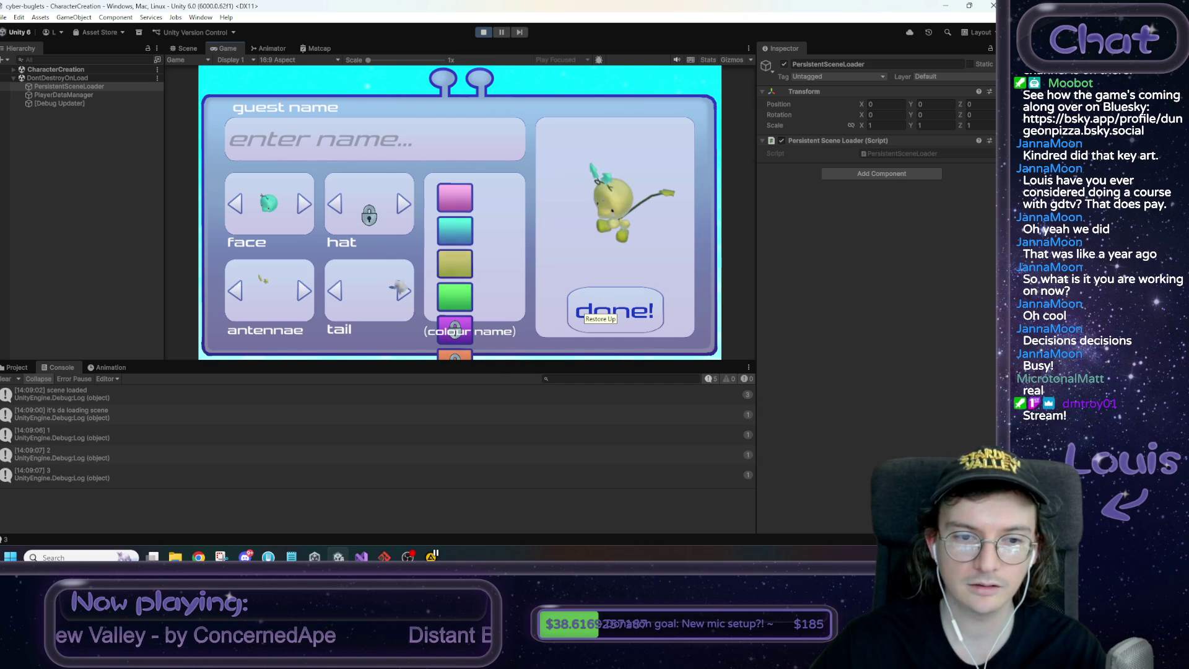
left_click(405, 293)
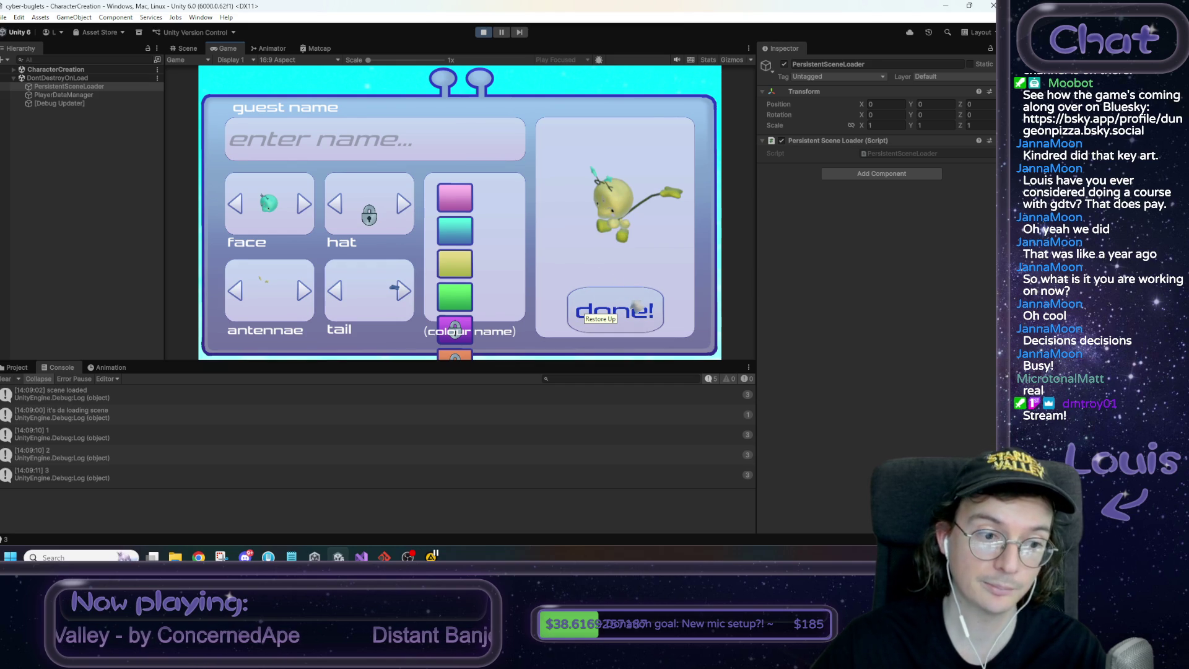
left_click(636, 305)
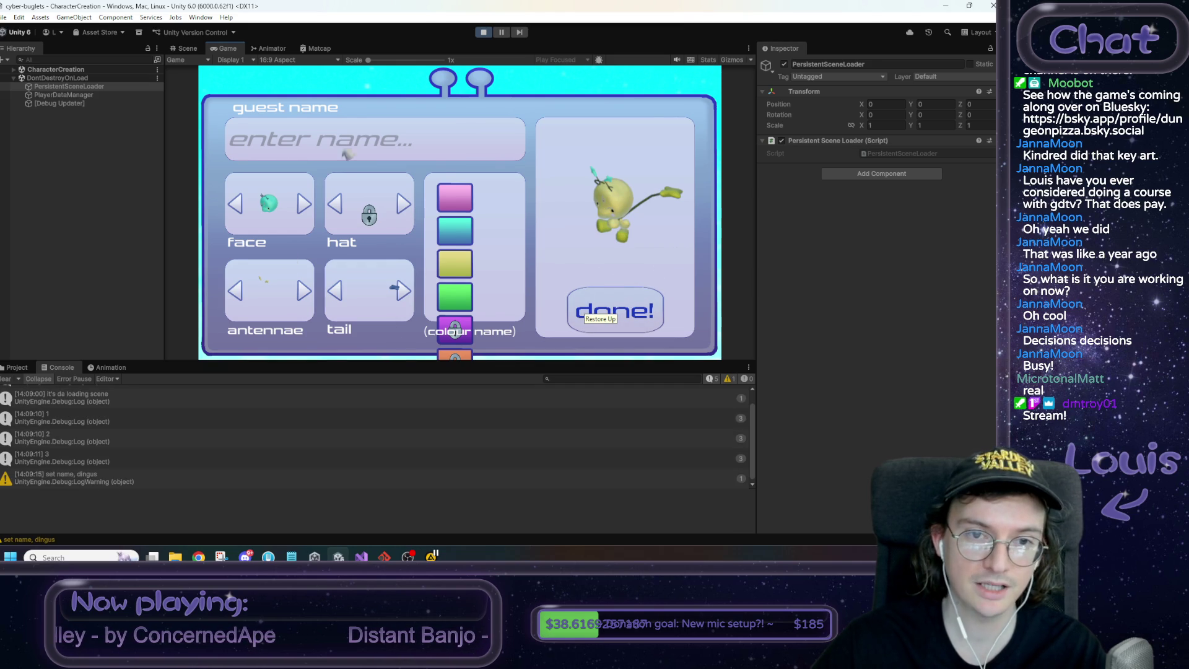
left_click(291, 556)
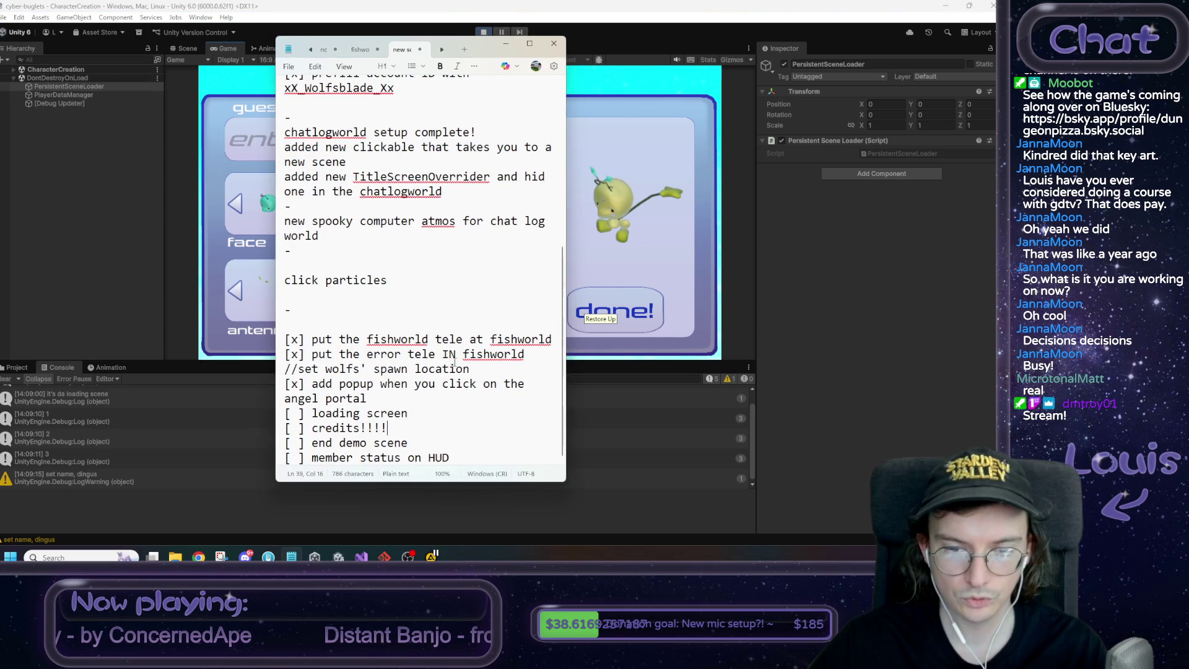
Add '[ ] popup on no name in char creation' below 'loading screen', then minimize Notepad
key("Return")
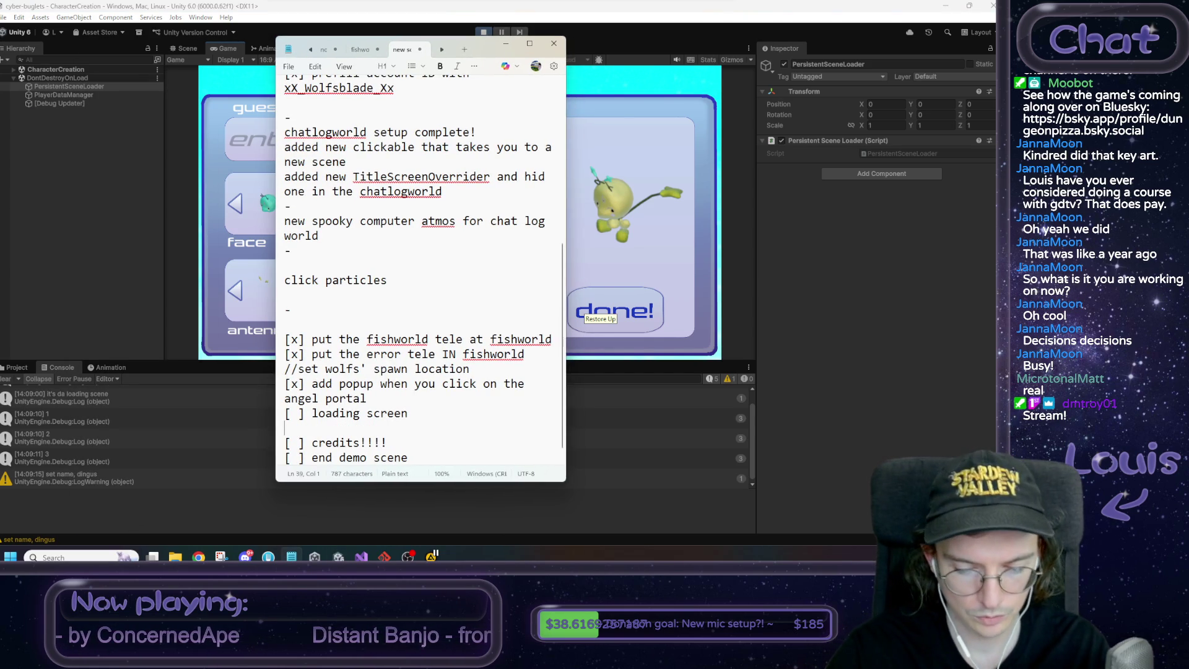
type("re")
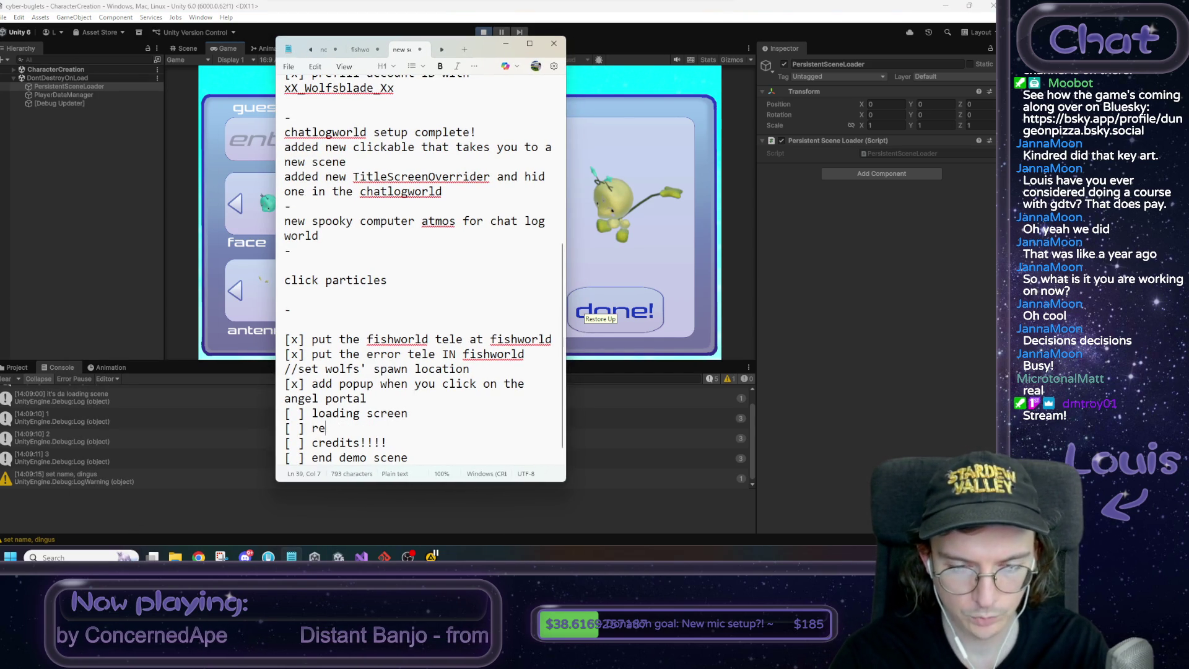
key("BackSpace")
key("BackSpace")
type("popup on ")
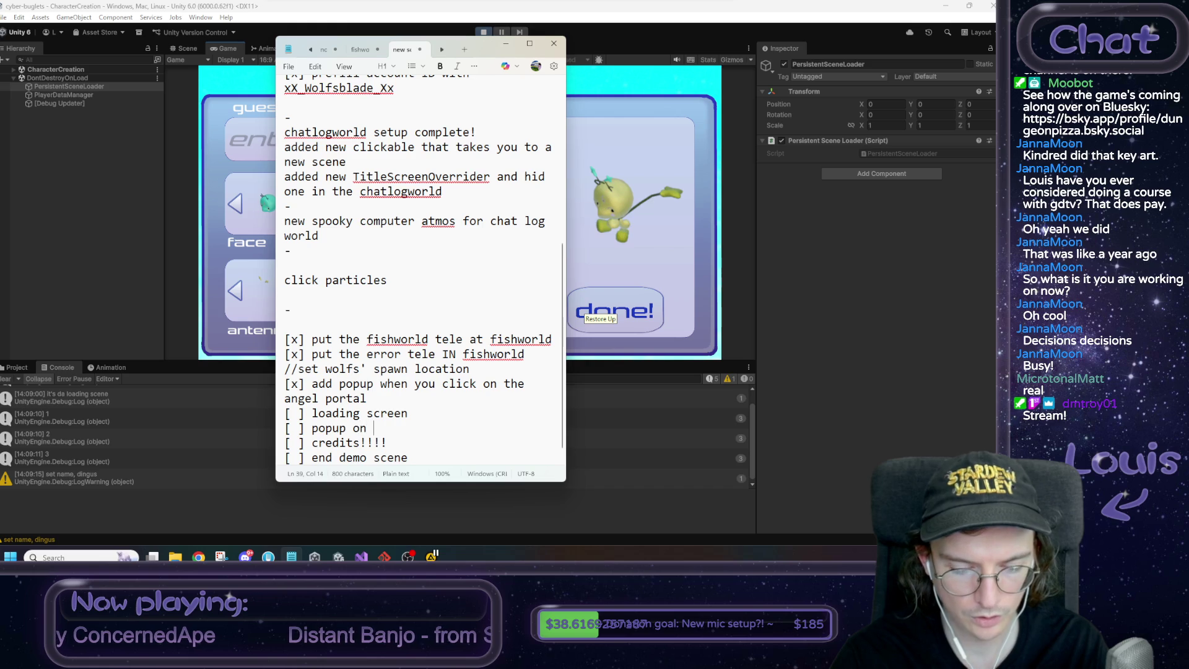
type("no name in ")
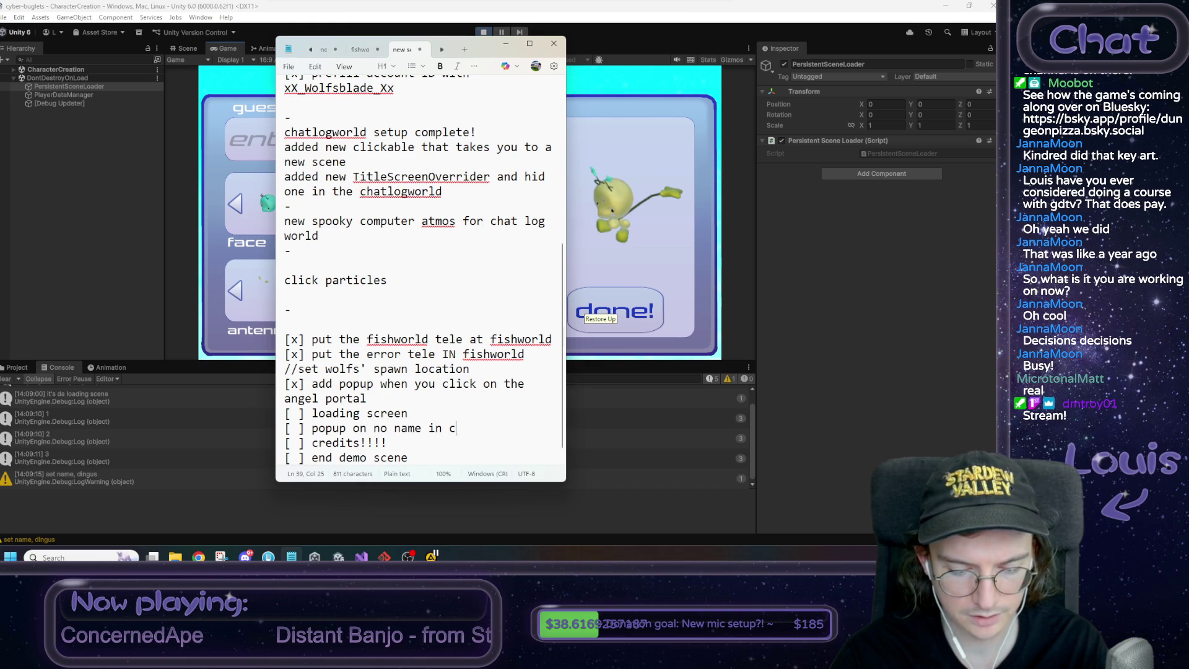
type("char creation")
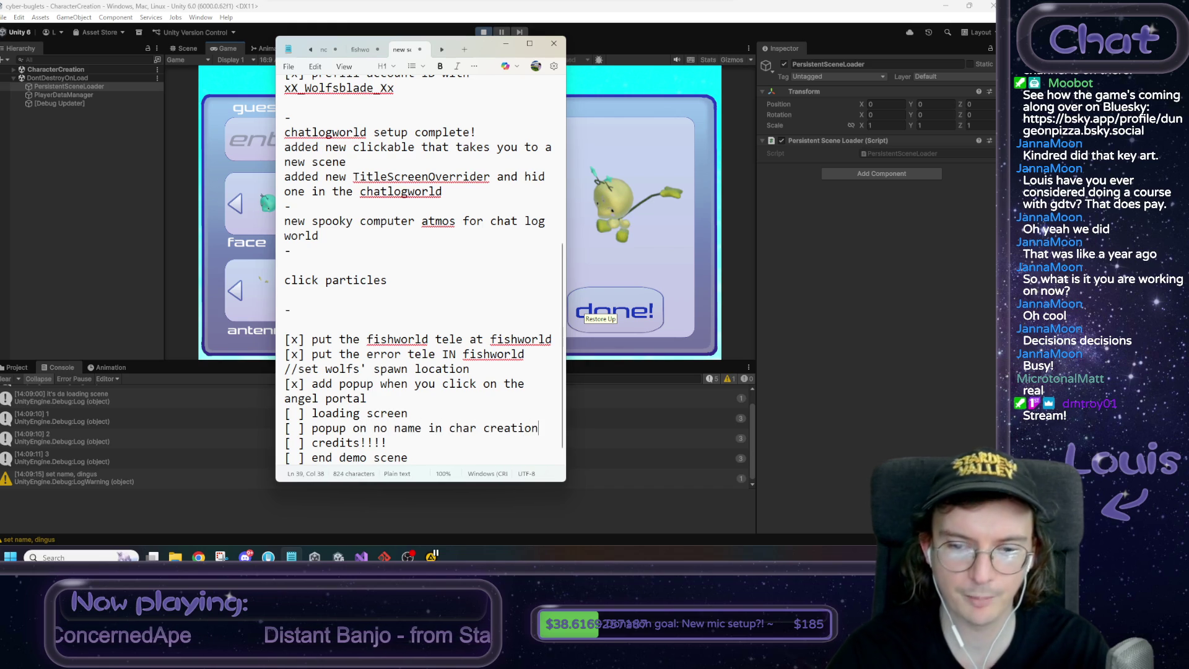
left_click(506, 44)
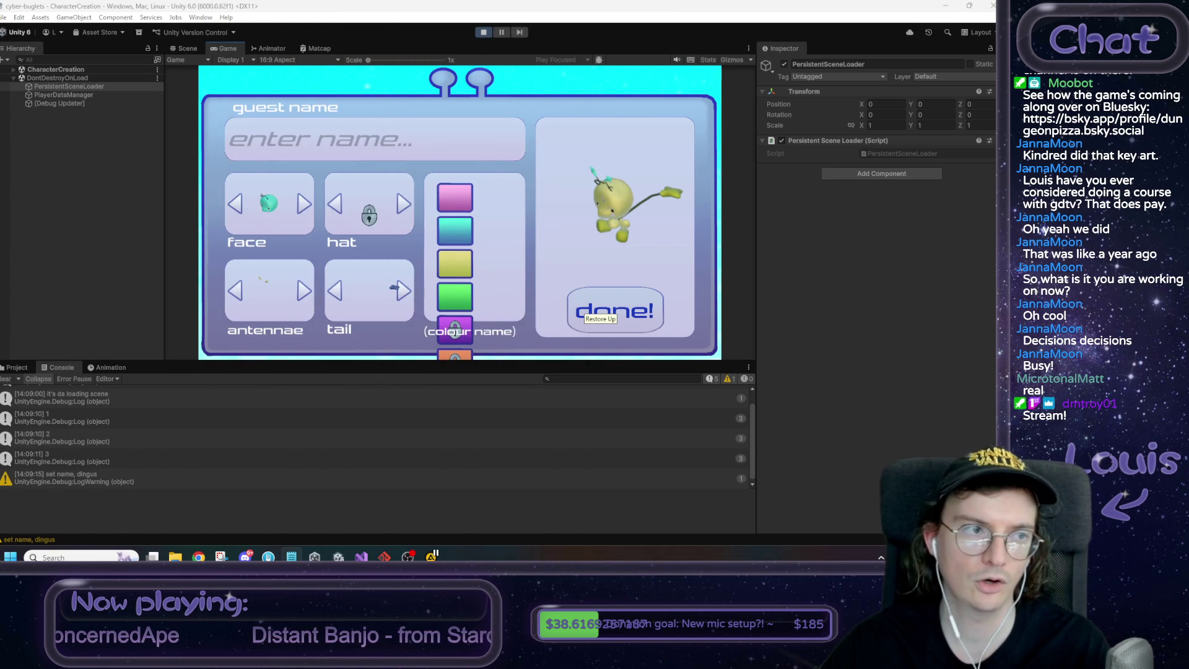
Name the character banana-baby, enter the game world and walk forward across the platforms
left_click(435, 144)
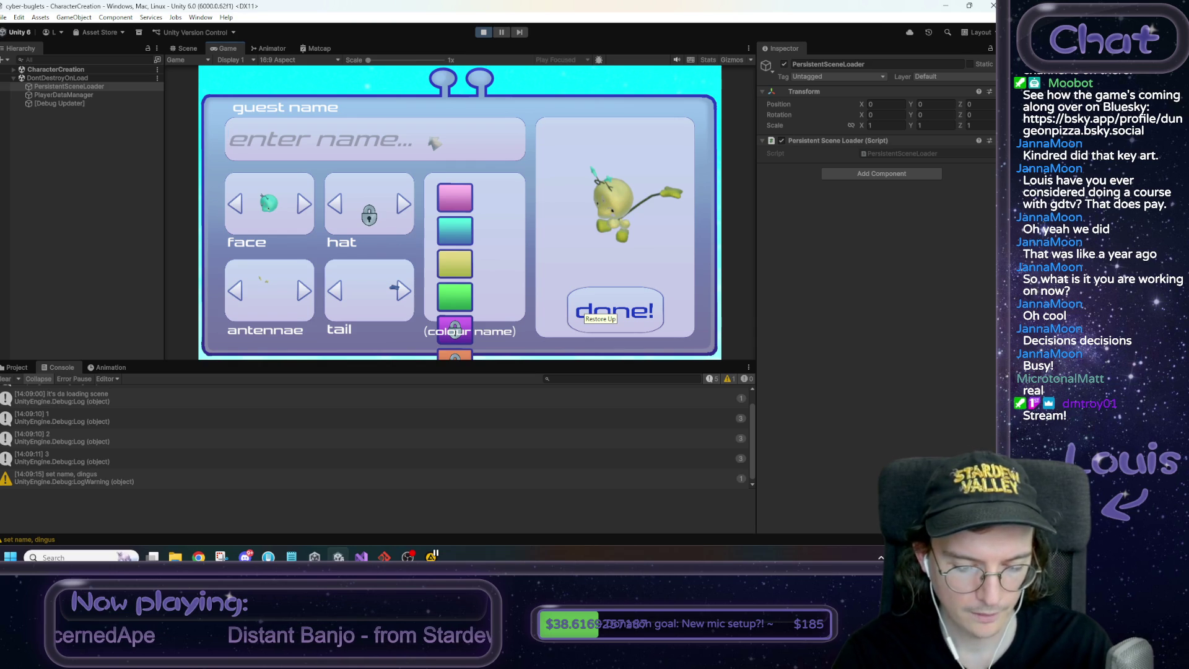
type("banana")
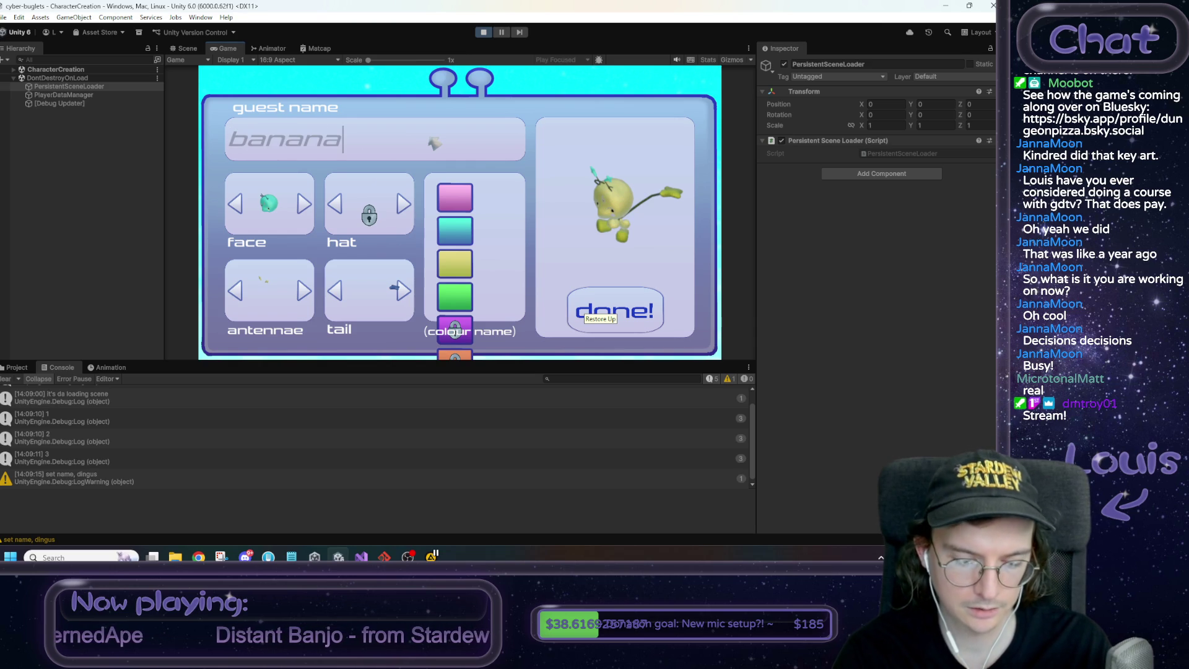
type("-baby")
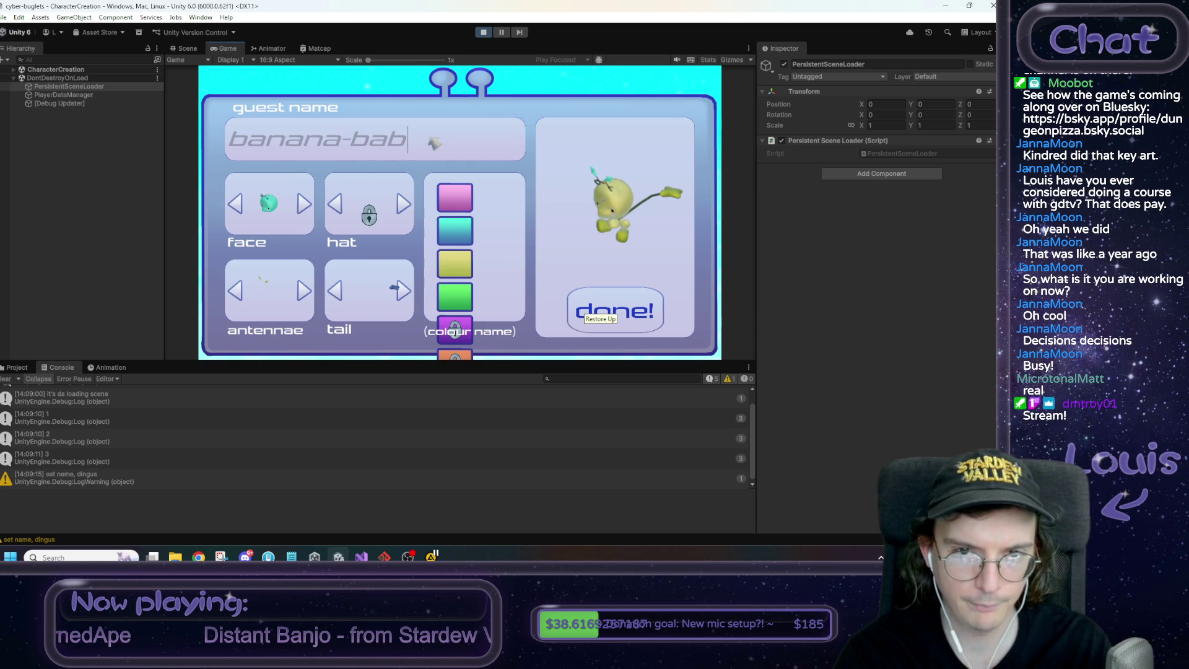
left_click(615, 312)
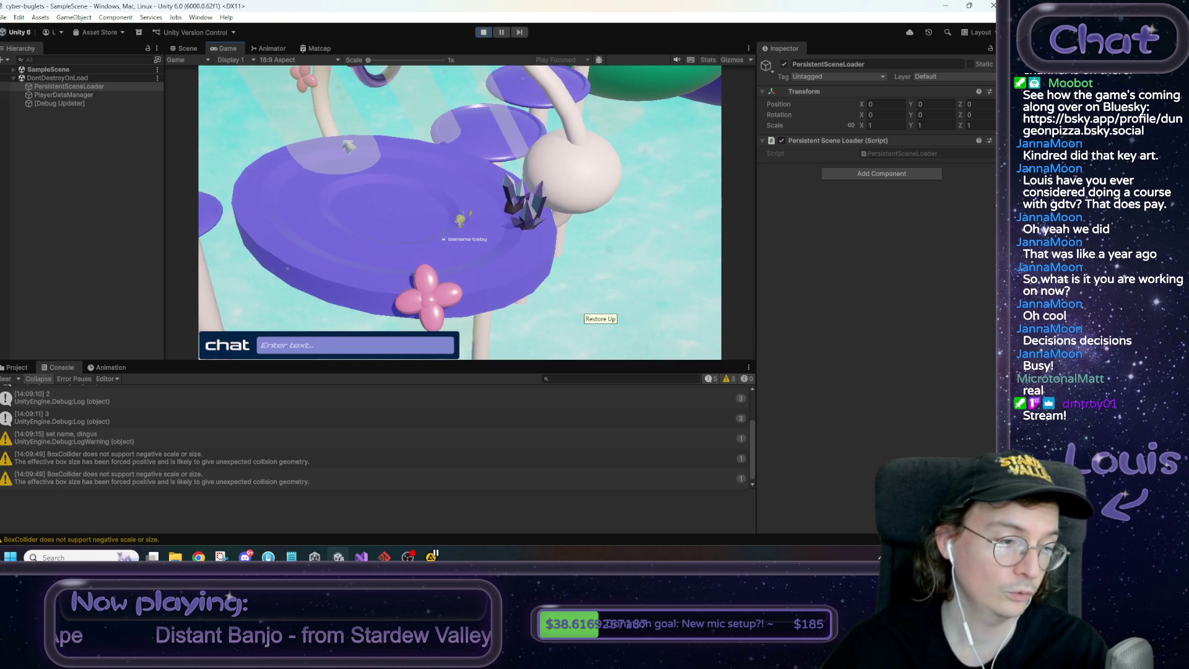
key("w")
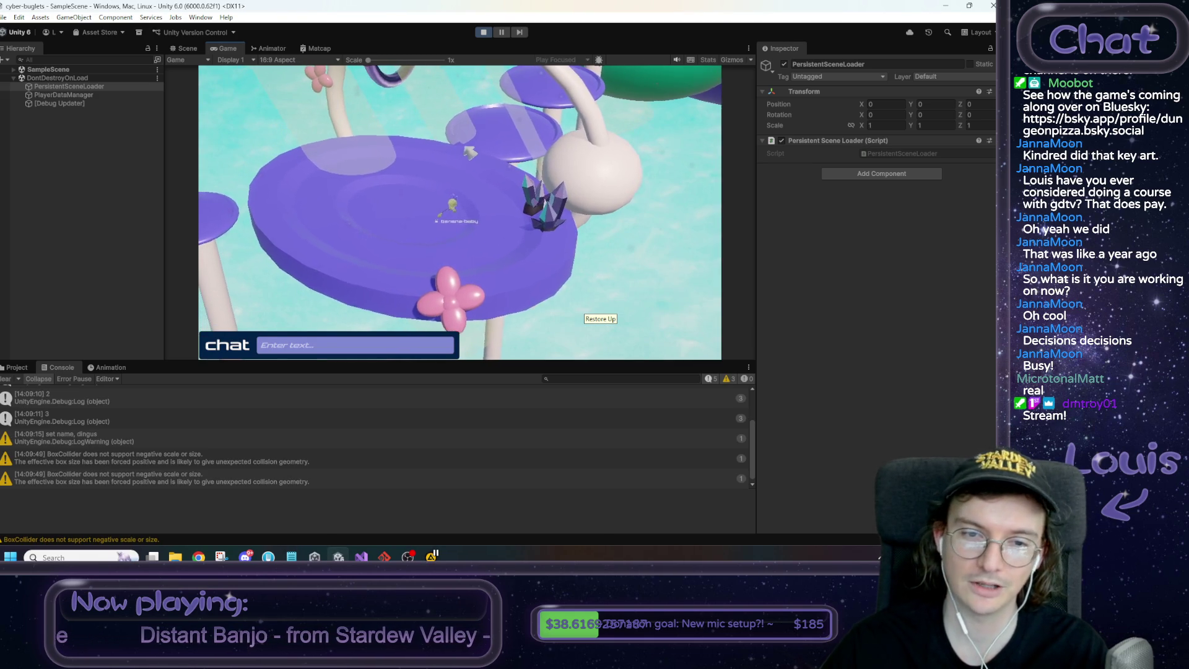
key("w")
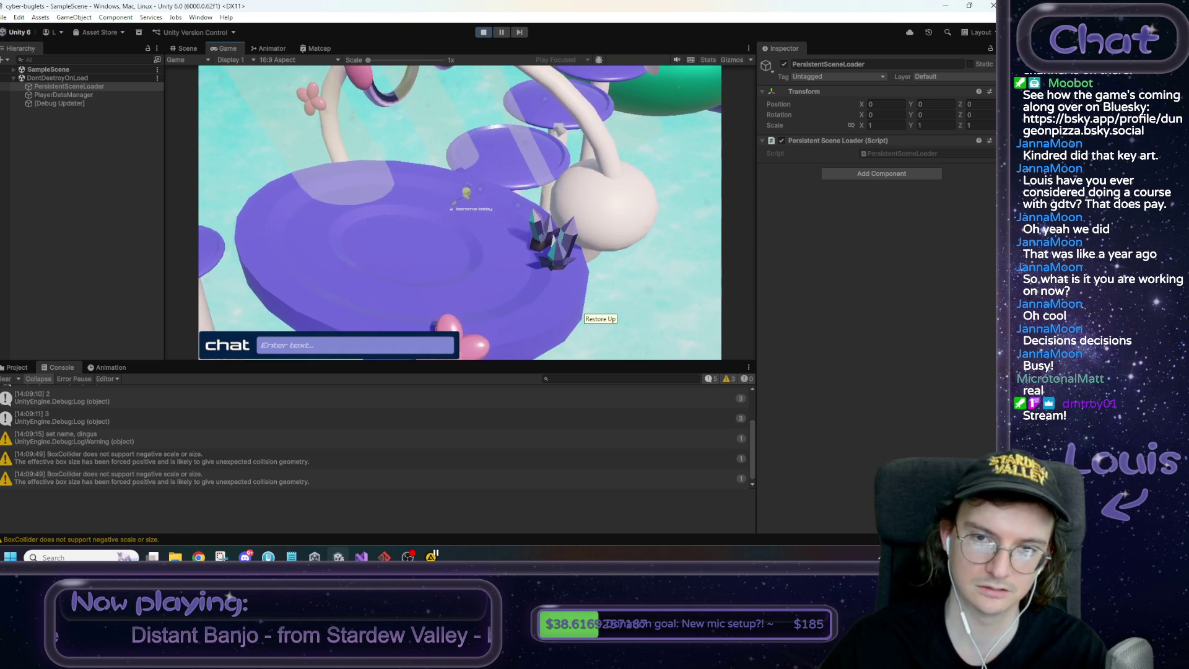
key("w")
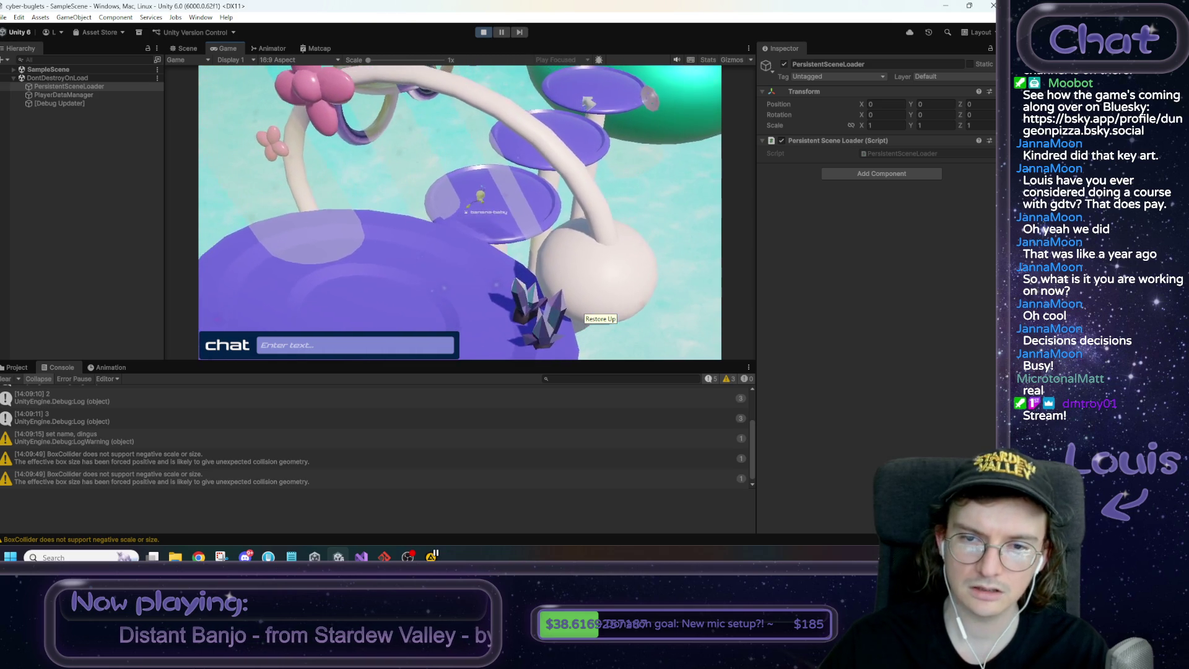
Send 'hello?' in the chat and maximize the Game view
left_click(320, 348)
type("hello?")
key("Return")
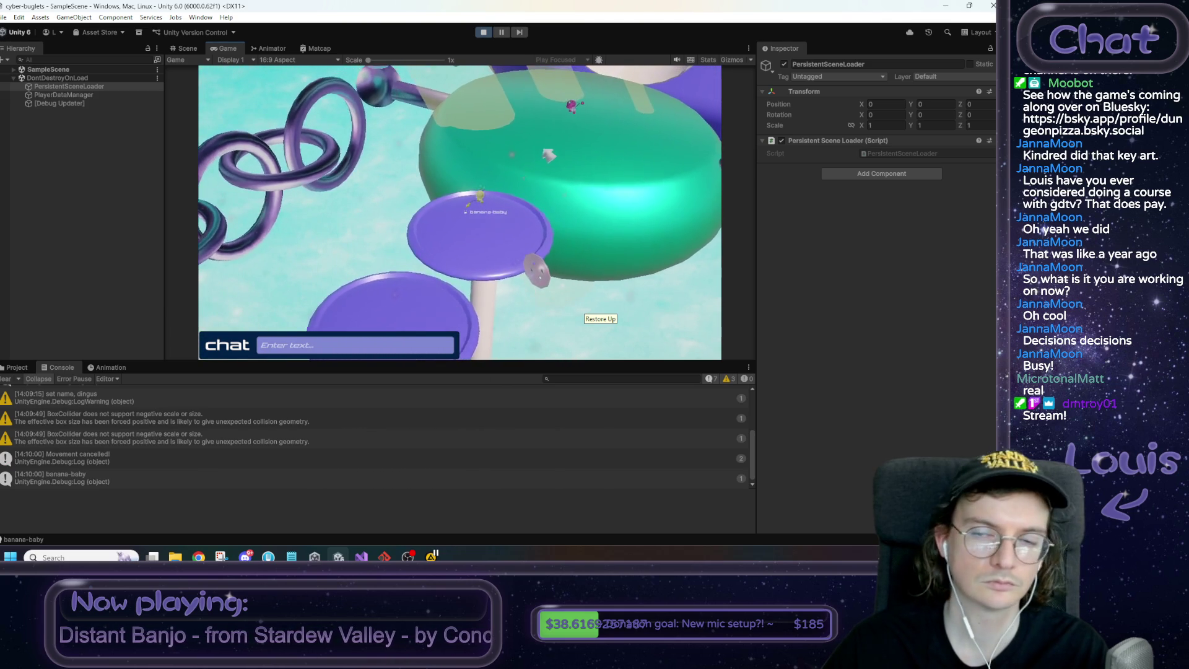
right_click(241, 48)
left_click(260, 55)
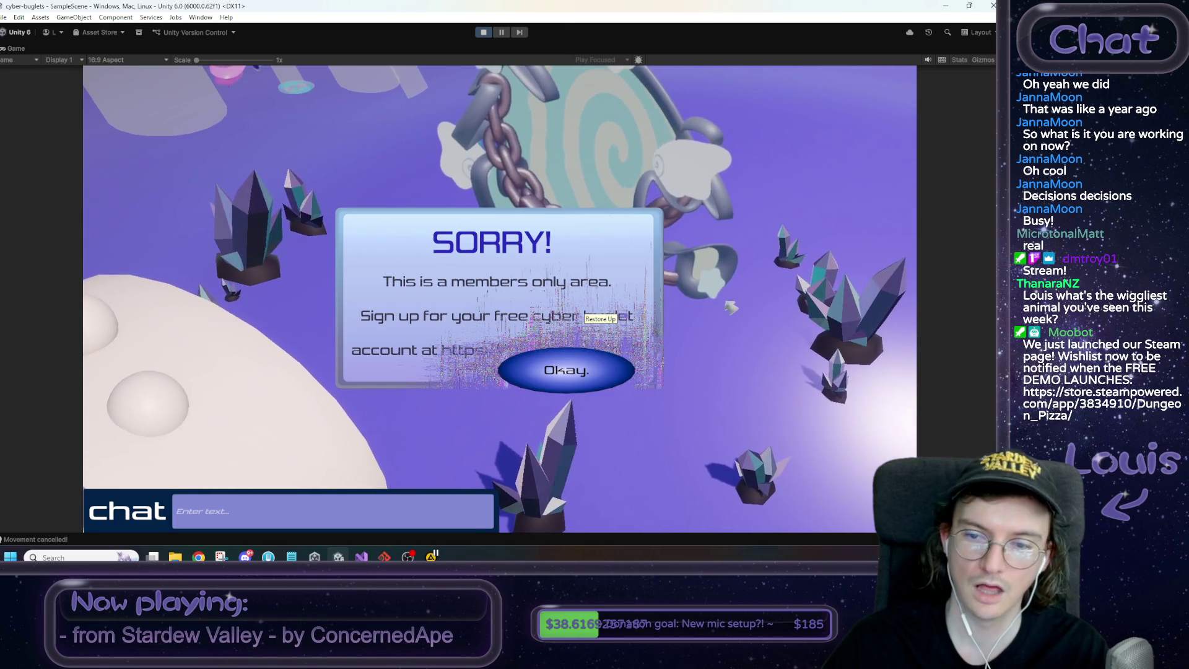
Dismiss the 'SORRY! This is a members only area' popup with Okay
left_click(566, 370)
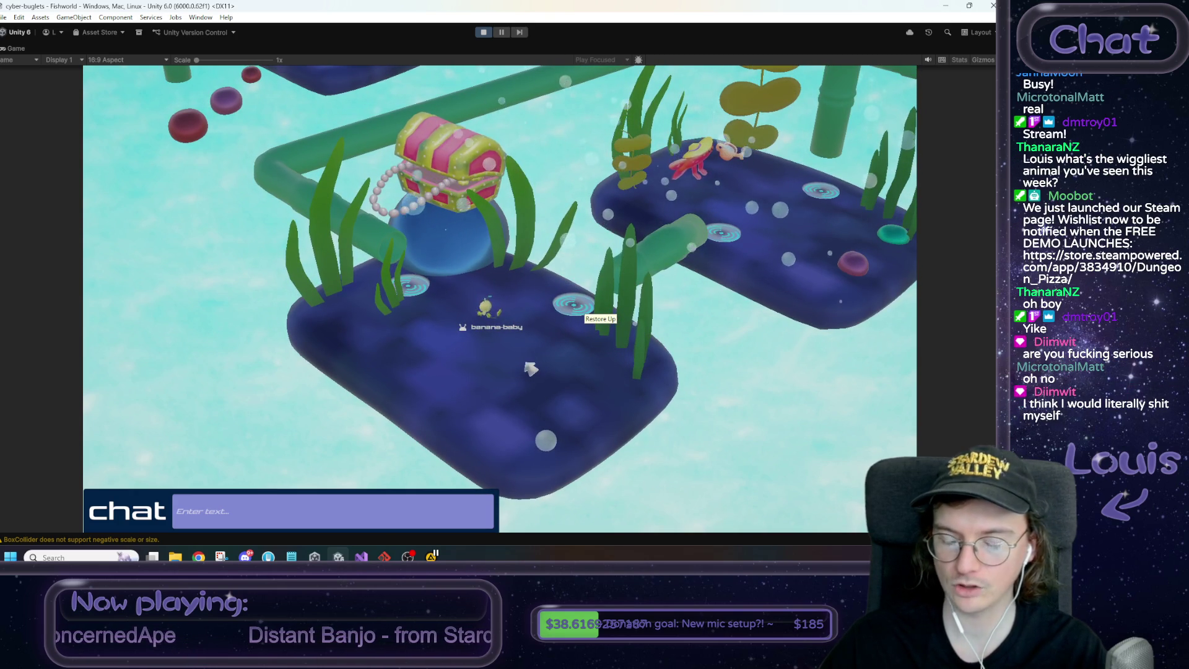
Walk banana-baby through Fishworld into ChatlogWorld, briefly checking the Notepad to-do notes
key("a")
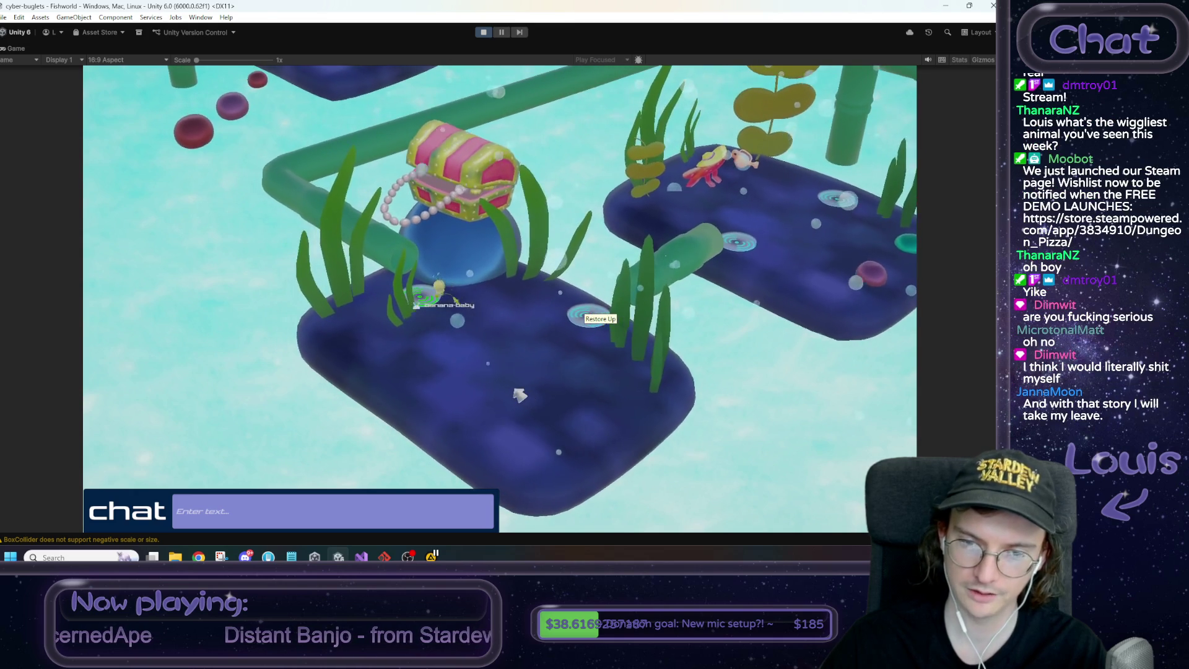
key("d")
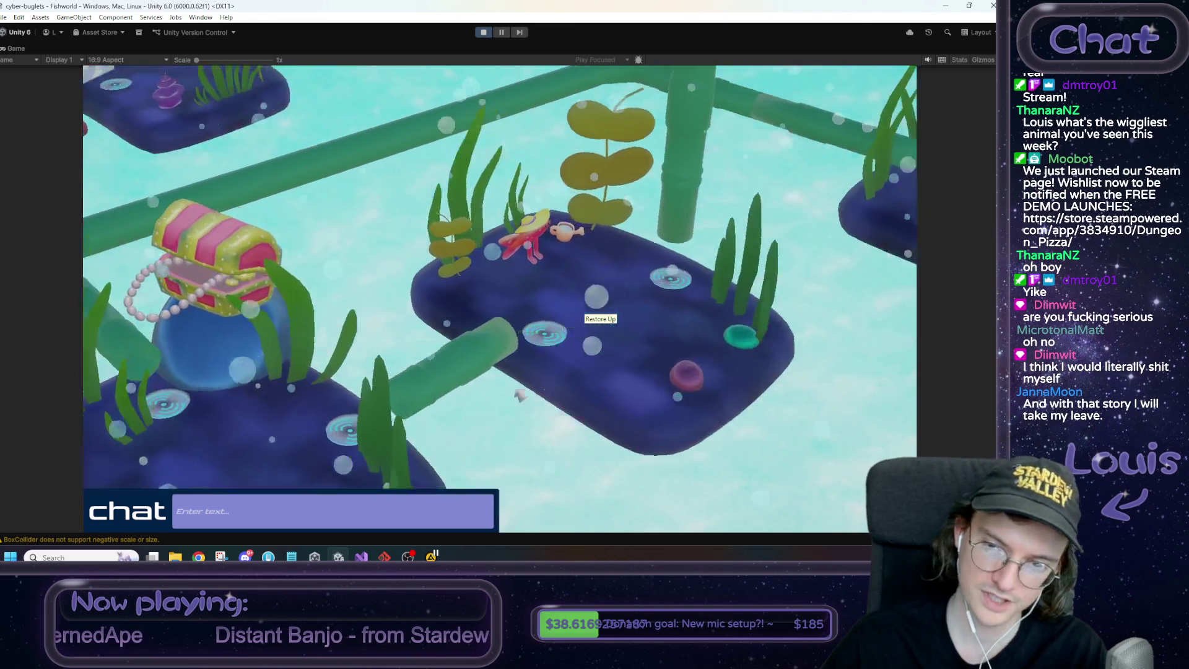
key("d")
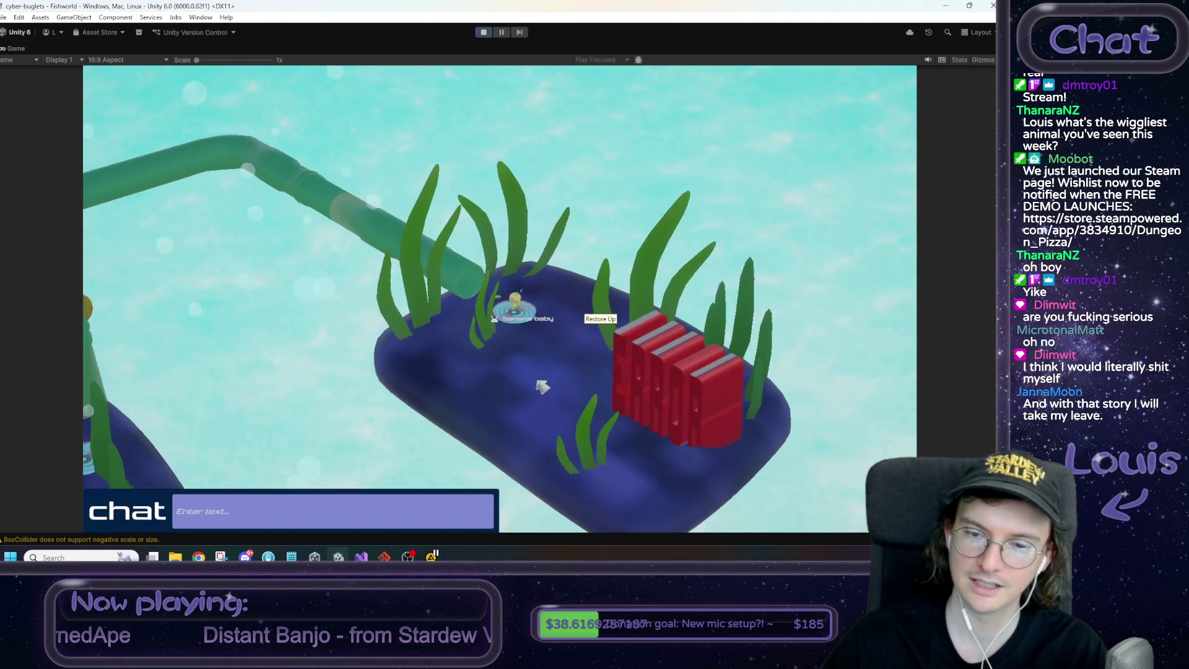
key("s")
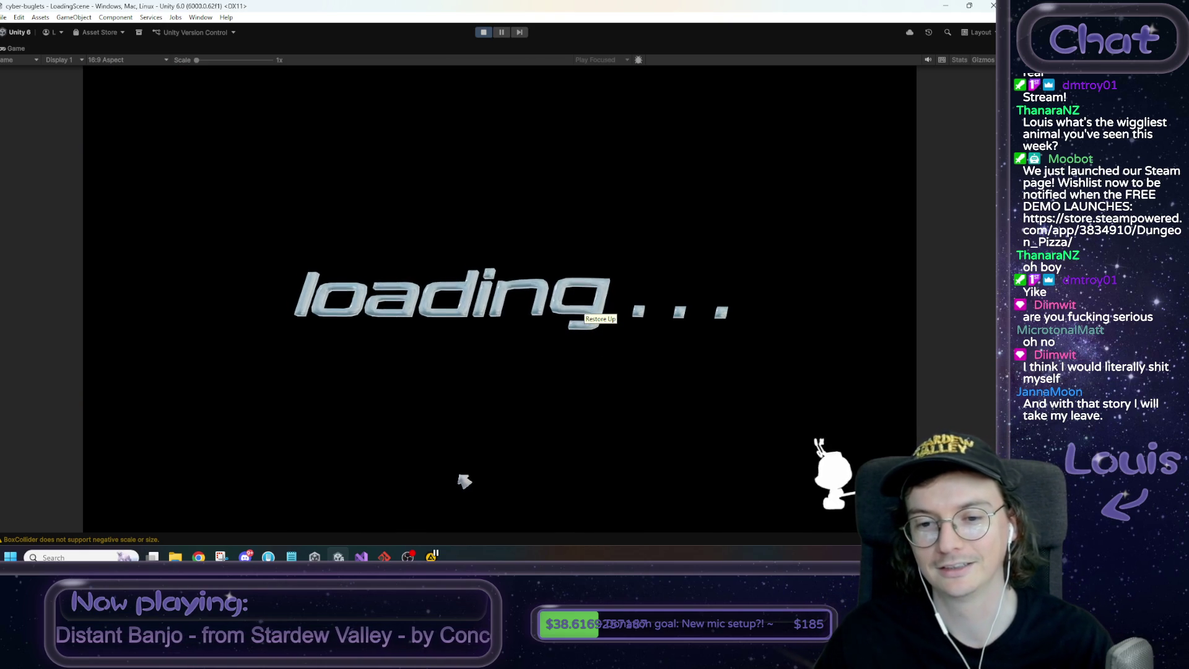
key("a")
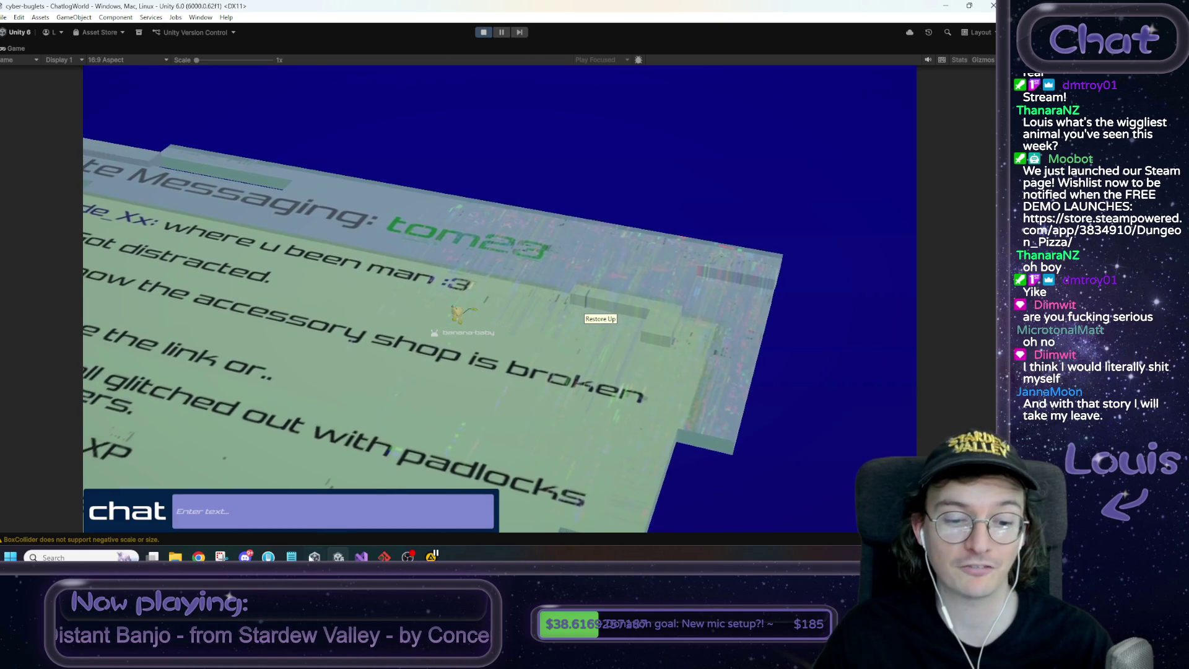
key("alt+Tab")
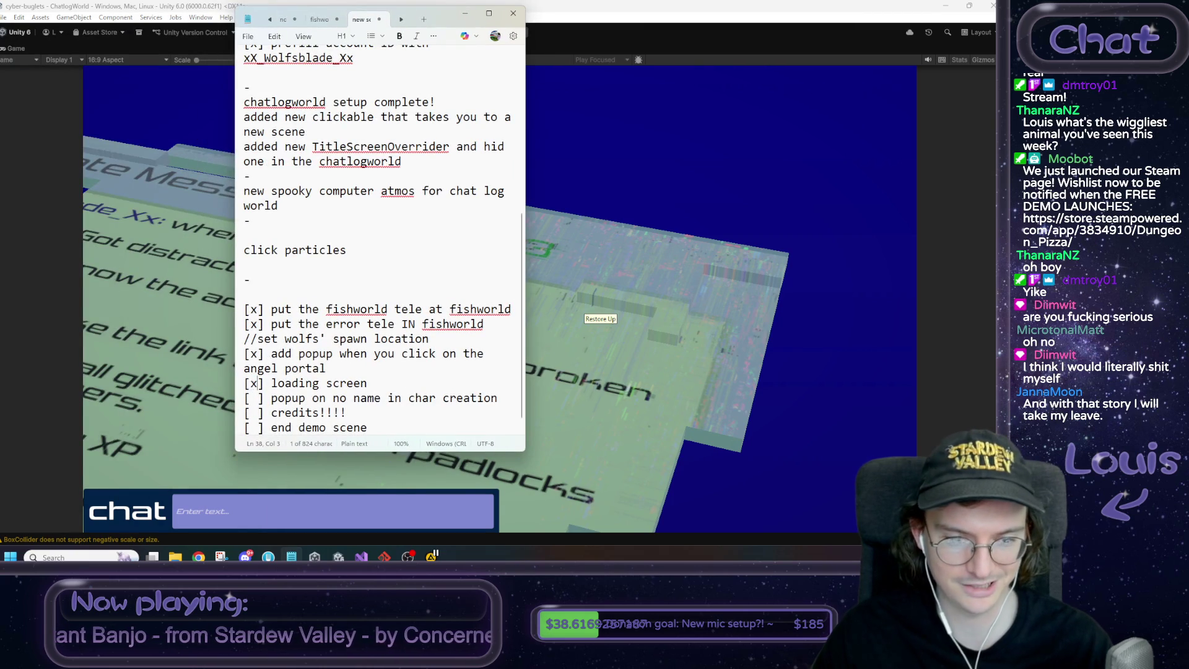
key("alt+Tab")
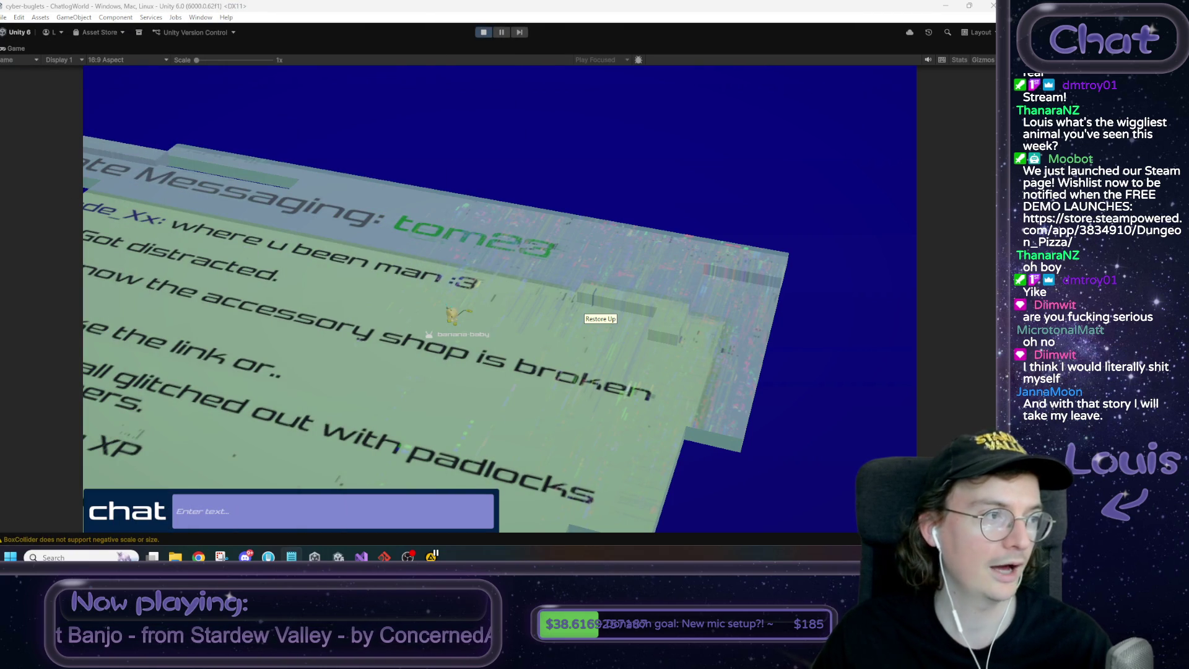
Walk the avatar left across the chat-log message board
key("a")
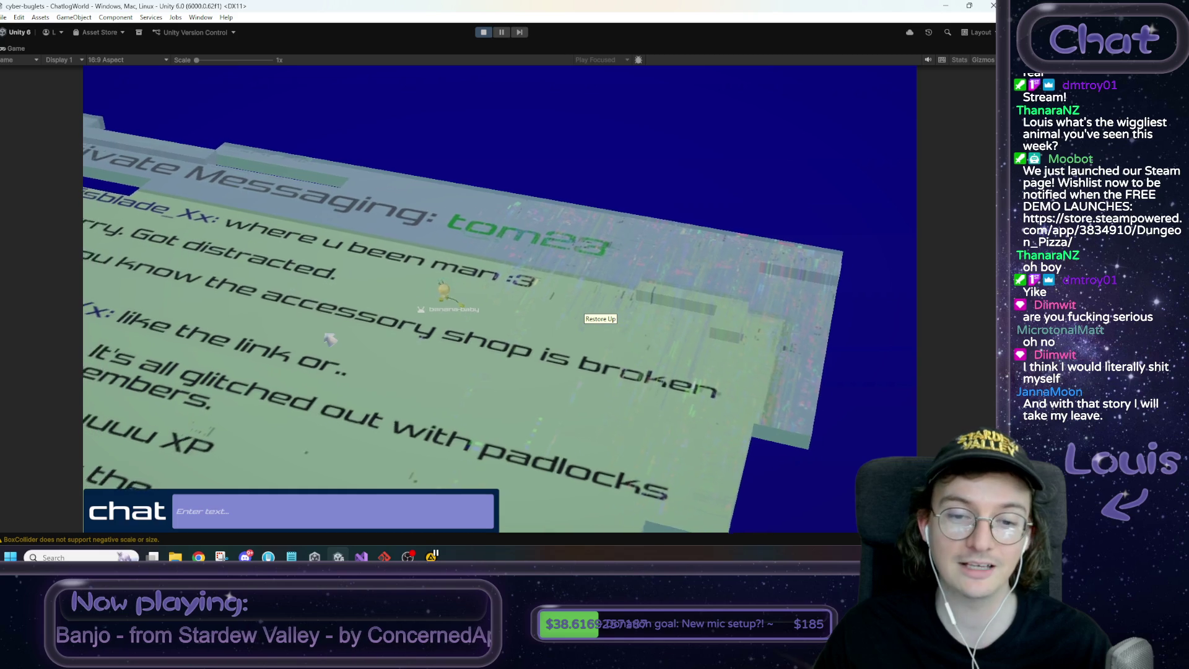
key("a")
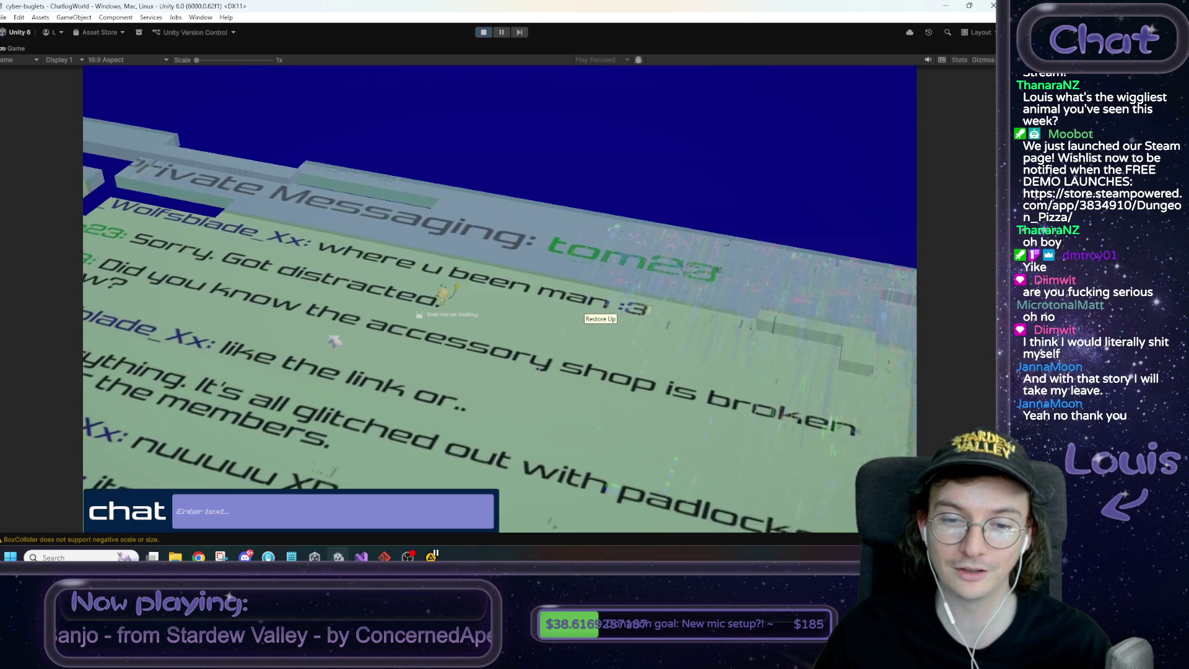
key("a")
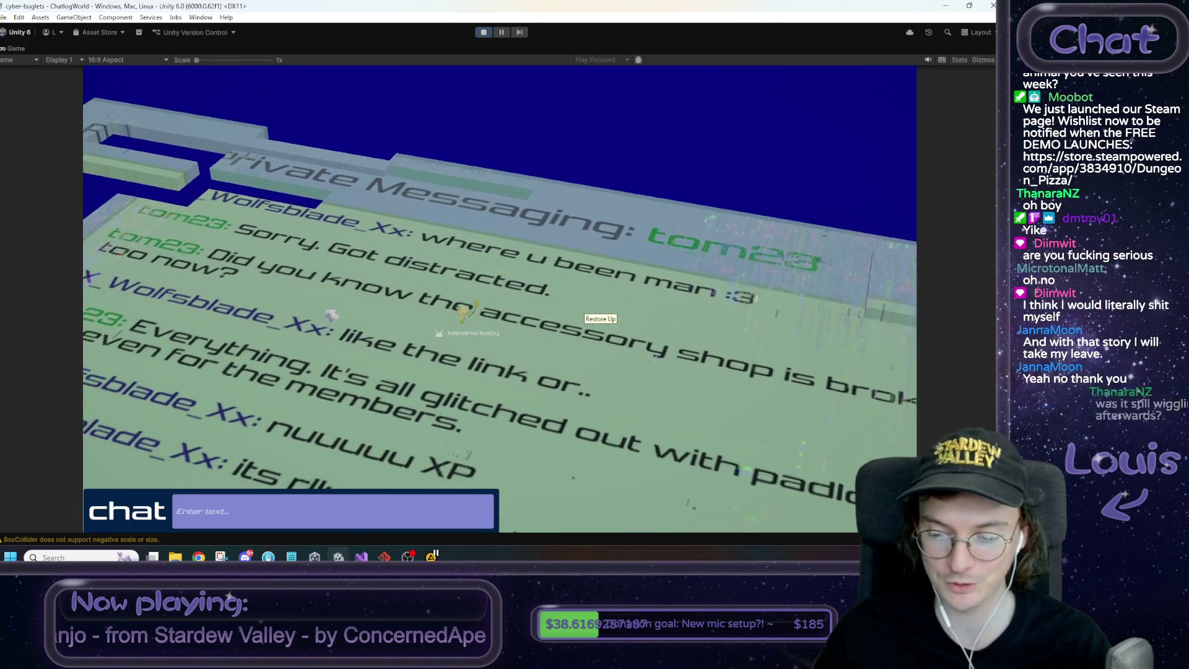
key("a")
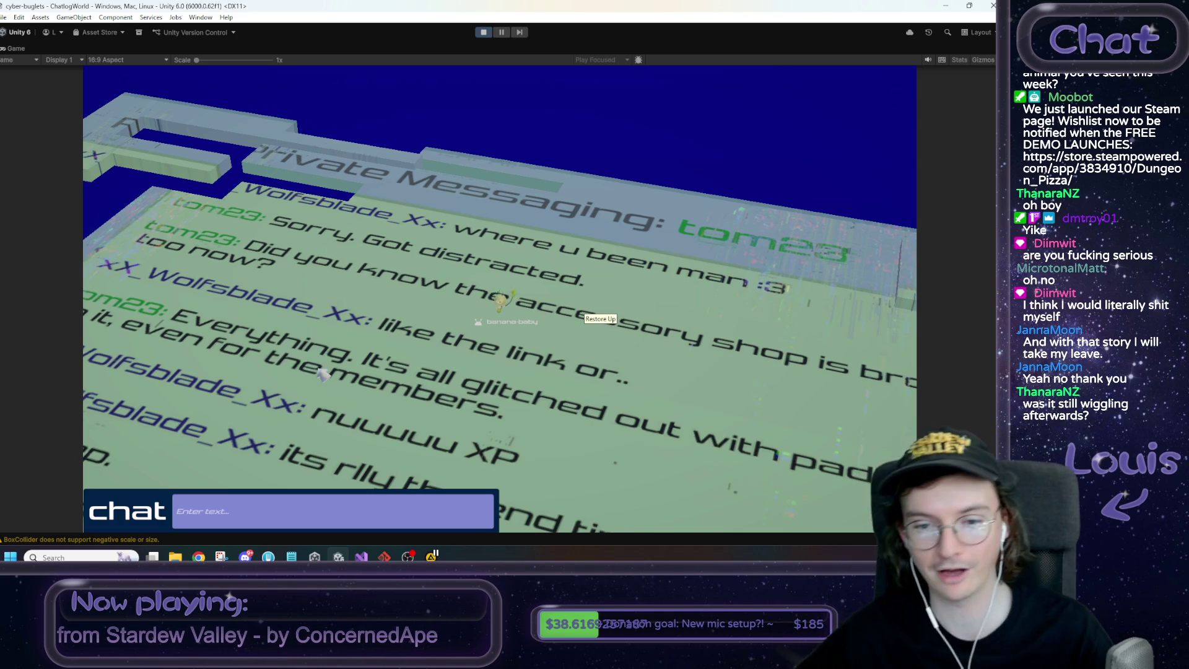
key("a")
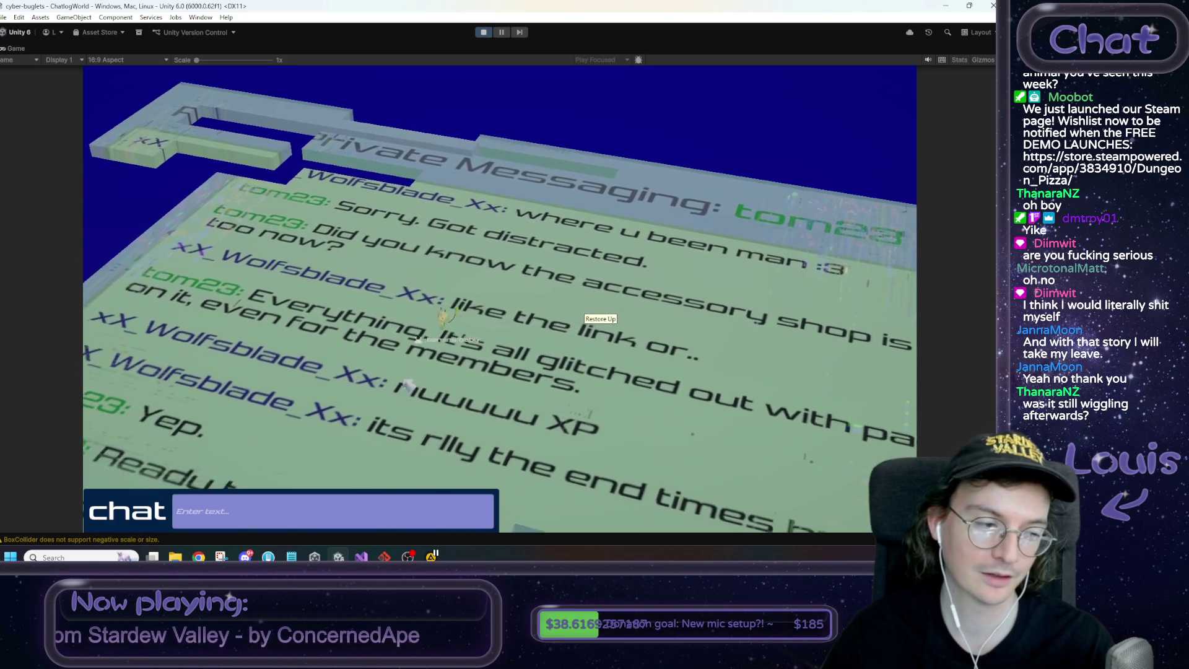
key("a")
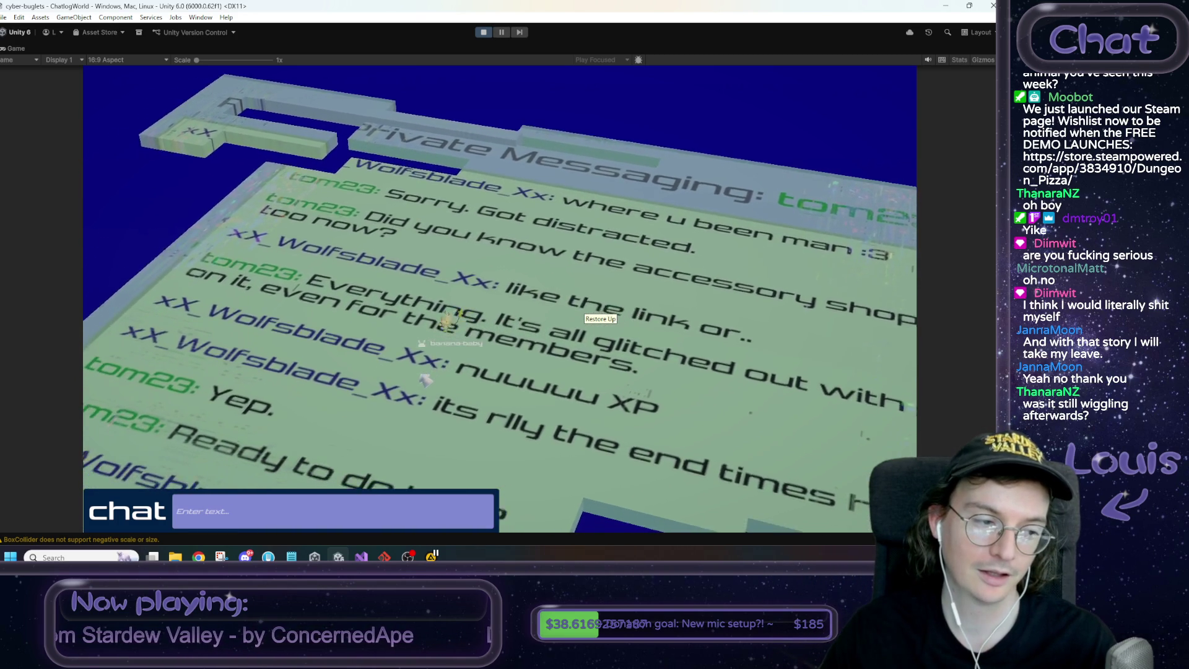
key("a")
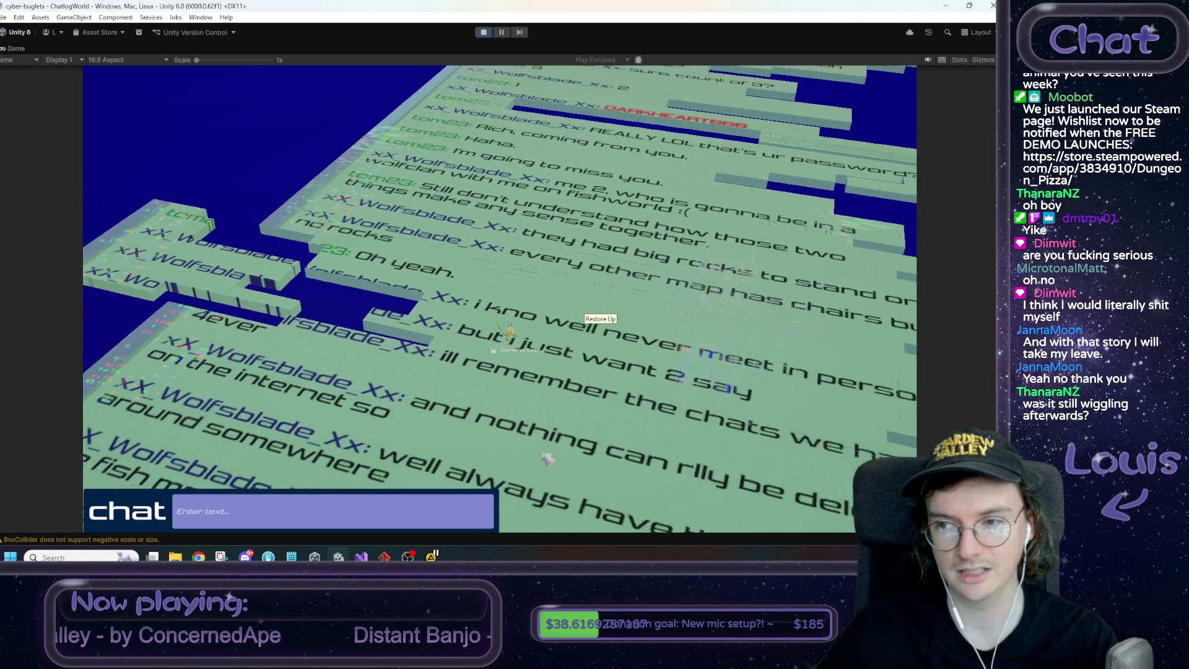
Move forward over the chat text to the Send block, then leave the chat room
key("w")
key("w")
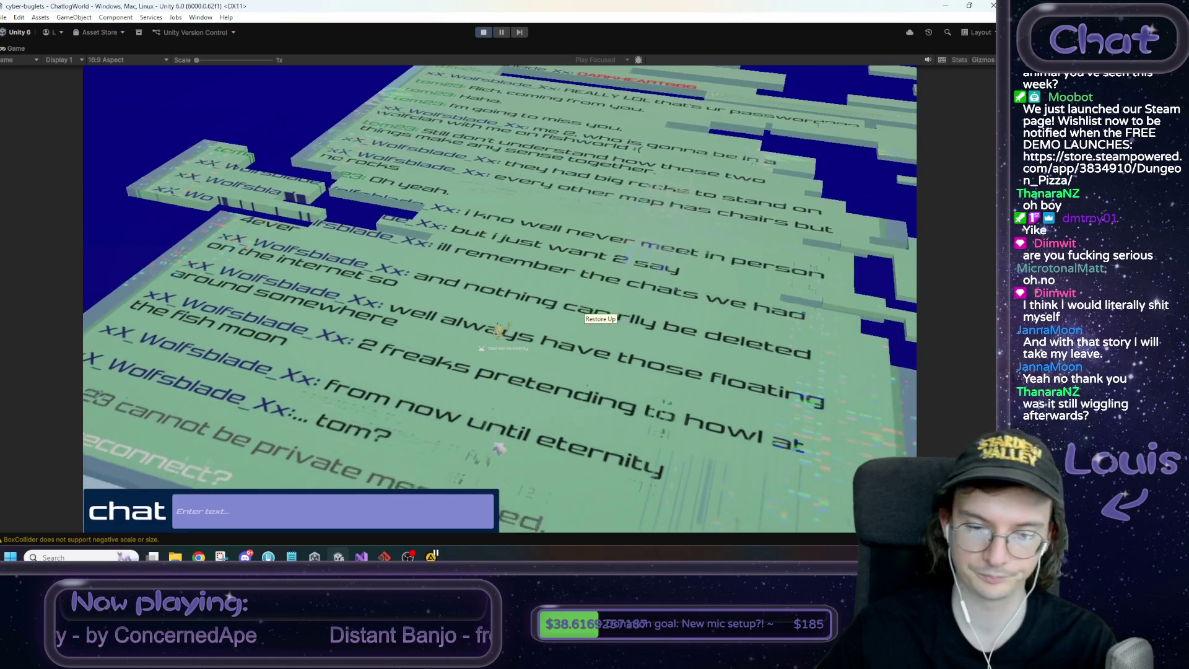
key("w")
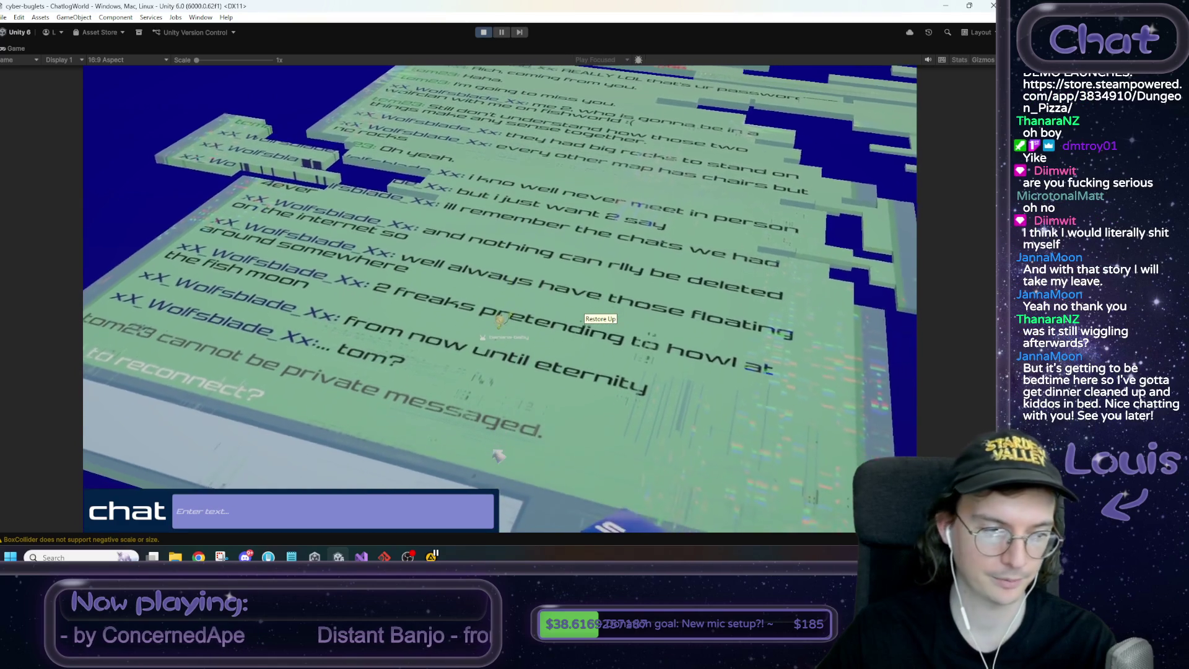
key("w")
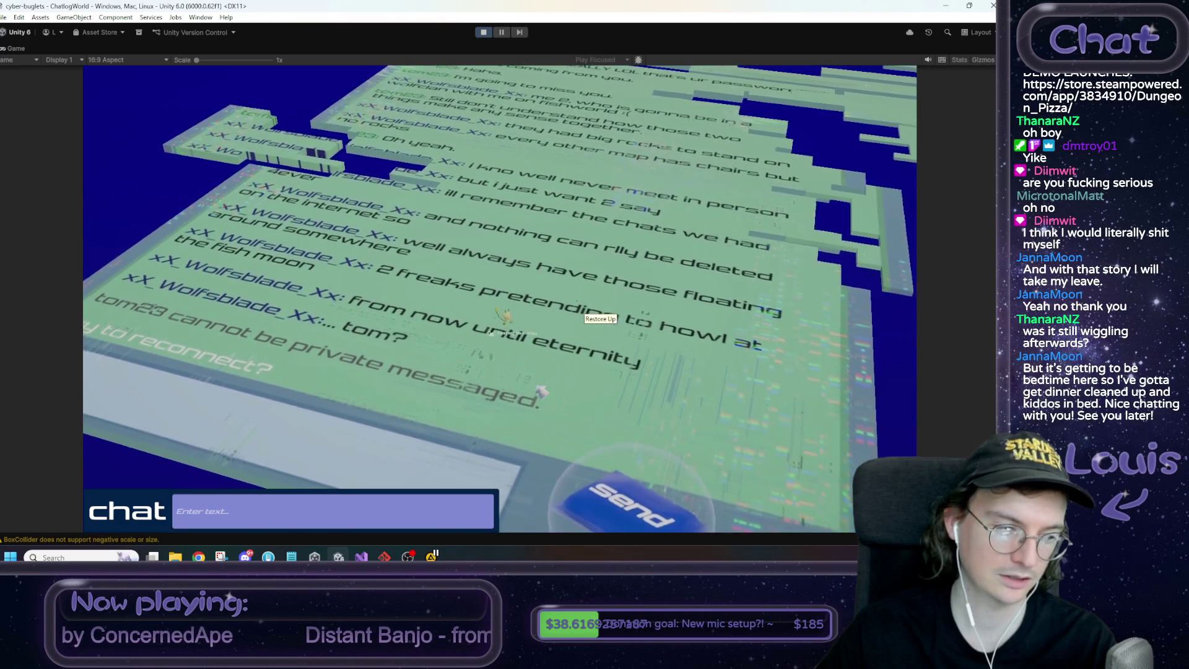
key("w")
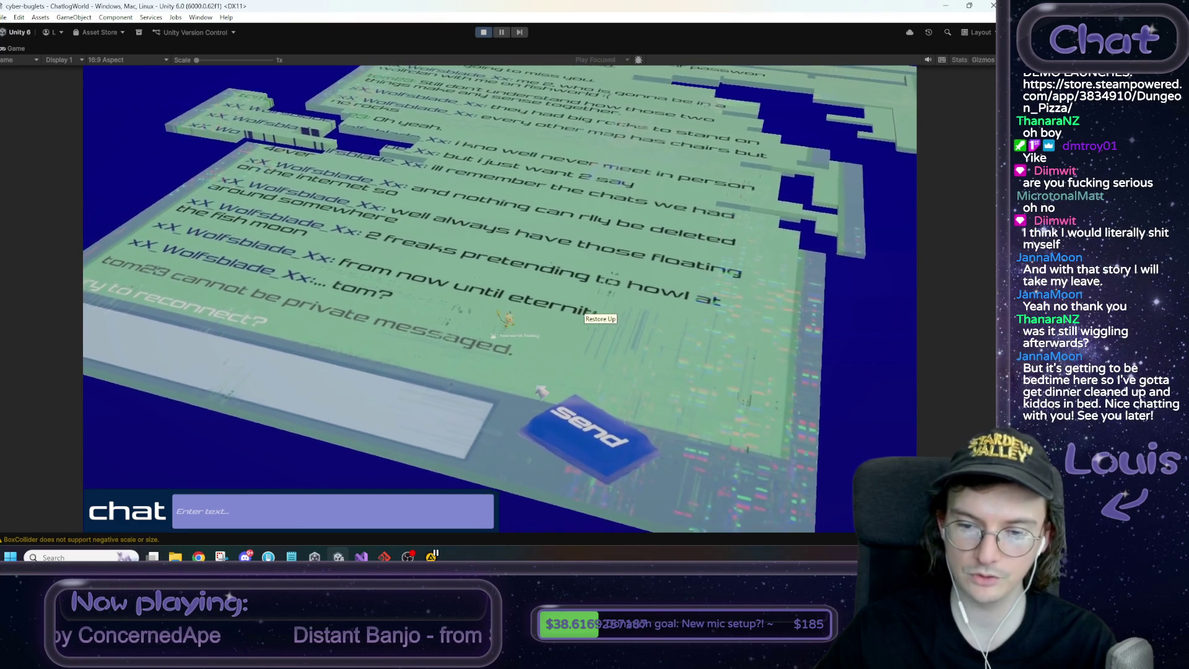
key("w")
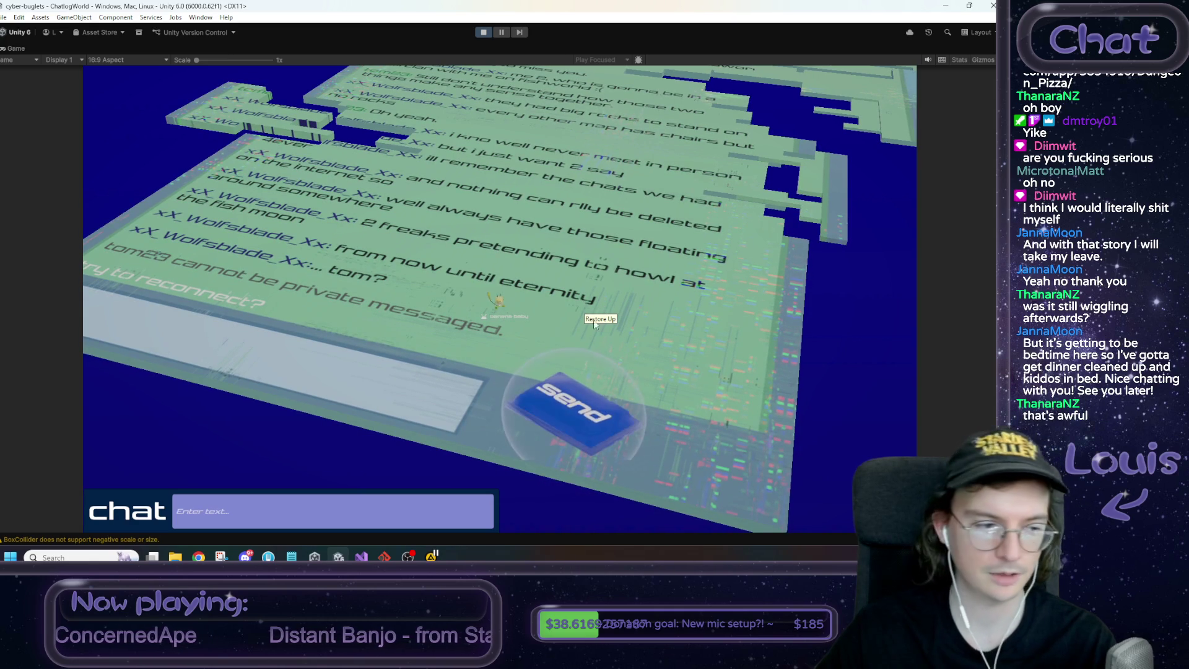
left_click(585, 411)
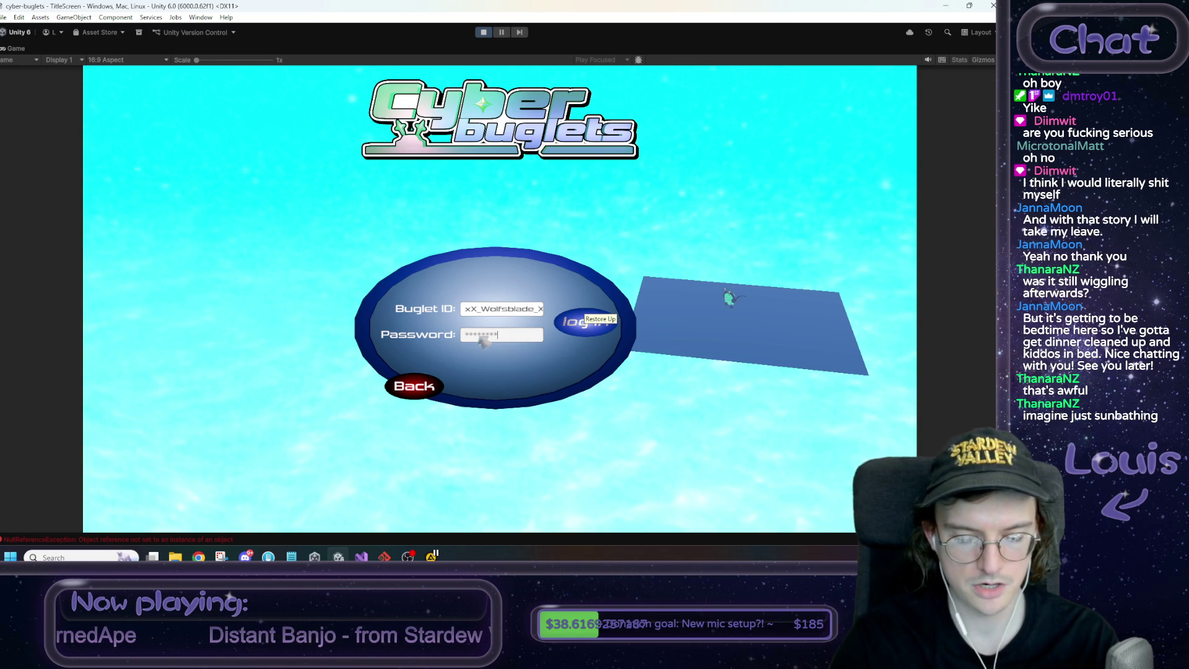
Enter the account password, log in, and start walking across the first platform
type("**")
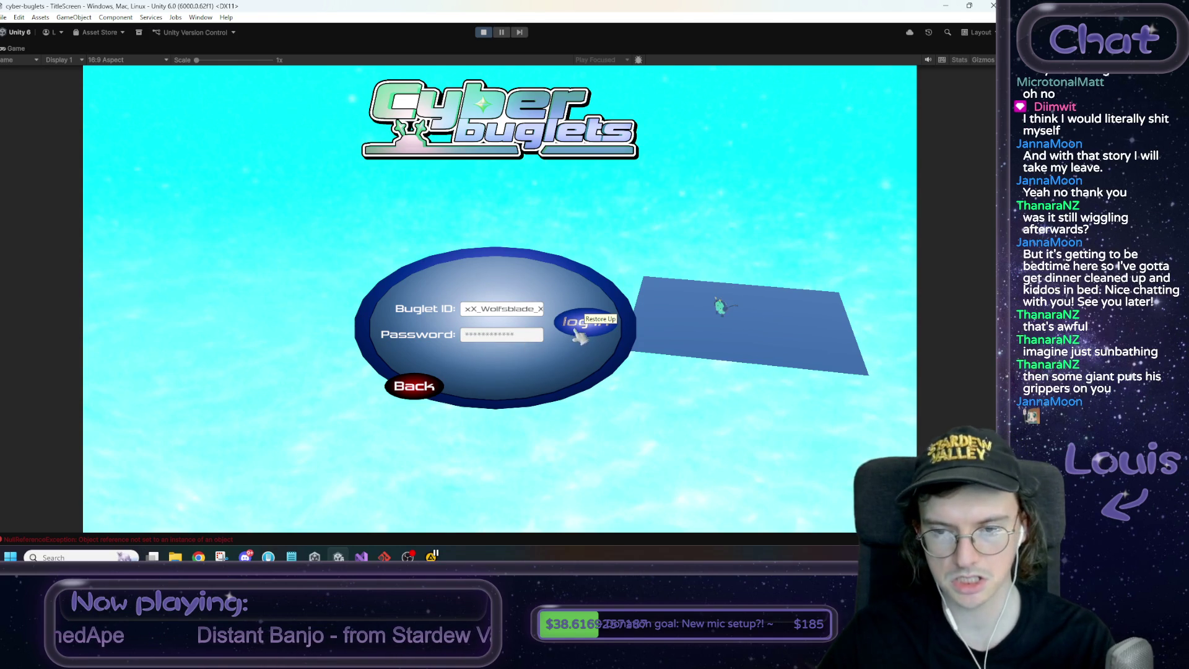
left_click(581, 334)
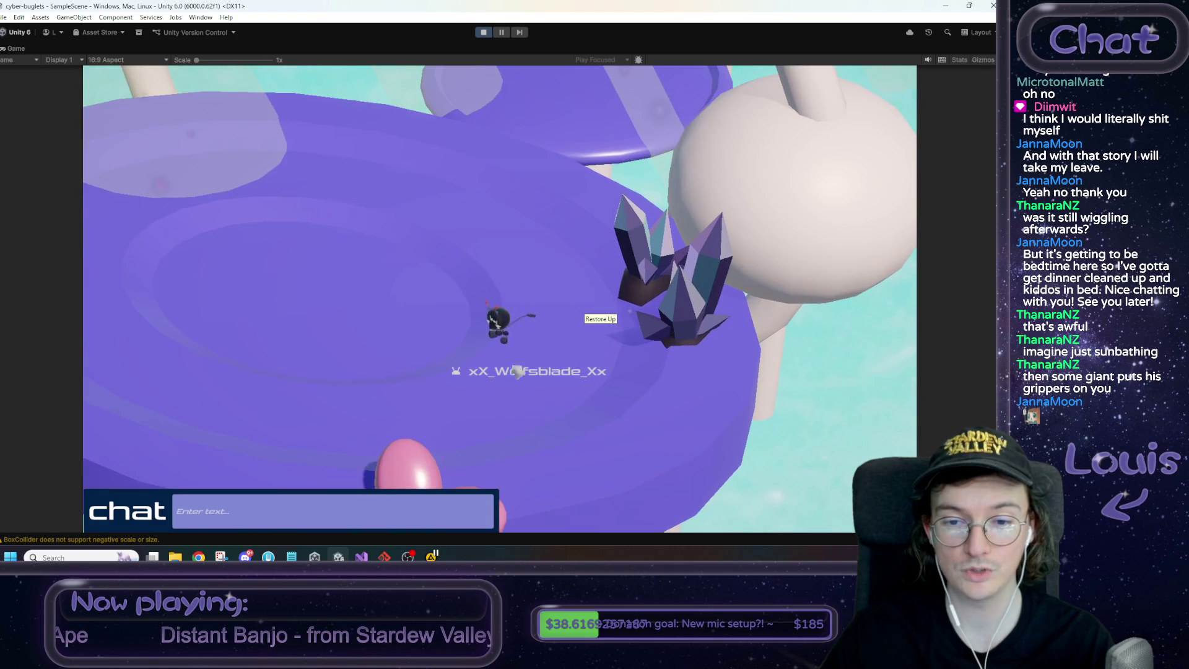
key("w")
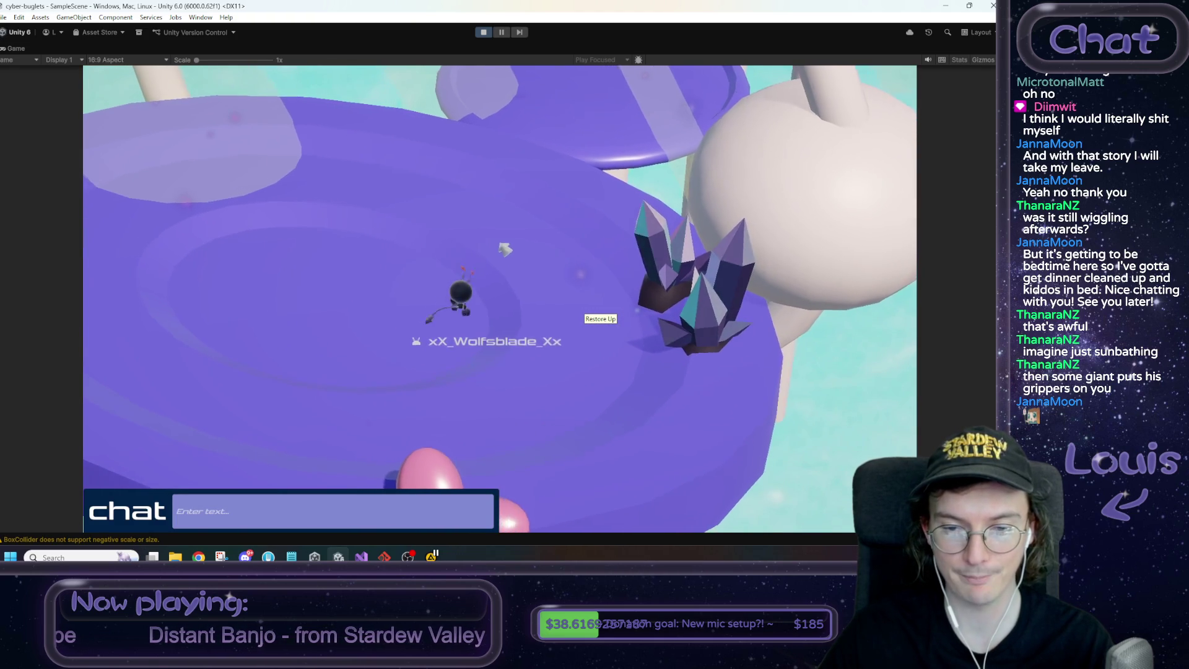
key("a")
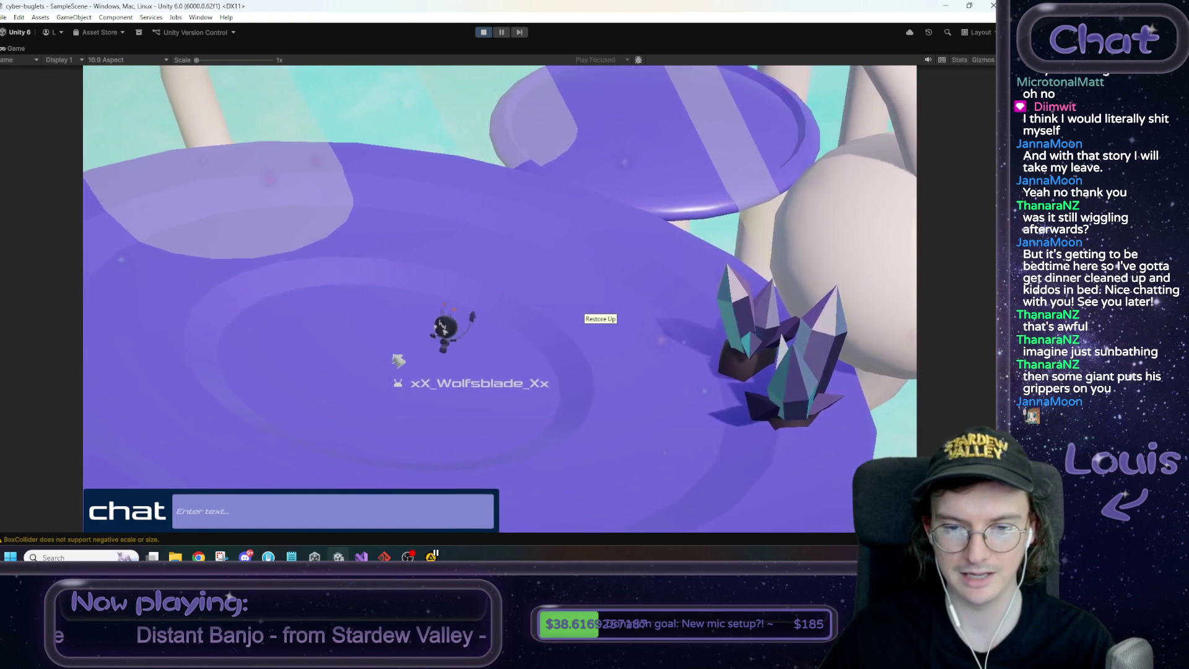
key("w")
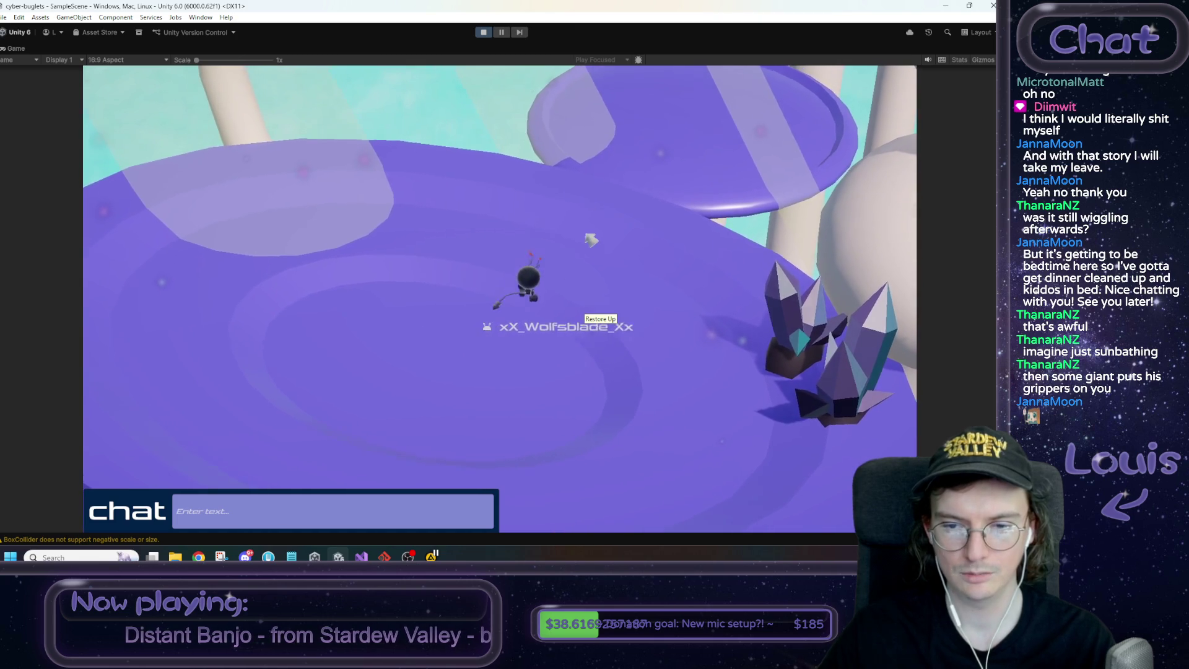
Walk up the round platforms onto the green ball, then stop Play mode
key("w")
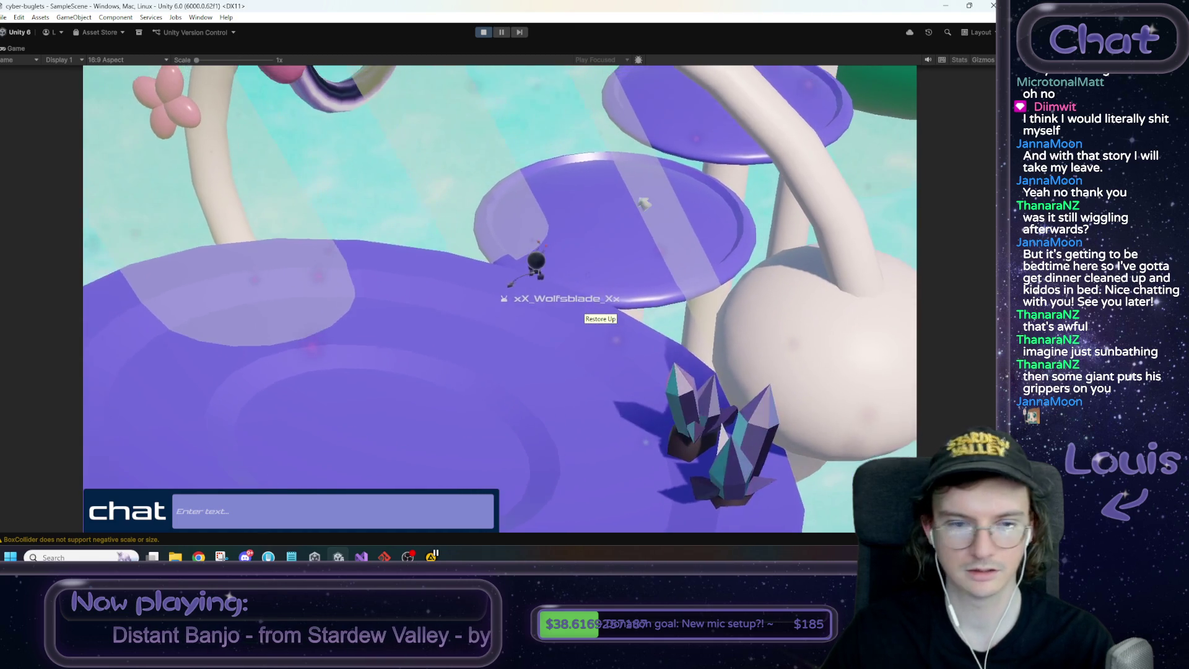
key("w")
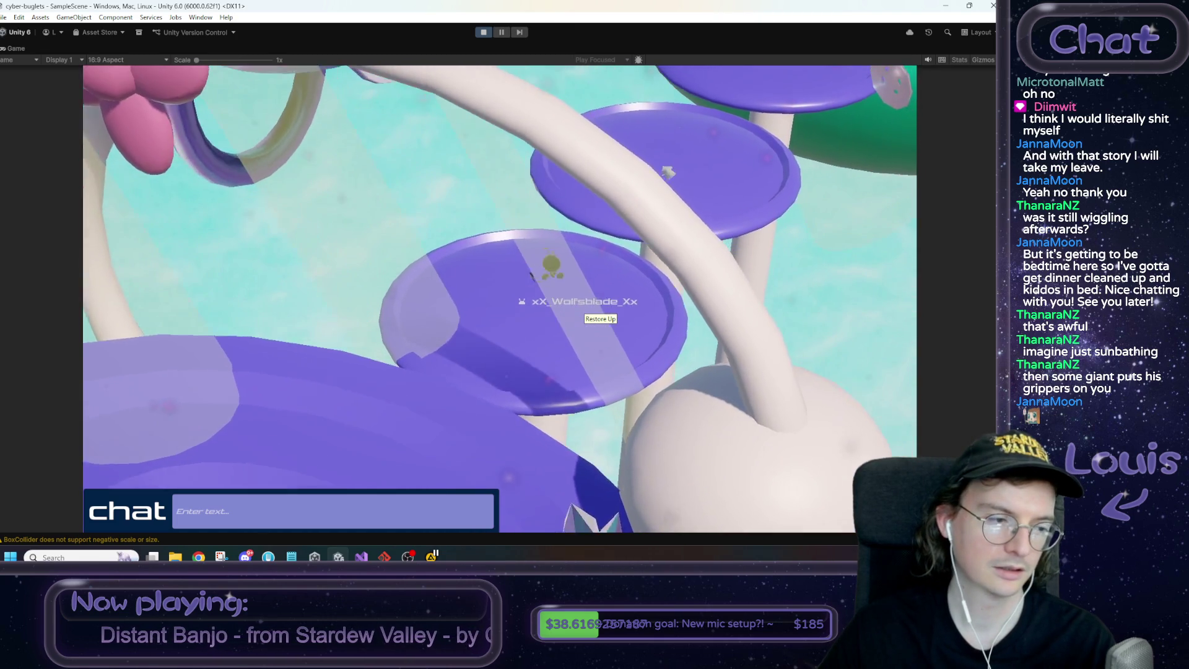
key("w")
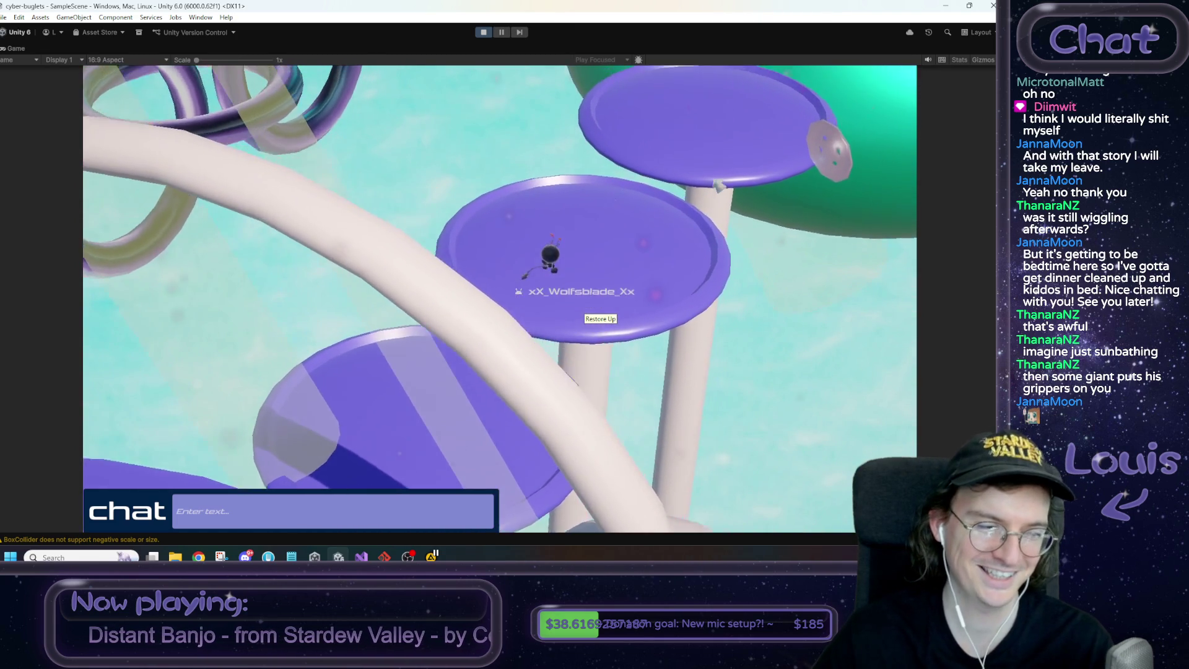
key("w")
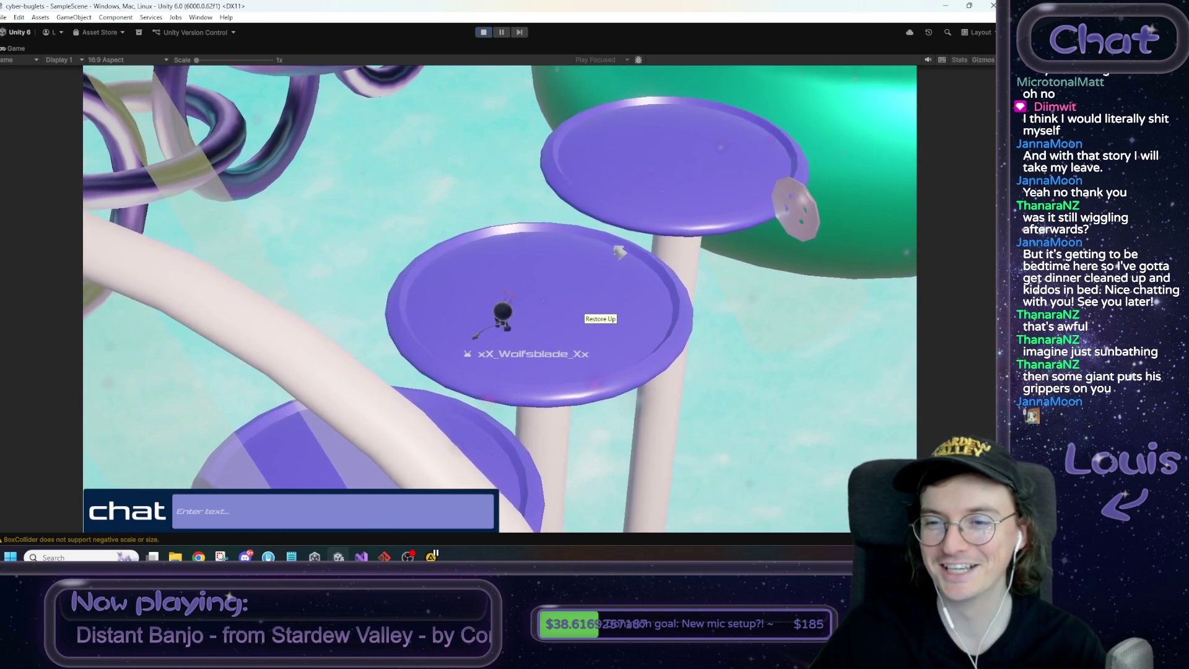
key("w")
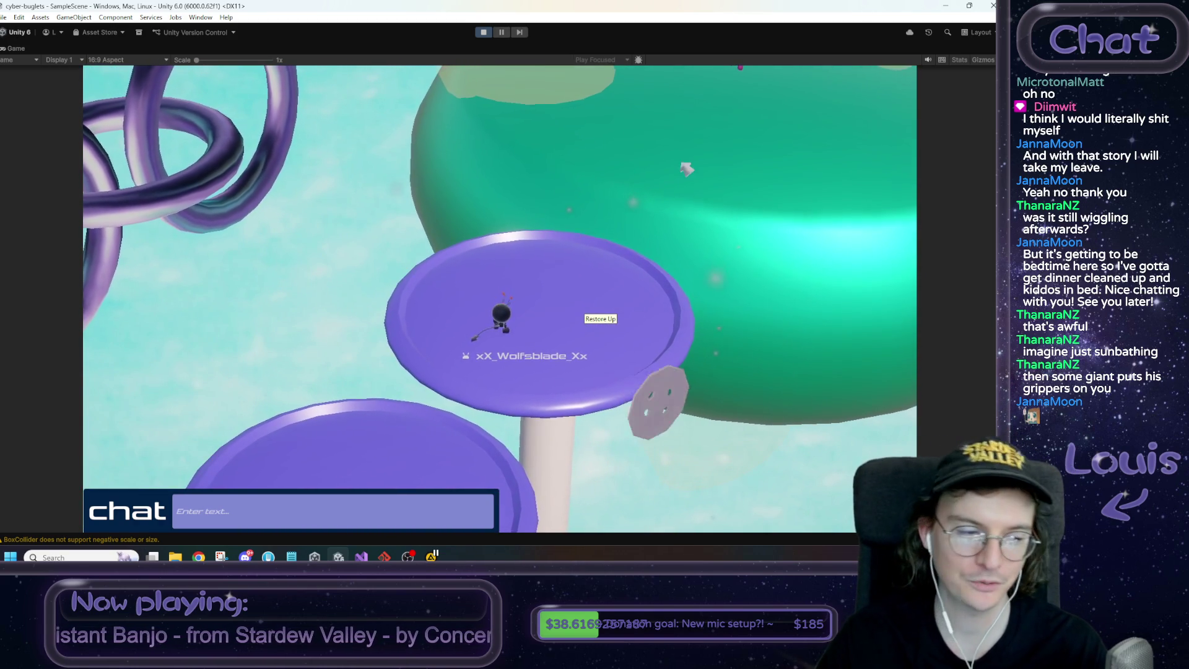
key("w")
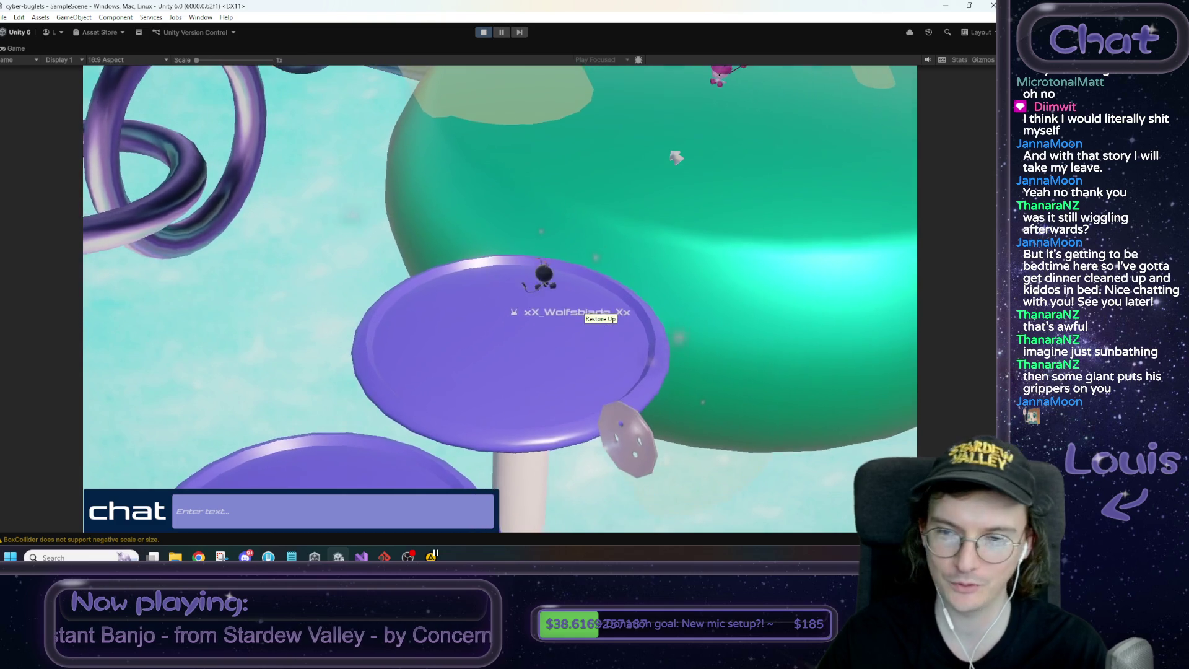
key("w")
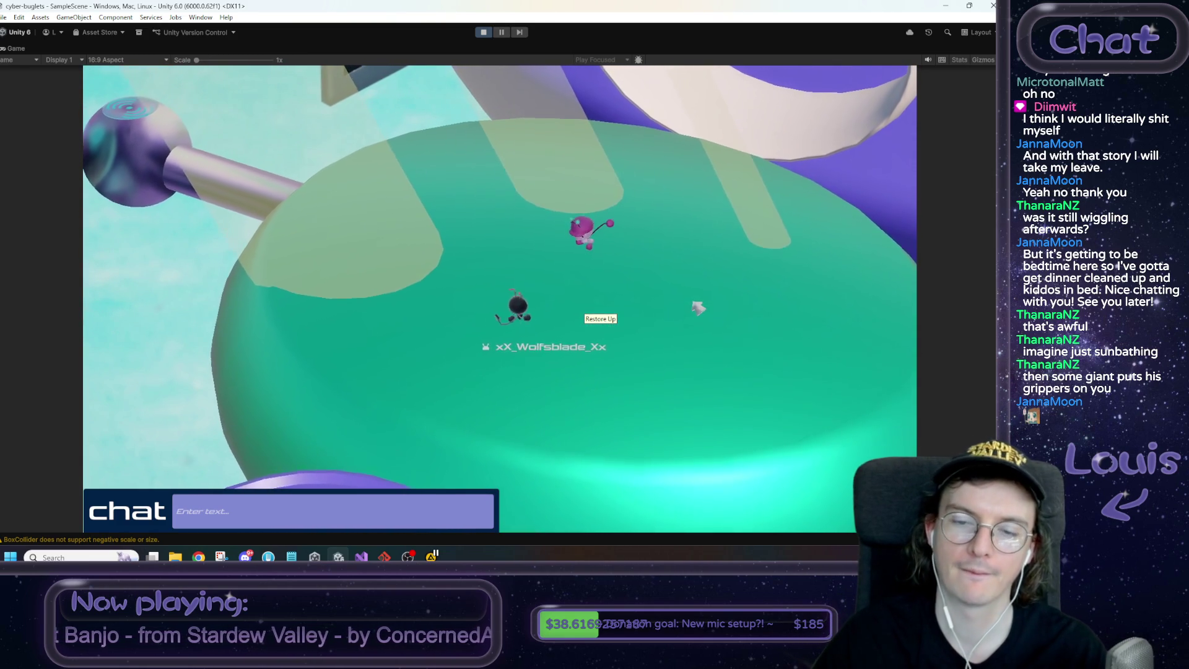
key("w")
key("w")
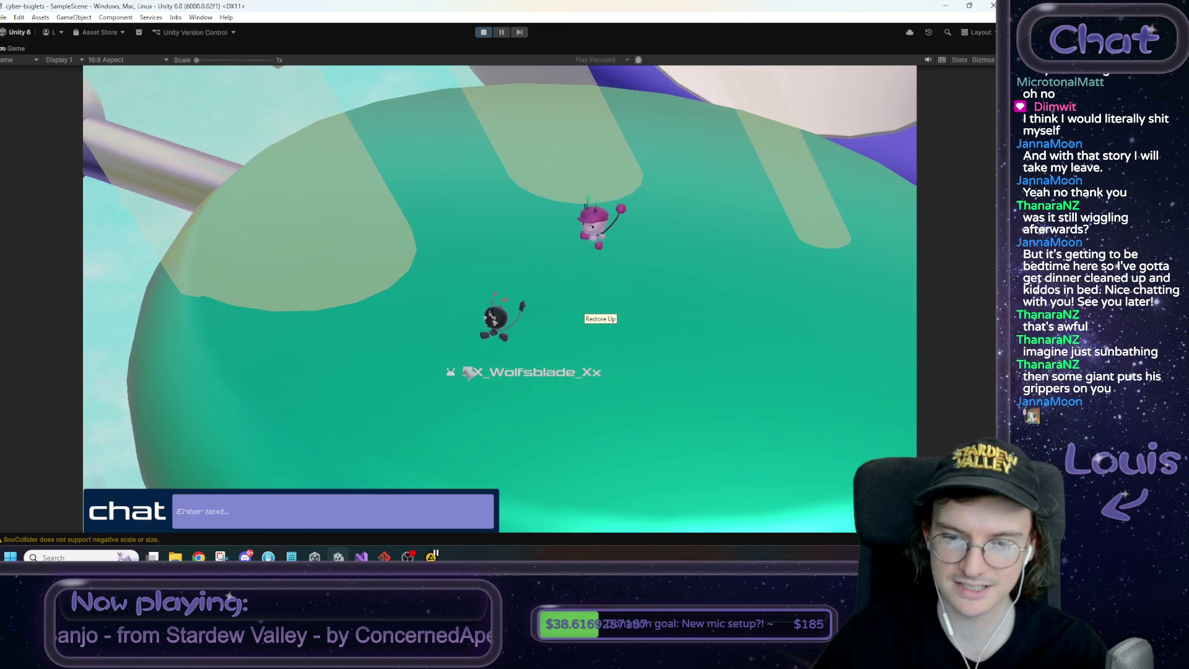
key("a")
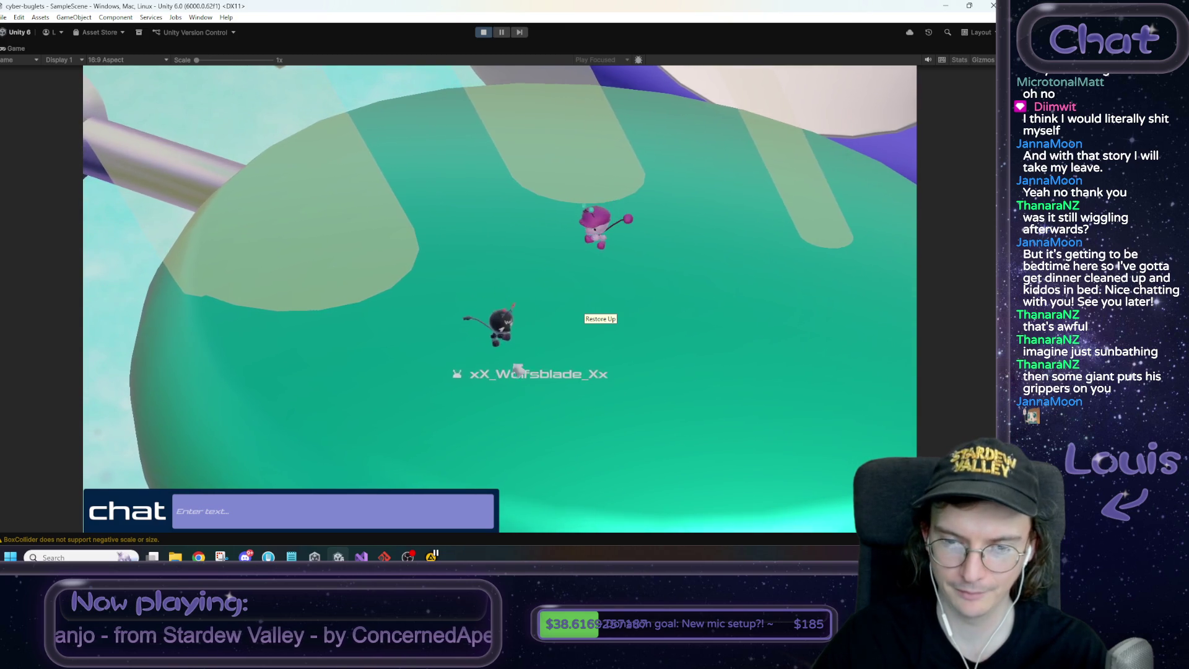
key("d")
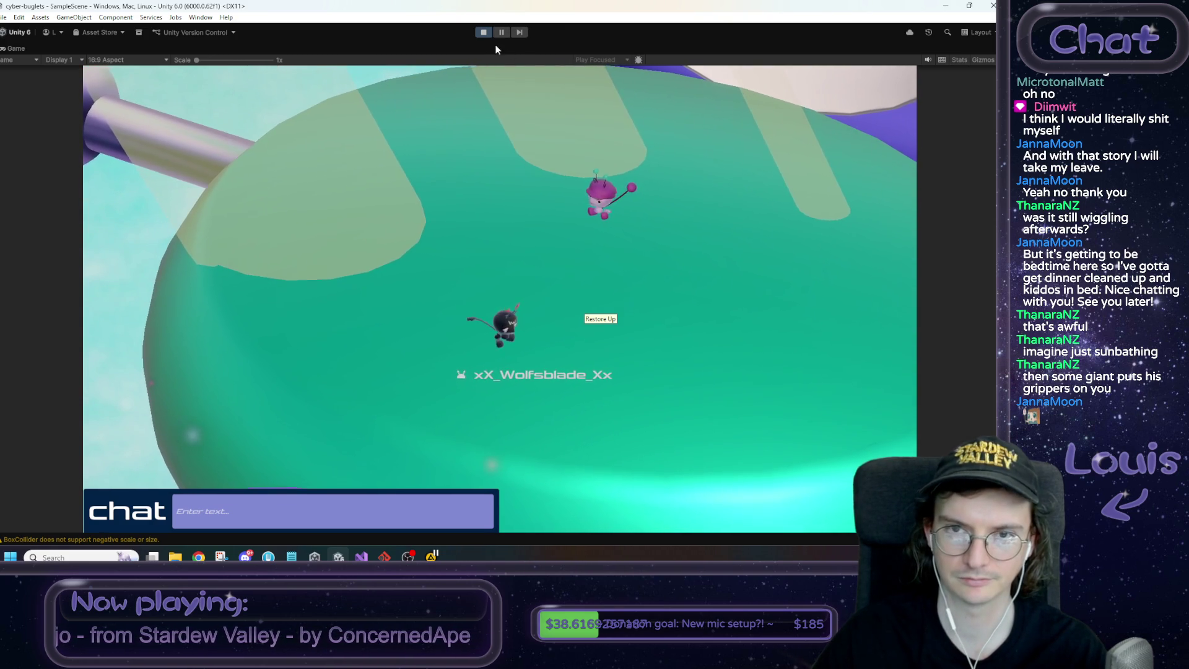
left_click(484, 32)
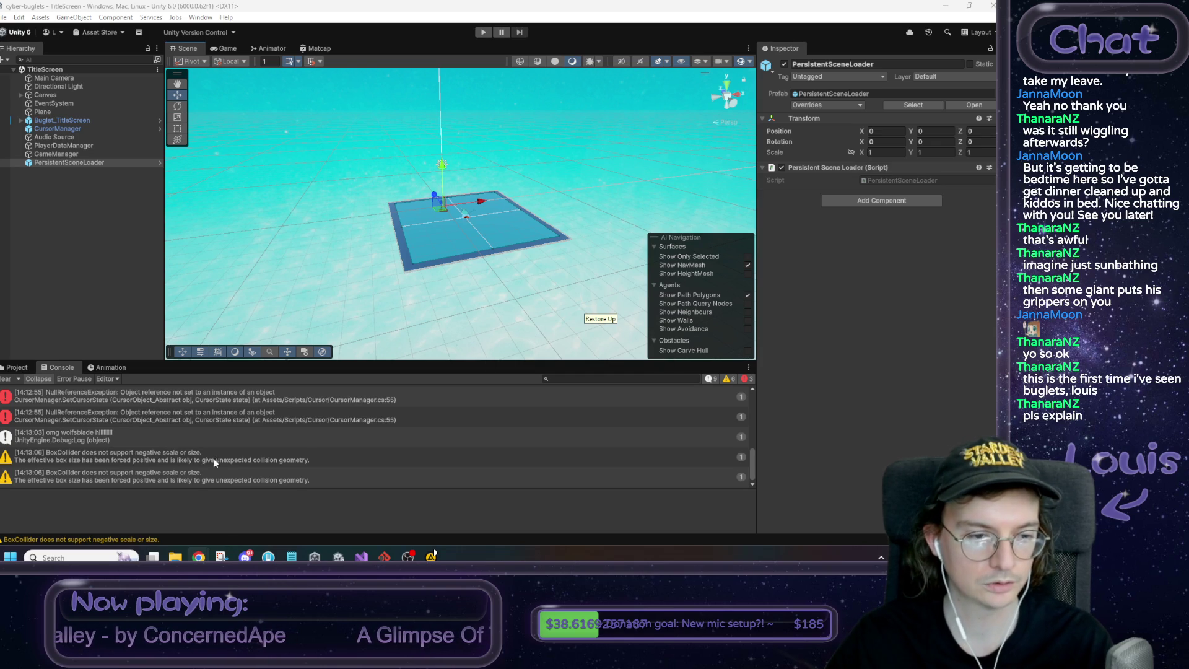
Inspect the CursorManager null reference error's stack trace in the Console
scroll(125, 440, "up", 3)
left_click(113, 457)
scroll(108, 450, "up", 3)
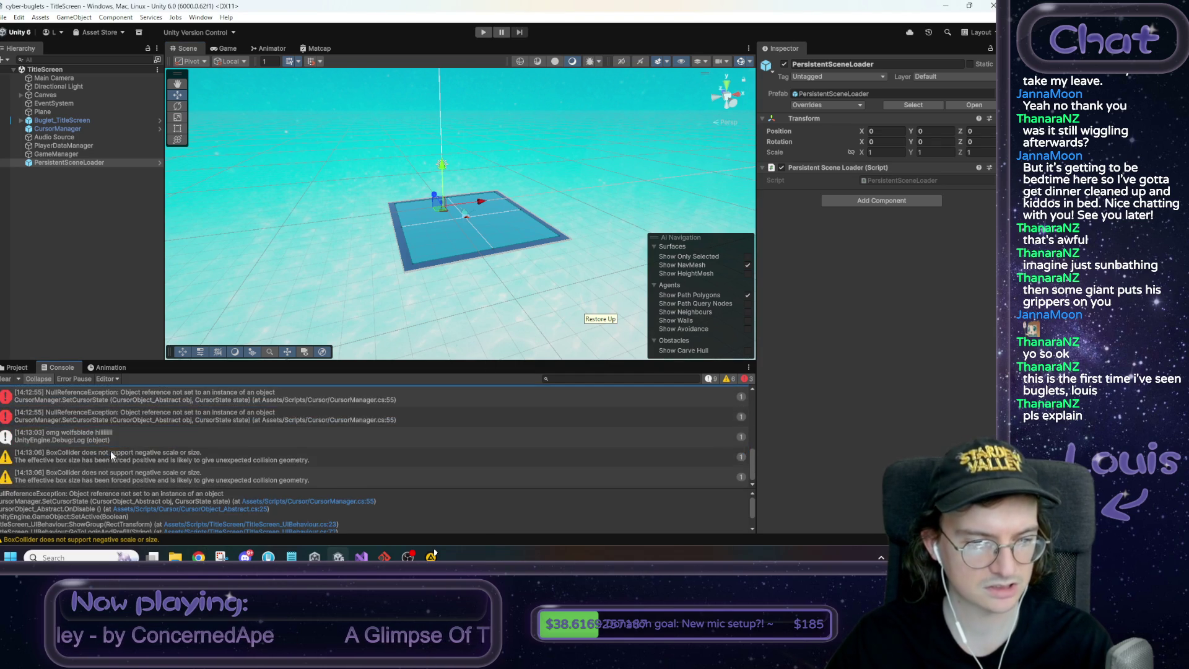
scroll(116, 433, "down", 3)
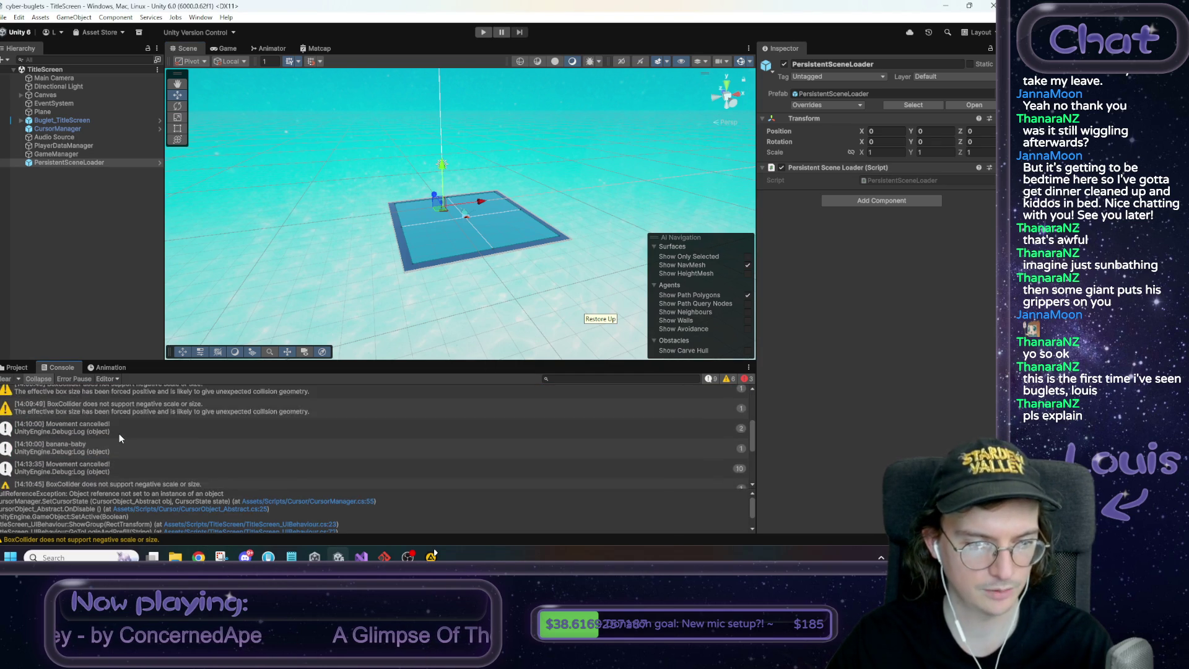
Delete both Debug.Log lines in OnSceneLoaded, save PersistentSceneLoader.cs, and return to Unity
key("alt+Tab")
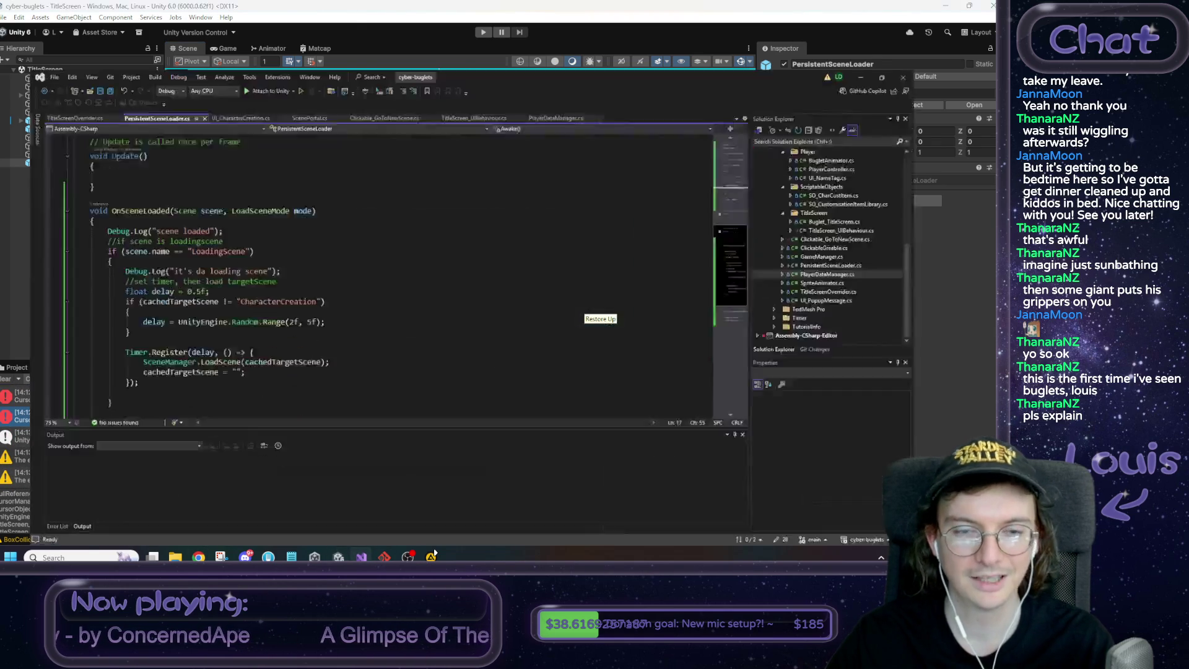
left_click_drag(223, 185, 41, 185)
key("BackSpace")
key("BackSpace")
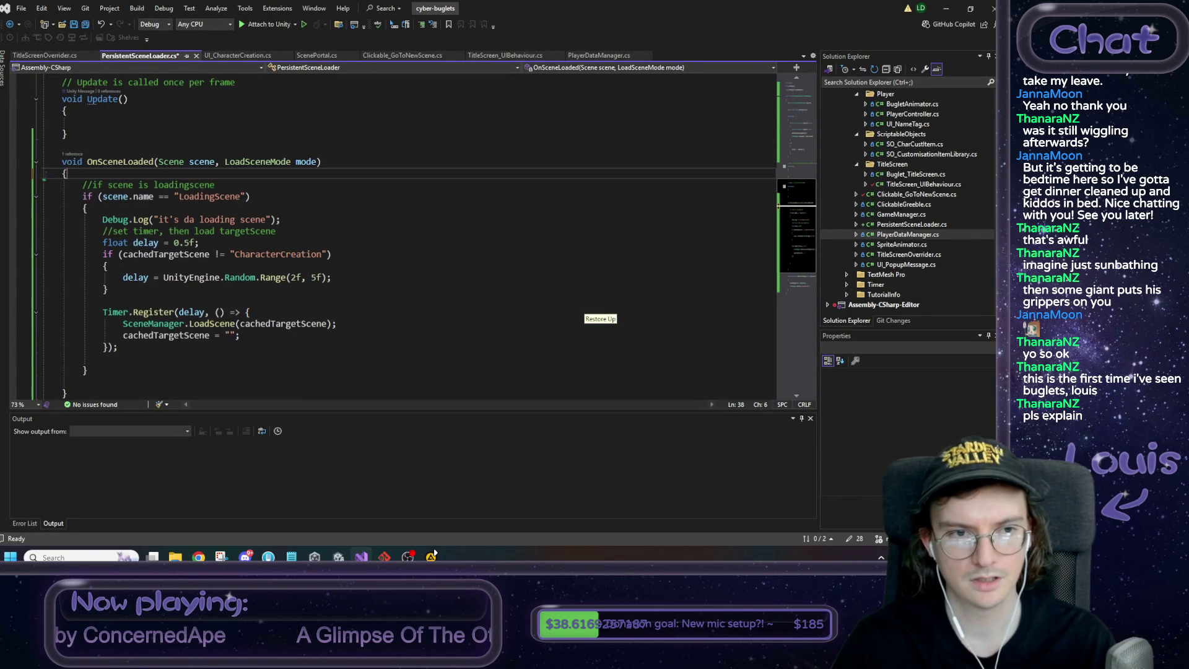
left_click_drag(282, 220, 41, 220)
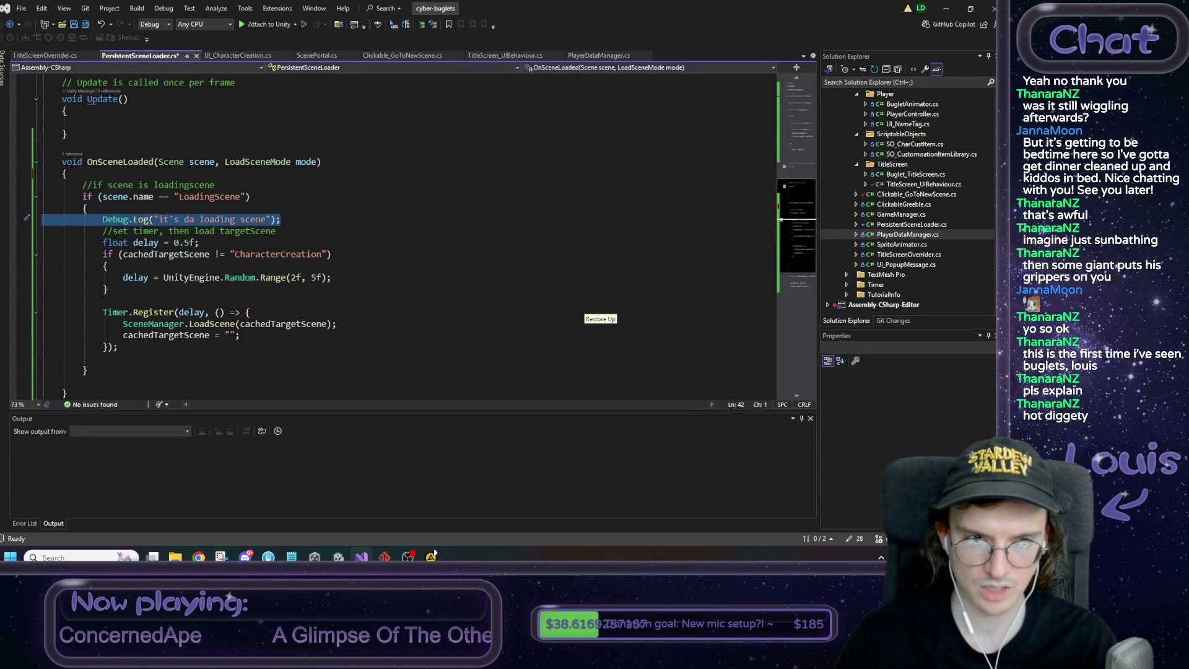
key("BackSpace")
key("BackSpace")
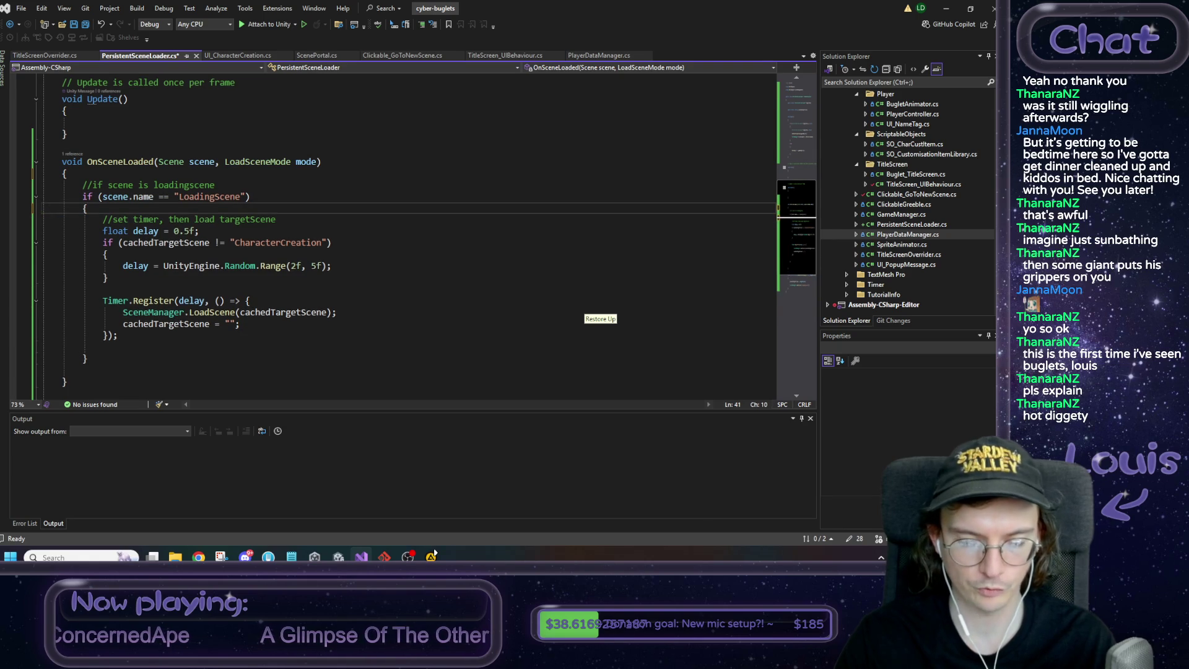
key("ctrl+s")
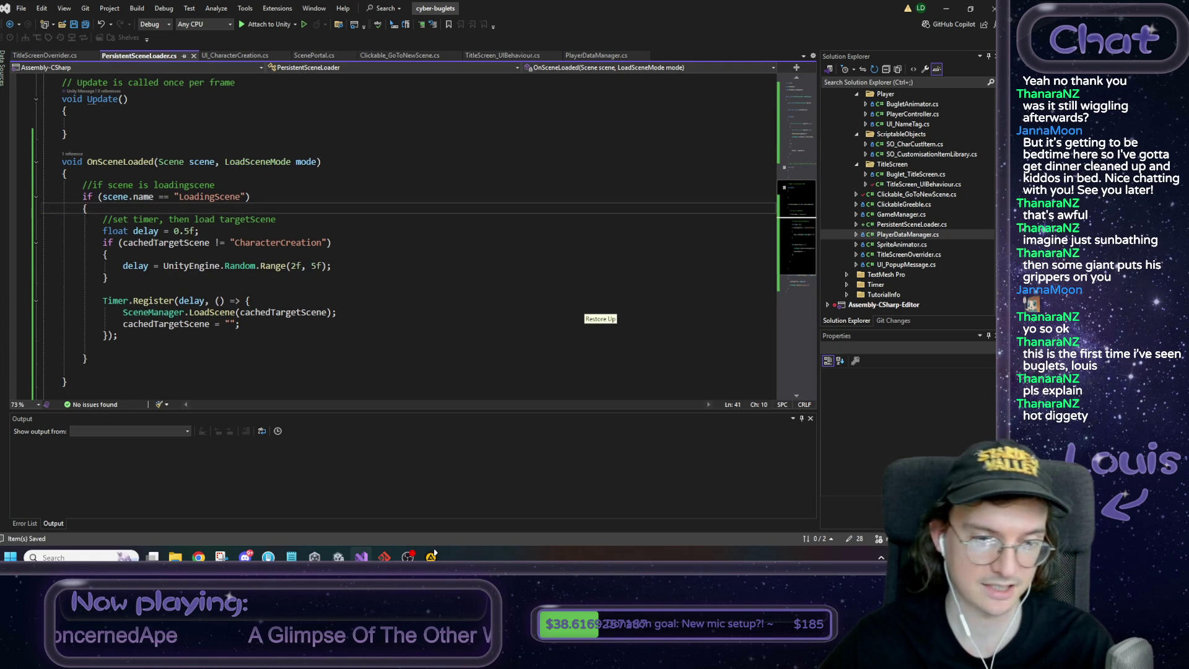
key("alt+Tab")
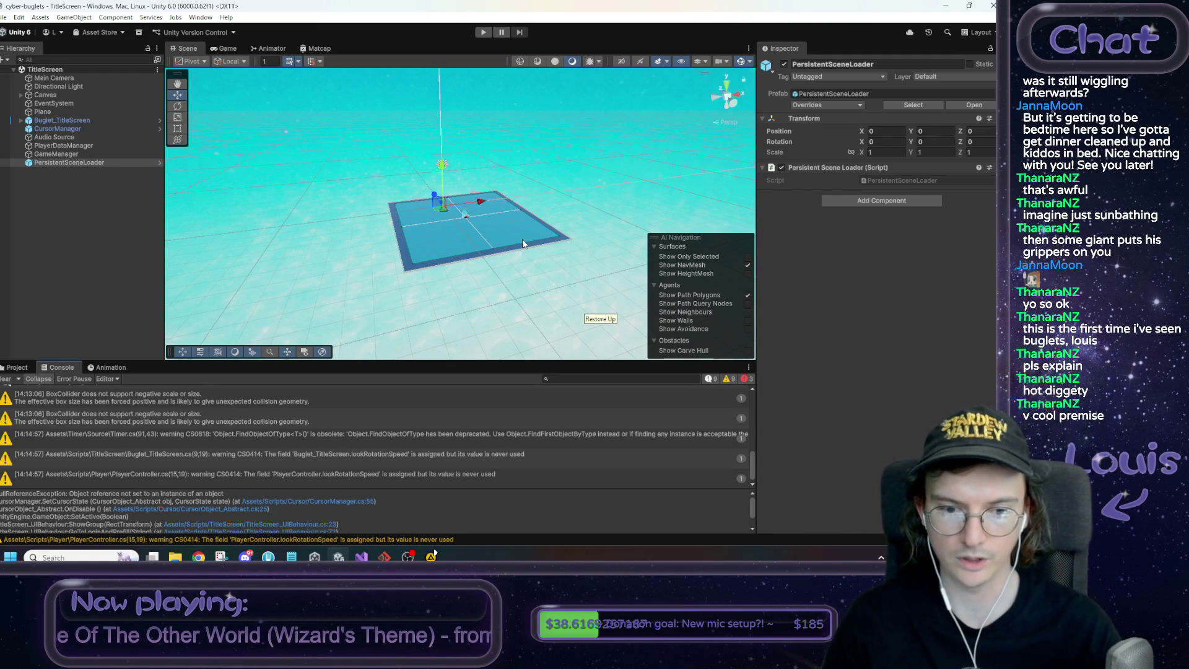
left_click_drag(522, 242, 527, 255)
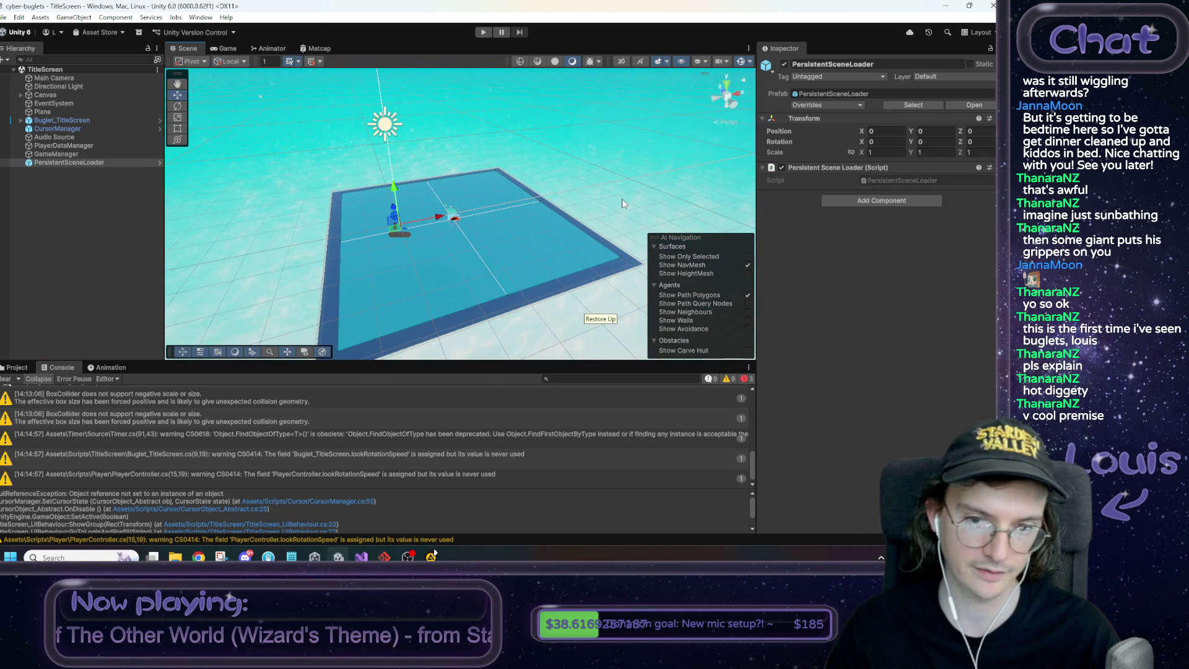
left_click_drag(621, 198, 623, 199)
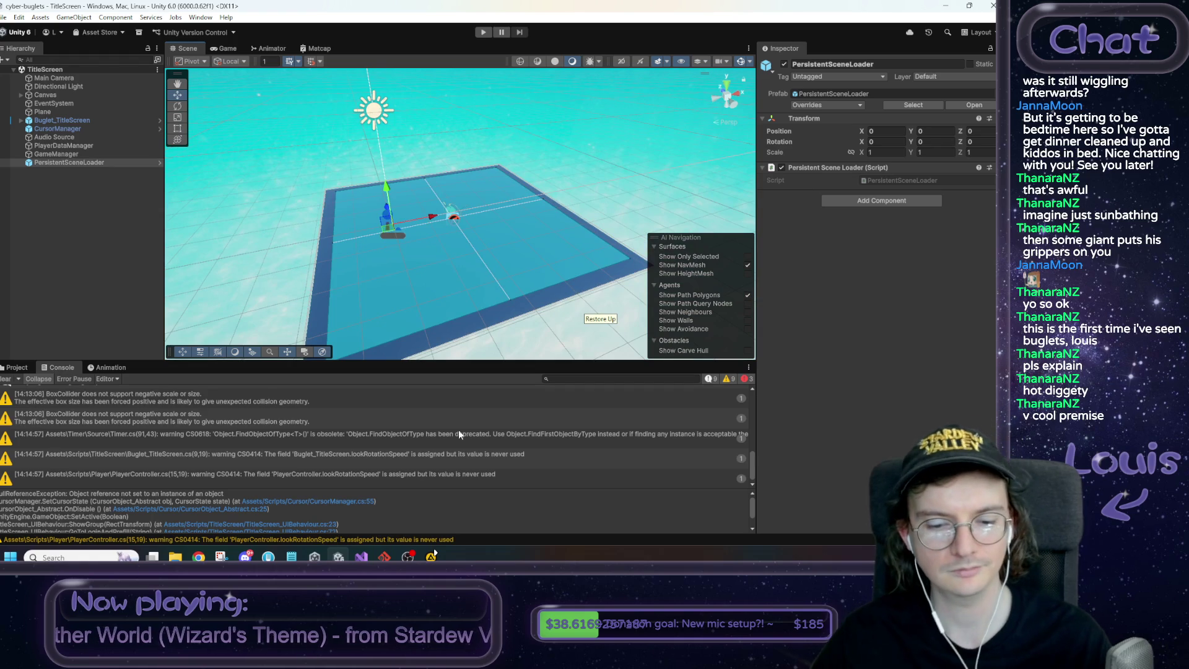
mouse_move(314, 556)
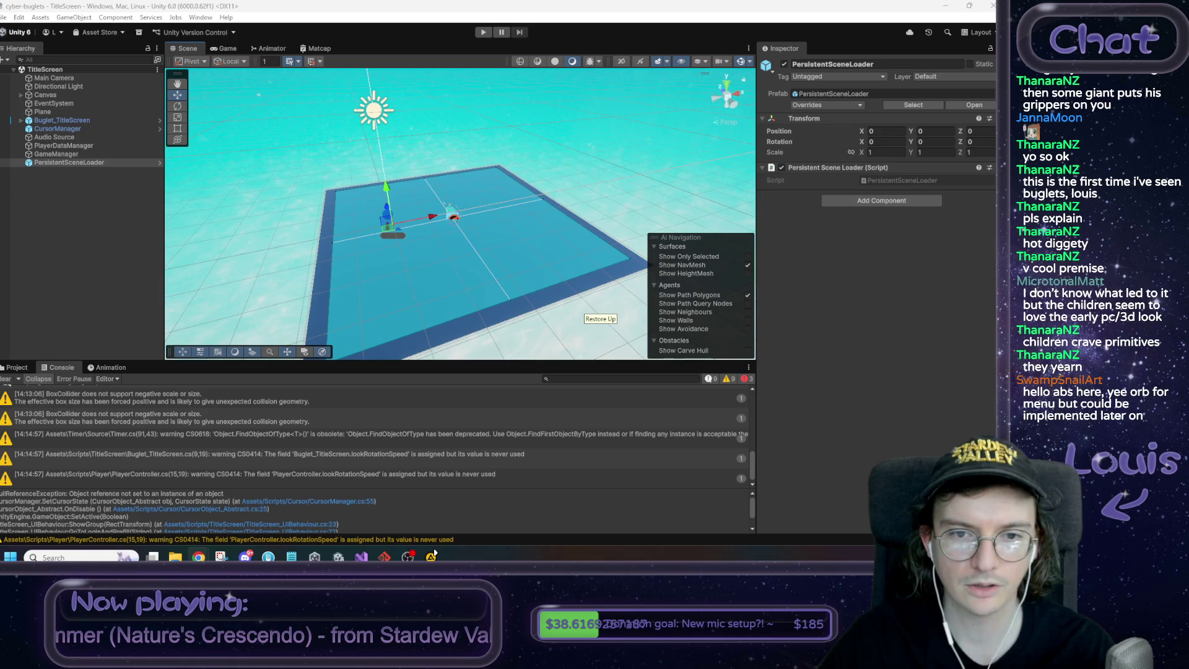
scroll(328, 294, "down", 5)
mouse_move(268, 556)
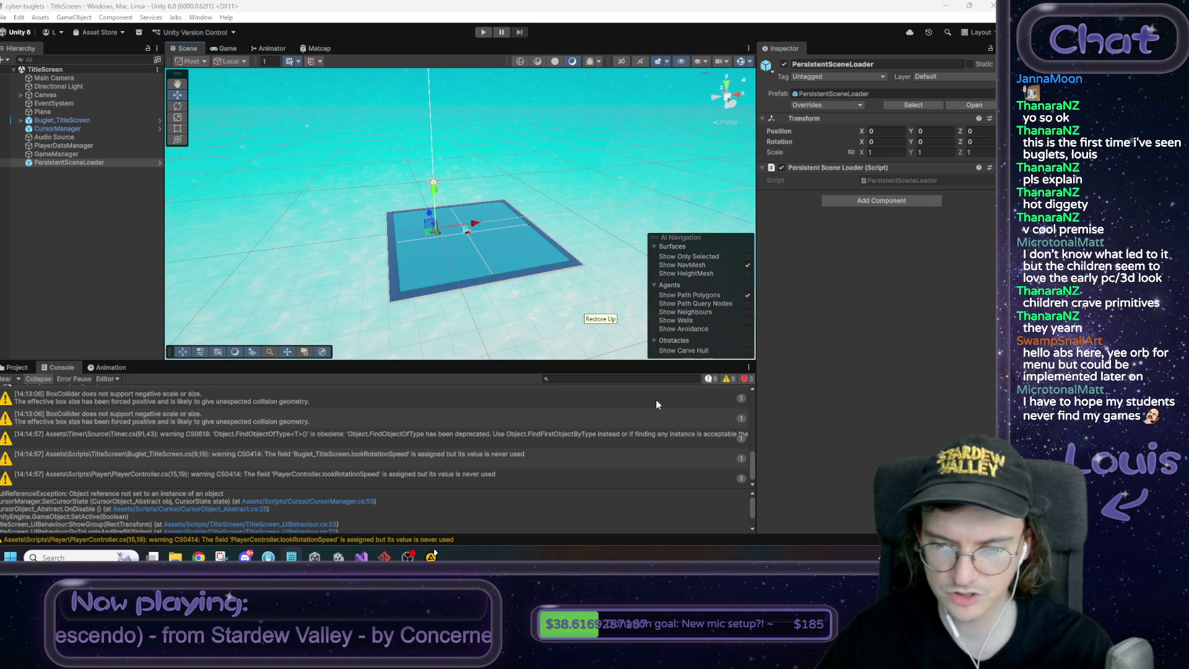
key("alt+Tab")
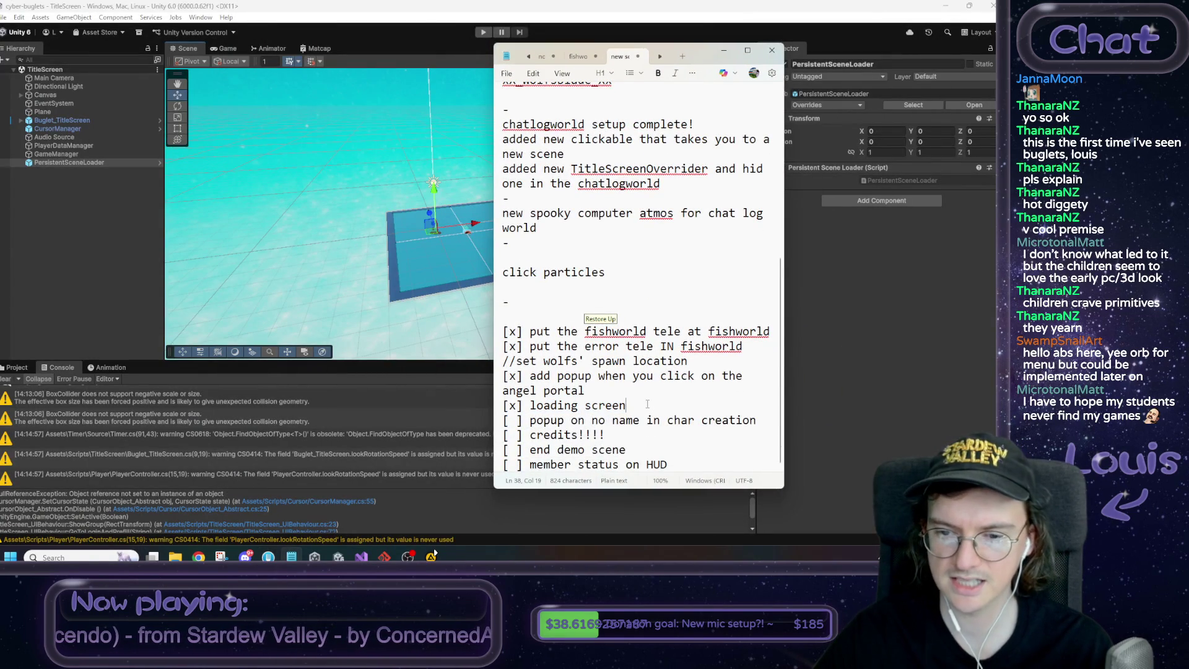
Add 'added loading screen between every scene' below '[x] loading screen', then minimize Notepad
key("Return")
key("Return")
key("Return")
key("Up")
type("added")
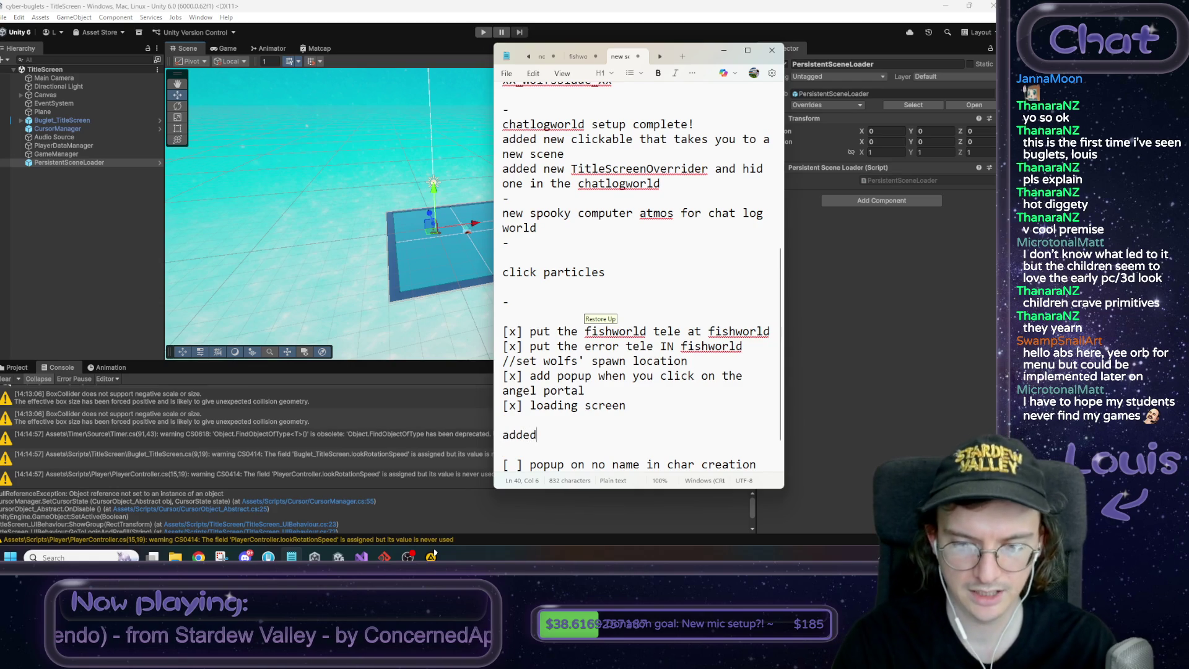
type(" loading screen")
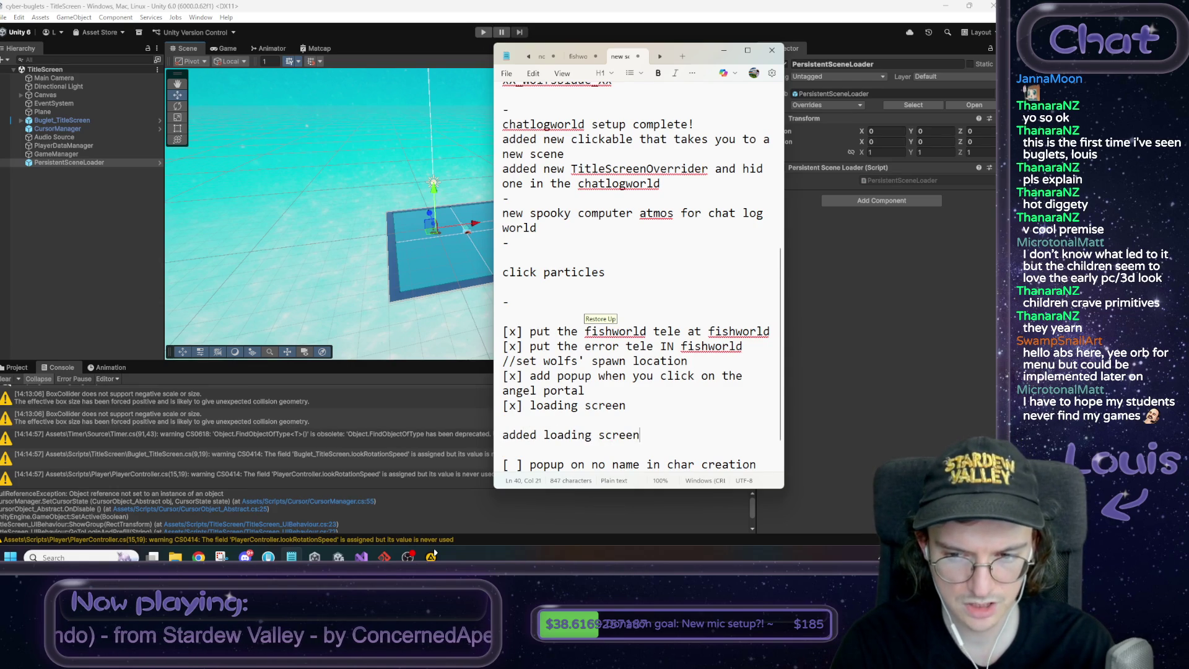
type(" between wver")
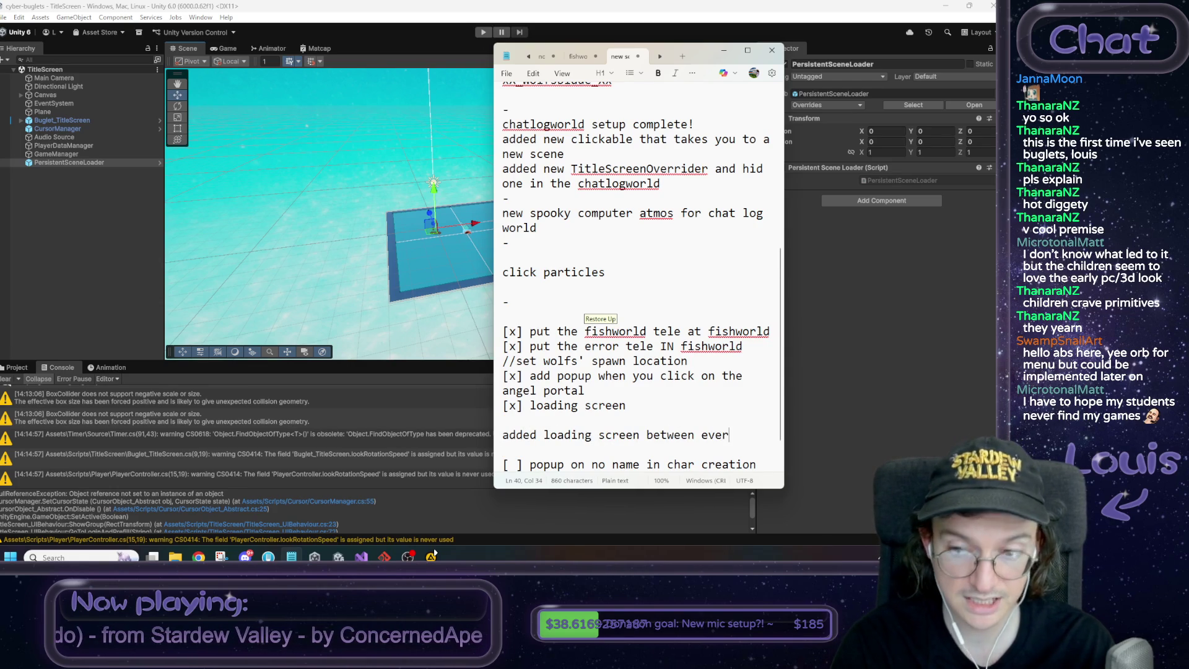
type("yth")
key("BackSpace")
key("BackSpace")
type("scene")
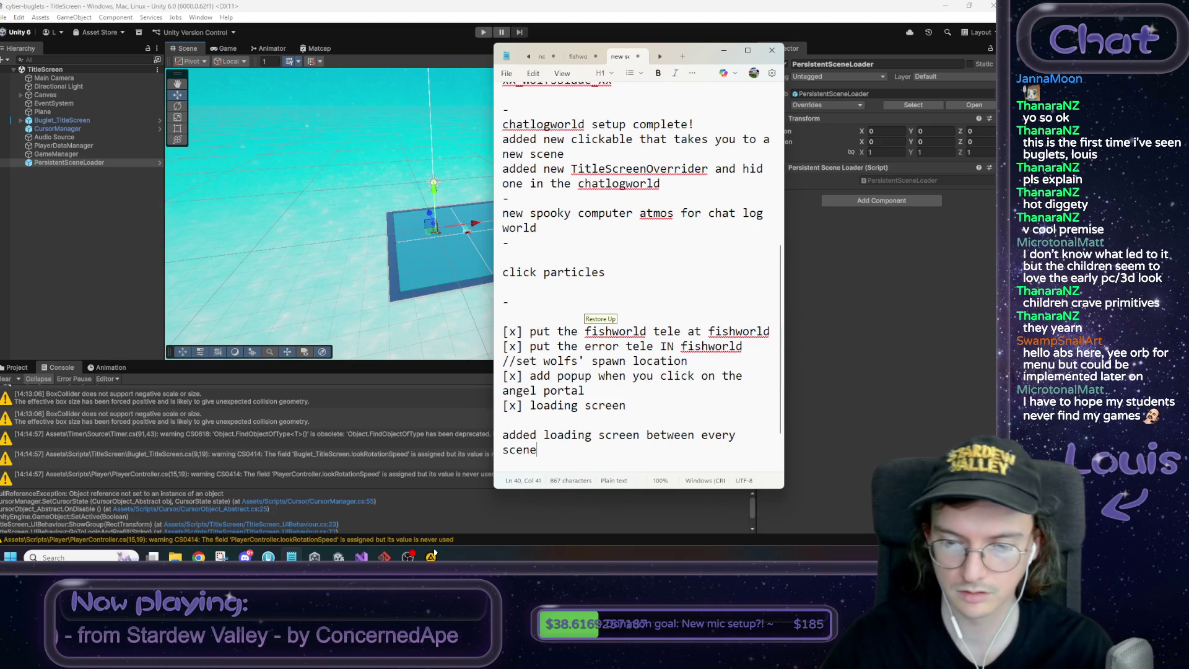
key("shift+Up")
key("shift+Home")
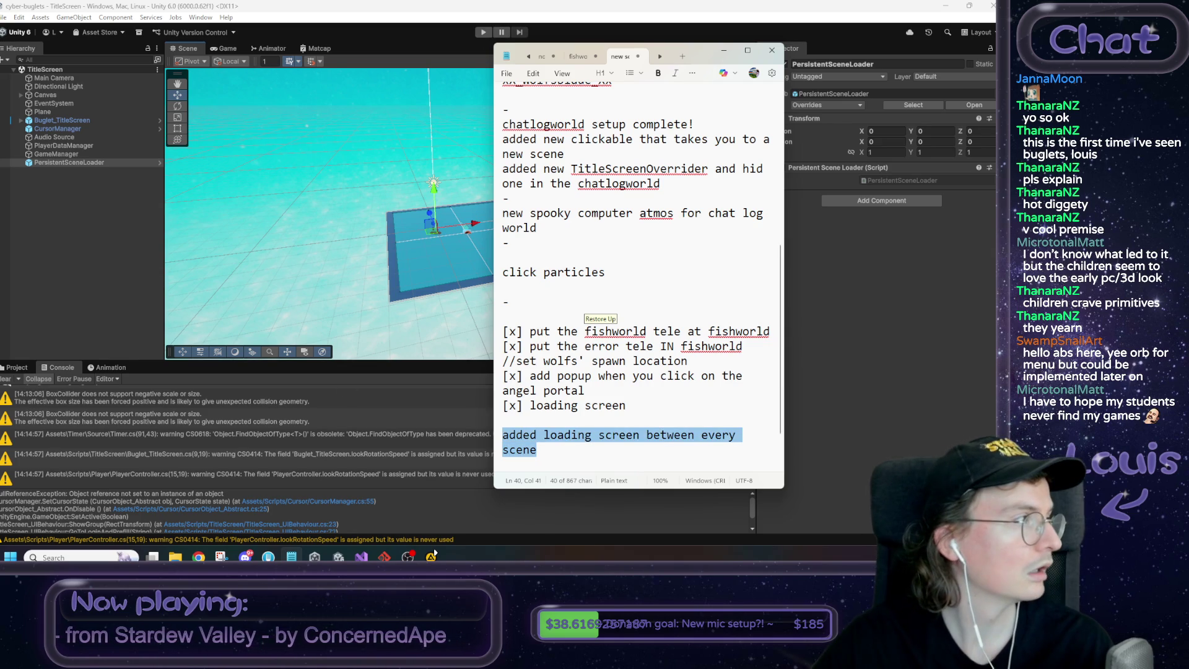
key("alt+Tab")
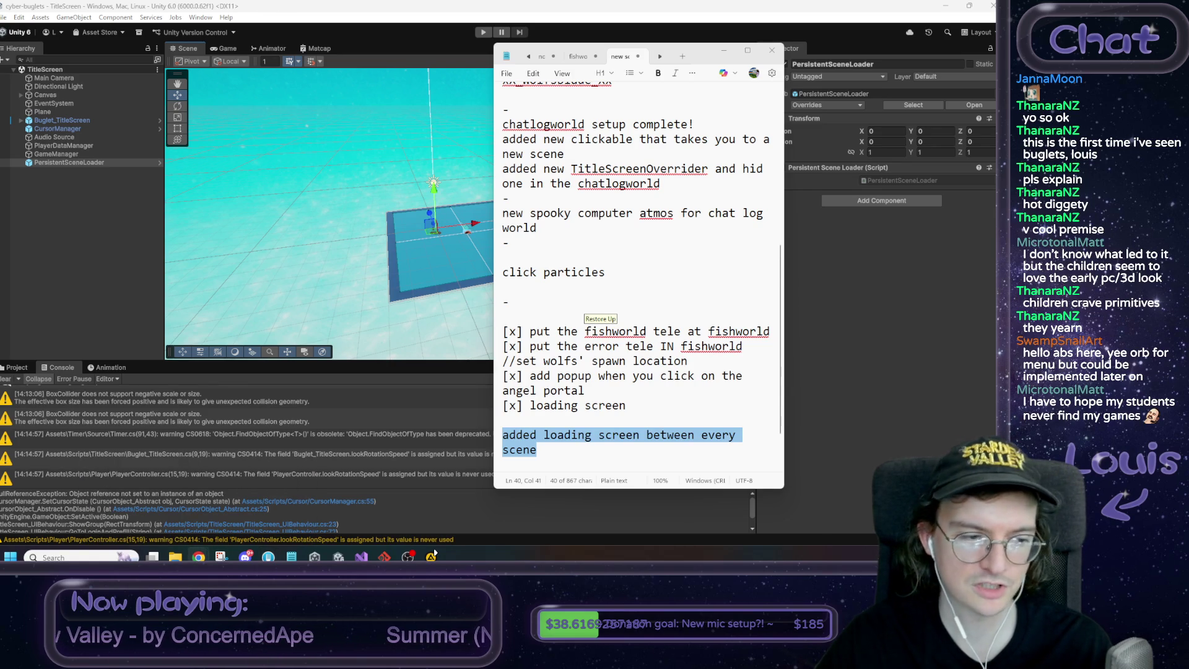
left_click(725, 53)
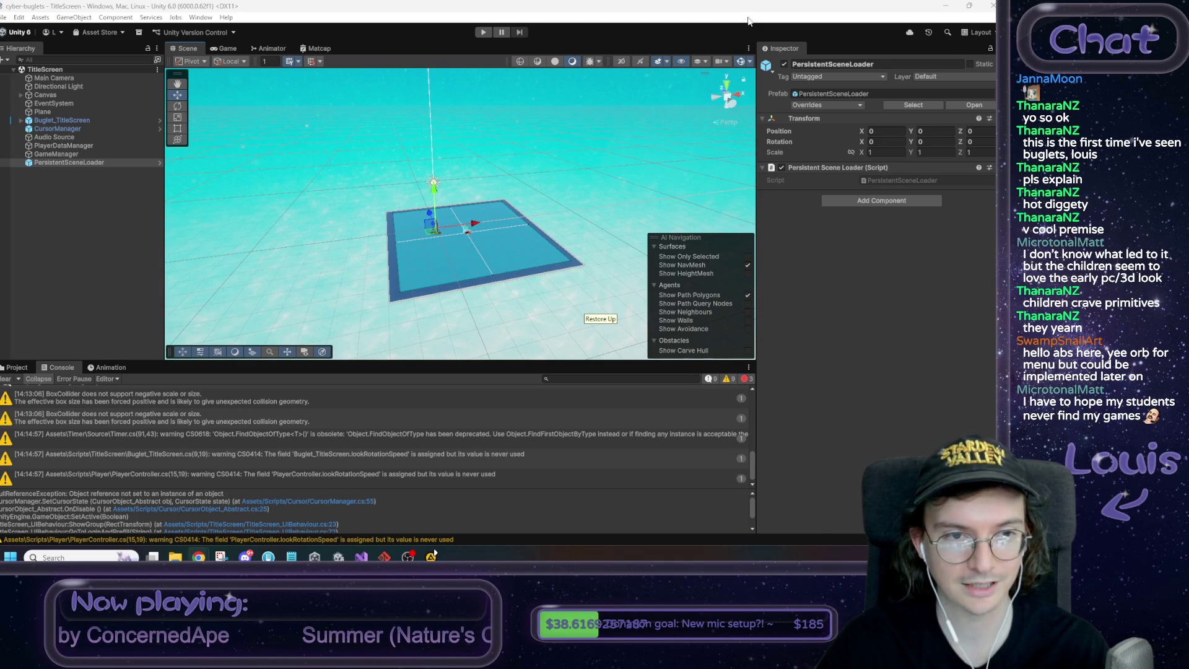
Open the Assets/Art/Meshes/Menu Orb folder in the Project window
left_click_drag(473, 159, 503, 165)
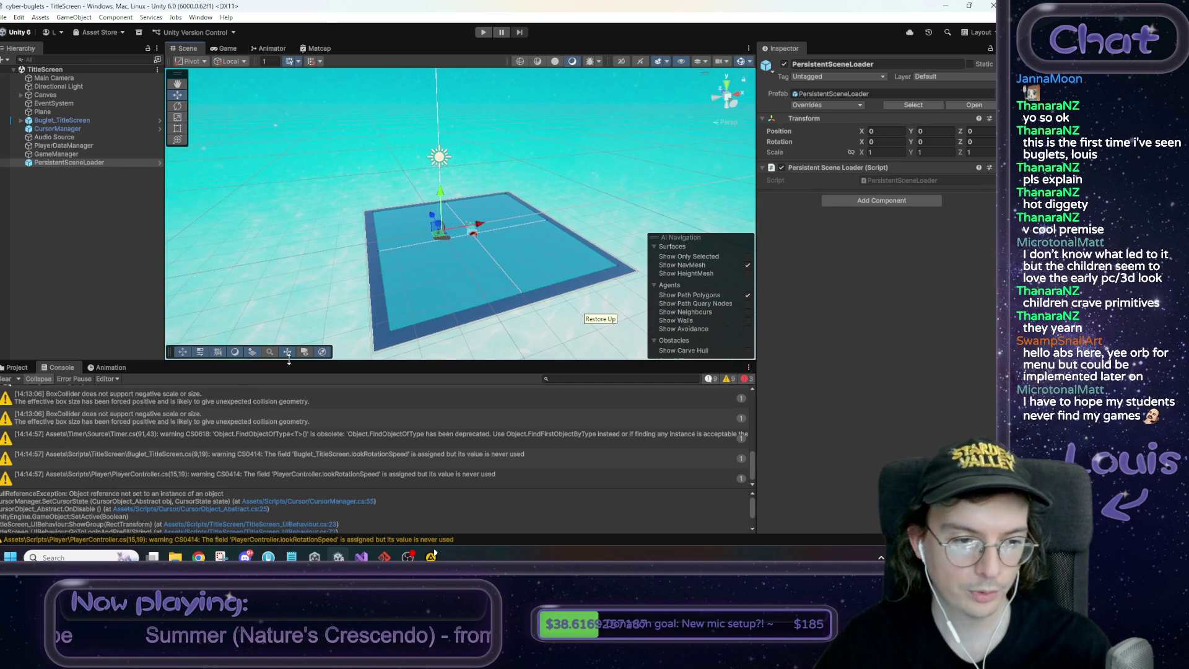
left_click(21, 369)
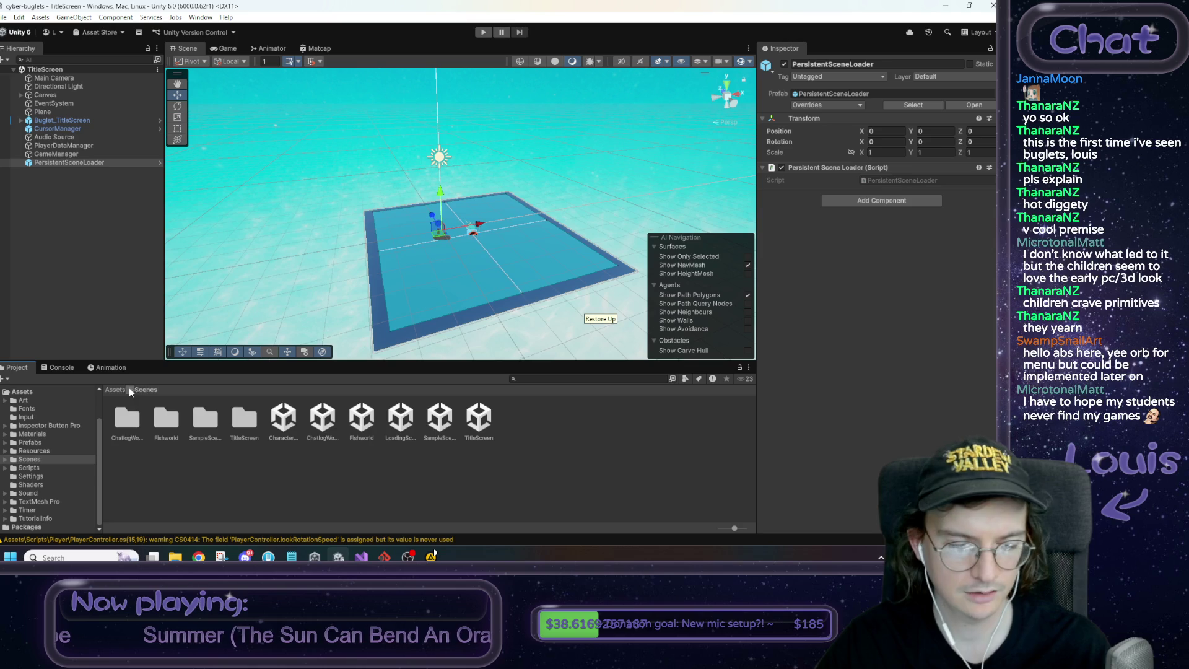
double_click(128, 419)
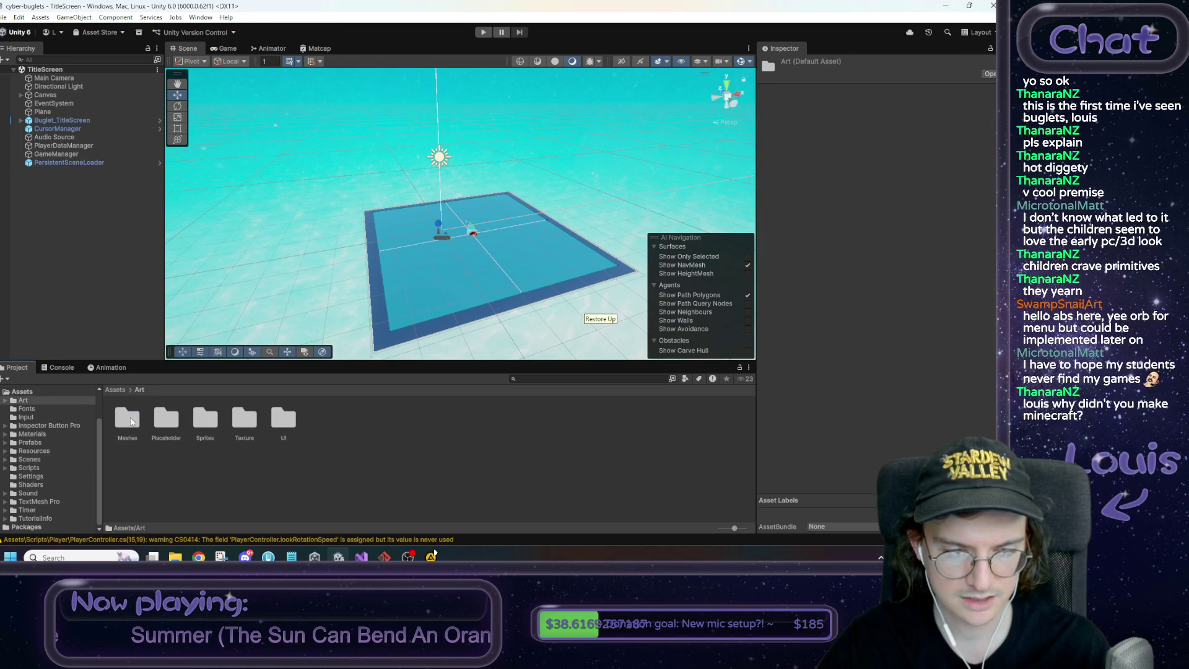
double_click(131, 420)
double_click(240, 419)
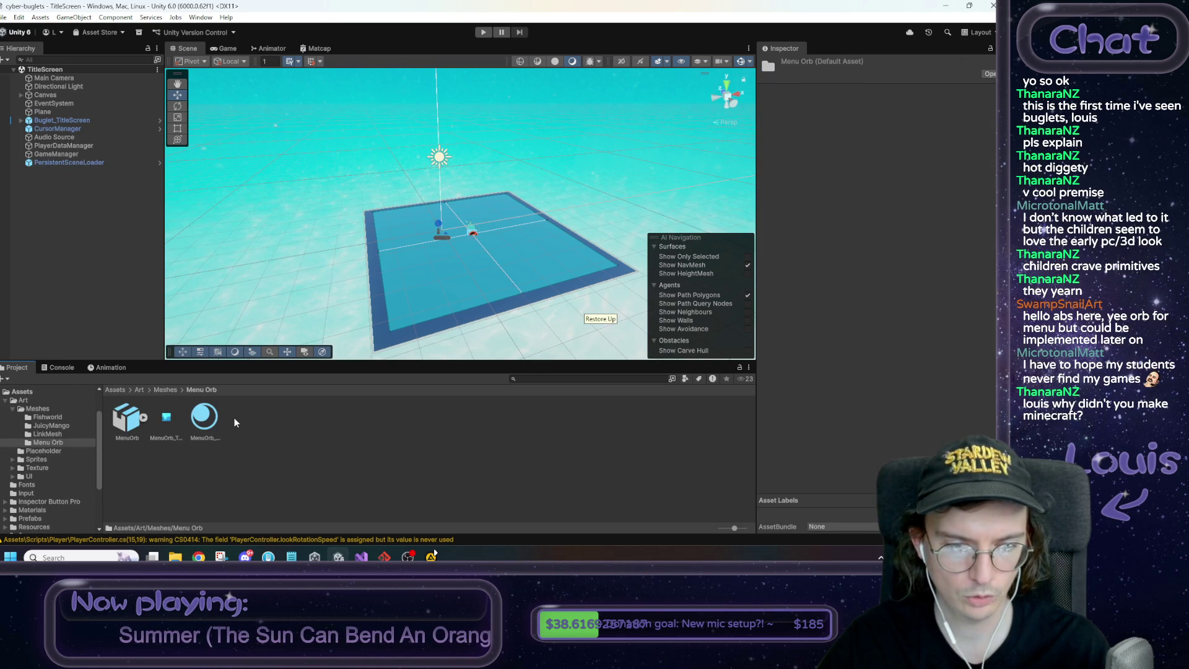
Drag the MenuOrb model into the Hierarchy and inspect it around the Plane
left_click_drag(132, 421, 94, 243)
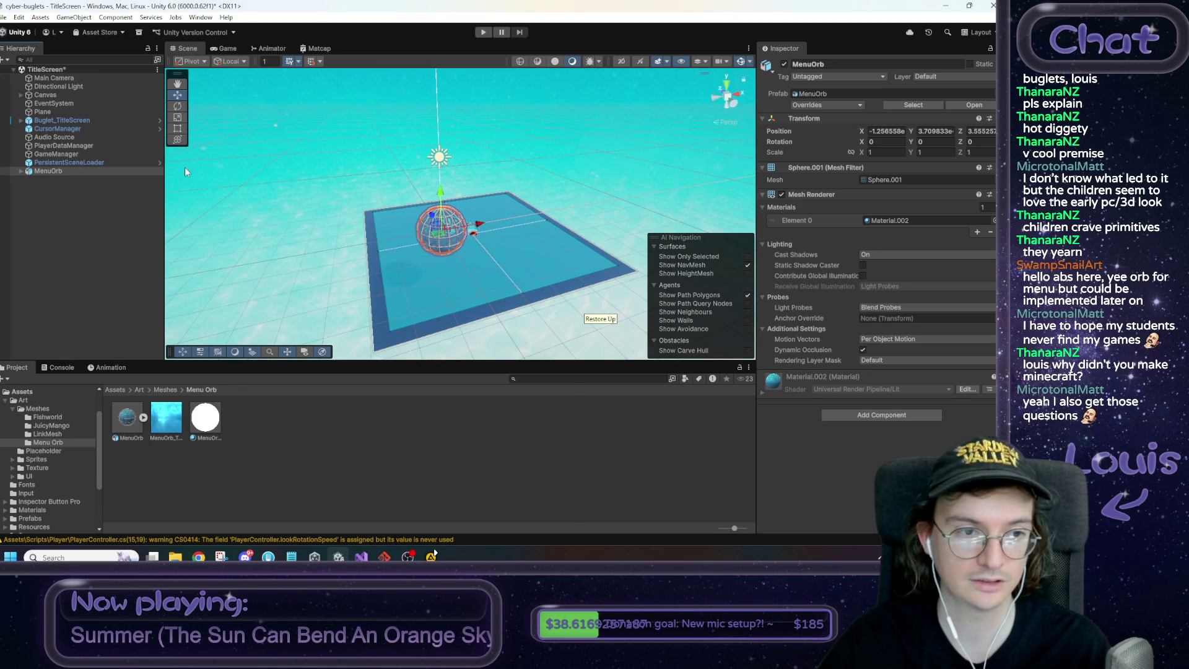
mouse_move(399, 271)
left_mouse_down()
mouse_move(574, 242)
mouse_move(362, 282)
mouse_move(511, 247)
mouse_move(484, 221)
mouse_move(515, 205)
mouse_move(402, 248)
mouse_move(272, 276)
mouse_move(368, 241)
mouse_move(399, 328)
mouse_move(504, 347)
left_mouse_up()
mouse_move(520, 305)
left_mouse_down()
mouse_move(277, 268)
mouse_move(204, 236)
left_mouse_up()
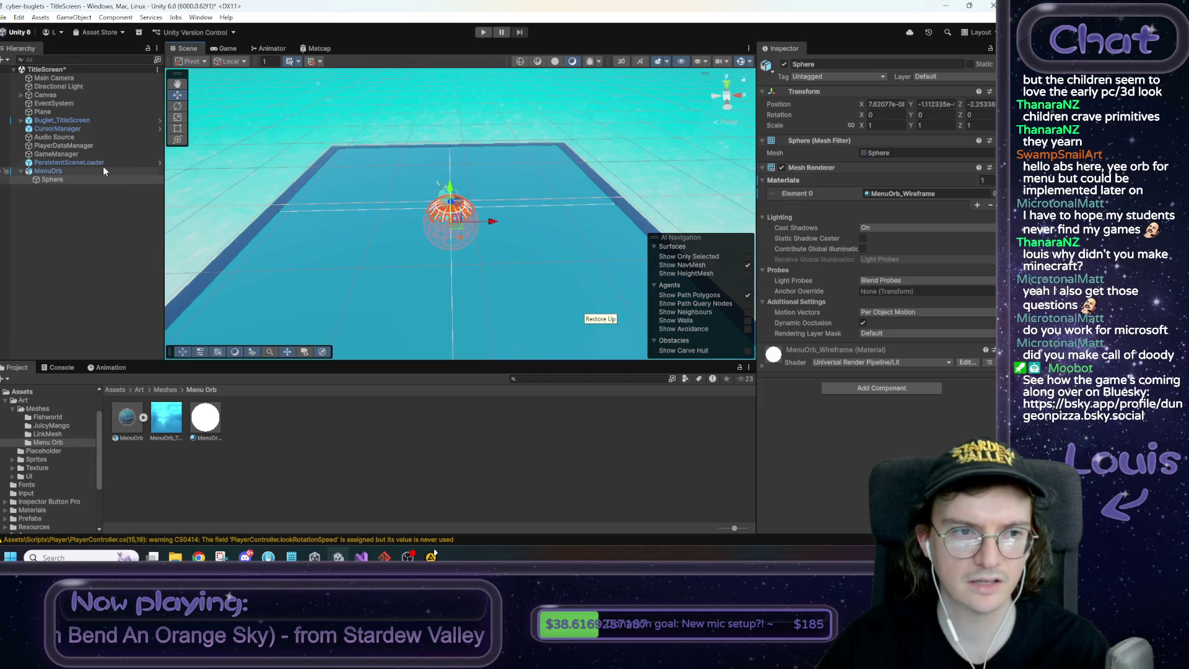
left_click(42, 112)
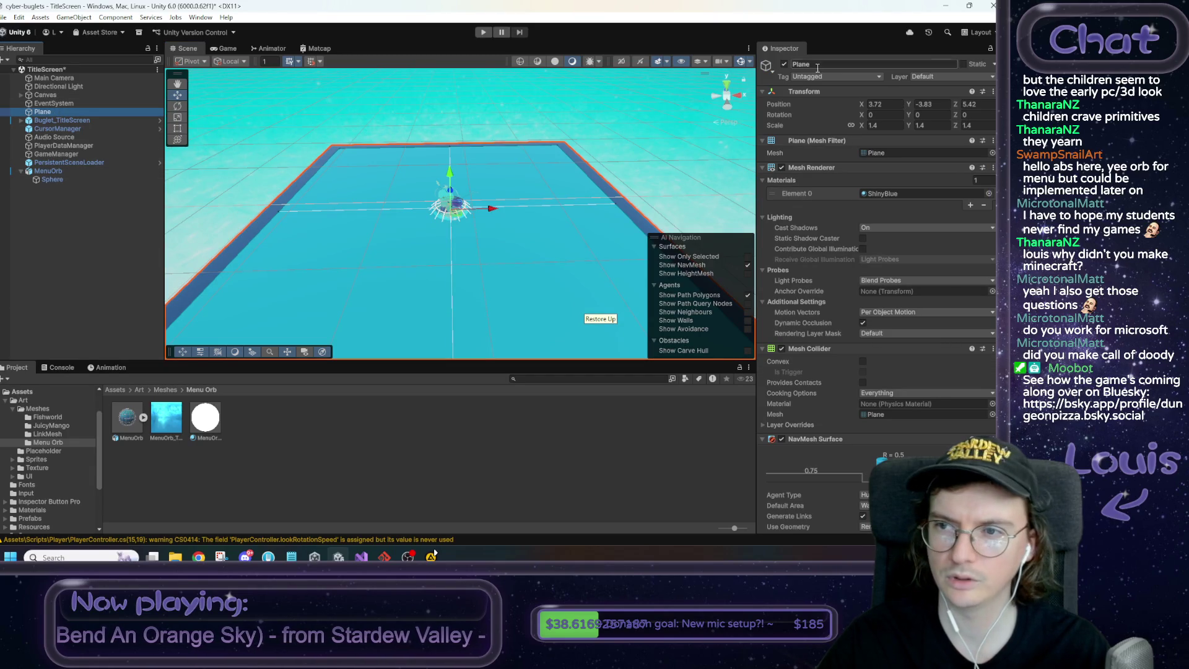
left_click(784, 64)
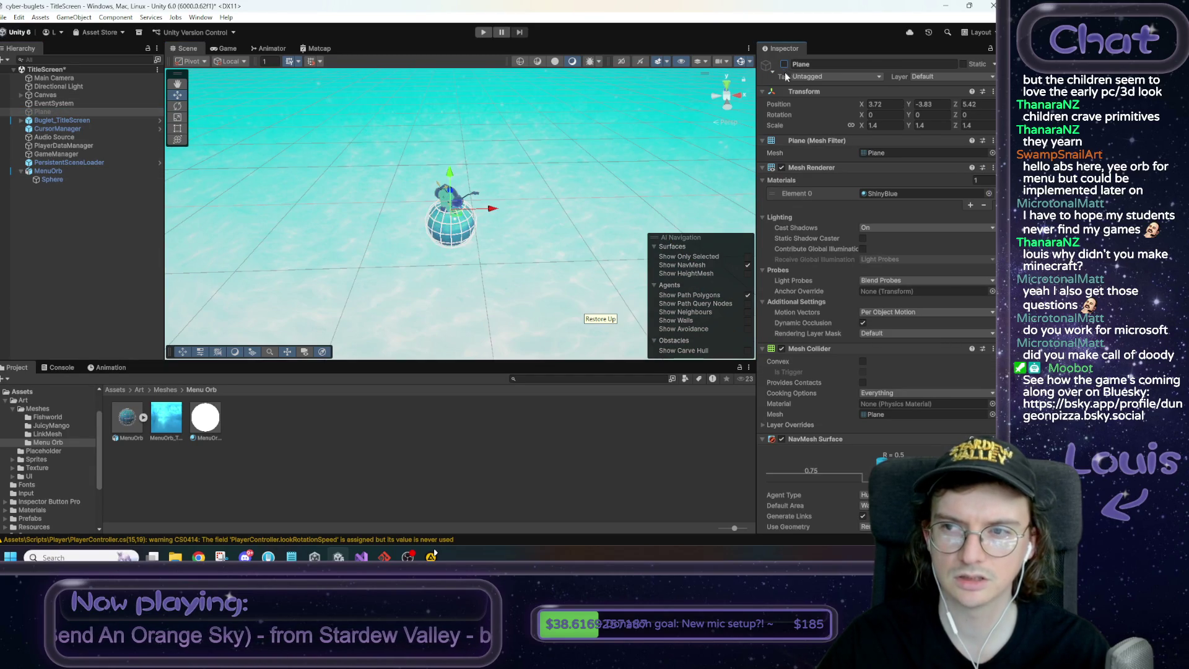
left_click(783, 64)
left_click(48, 171)
Scale MenuOrb up to about 20.84 and lower it beneath the plane
key("e")
key("r")
mouse_move(451, 222)
left_mouse_down()
mouse_move(752, 141)
mouse_move(644, 130)
mouse_move(594, 106)
left_mouse_up()
scroll(681, 142, "down", 5)
key("w")
left_click_drag(439, 198, 441, 232)
mouse_move(447, 252)
left_mouse_down()
mouse_move(452, 126)
mouse_move(460, 234)
mouse_move(465, 225)
mouse_move(493, 248)
mouse_move(557, 242)
left_mouse_up()
key("r")
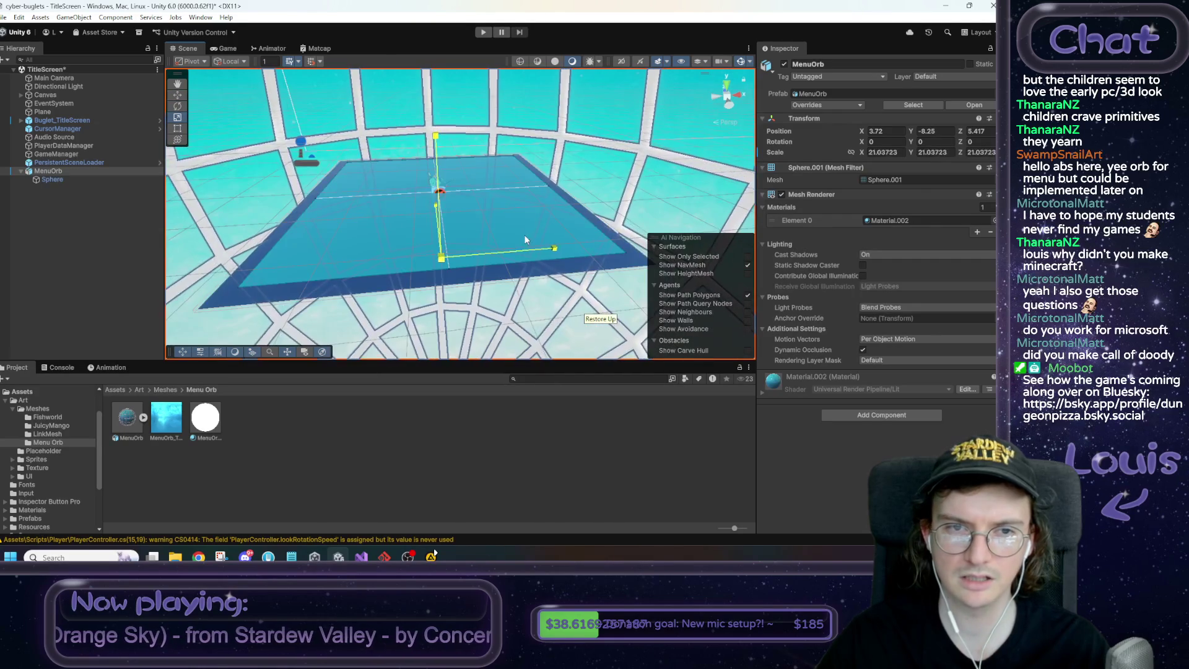
left_click(221, 49)
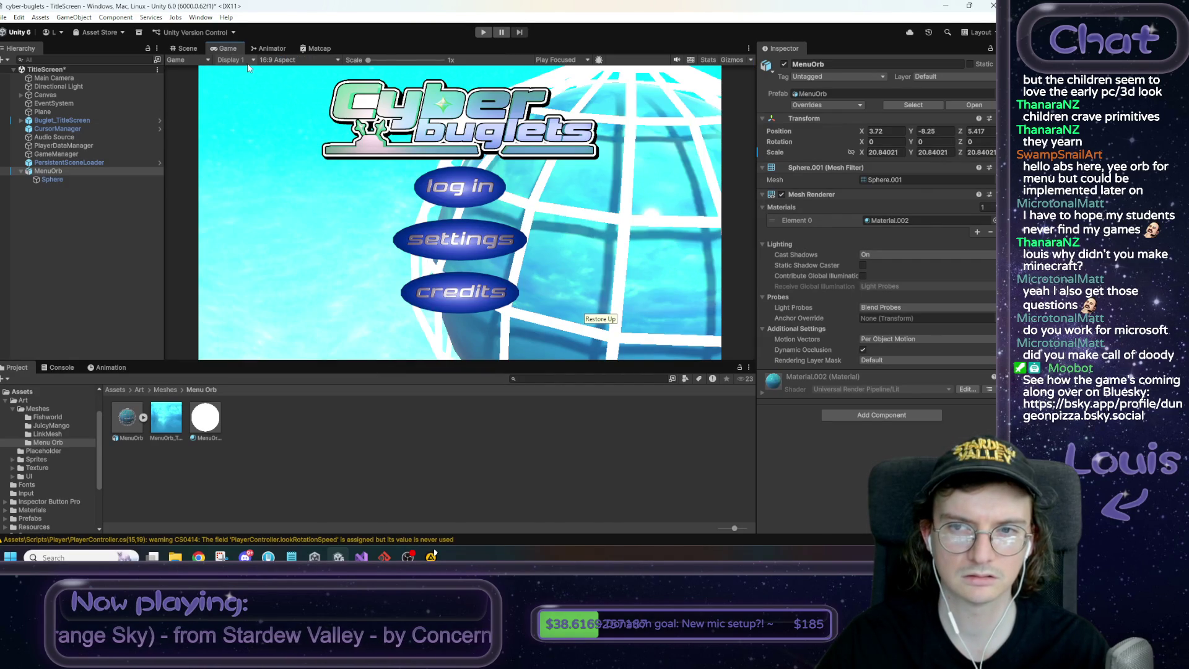
Sink the MenuOrb far below the plane to Y -24.19 and preview it in the Game view
left_click(185, 49)
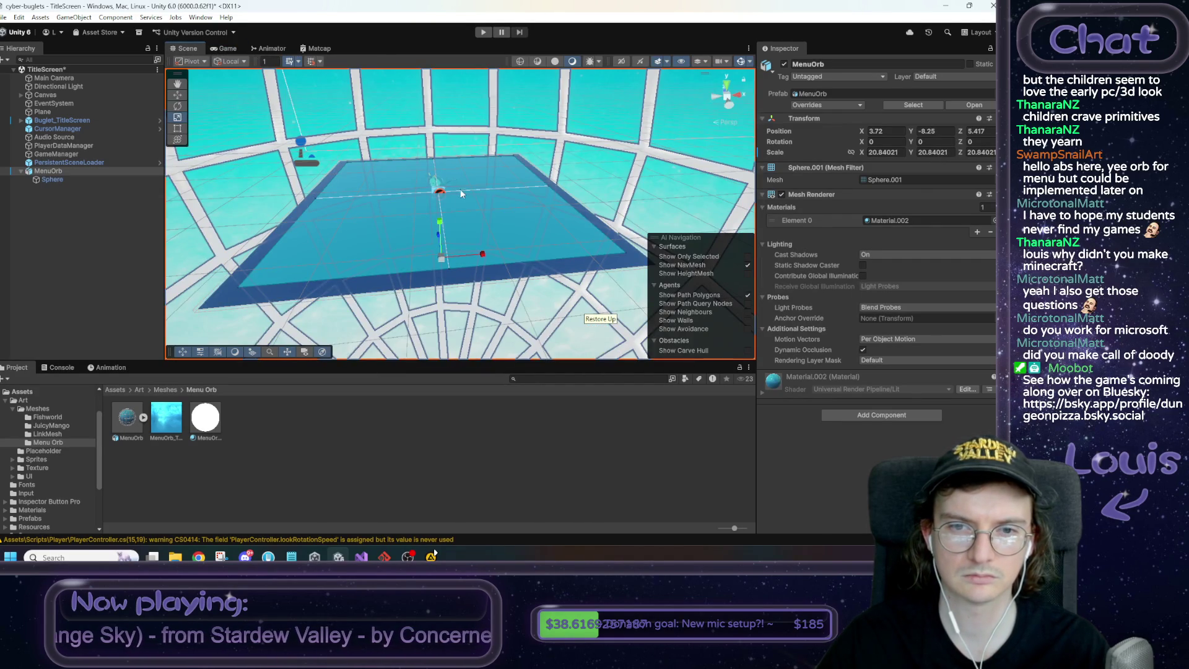
left_click_drag(461, 194, 477, 180)
mouse_move(425, 250)
left_mouse_down()
mouse_move(470, 288)
mouse_move(376, 179)
left_mouse_up()
left_click(228, 49)
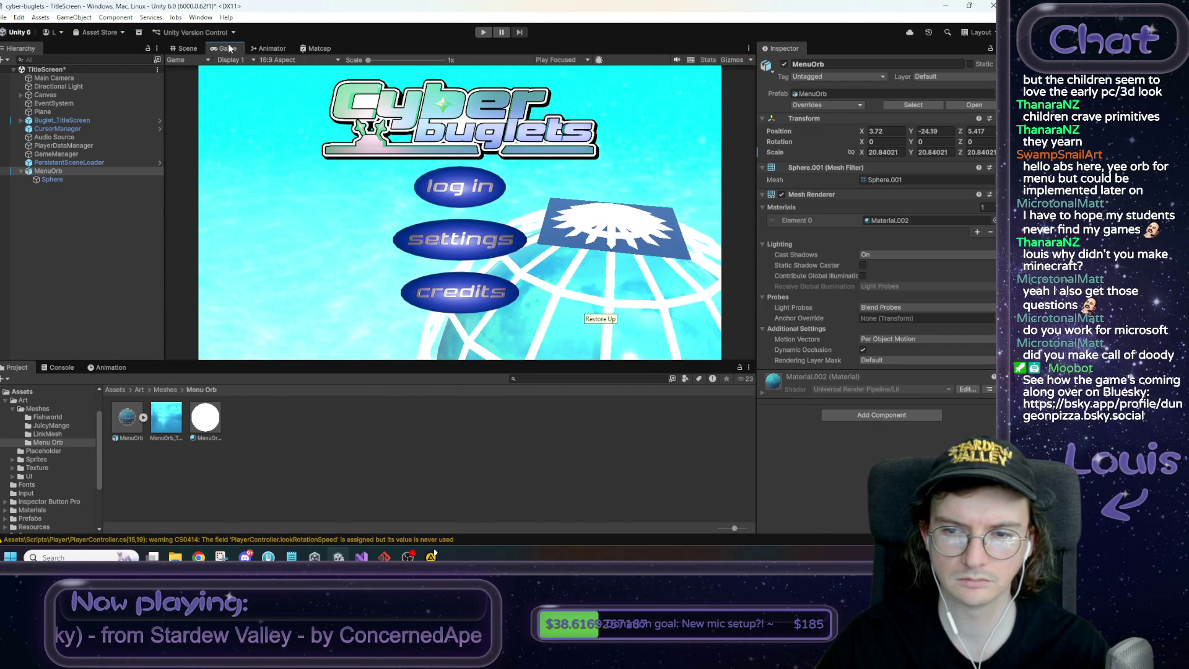
left_click(186, 48)
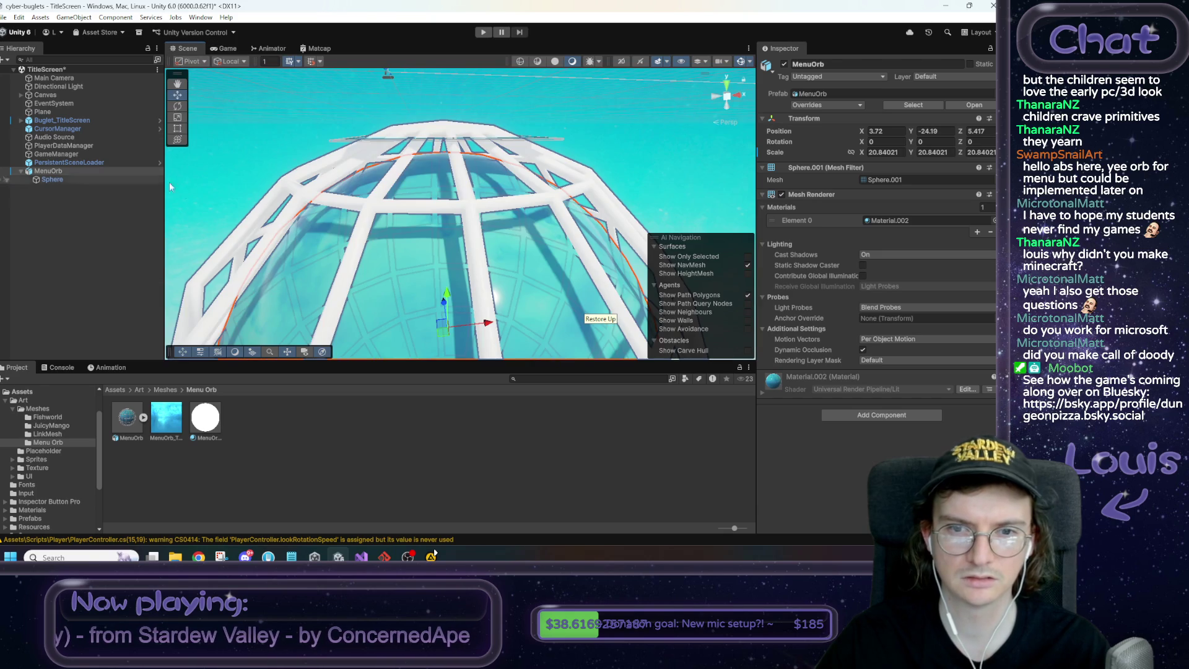
Deactivate the Plane object and reselect MenuOrb
left_click(57, 111)
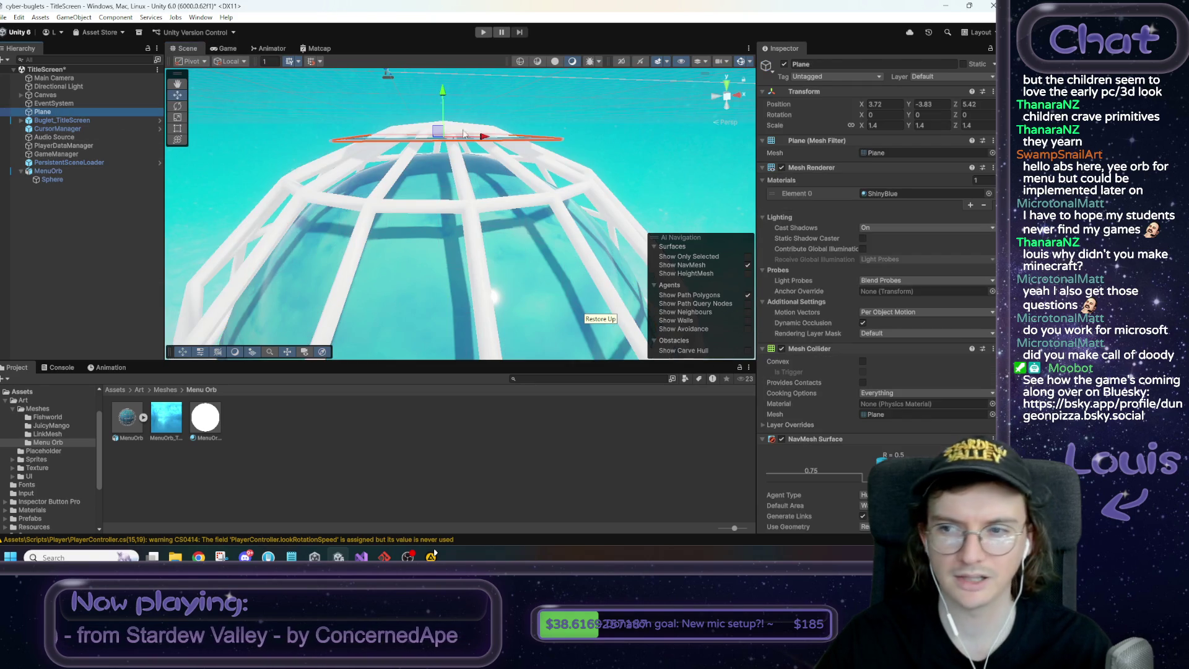
left_click(784, 64)
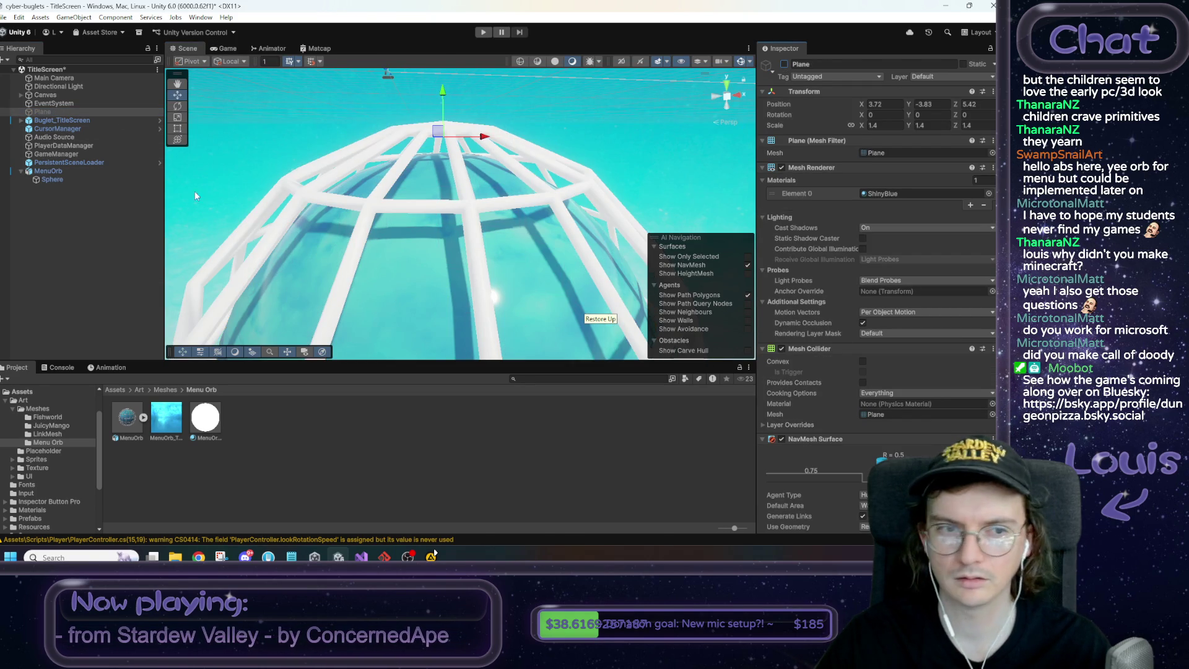
left_click(58, 170)
right_click(58, 173)
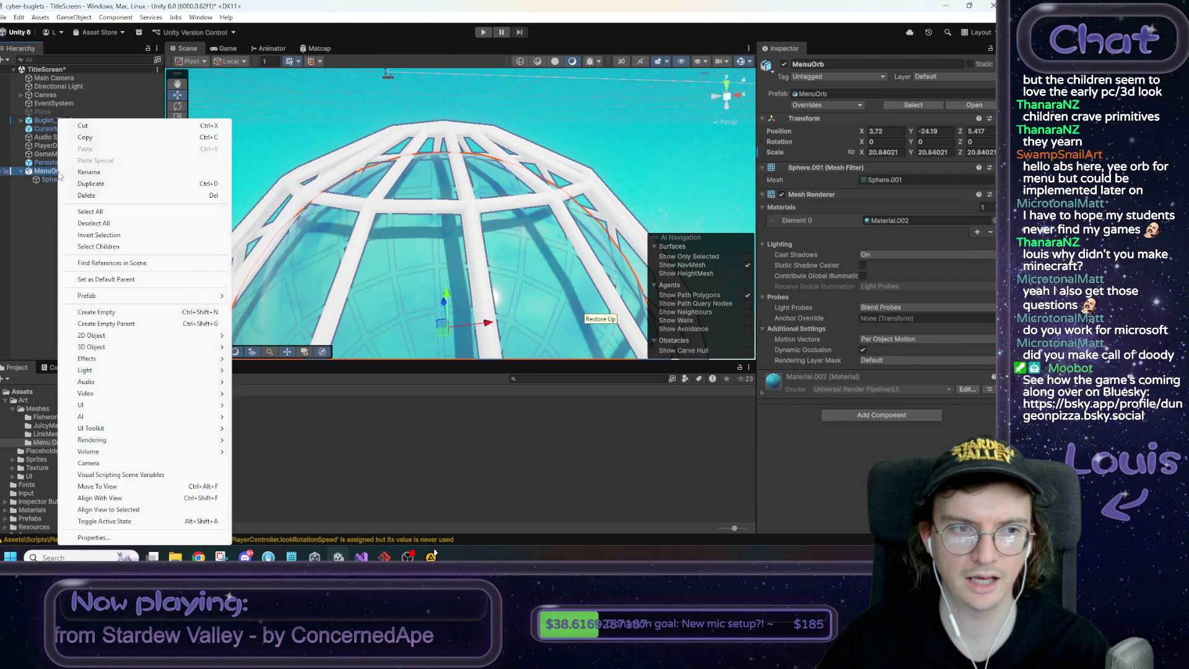
Add a Sphere Collider component to MenuOrb
left_click(881, 414)
type("perssphere")
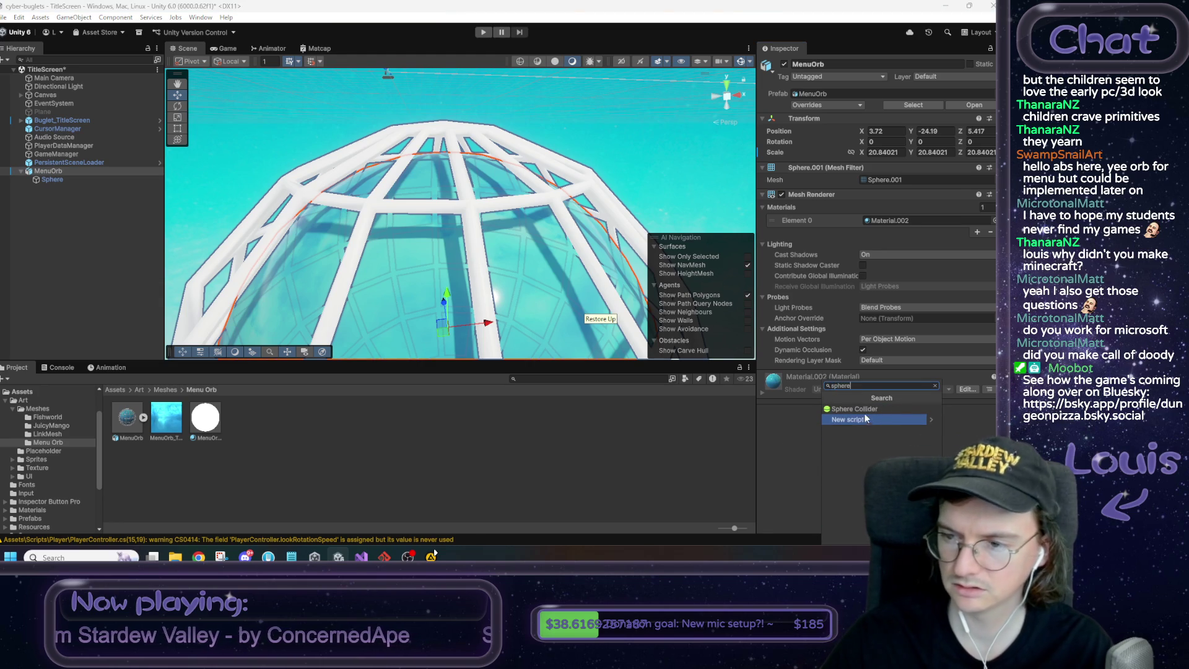
left_click(862, 410)
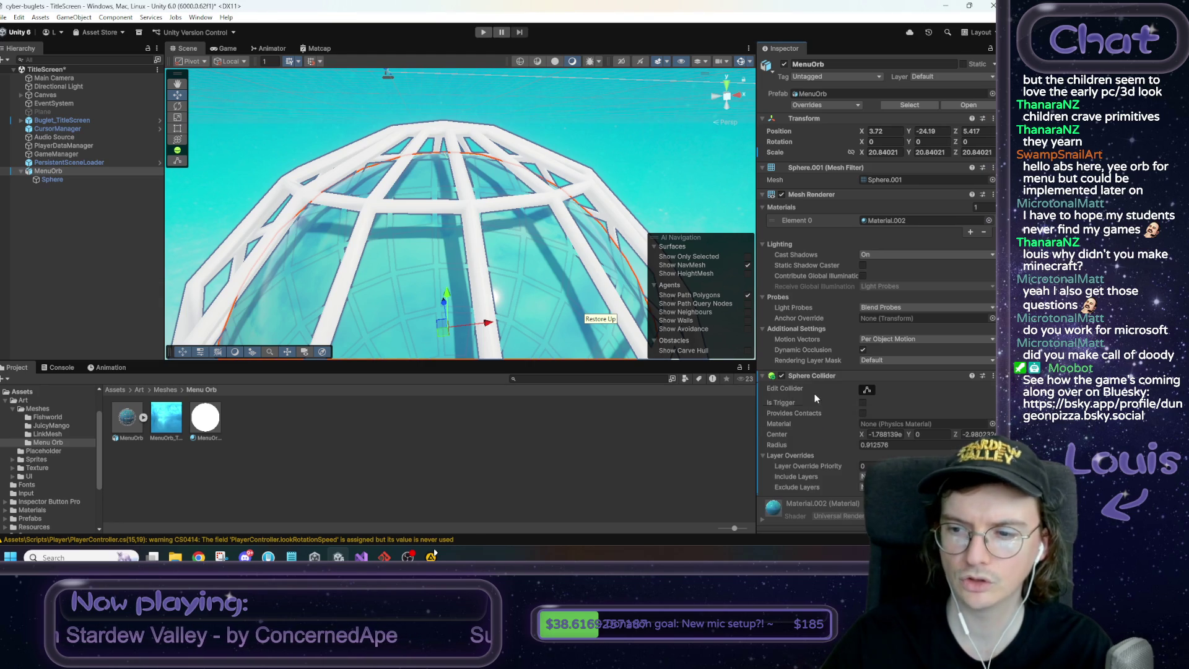
Adjust the Sphere Collider radius until it reads 1.035
left_click_drag(787, 444, 796, 444)
left_click(877, 444)
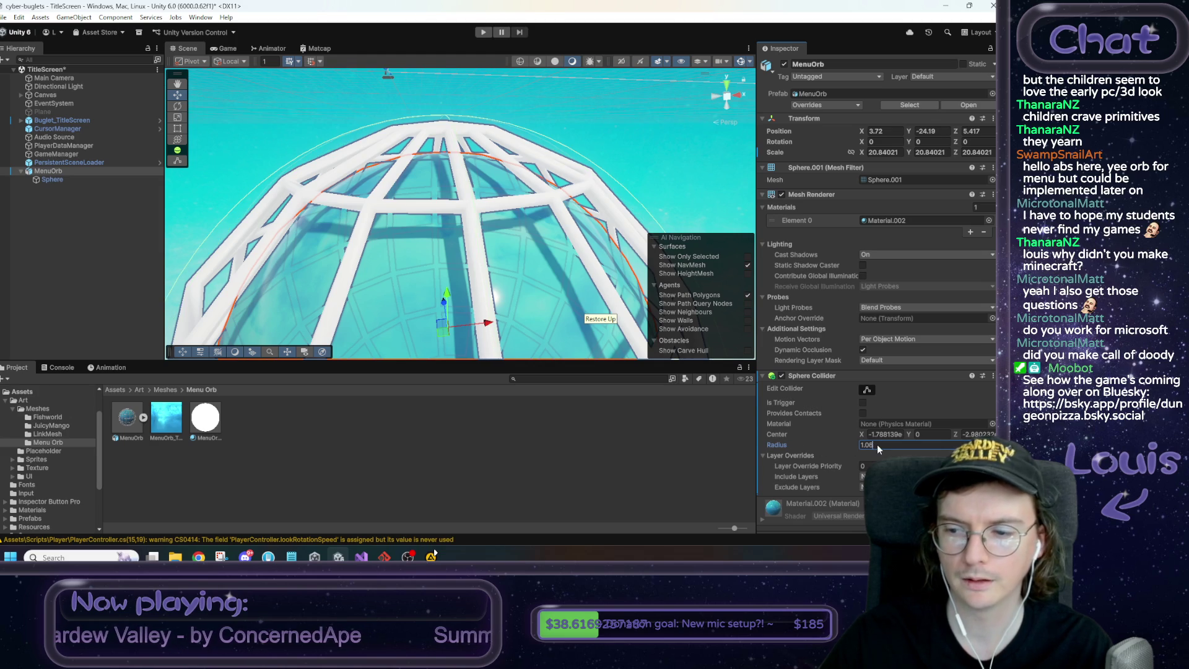
type("1")
mouse_move(470, 235)
left_mouse_down()
mouse_move(495, 229)
mouse_move(455, 204)
left_mouse_up()
left_click(887, 444)
type(".05")
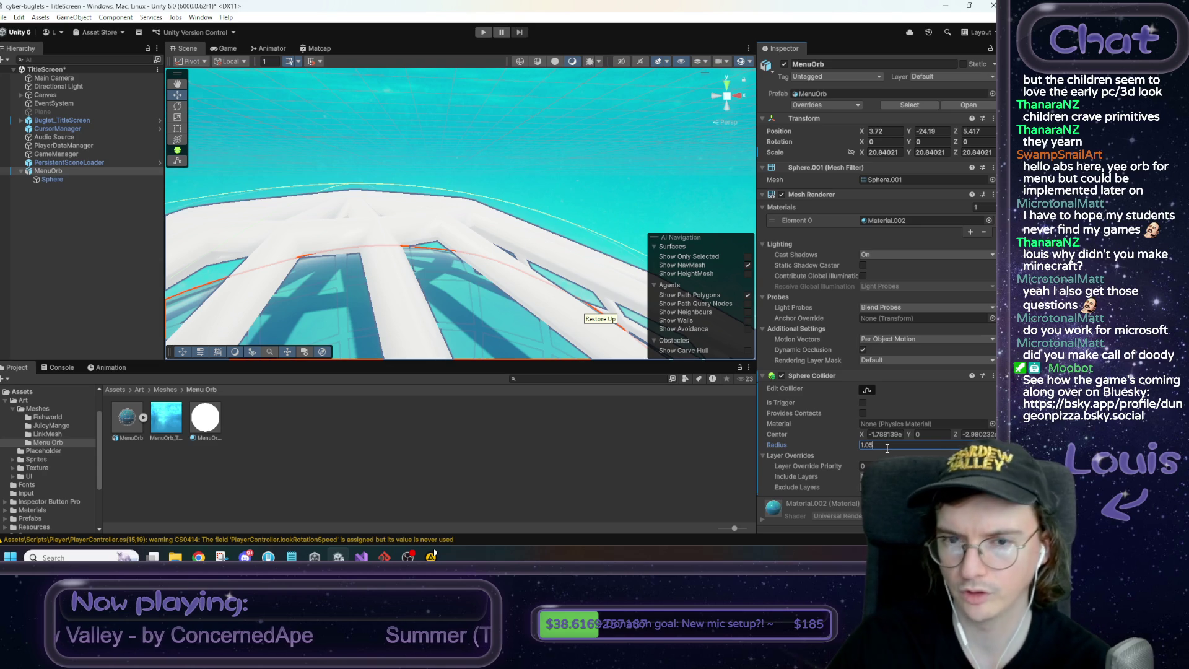
key("BackSpace")
type("4")
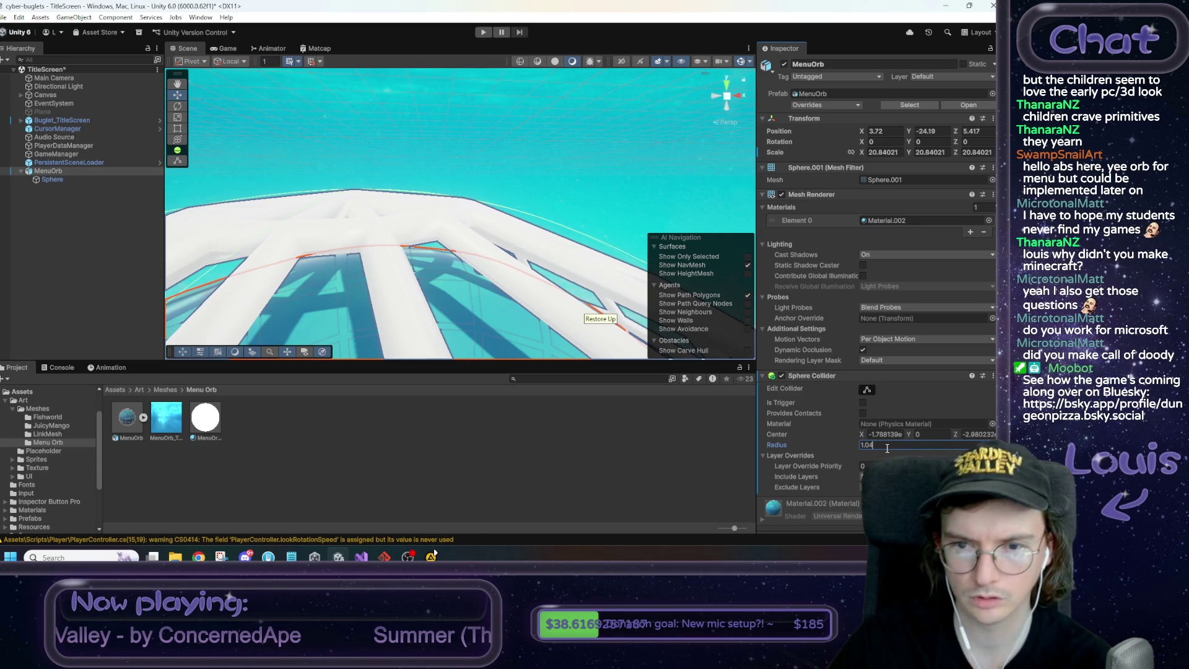
key("BackSpace")
type("35")
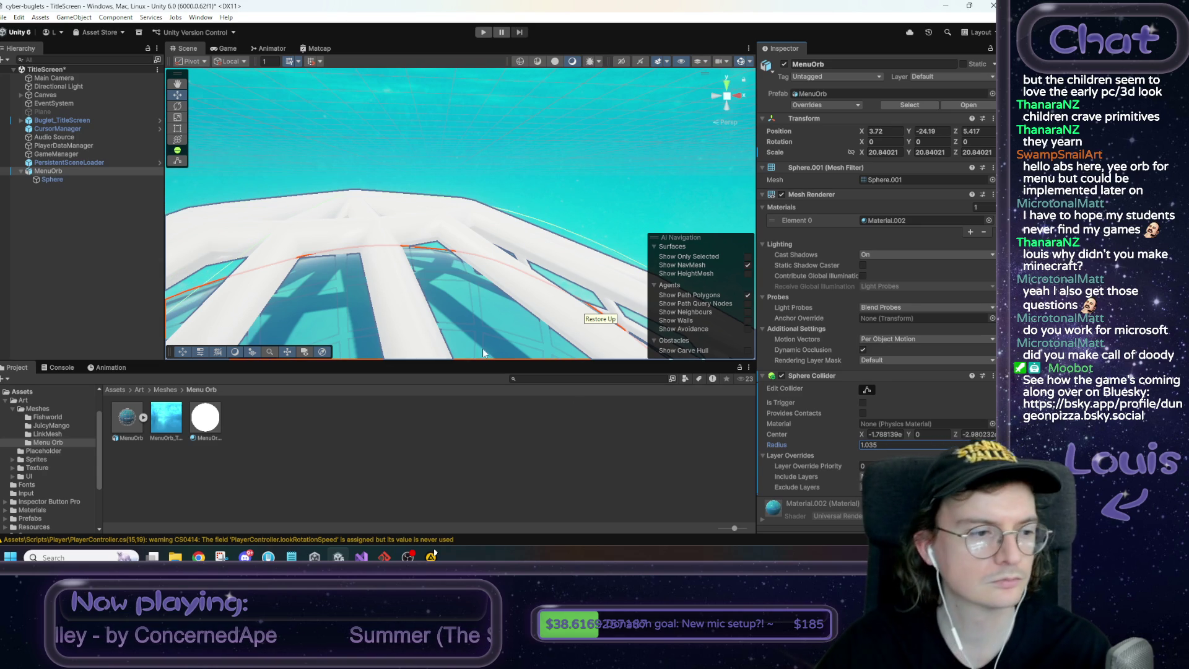
mouse_move(382, 174)
left_mouse_down()
mouse_move(379, 198)
mouse_move(394, 204)
mouse_move(402, 194)
mouse_move(634, 275)
mouse_move(438, 249)
left_mouse_up()
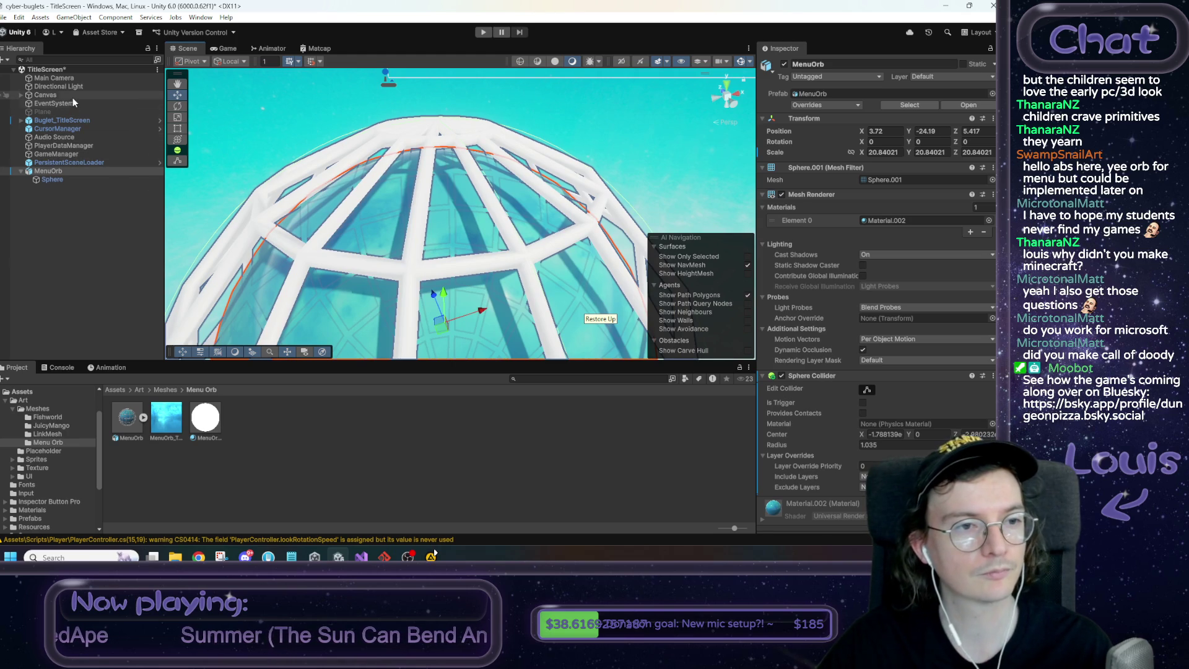
Nest MenuOrb under the inactive Plane in the Hierarchy
left_click(55, 112)
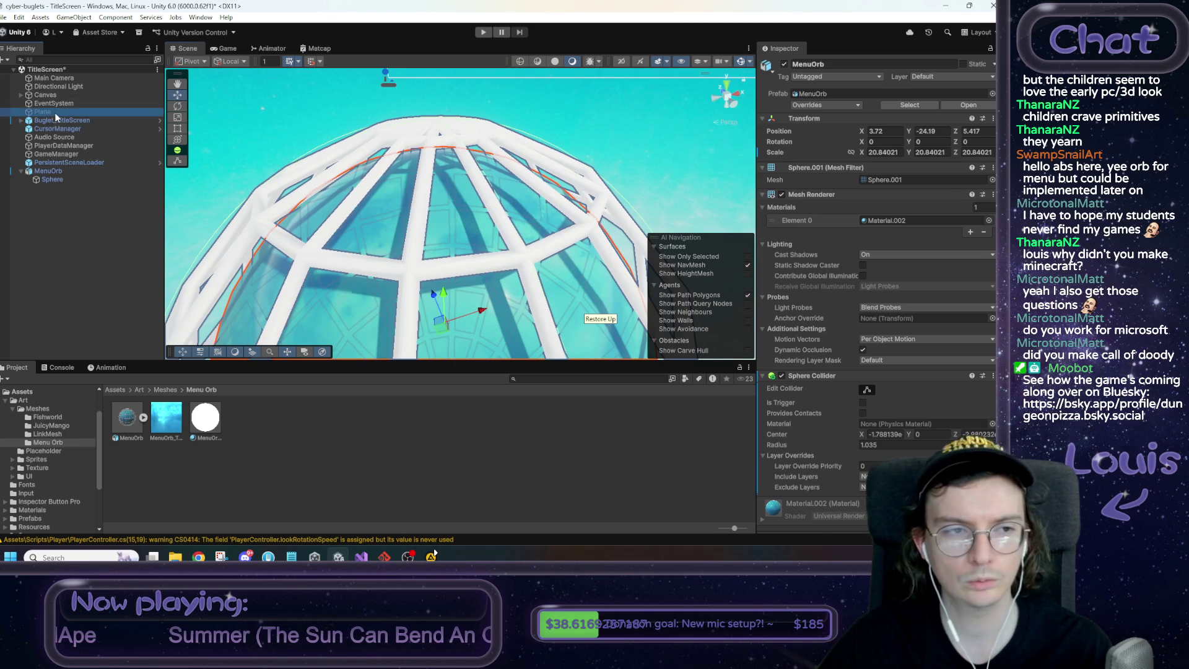
scroll(826, 352, "down", 3)
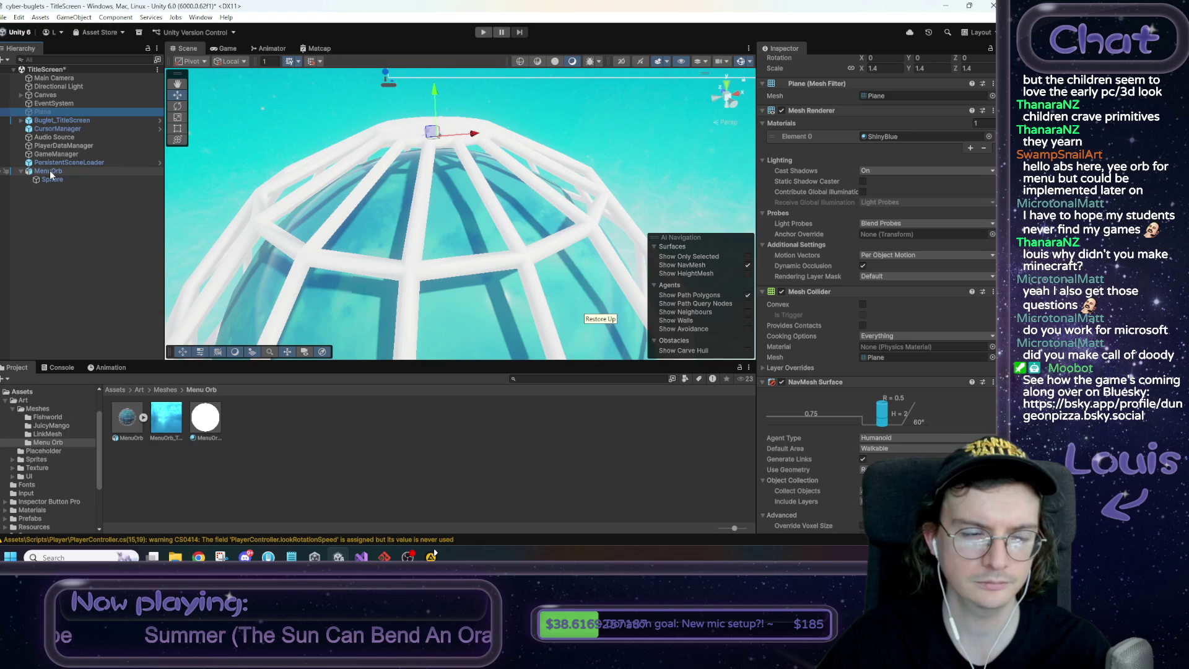
left_click_drag(51, 173, 55, 115)
left_click(54, 114)
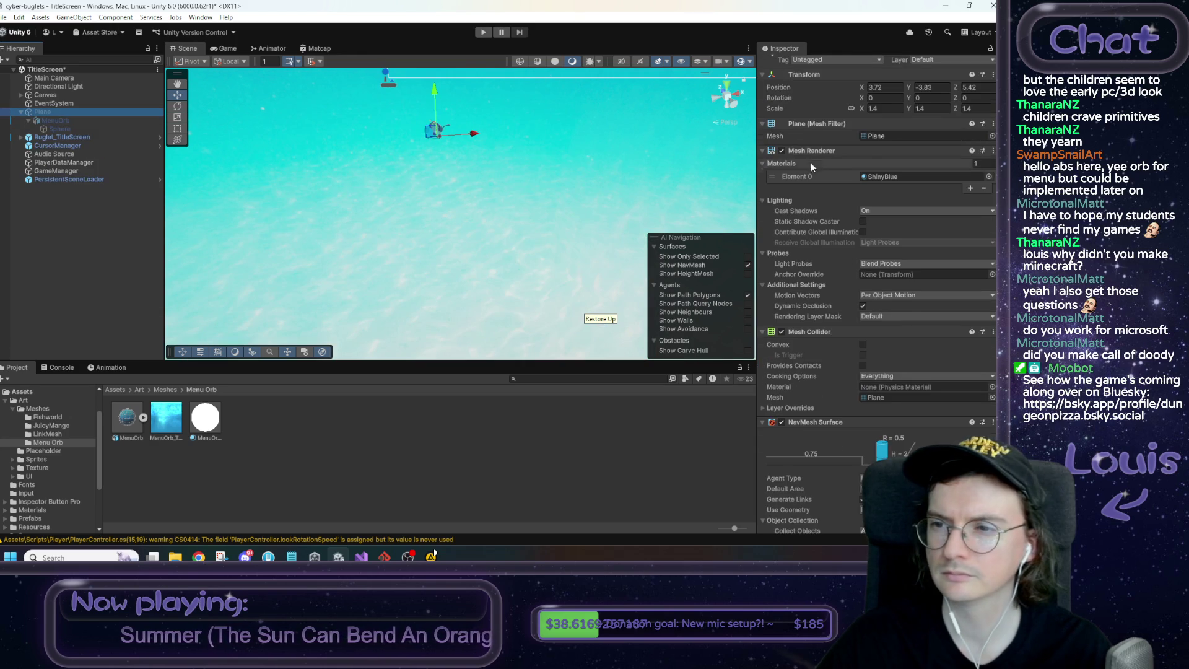
scroll(811, 162, "up", 1)
Reactivate Plane, disable its Mesh Renderer and Mesh Collider, and set its NavMesh to Physics Colliders
left_click(783, 167)
left_click(784, 64)
left_click(782, 349)
scroll(786, 348, "down", 3)
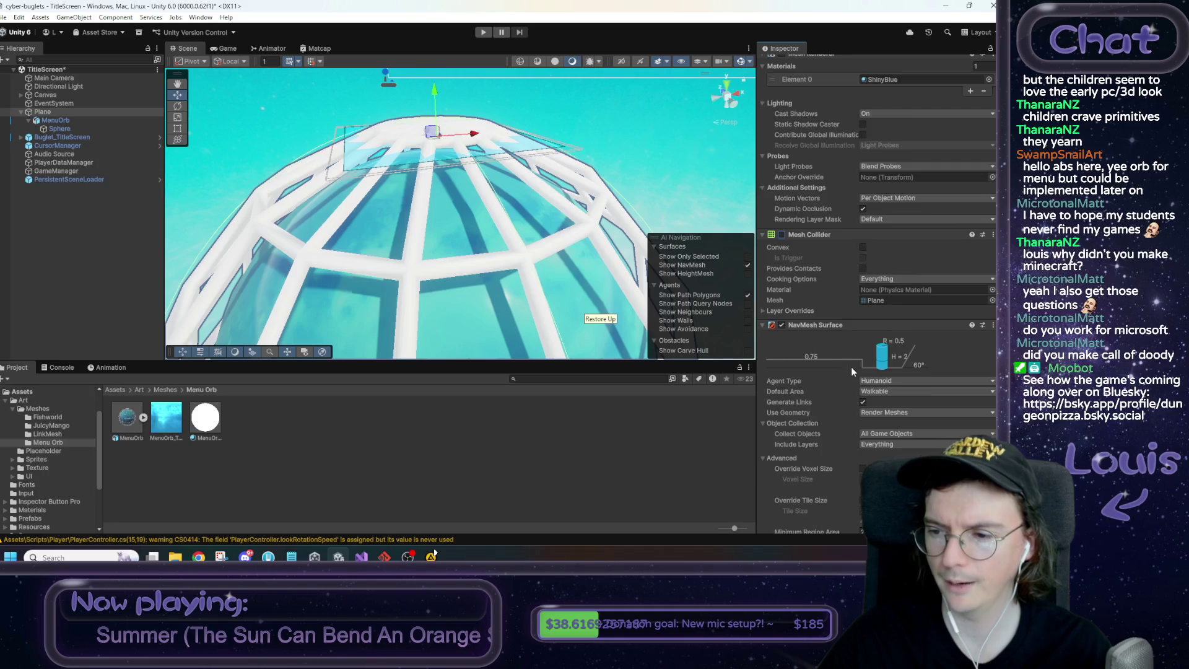
scroll(857, 376, "down", 3)
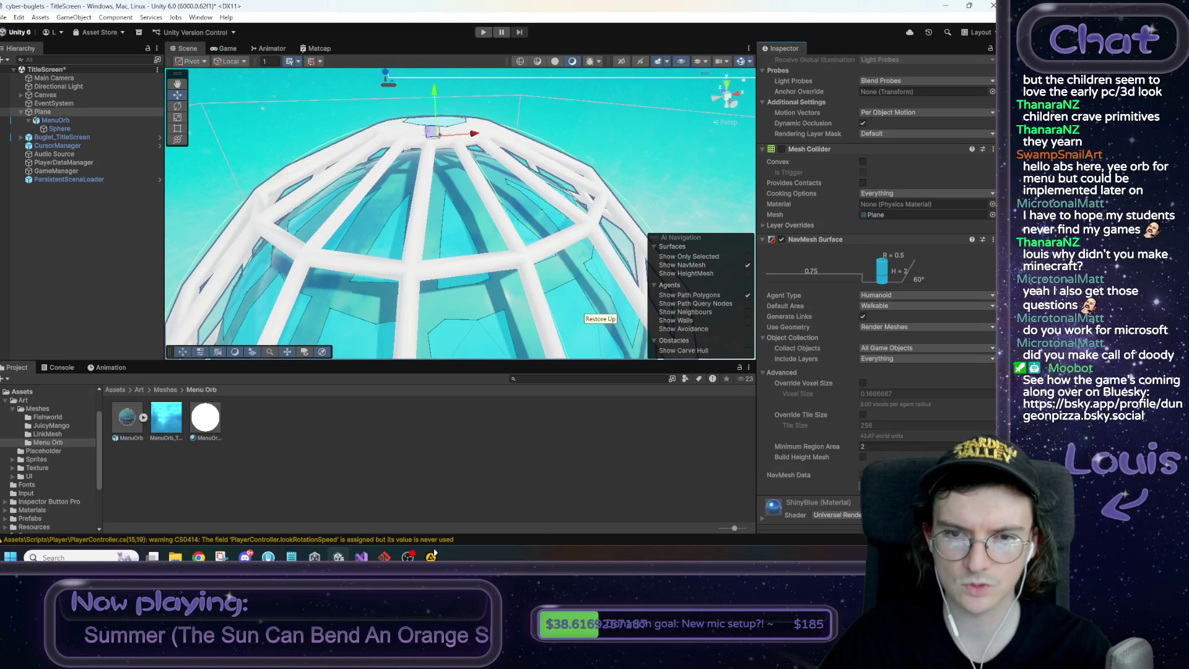
left_click(898, 326)
left_click(885, 347)
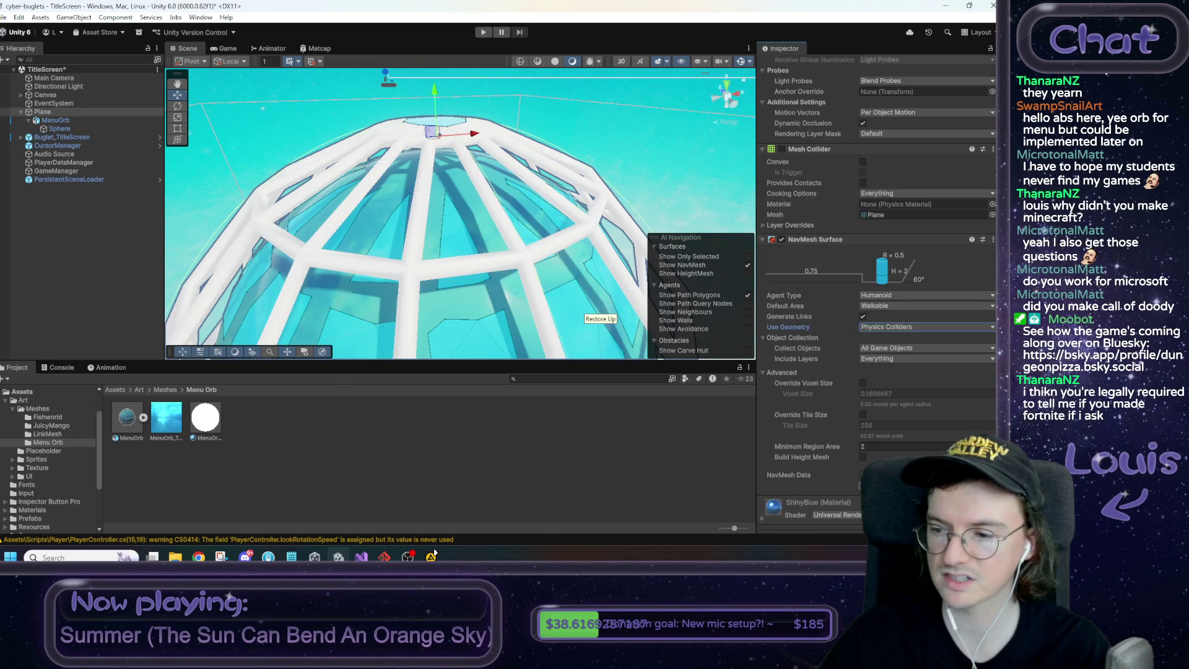
Run the title screen in play mode and select MenuOrb
mouse_move(471, 223)
left_mouse_down()
mouse_move(489, 211)
mouse_move(458, 235)
mouse_move(477, 219)
mouse_move(484, 229)
mouse_move(473, 142)
left_mouse_up()
left_click(482, 33)
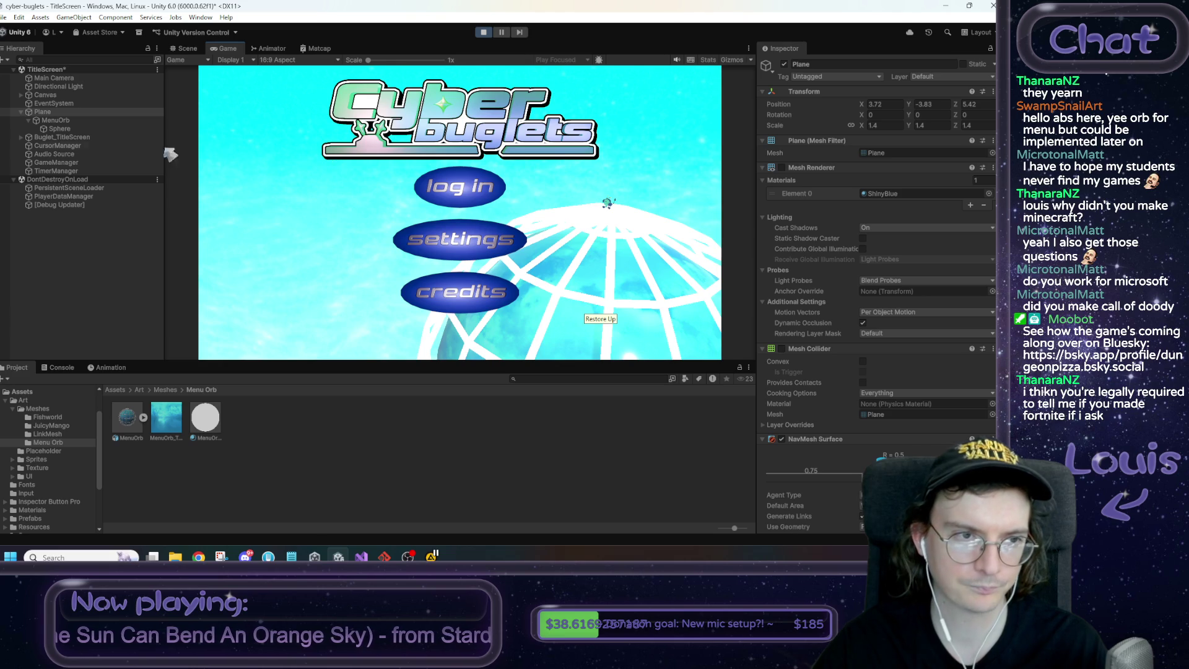
left_click(66, 122)
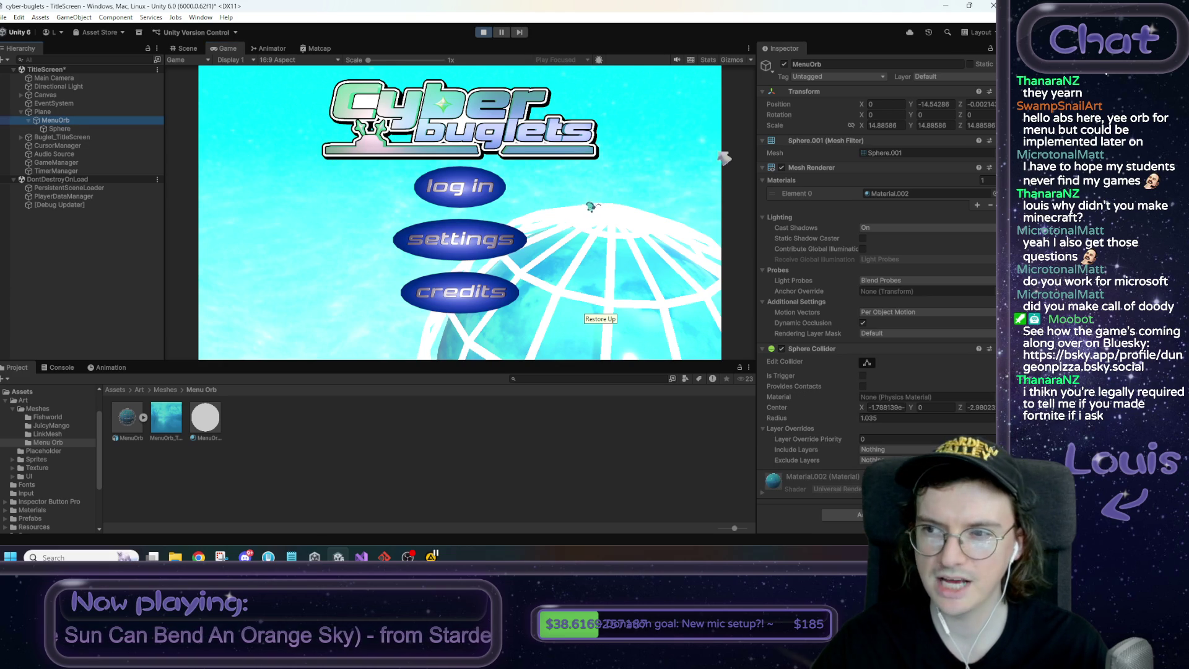
Tilt MenuOrb around X while playing, checking it in a maximized, then restored, Game view
left_click(932, 115)
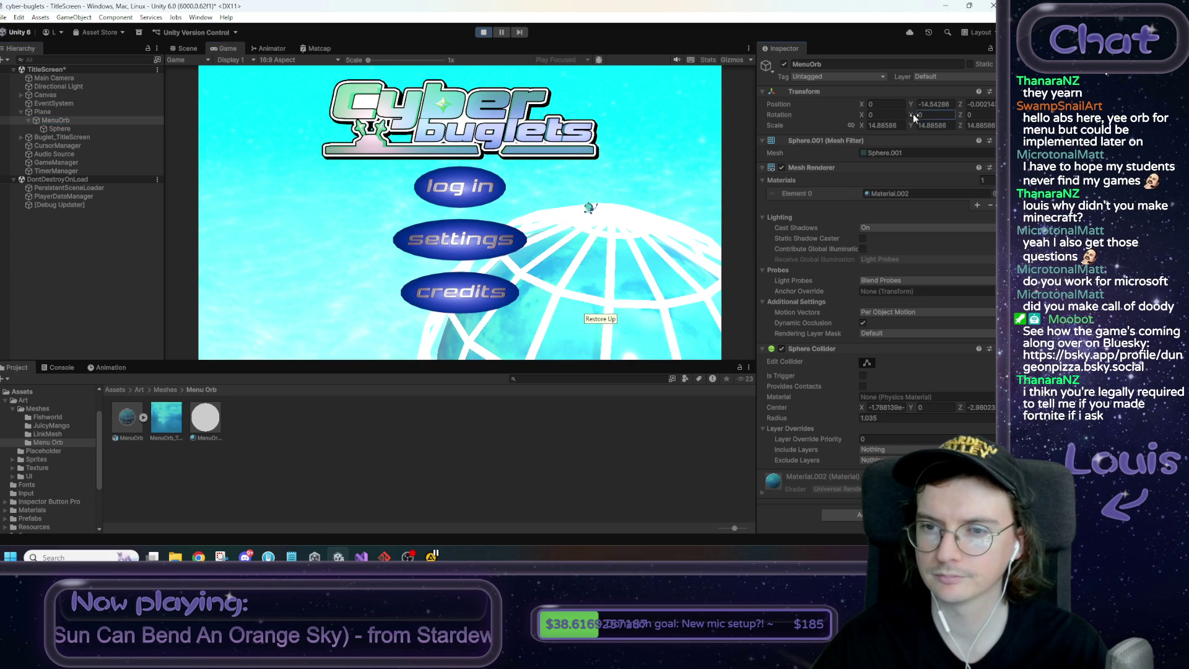
mouse_move(862, 117)
left_mouse_down()
mouse_move(878, 112)
mouse_move(397, 152)
mouse_move(443, 109)
left_mouse_up()
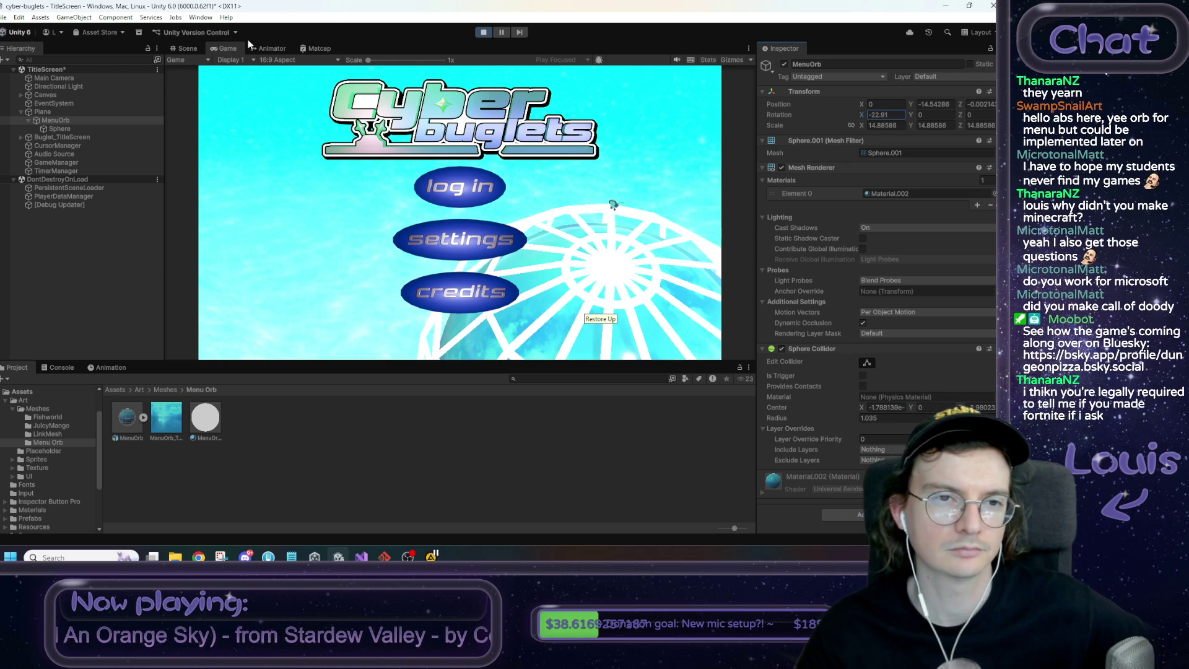
right_click(227, 51)
left_click(279, 87)
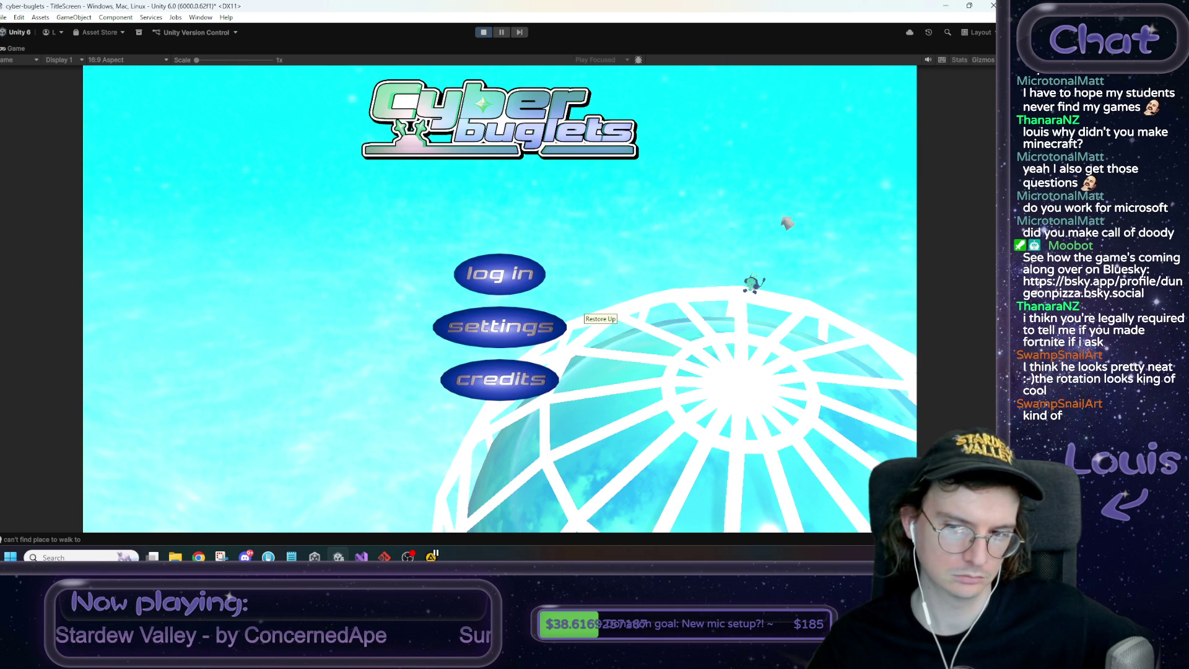
right_click(9, 50)
left_click(28, 53)
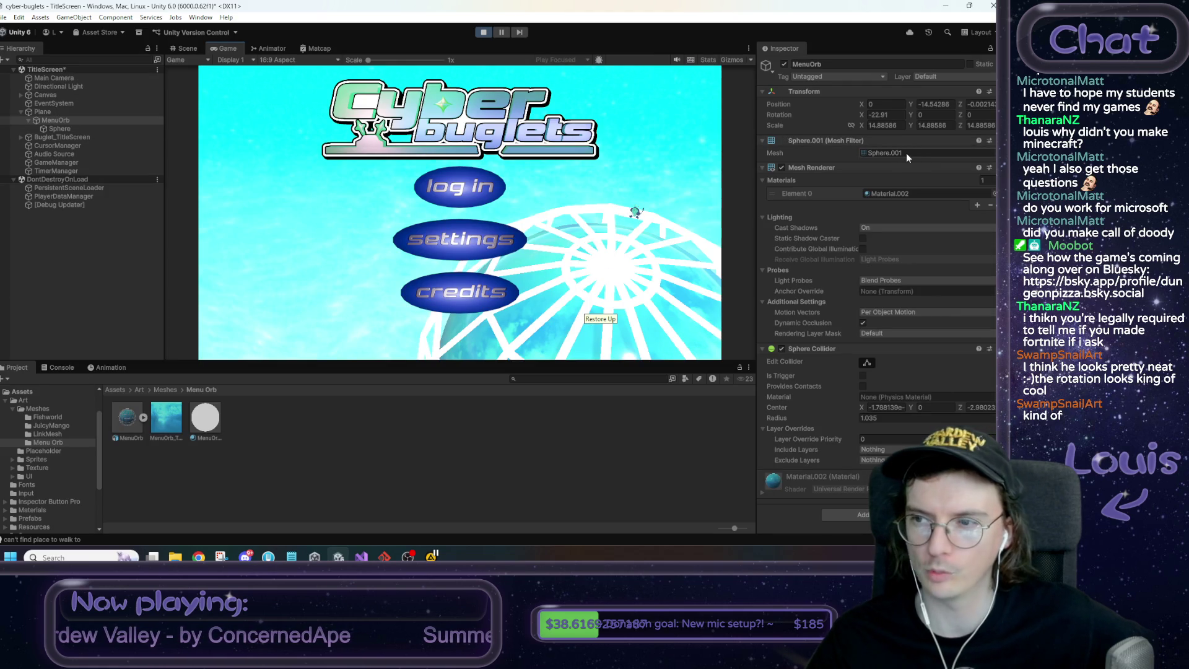
Spin MenuOrb around Y, reset Rotation Y to 0, and stop play mode
mouse_move(910, 113)
left_mouse_down()
mouse_move(1145, 115)
mouse_move(269, 121)
mouse_move(983, 110)
mouse_move(102, 108)
mouse_move(845, 102)
mouse_move(733, 116)
left_mouse_up()
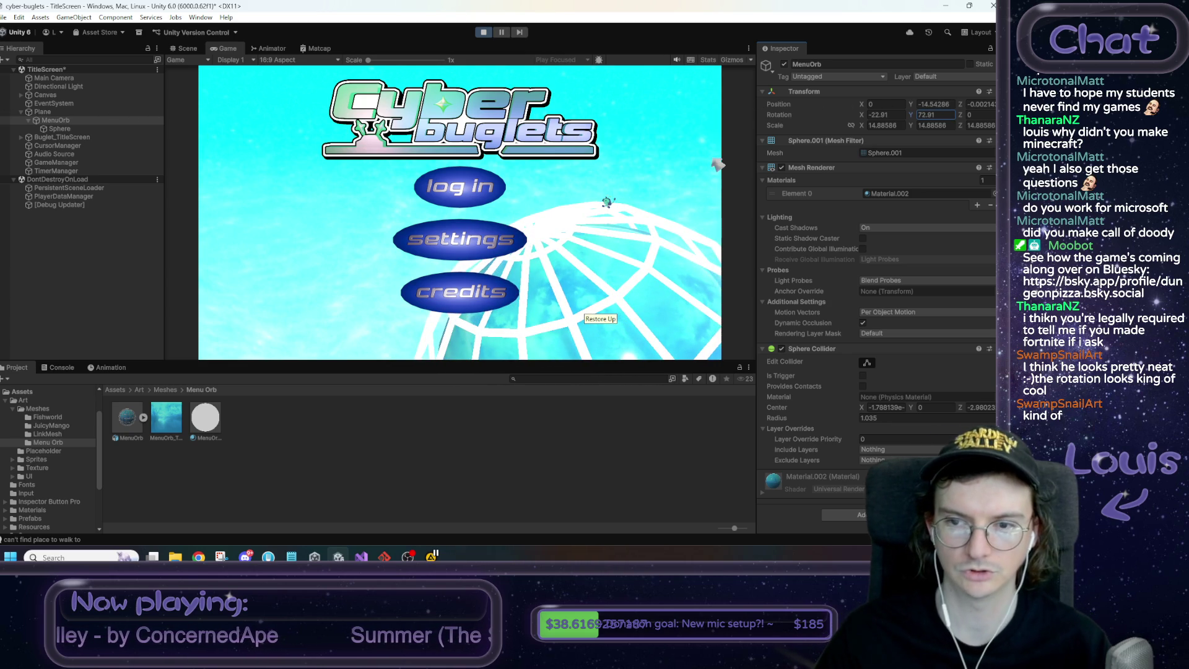
type("0")
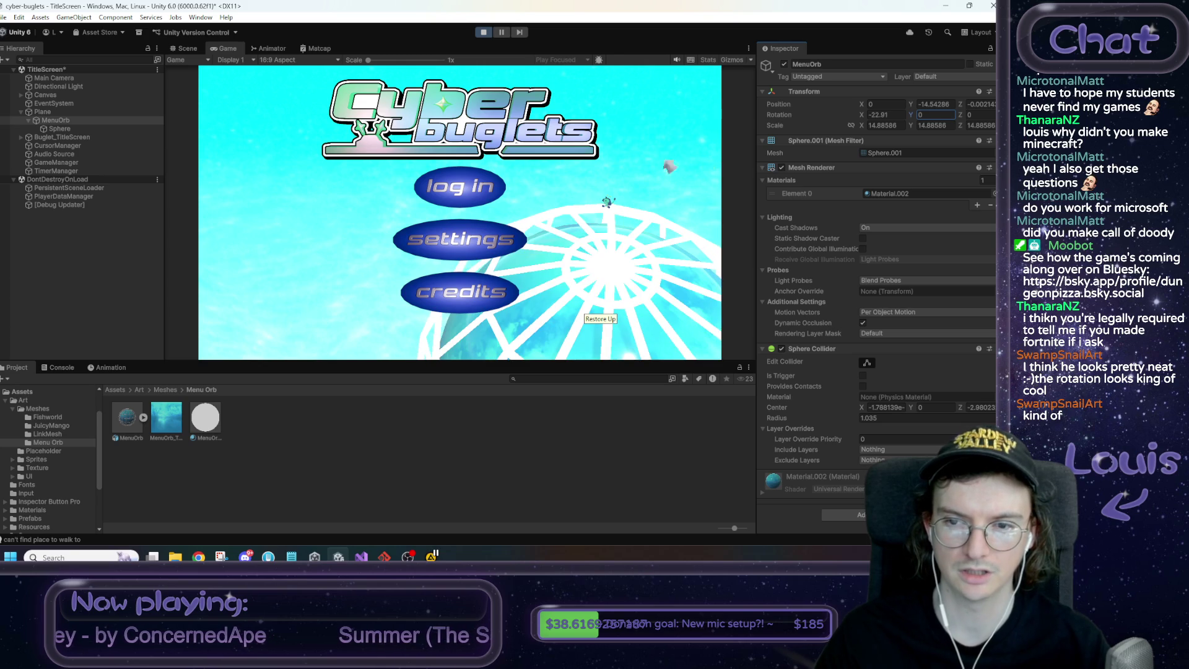
left_click(484, 32)
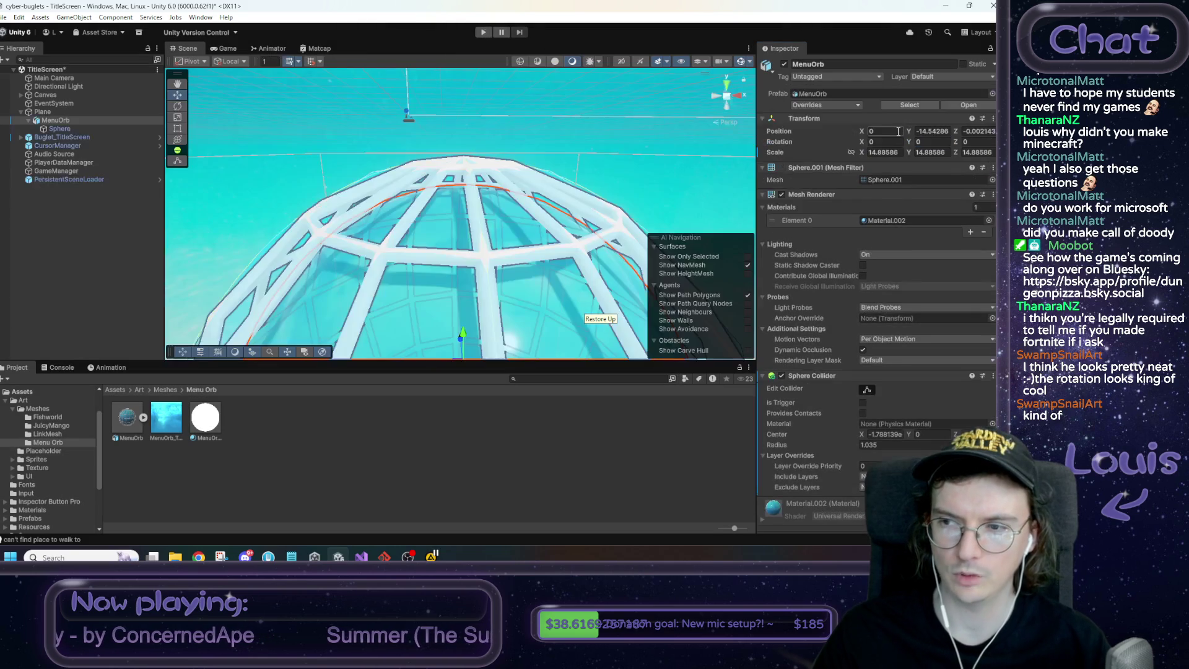
Tilt MenuOrb to X rotation -22 and check it in the Game view
left_click(880, 141)
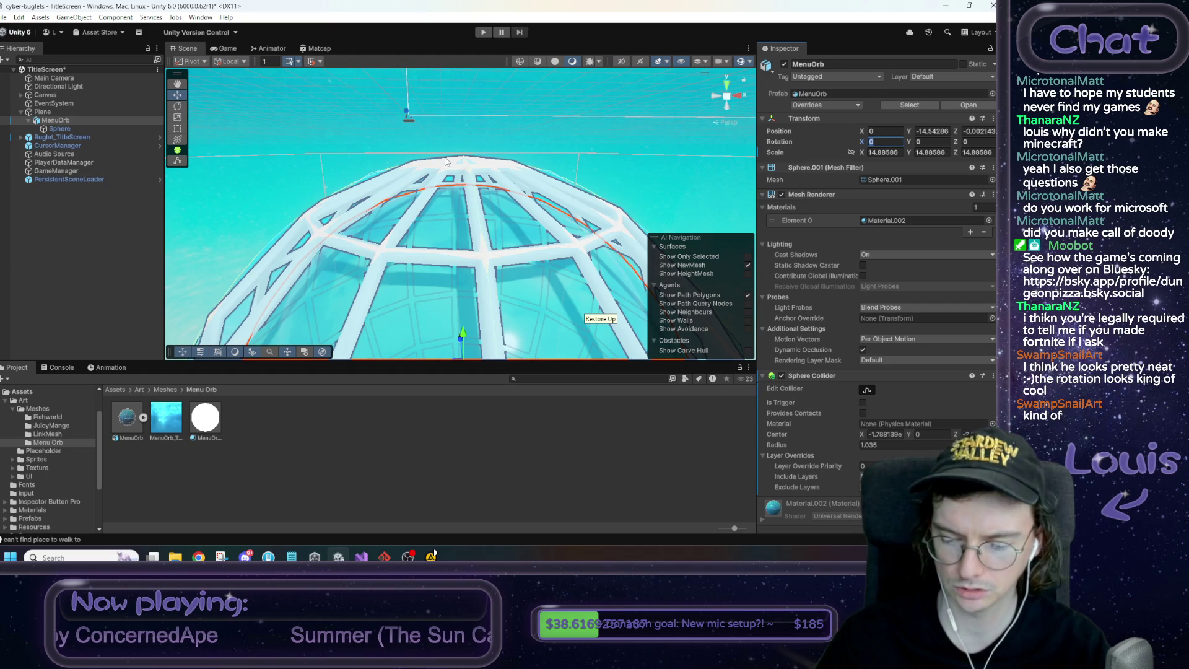
type("-22")
left_click(224, 49)
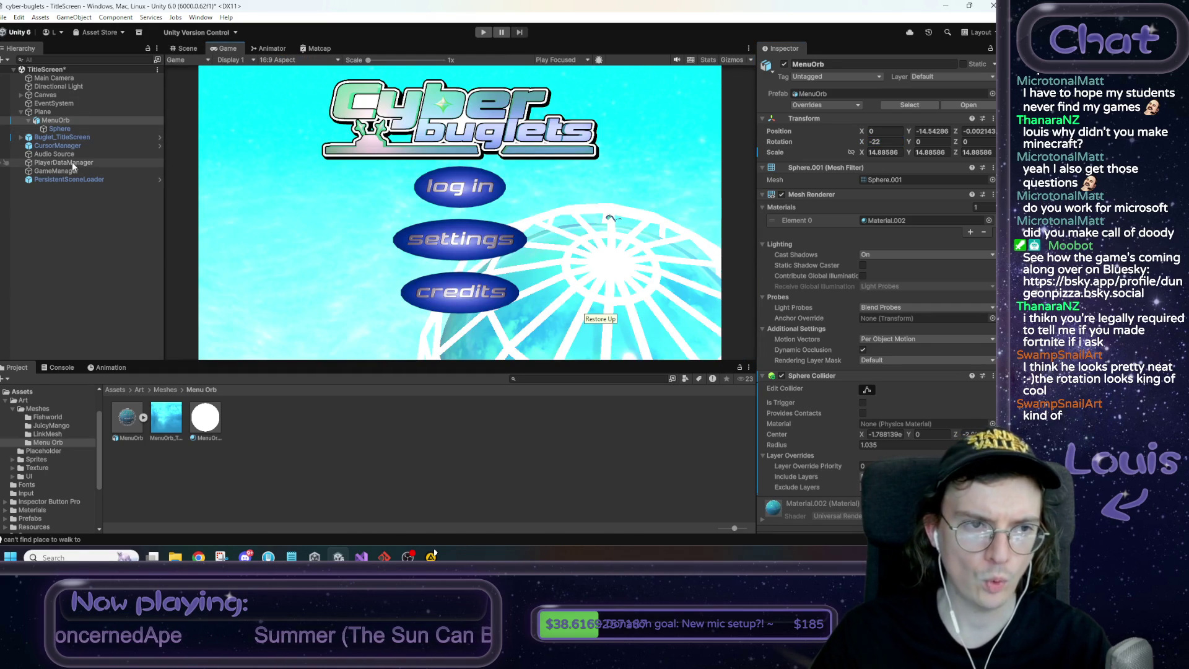
Set Buglet_TitleScreen's Y position to -2.37 and Wander Radius to 6, then select Audio Source
left_click(64, 137)
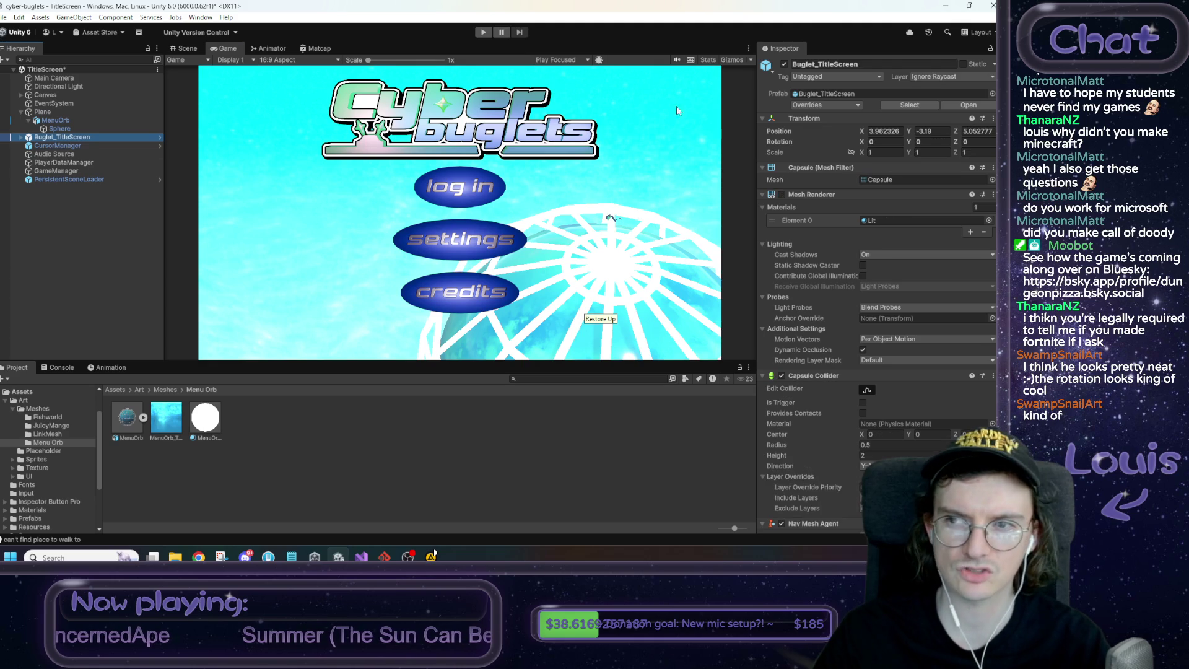
left_click(928, 131)
type("-2.37")
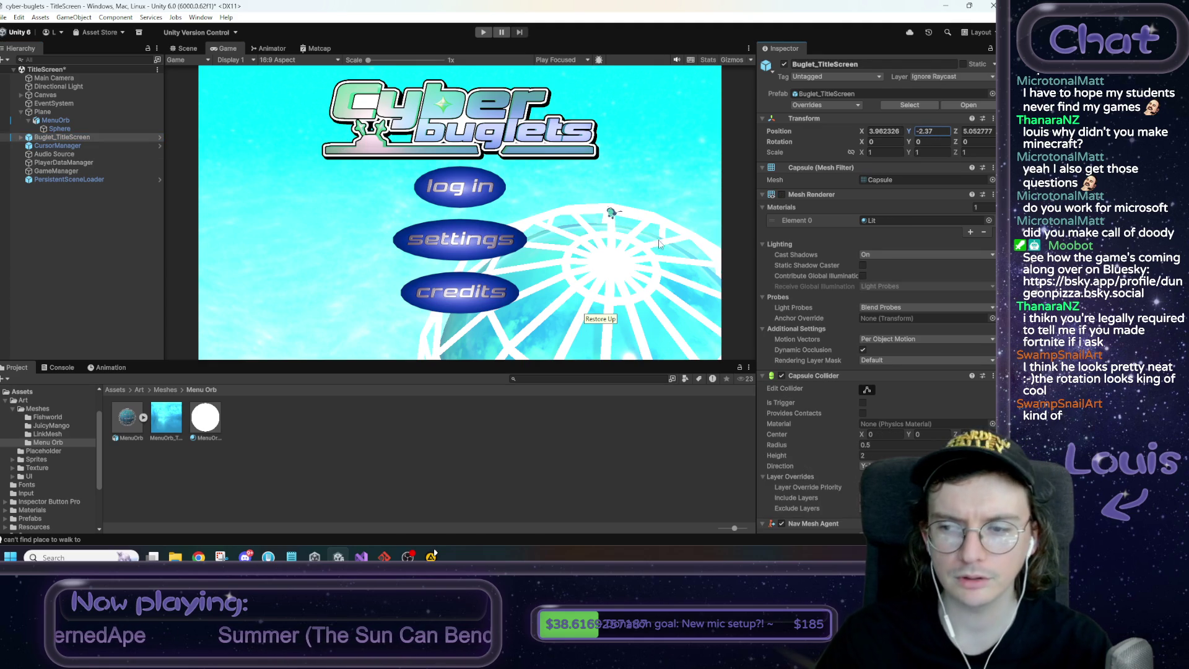
scroll(884, 415, "down", 8)
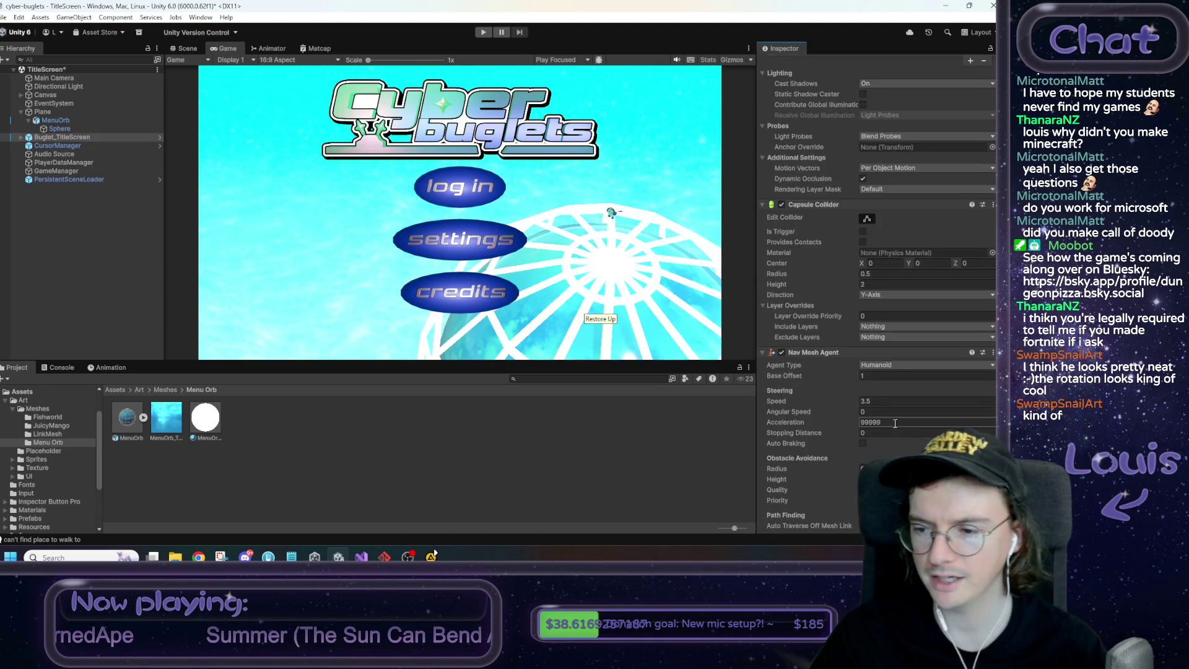
scroll(884, 415, "down", 3)
left_click(886, 356)
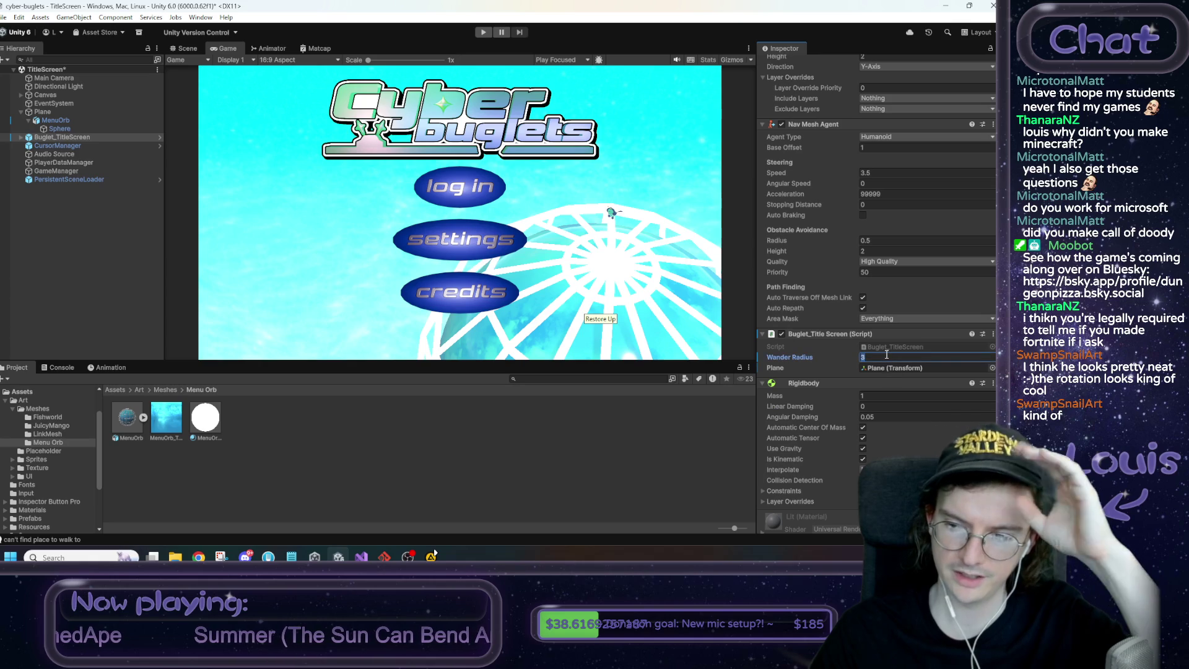
type("6")
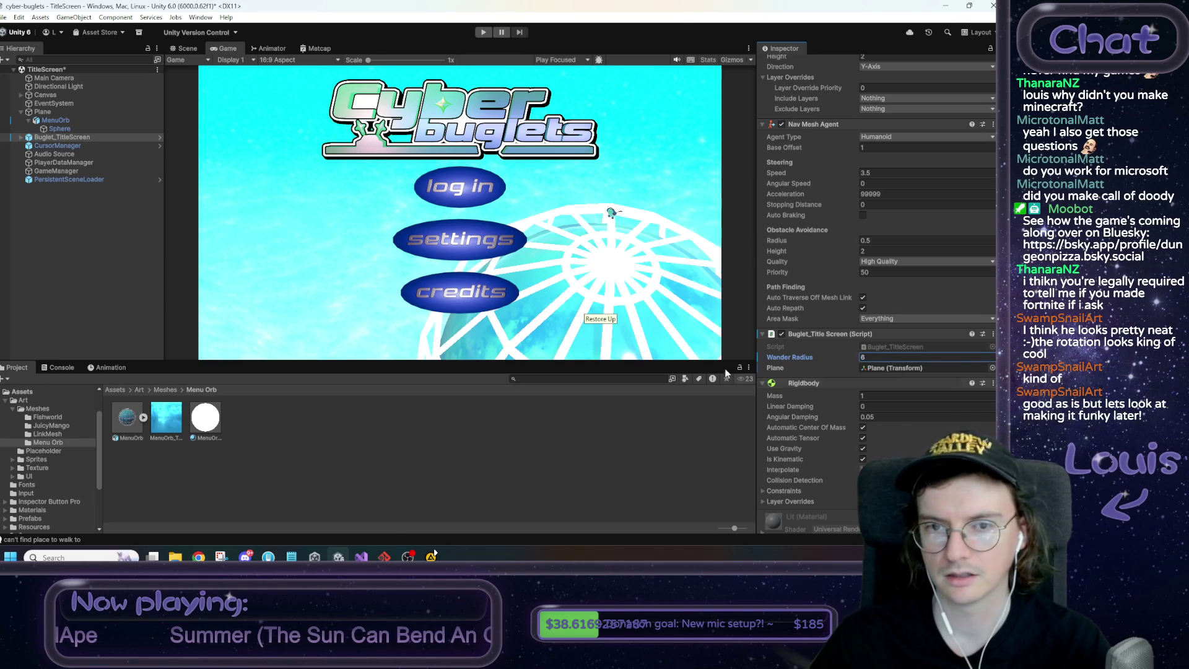
left_click(56, 154)
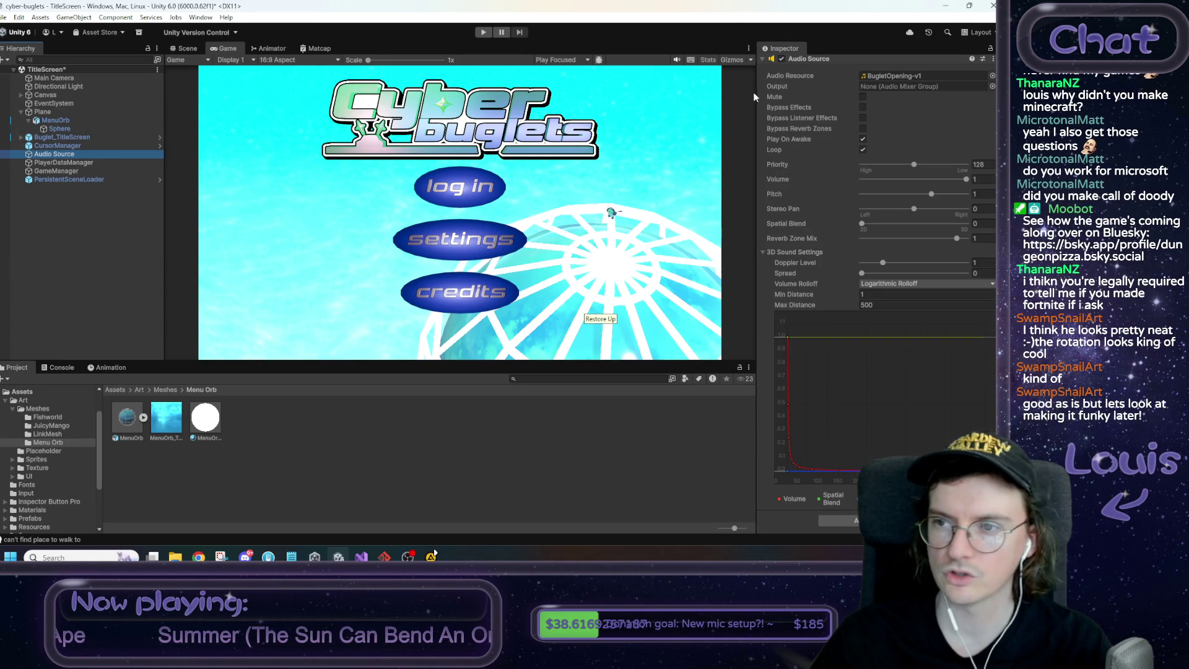
Toggle the title music Audio Source, restart play mode, and click the Game view to direct the buglet
left_click(781, 59)
key("ctrl+p")
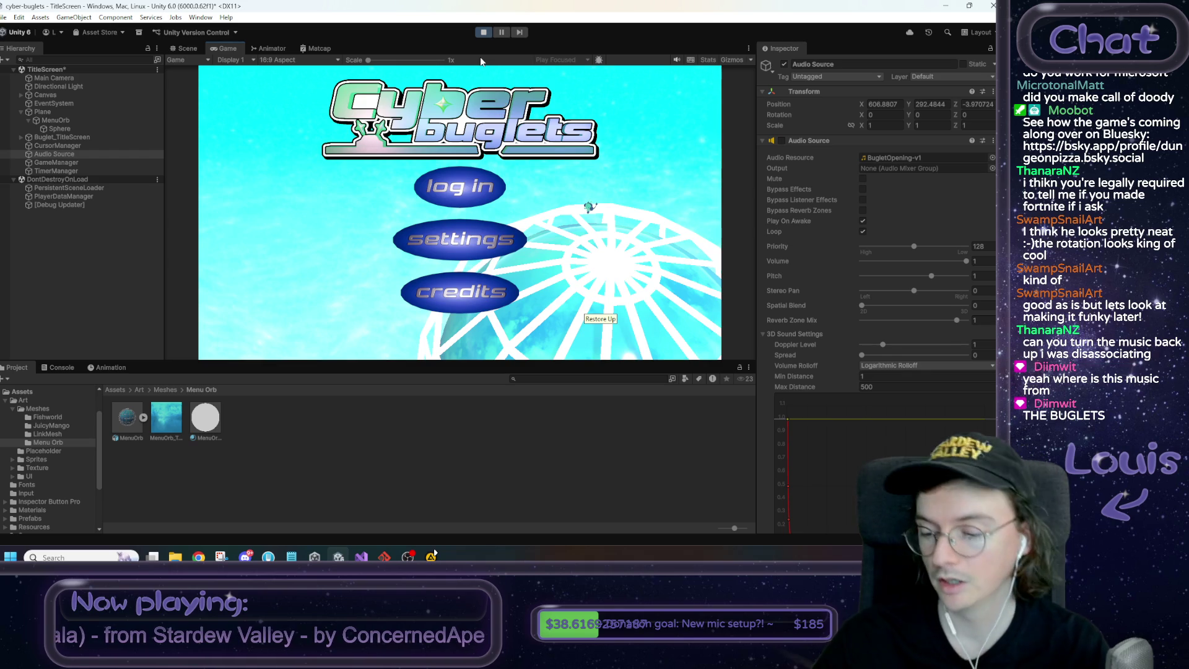
left_click(484, 33)
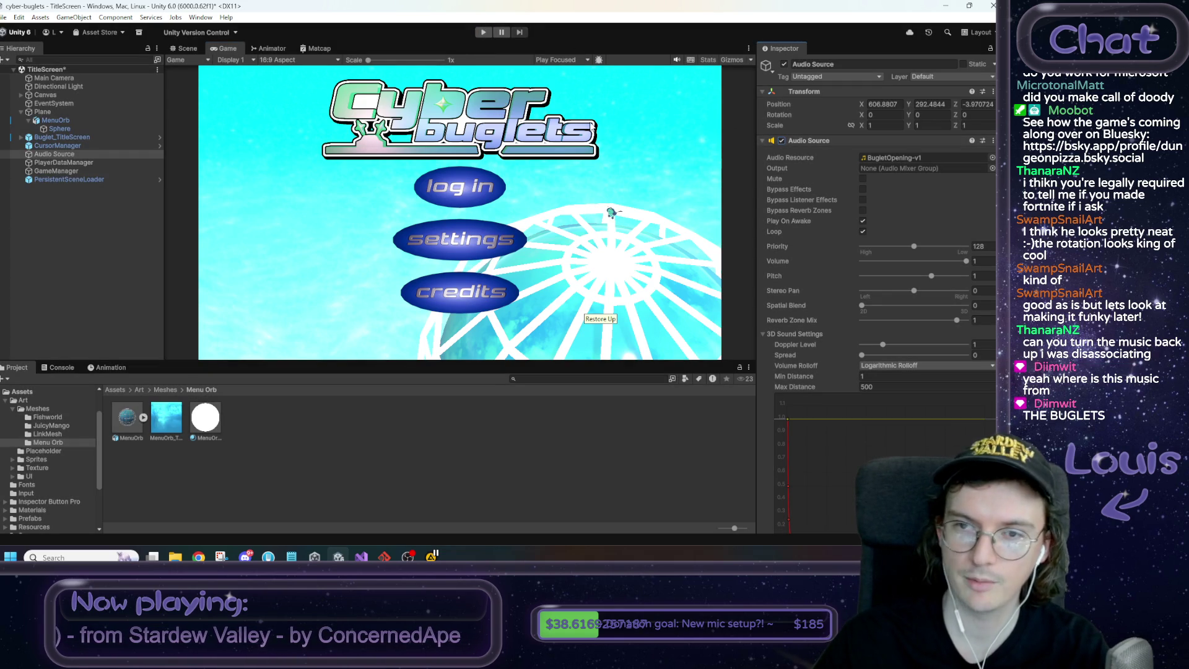
left_click(484, 32)
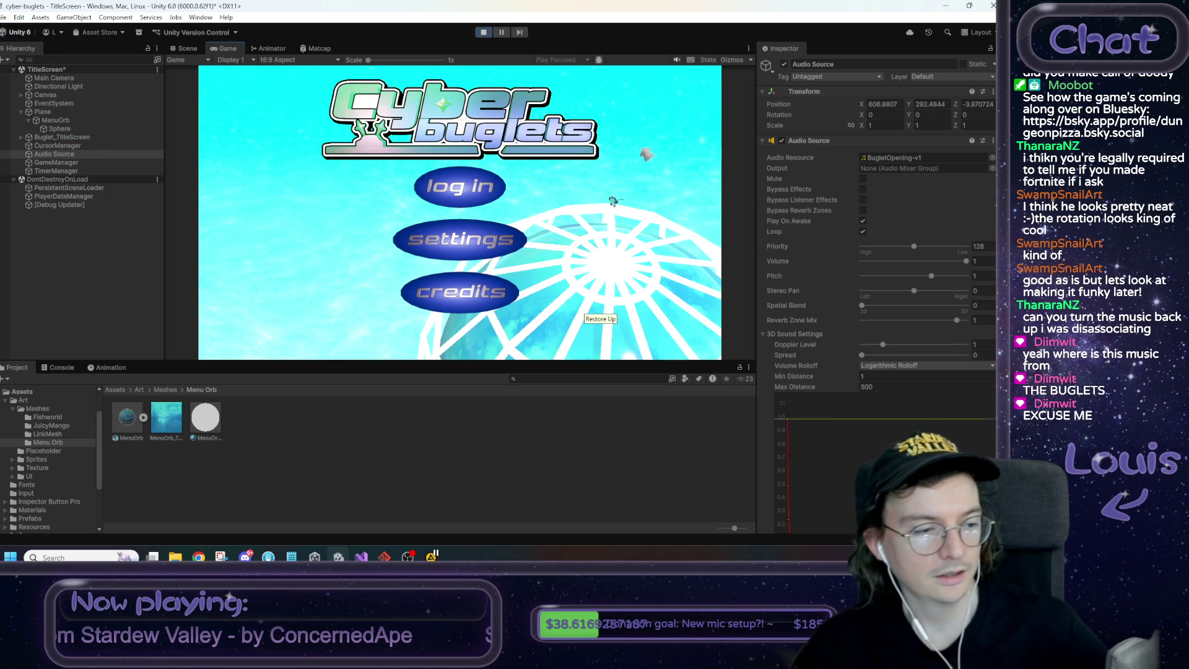
left_click(612, 201)
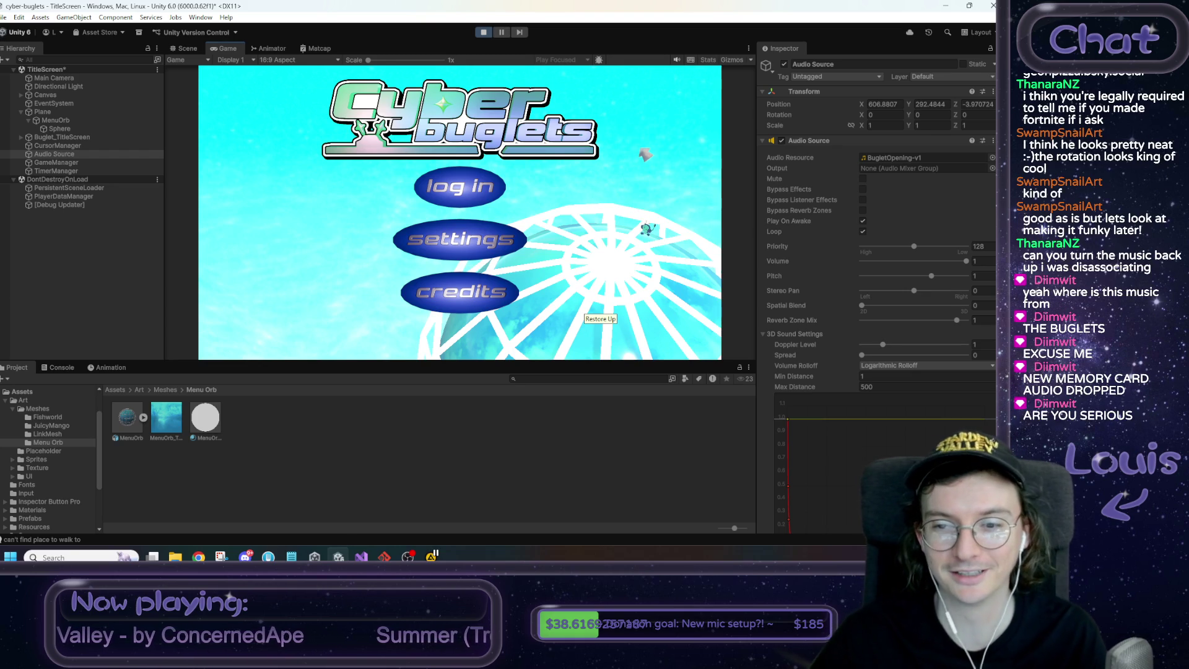
Log in as an existing user with a Buglet ID and password, then stop play mode
left_click(474, 178)
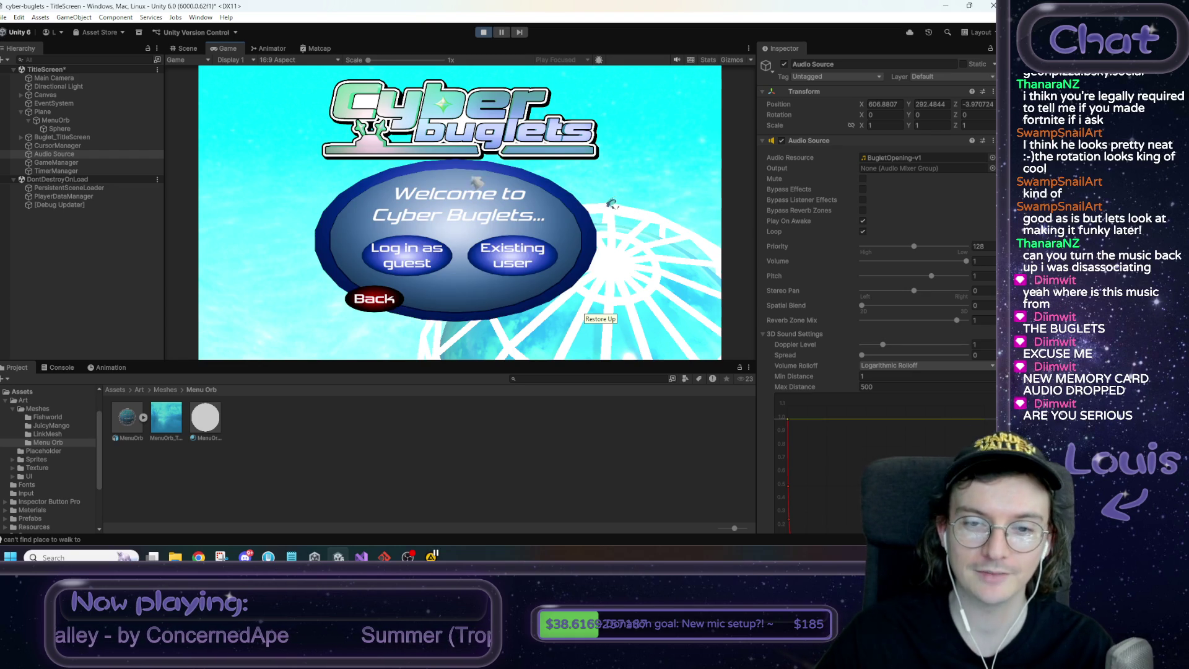
left_click(517, 262)
type("x")
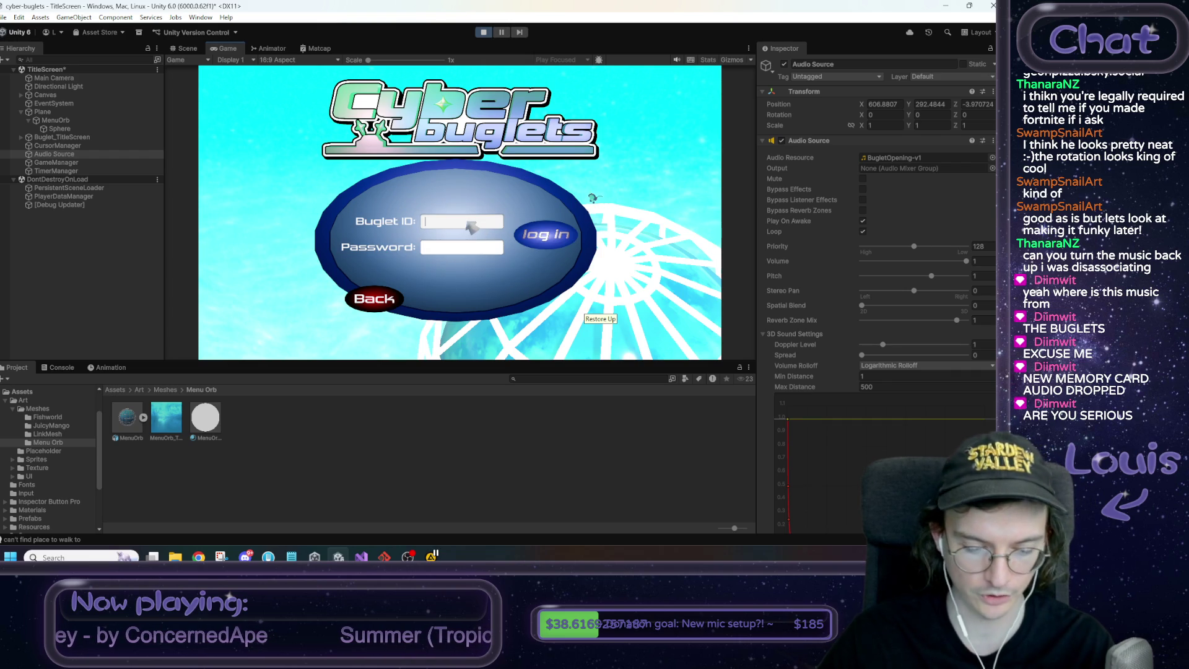
type("x")
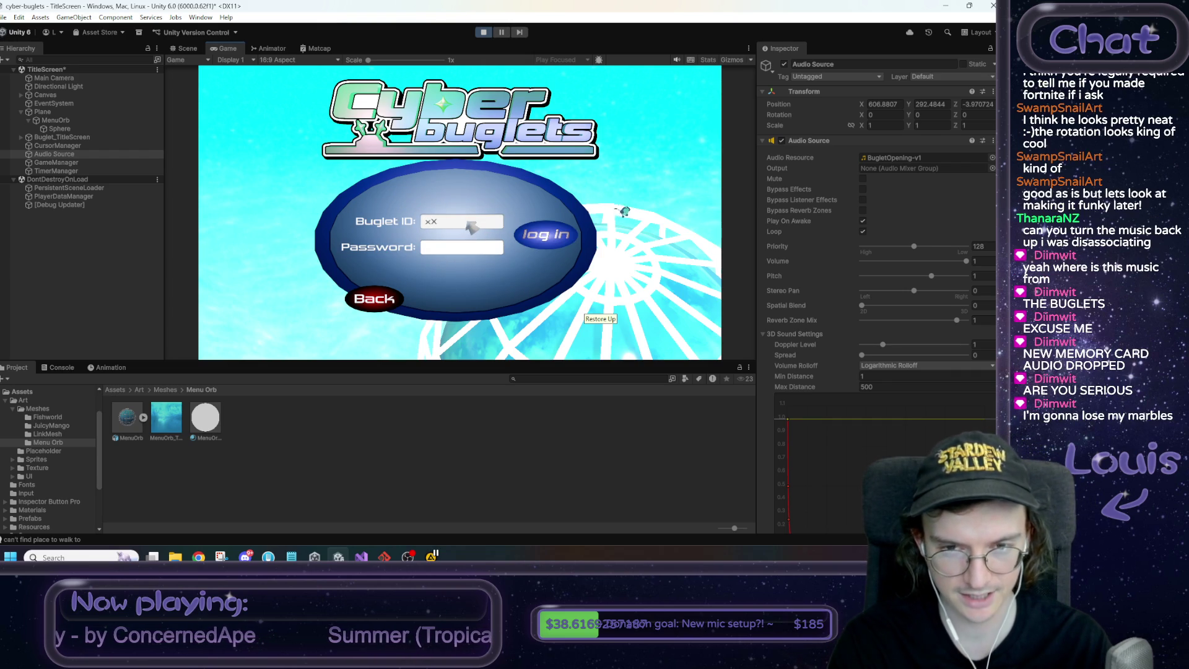
type("blade_Xx")
left_click(467, 248)
type("*****")
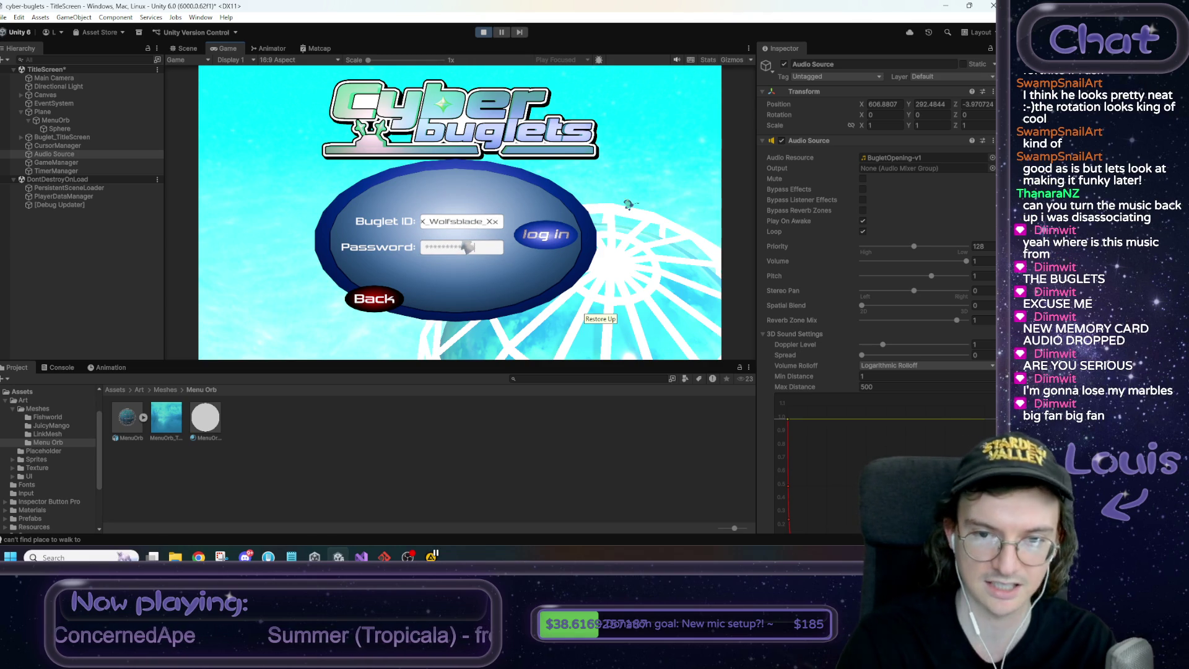
left_click(543, 243)
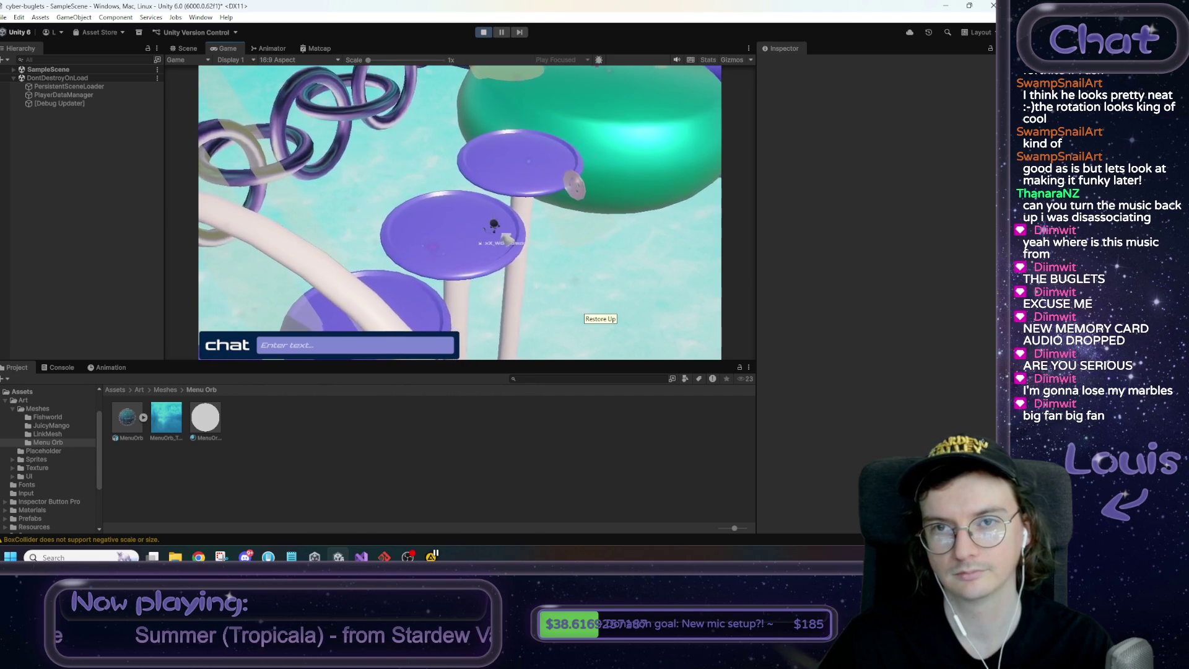
left_click(484, 32)
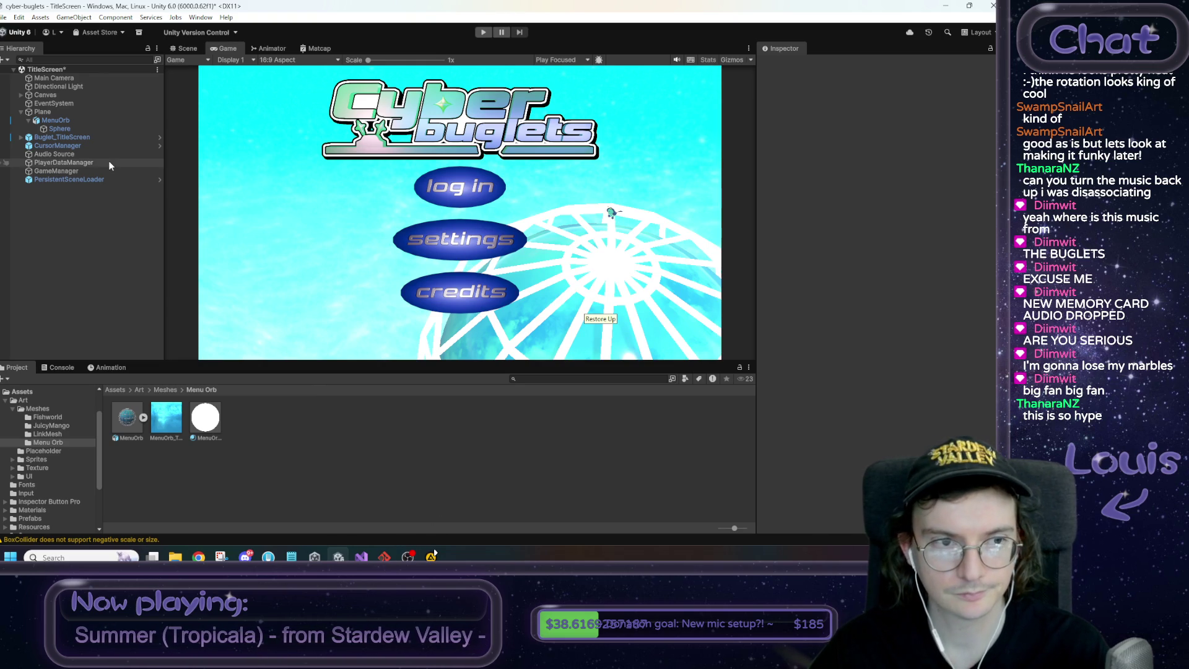
Add the line 'implemented new title screen orb' to the dev notes in Notepad
left_click(291, 557)
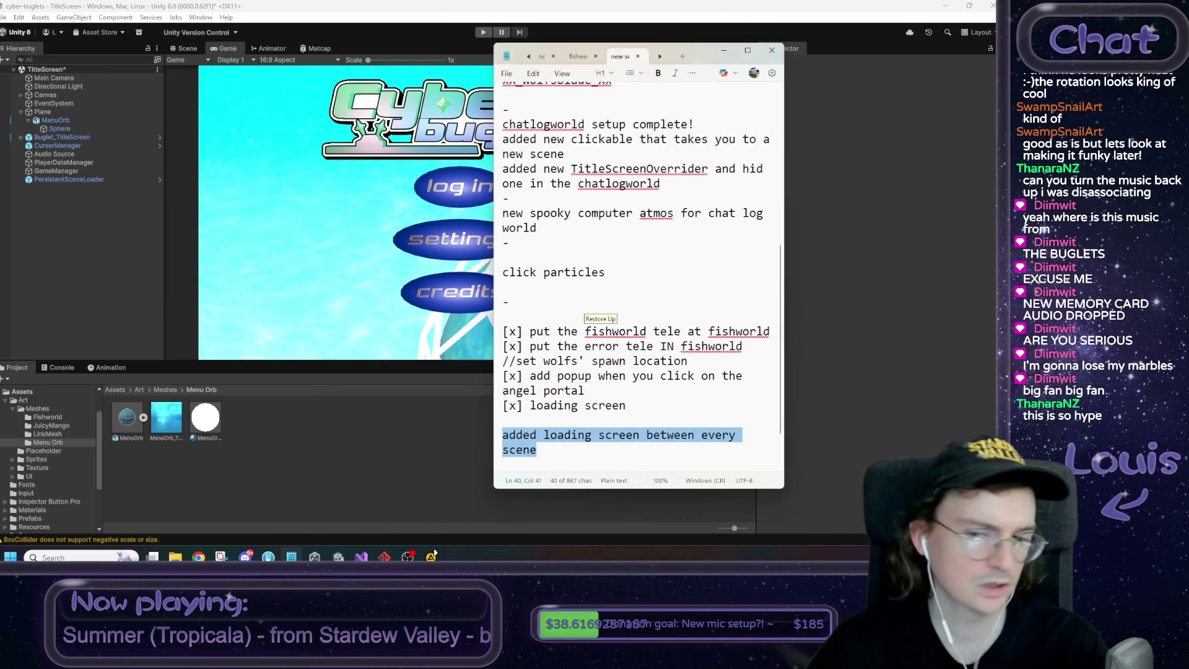
left_click(723, 435)
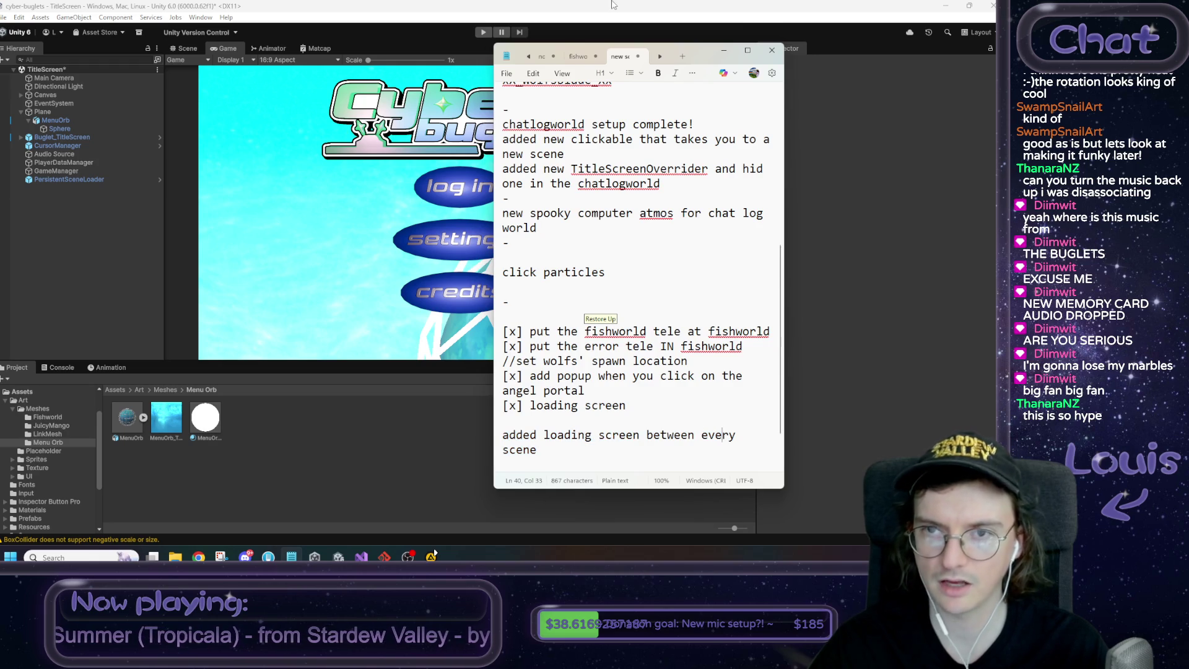
left_click(375, 525)
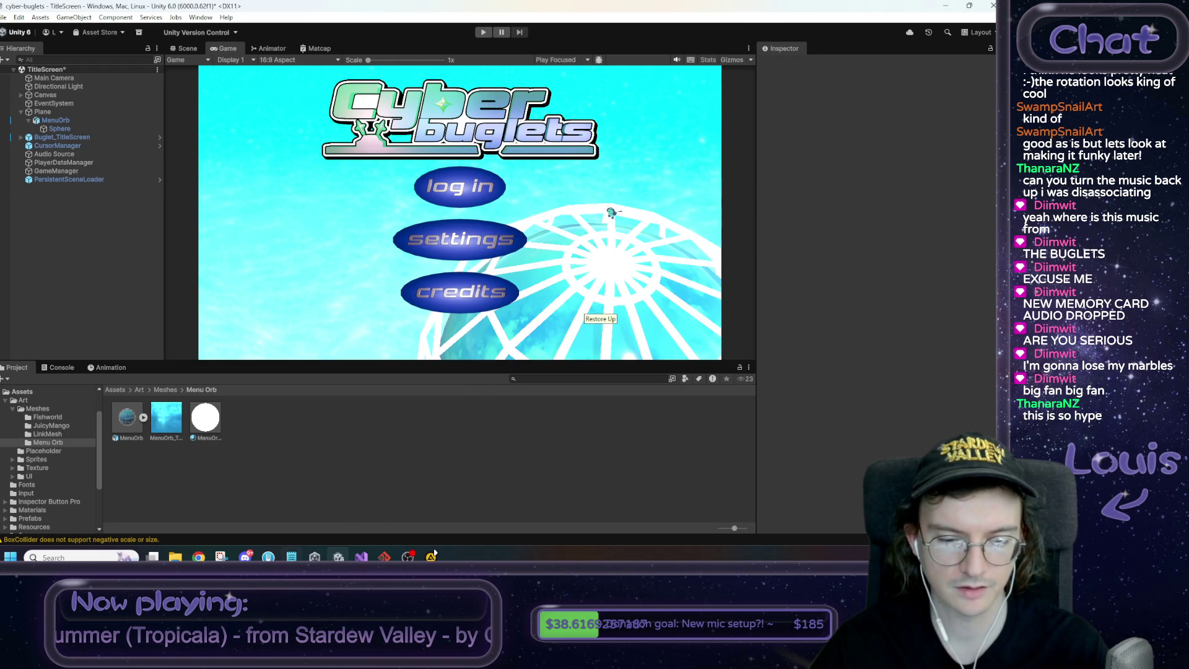
key("alt+Tab")
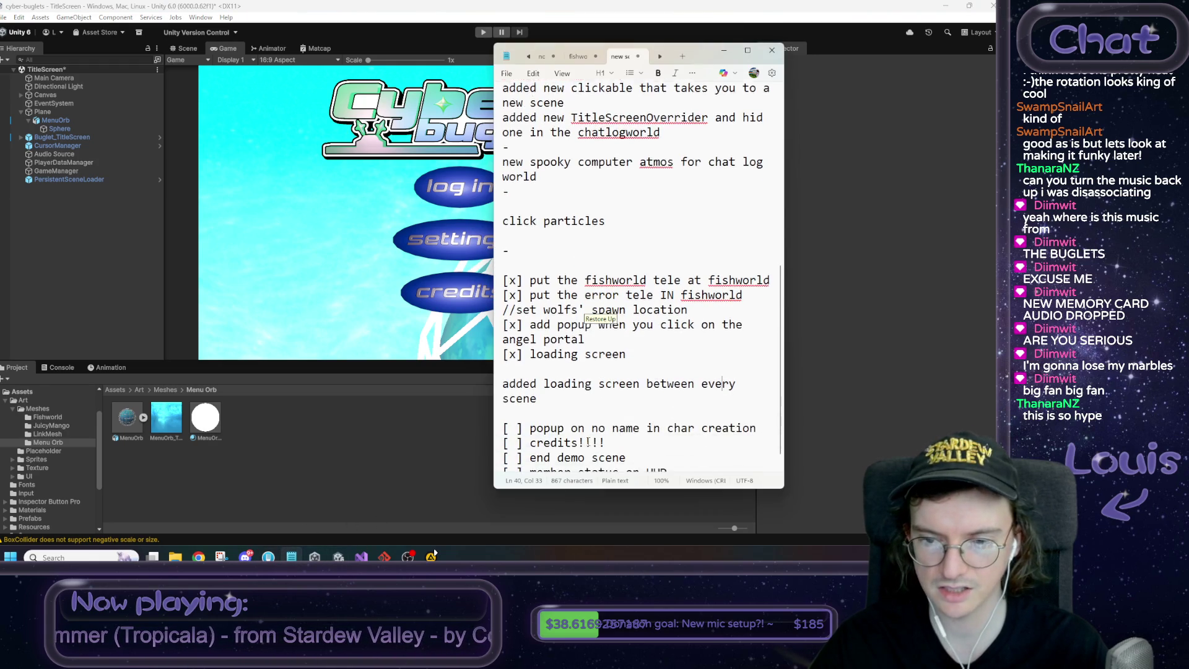
type("impl")
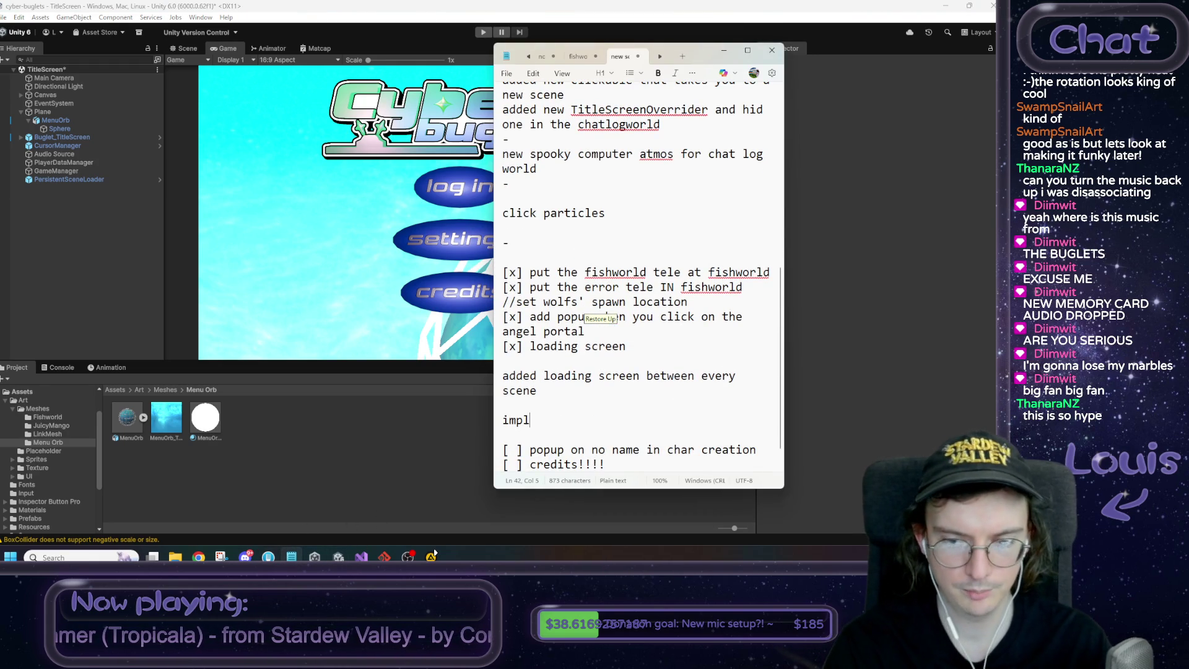
type("emented new ")
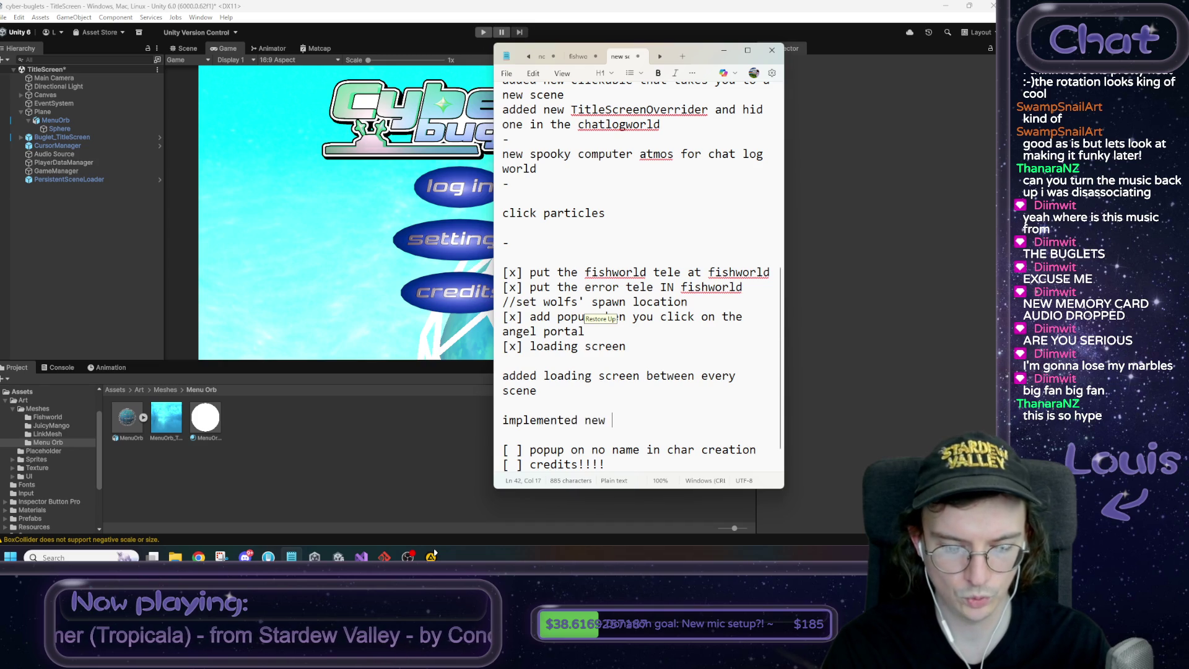
type("title screen")
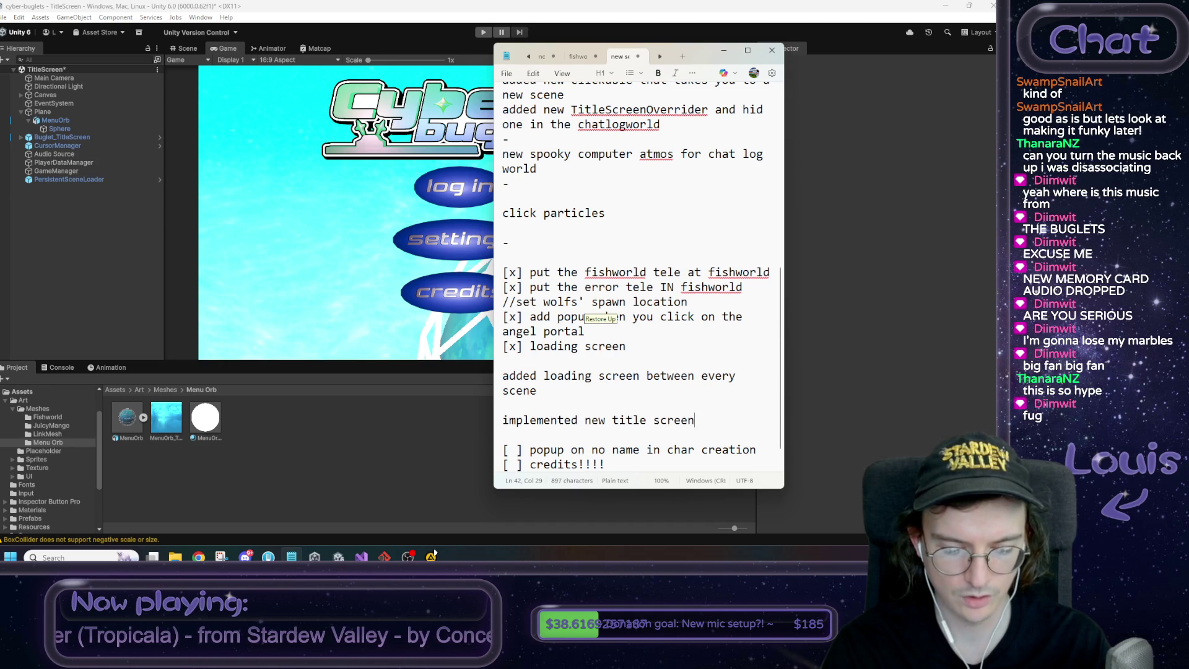
type(" orb")
key("BackSpace")
type("b")
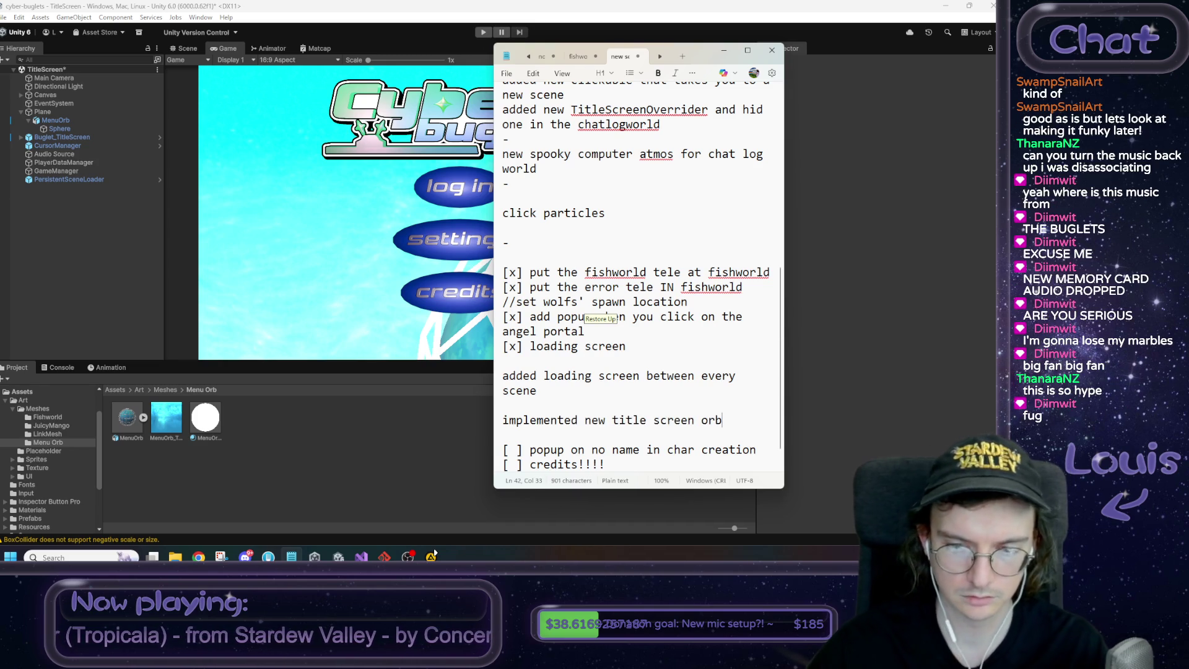
key("shift+Home")
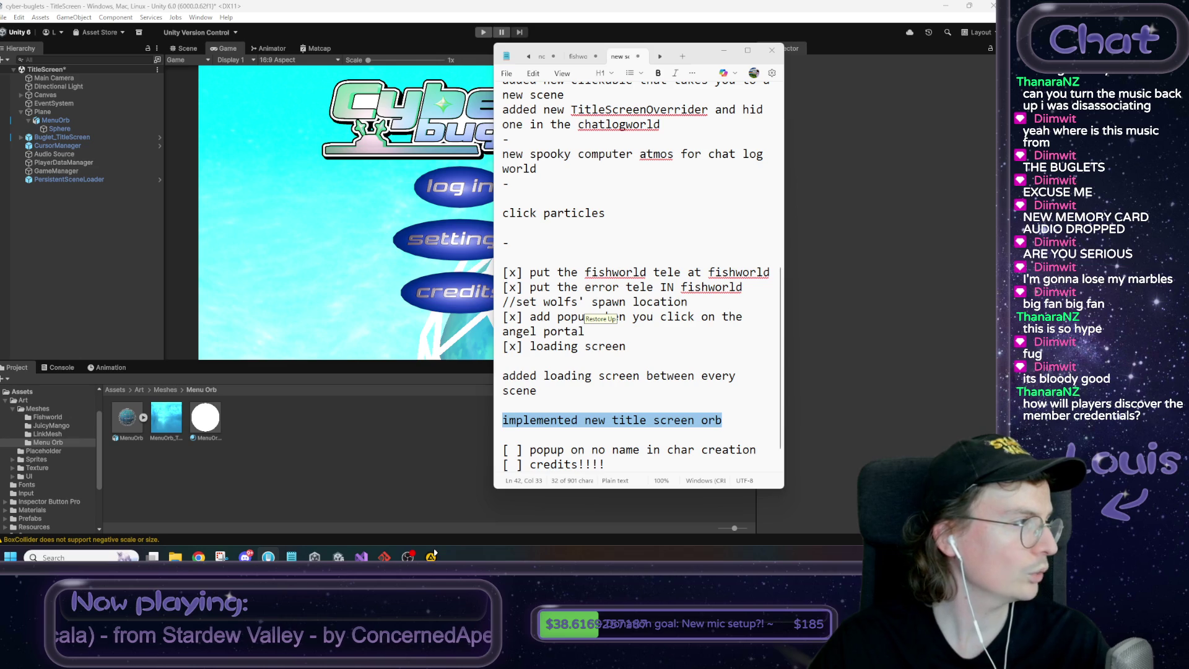
Back in Unity, show the Scene view and save the TitleScreen scene
left_click(283, 154)
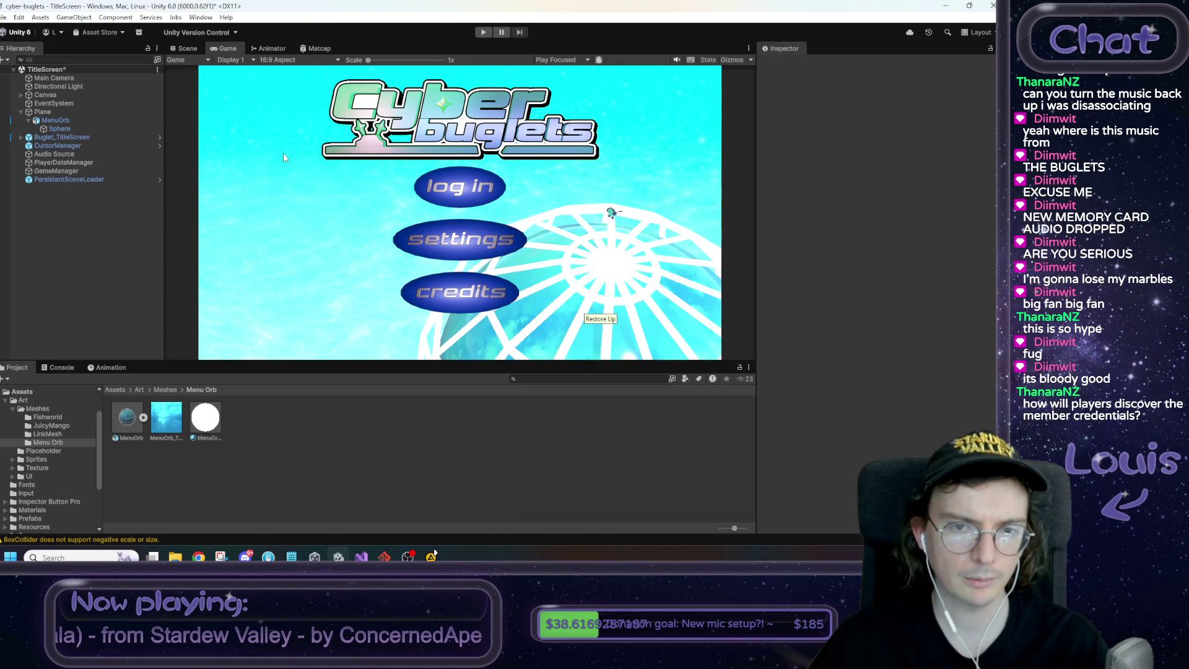
left_click(182, 49)
key("ctrl+s")
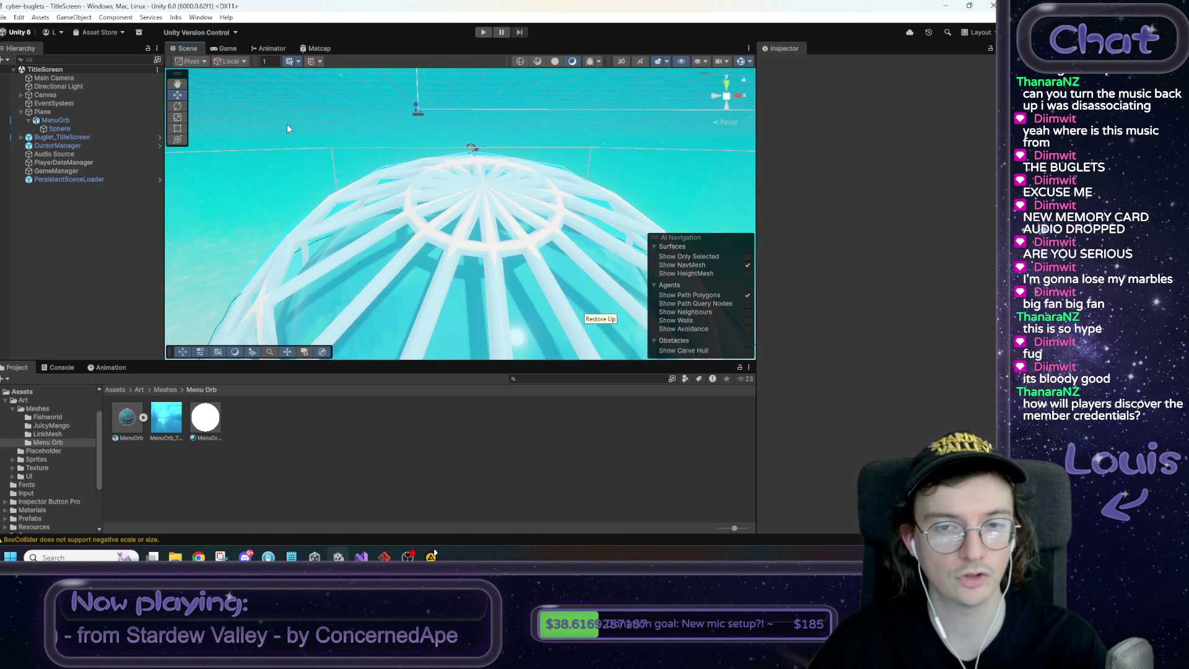
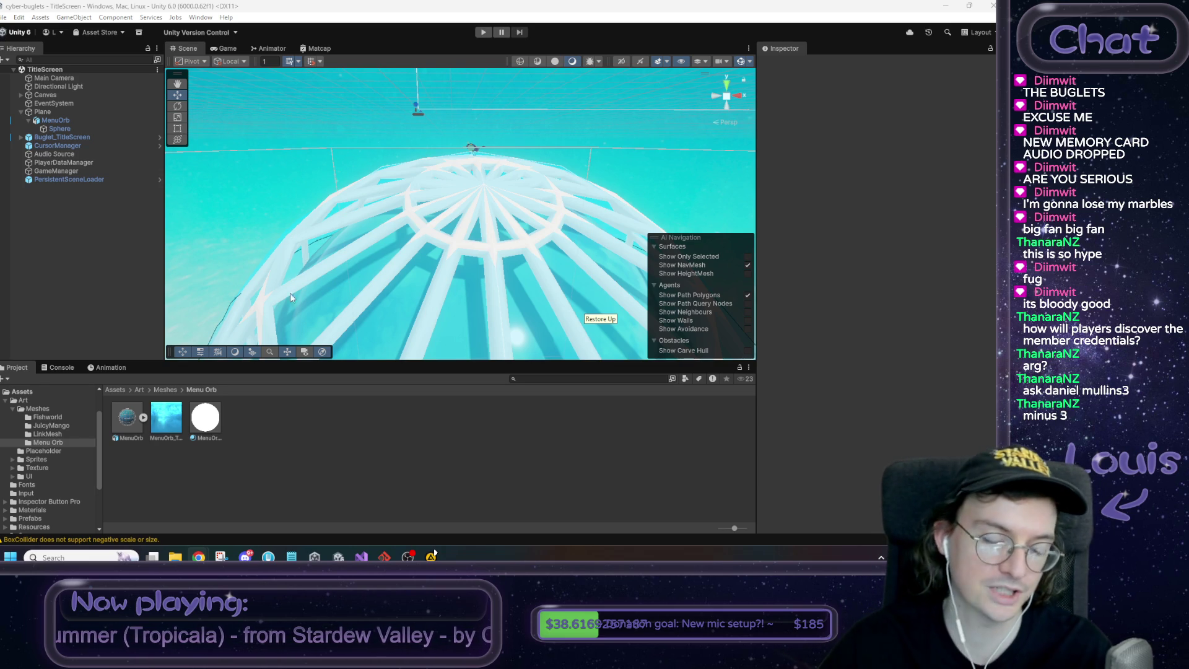
Open Assets > Scenes, select the TitleScreen scene, and briefly view the cyberbuglets.net page
left_click(114, 389)
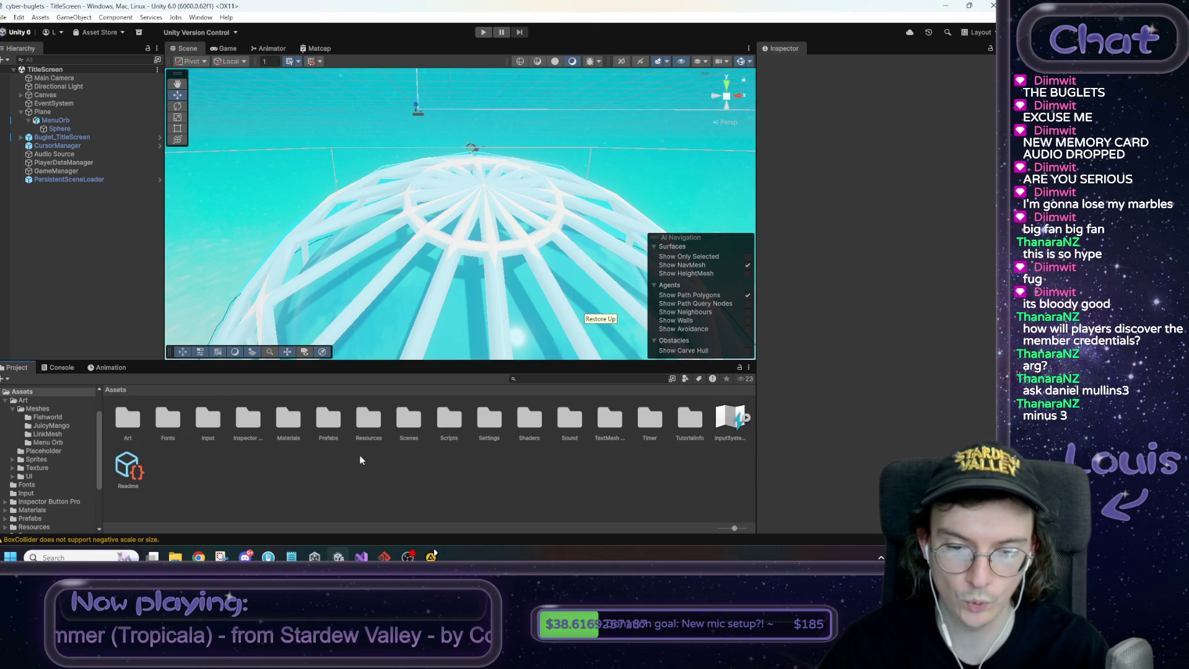
double_click(408, 422)
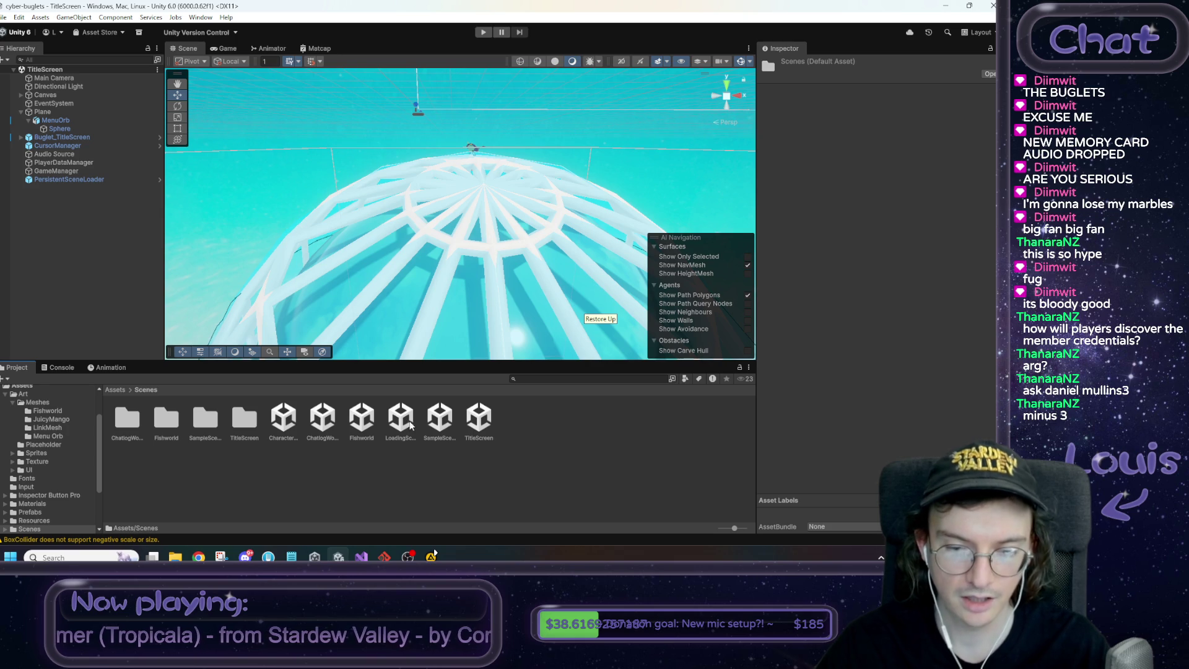
left_click(448, 426)
left_click(488, 427)
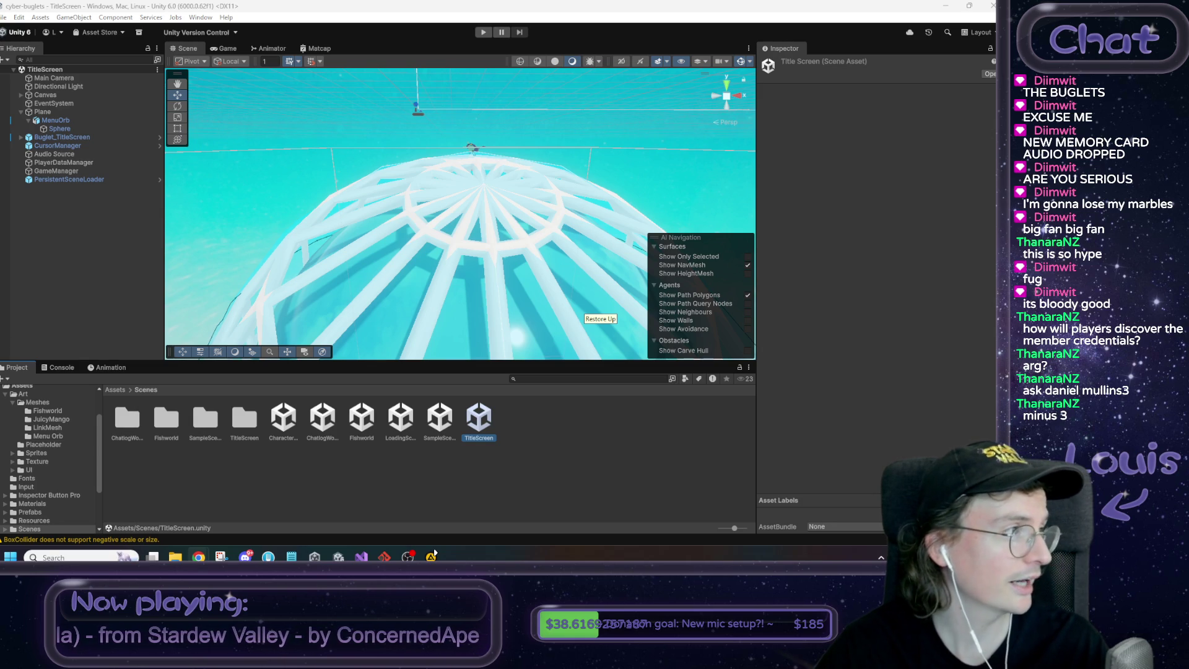
key("alt+Tab")
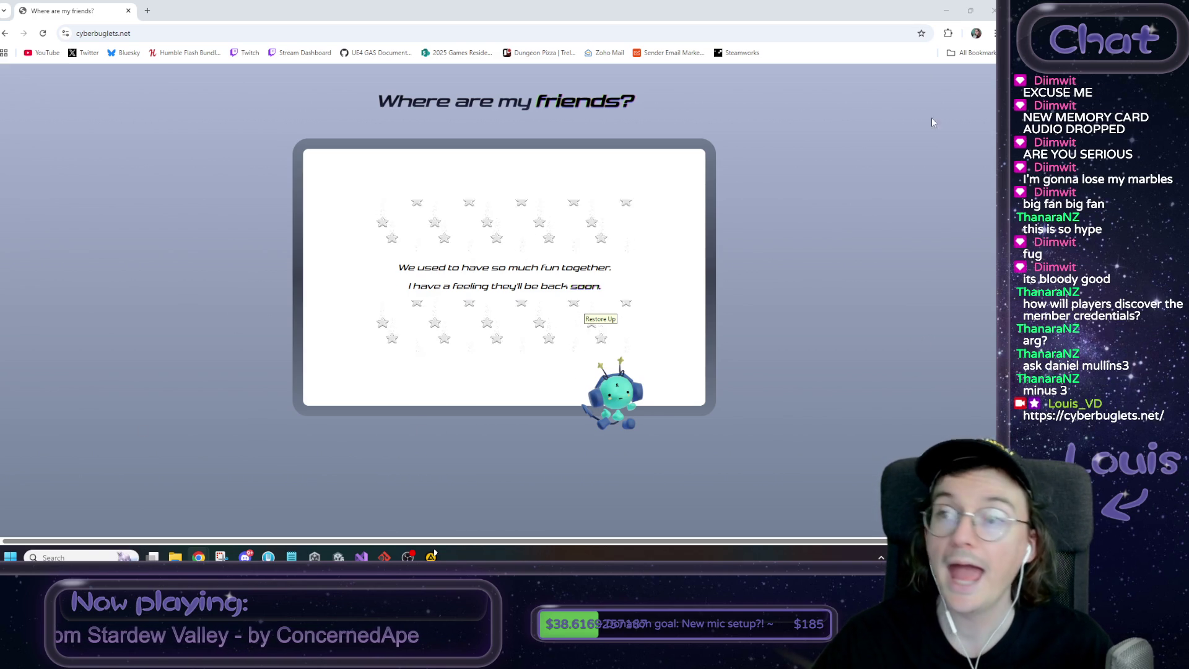
left_click(945, 10)
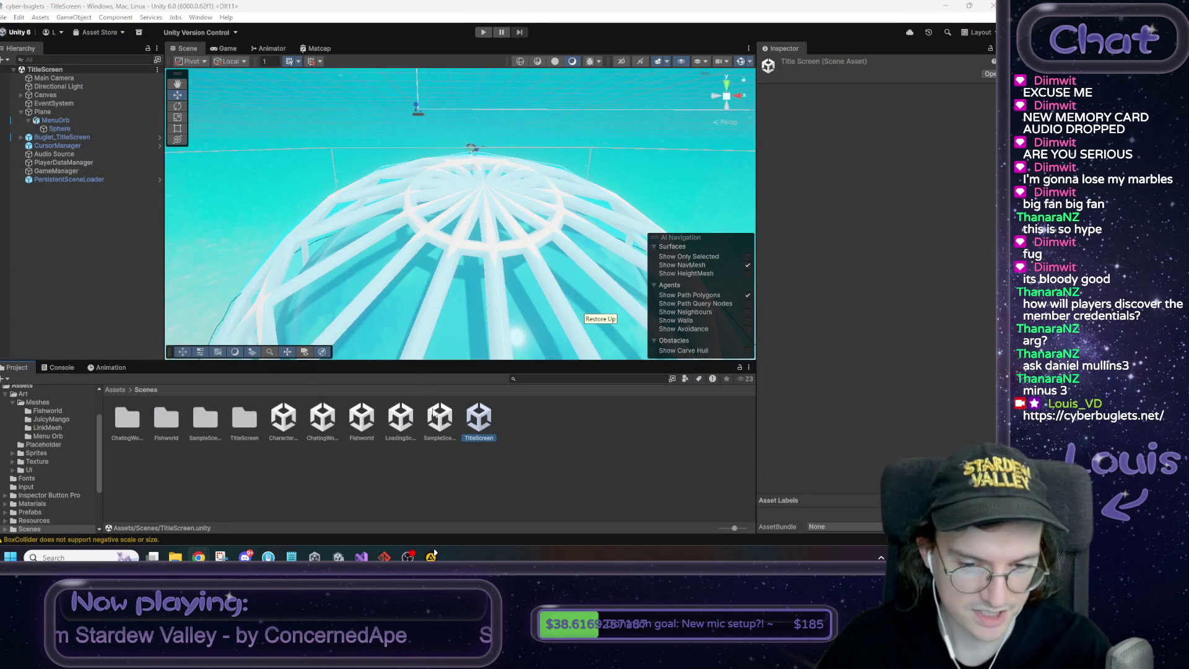
Open the ChatlogWorld scene, play-test it from the login title screen, then stop play mode
double_click(323, 419)
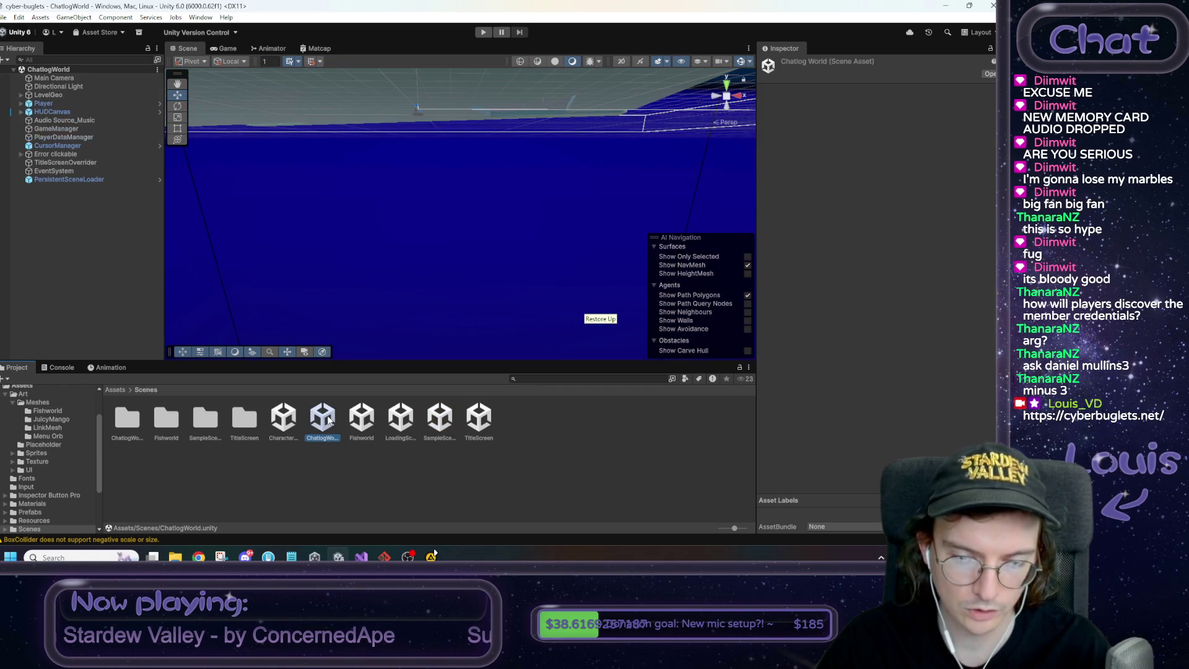
left_click(483, 32)
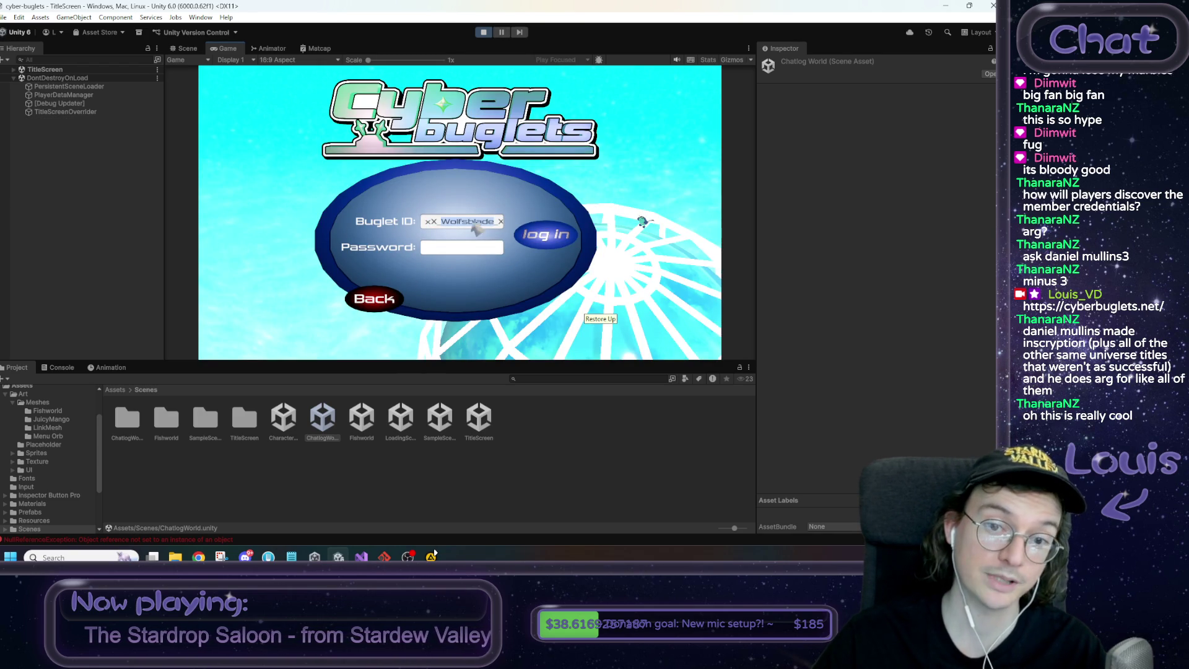
left_click(483, 32)
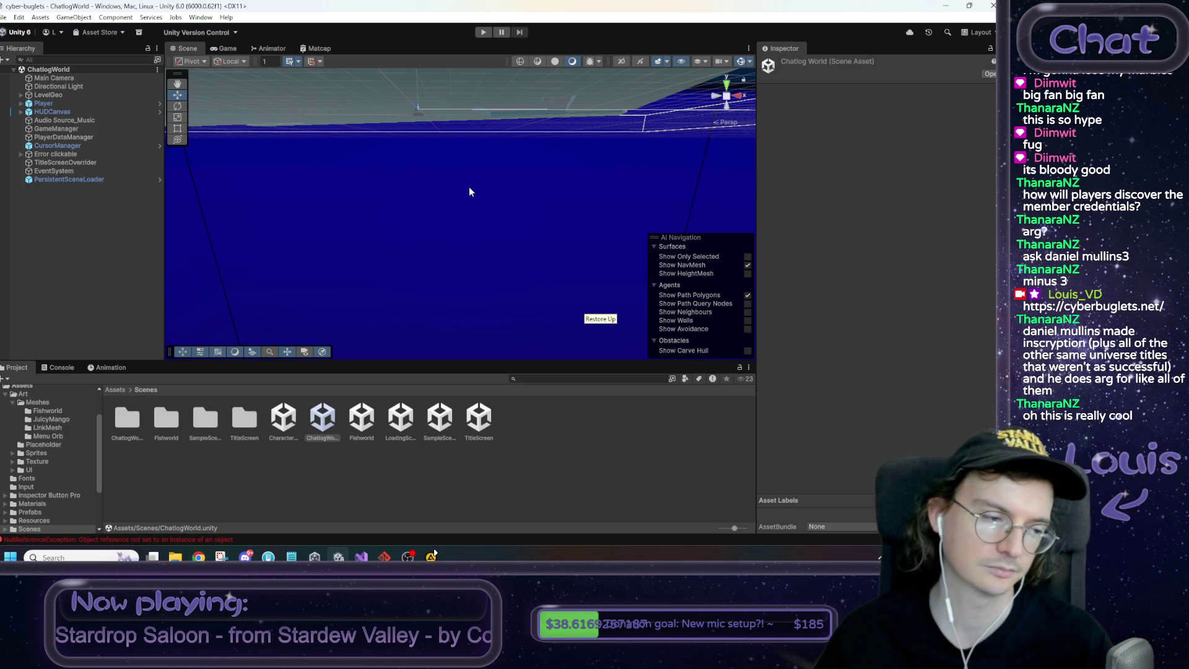
mouse_move(459, 291)
left_mouse_down()
mouse_move(488, 255)
mouse_move(469, 275)
mouse_move(494, 344)
left_mouse_up()
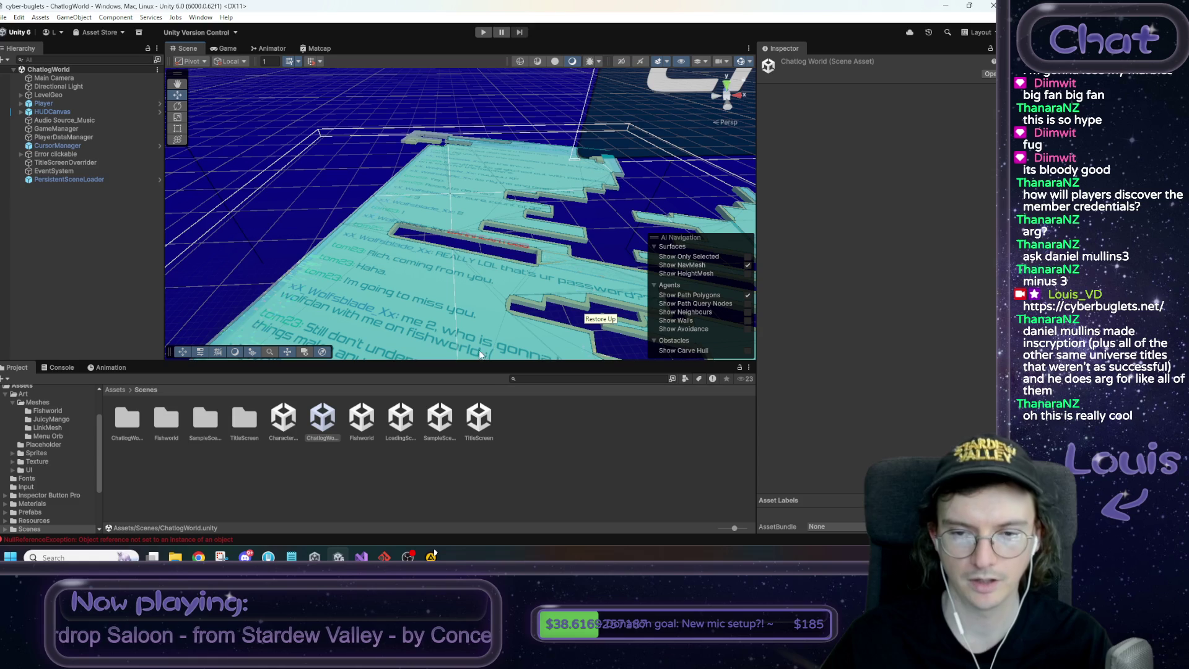
mouse_move(473, 280)
left_mouse_down()
mouse_move(495, 288)
mouse_move(467, 324)
mouse_move(388, 328)
left_mouse_up()
left_click_drag(387, 328, 388, 324)
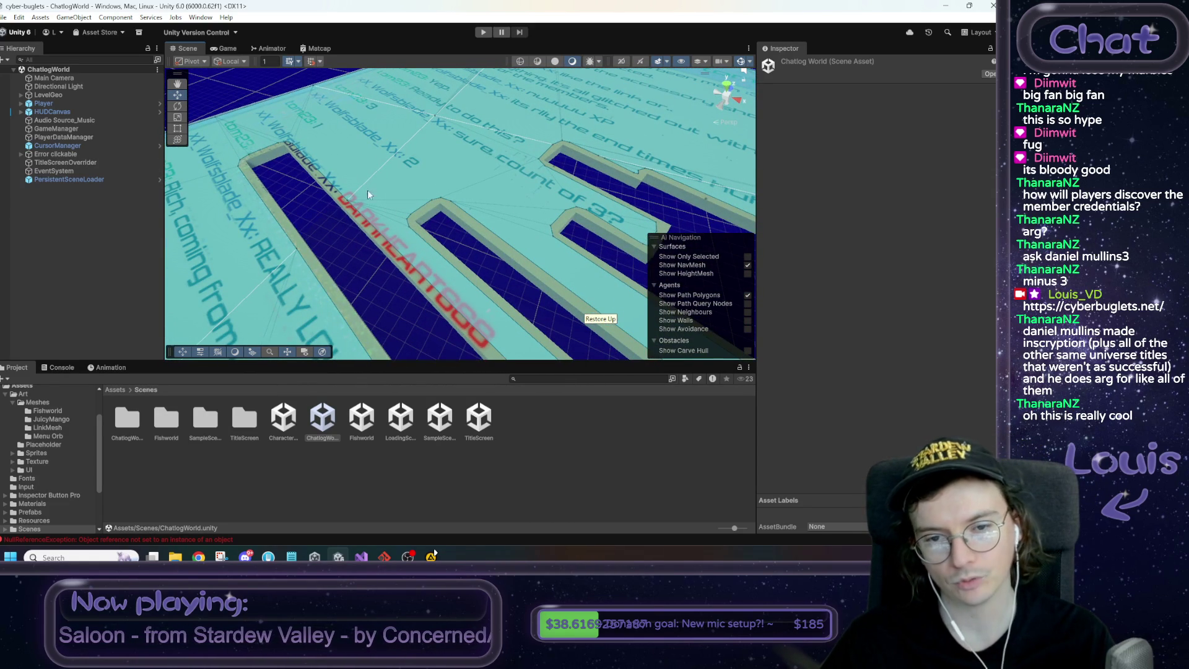
mouse_move(338, 256)
left_mouse_down()
mouse_move(421, 271)
mouse_move(453, 239)
mouse_move(451, 265)
mouse_move(406, 240)
mouse_move(420, 207)
mouse_move(389, 159)
left_mouse_up()
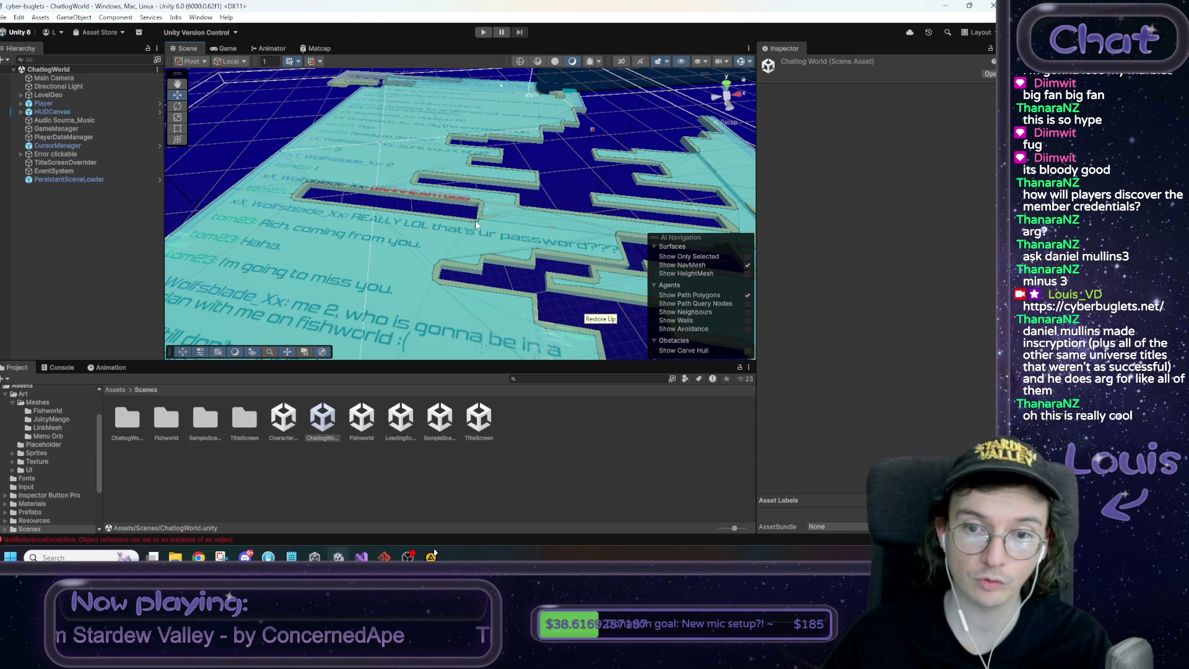
mouse_move(548, 192)
left_mouse_down()
mouse_move(526, 205)
mouse_move(532, 232)
left_mouse_up()
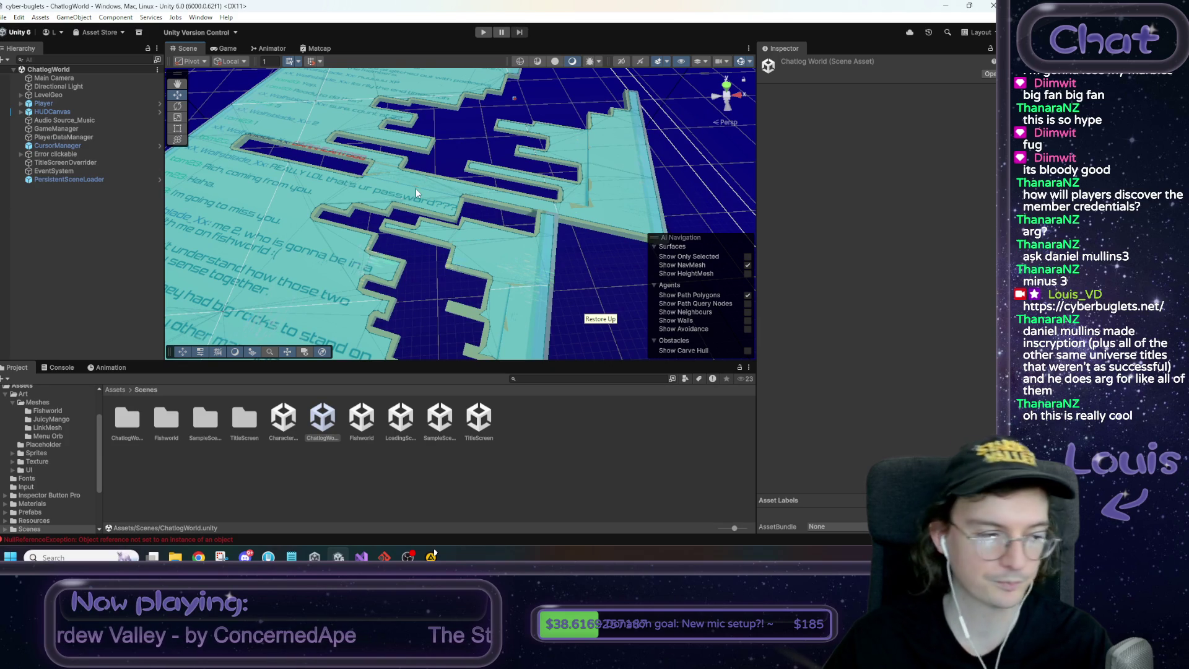
left_click_drag(422, 179, 415, 219)
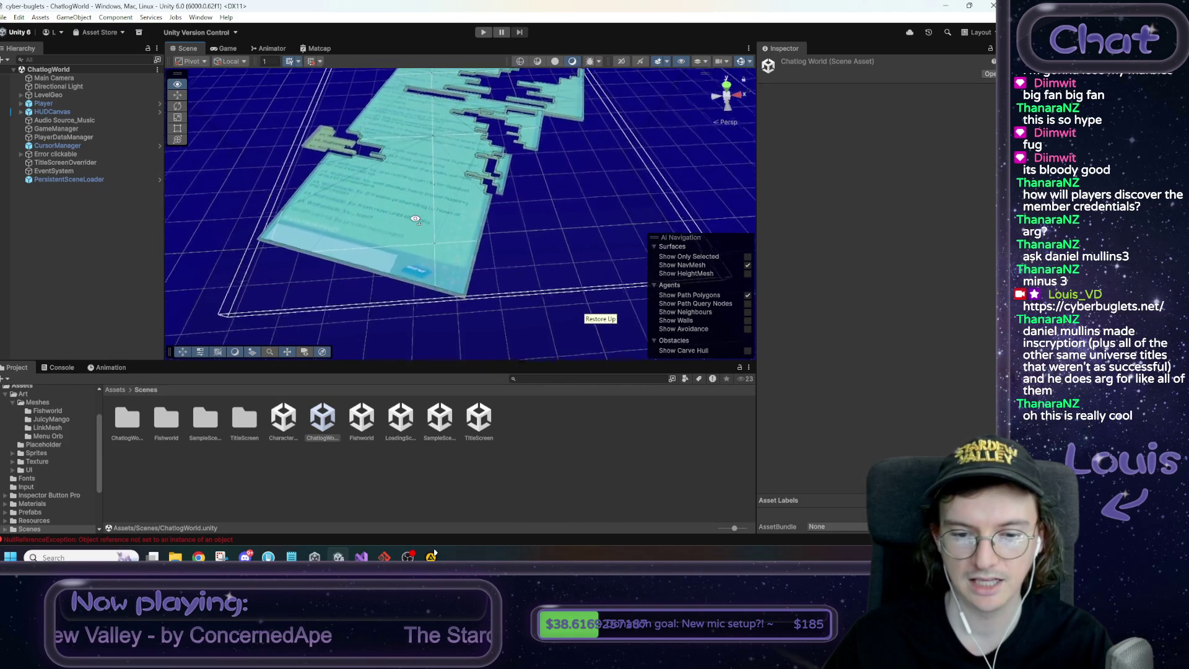
scroll(384, 279, "up", 10)
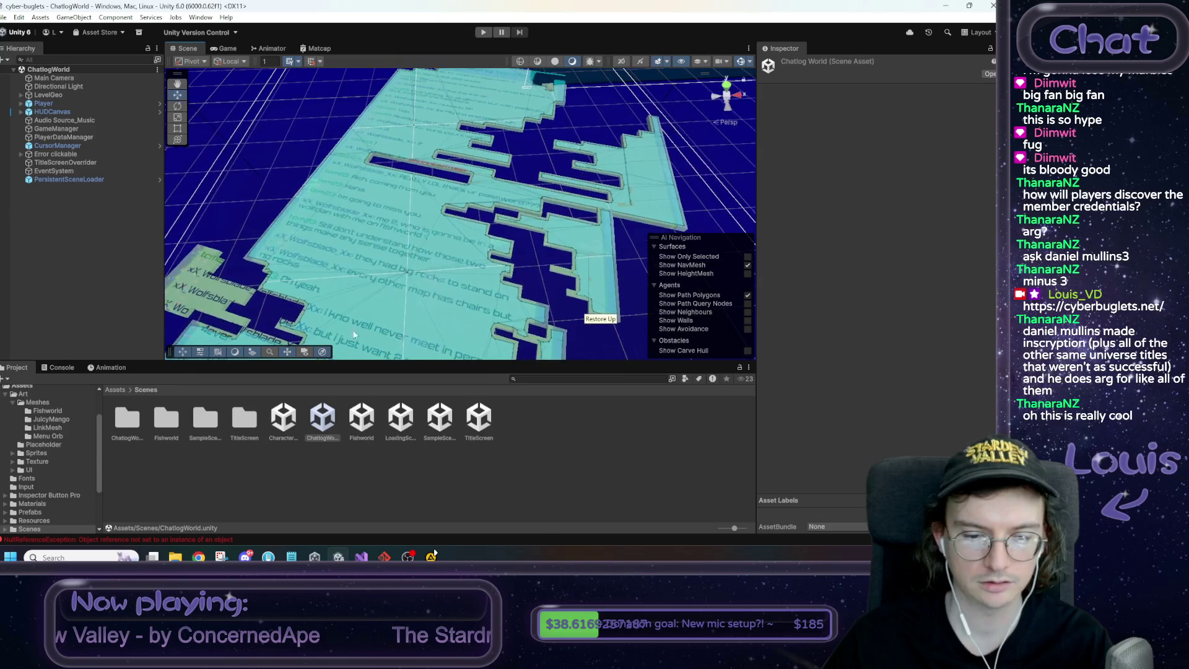
key("alt+Tab")
left_click(577, 370)
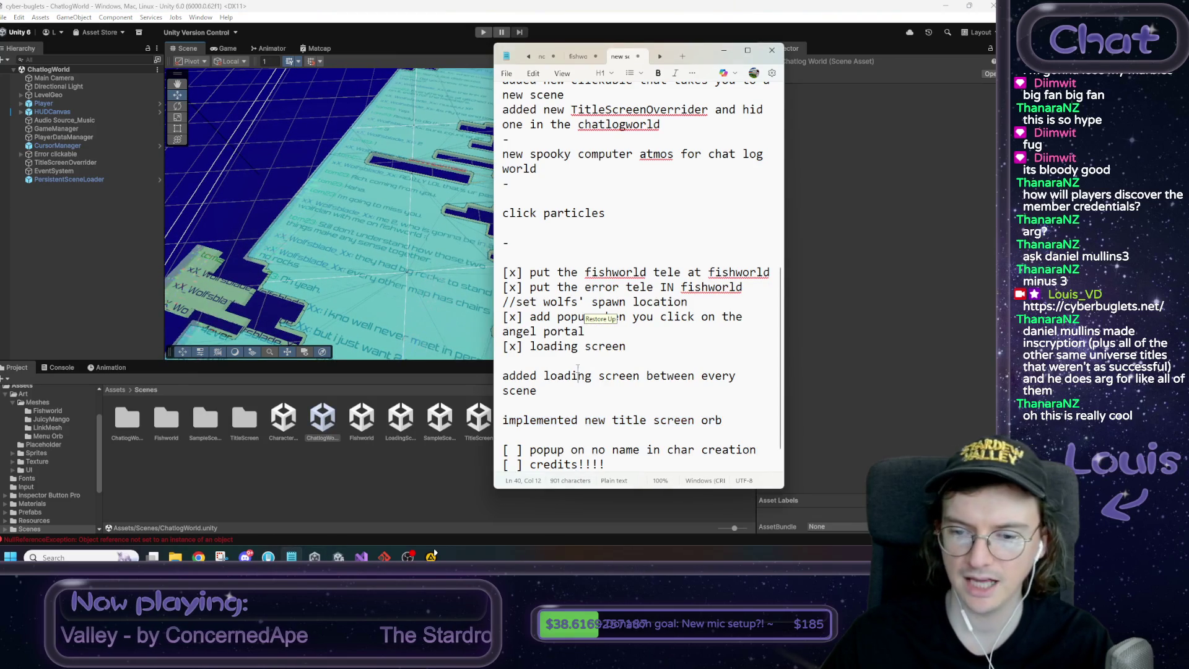
scroll(578, 369, "down", 1)
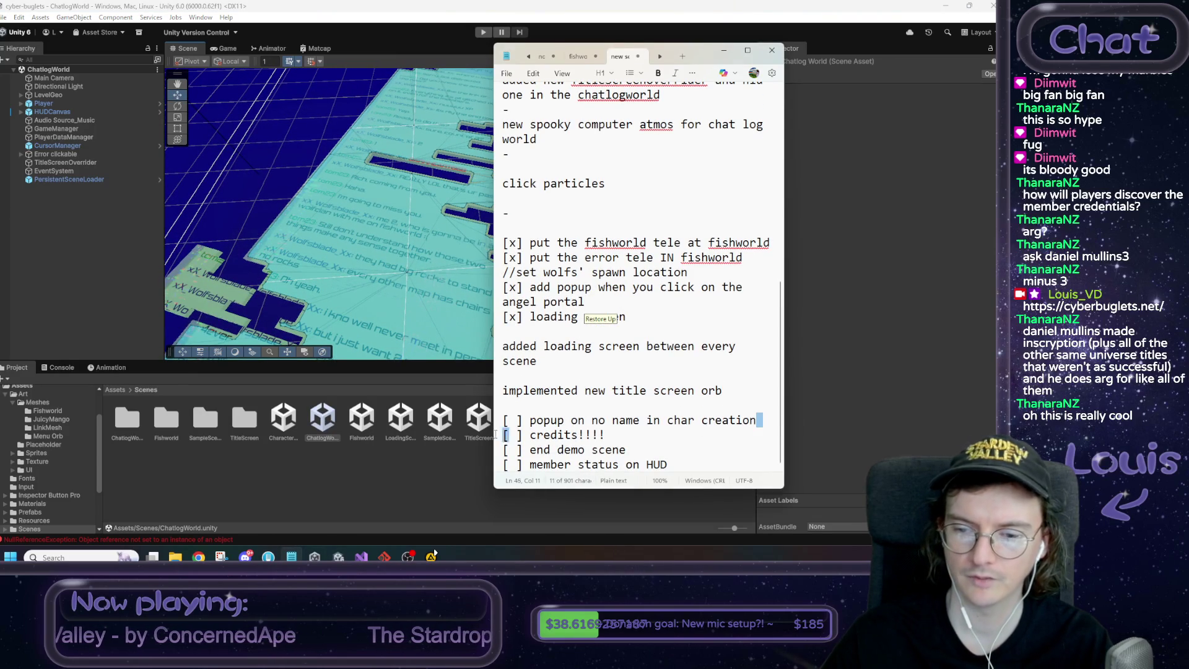
left_click_drag(503, 423, 758, 421)
left_click(382, 476)
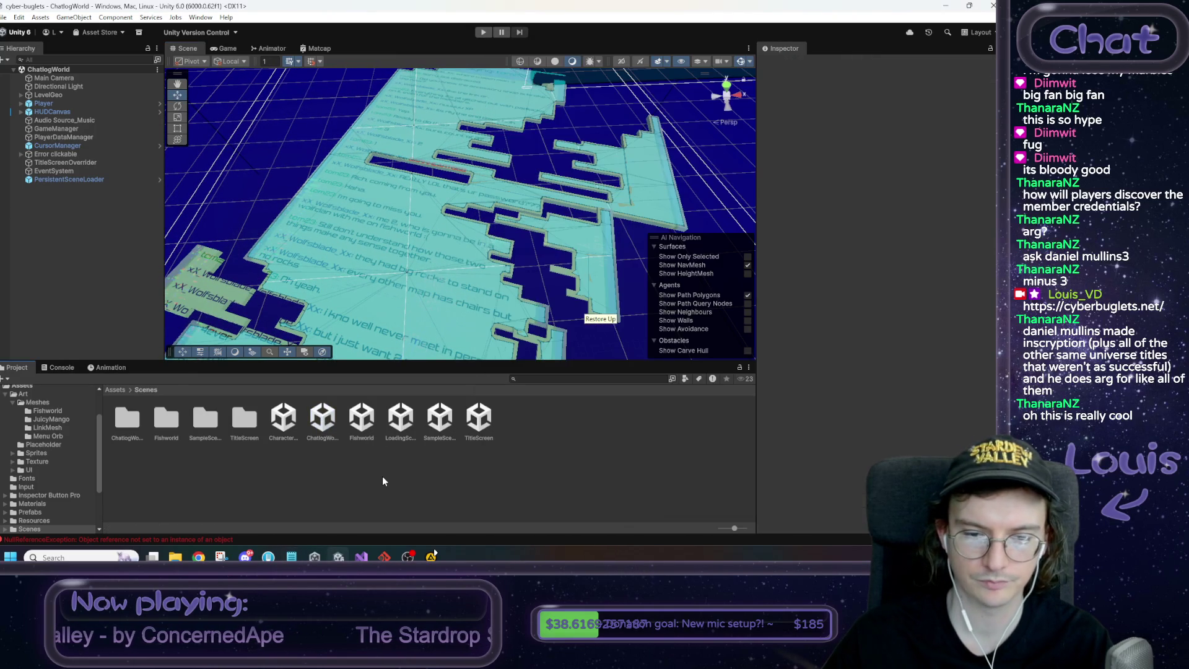
Open CharacterCreation and inspect its Canvas panels, then look at the Fishworld scene's GameManager
double_click(286, 425)
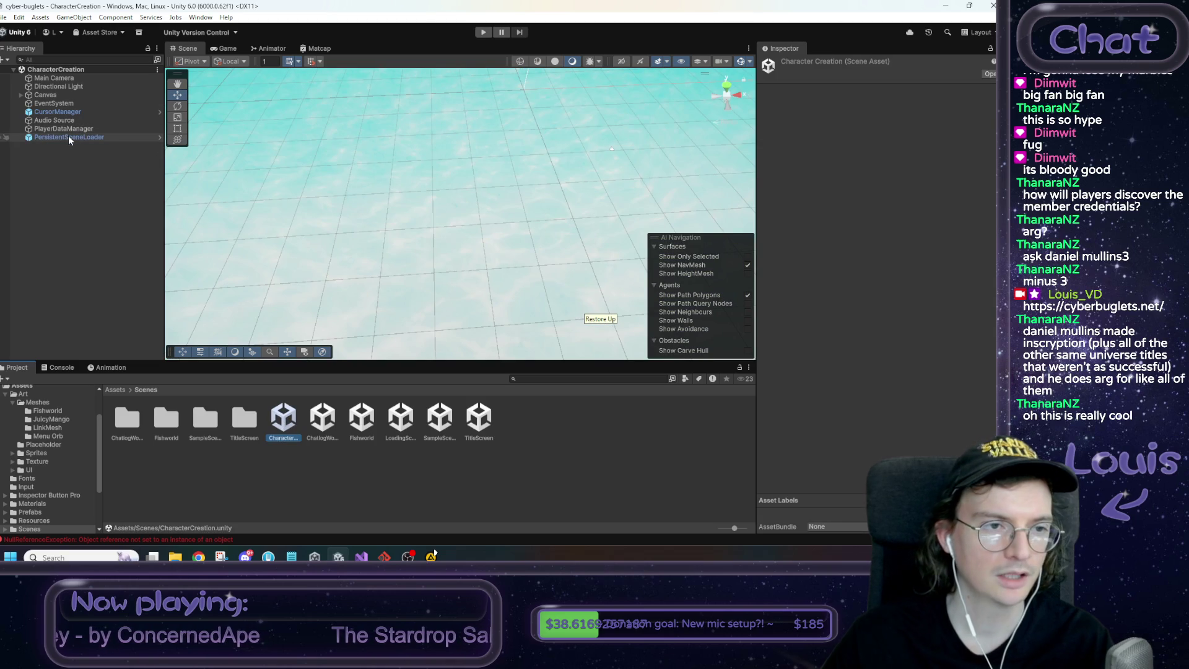
left_click(45, 94)
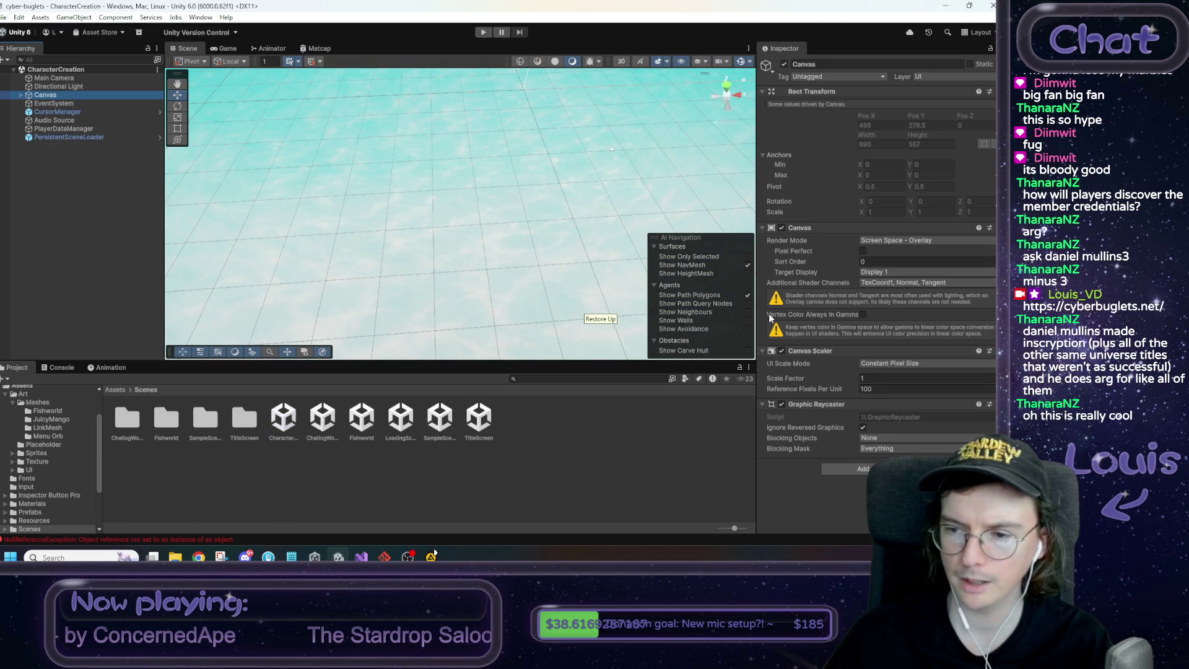
key("f")
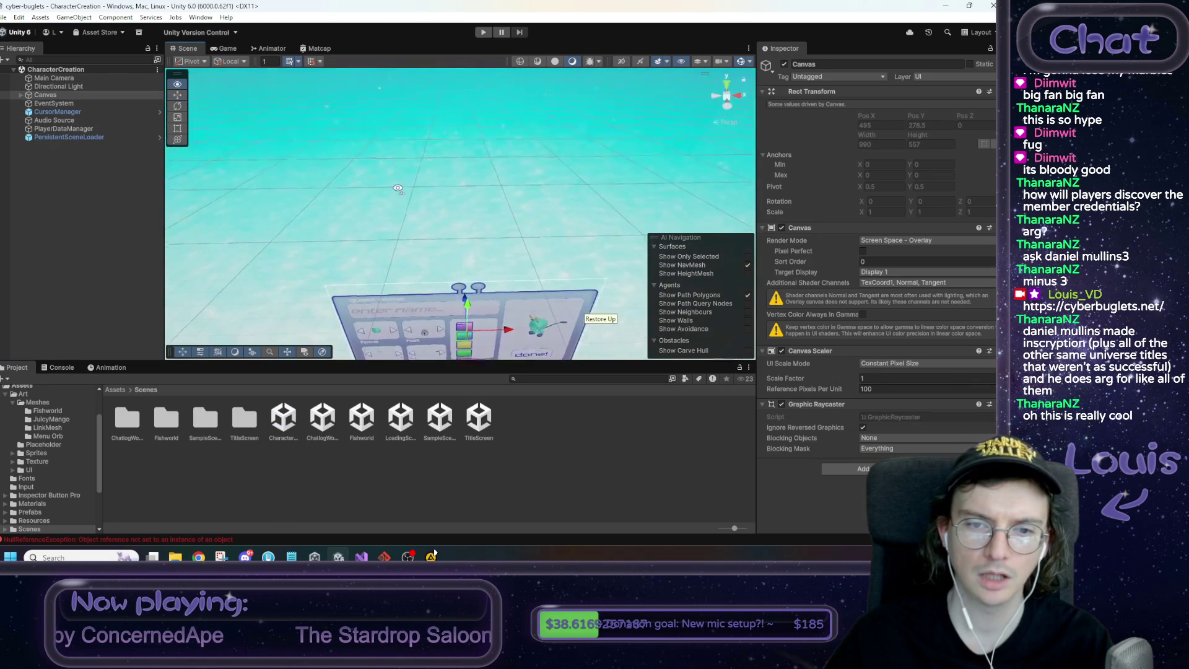
left_click_drag(418, 257, 417, 247)
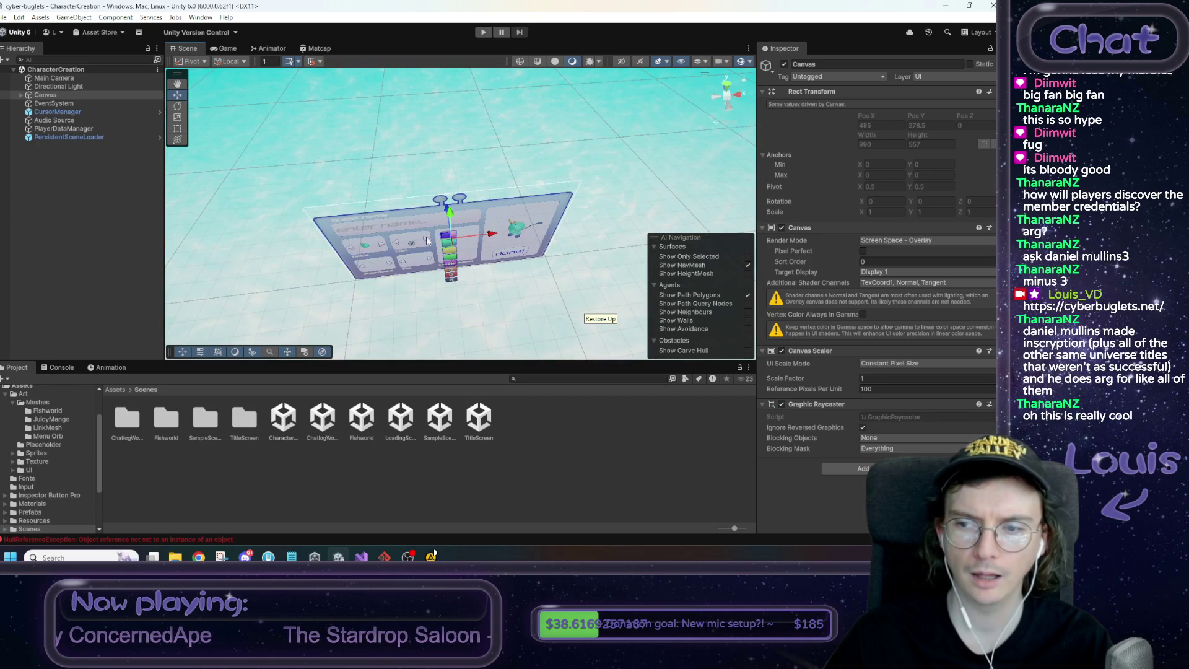
left_click(55, 97)
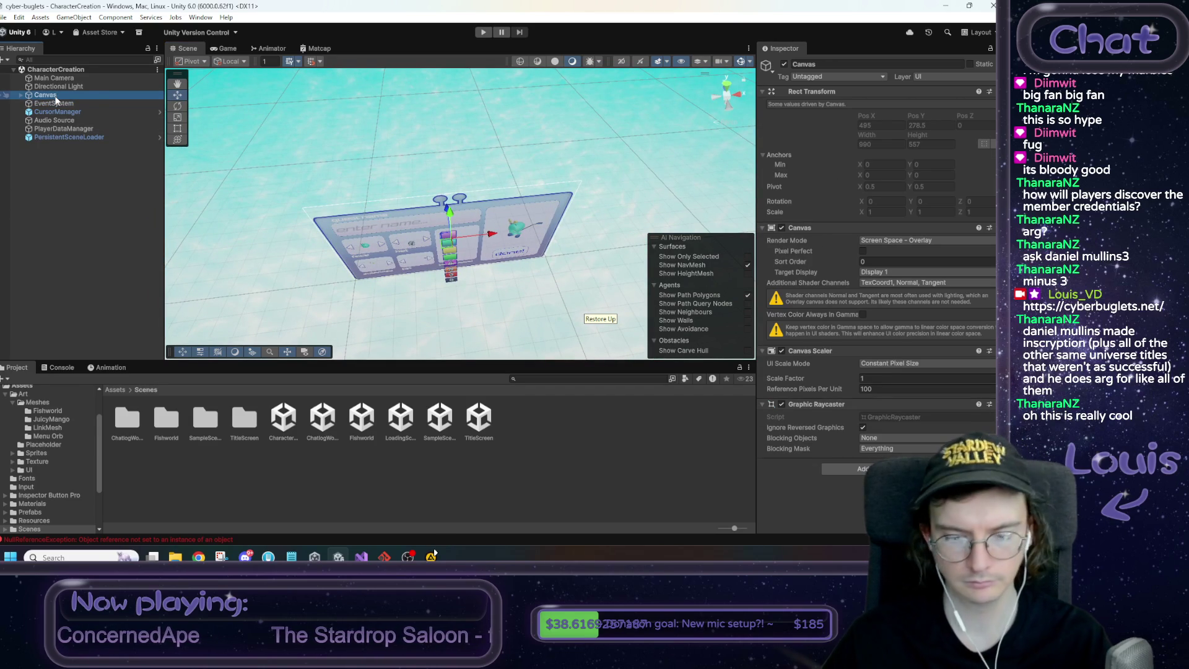
key("Right")
key("Right")
key("Right")
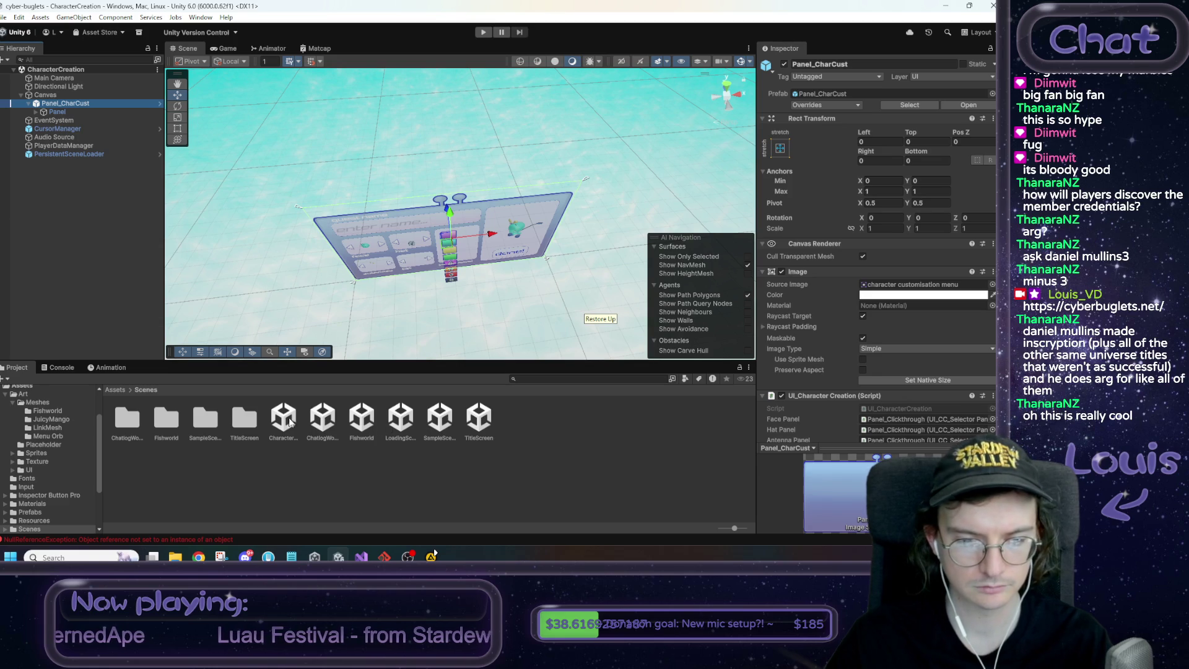
double_click(361, 420)
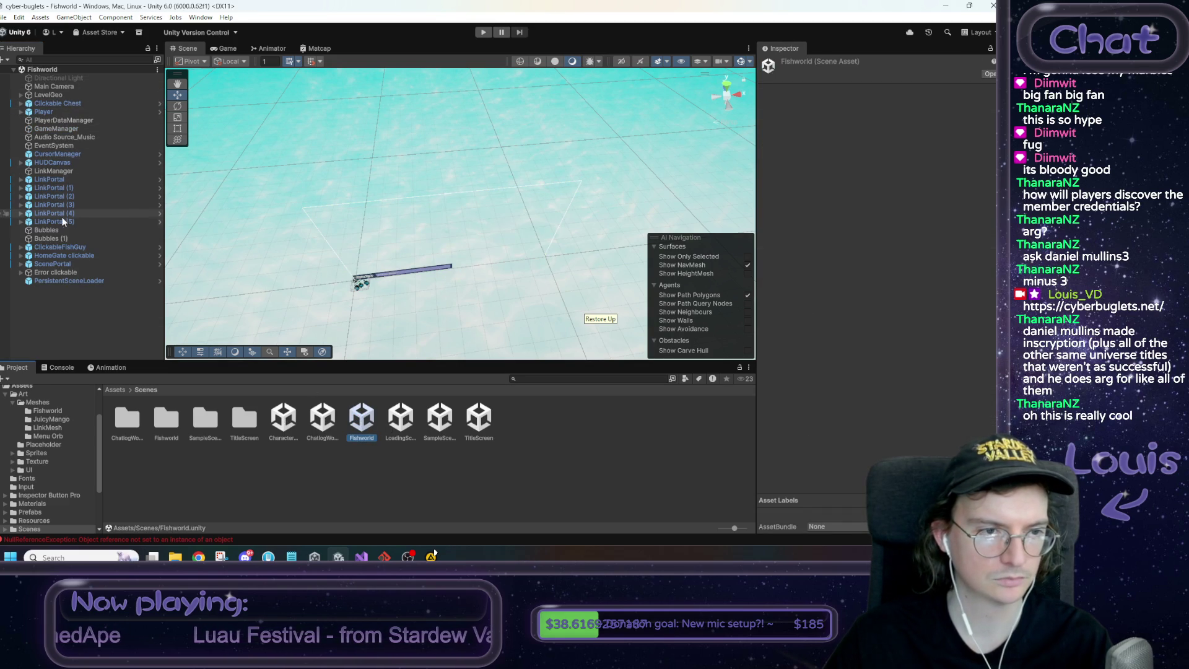
left_click(54, 130)
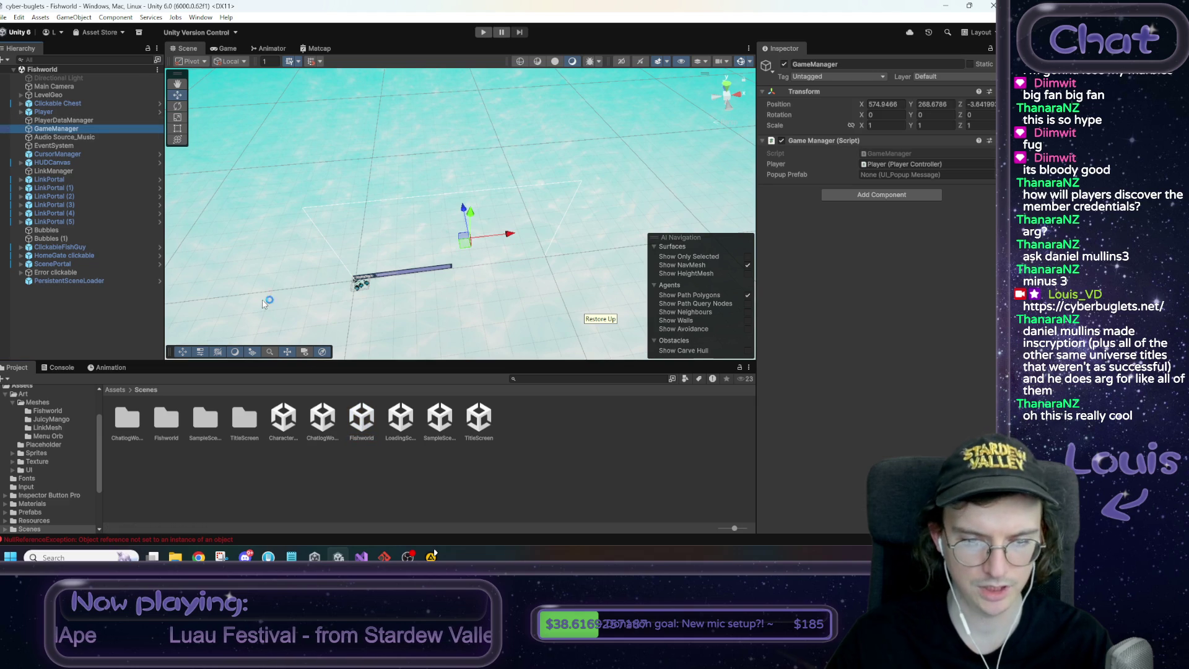
double_click(284, 421)
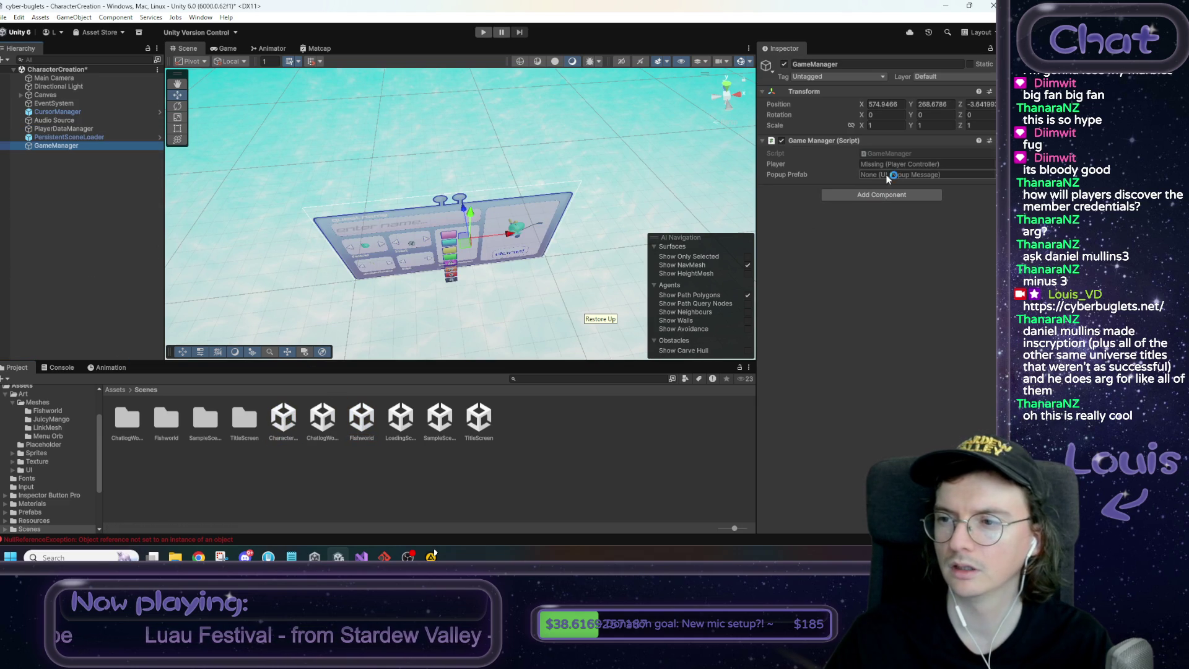
Assign the Canvas_PopUp prefab from Assets > Prefabs to the GameManager's Popup Prefab slot
left_click(992, 174)
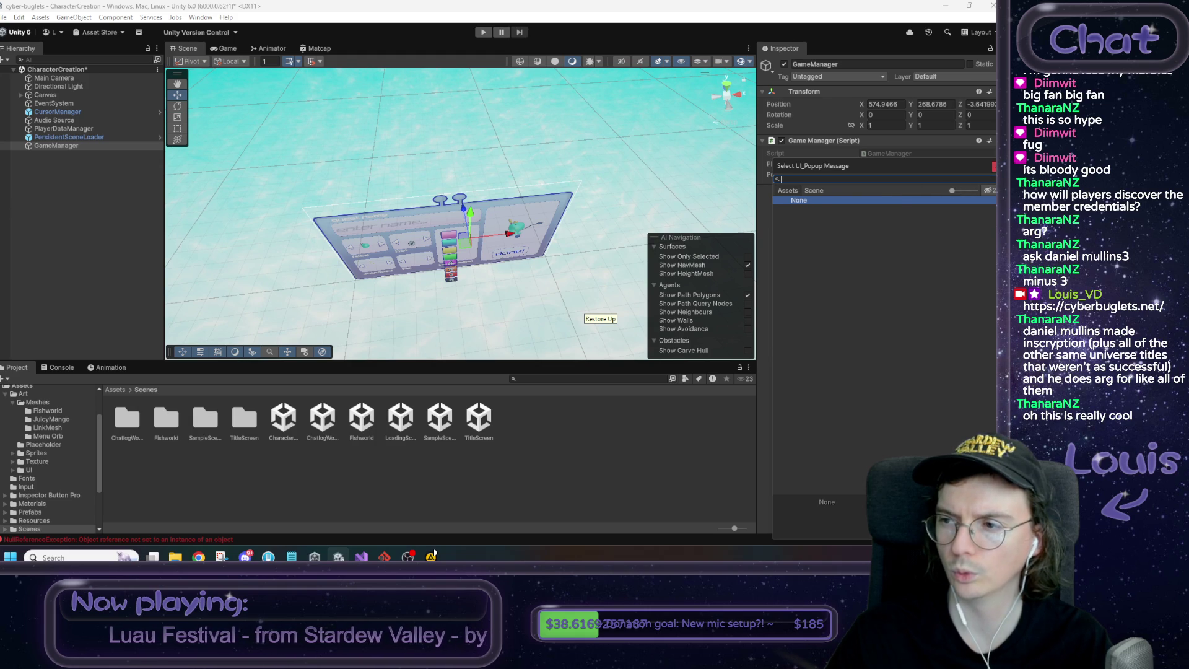
key("Escape")
left_click(116, 389)
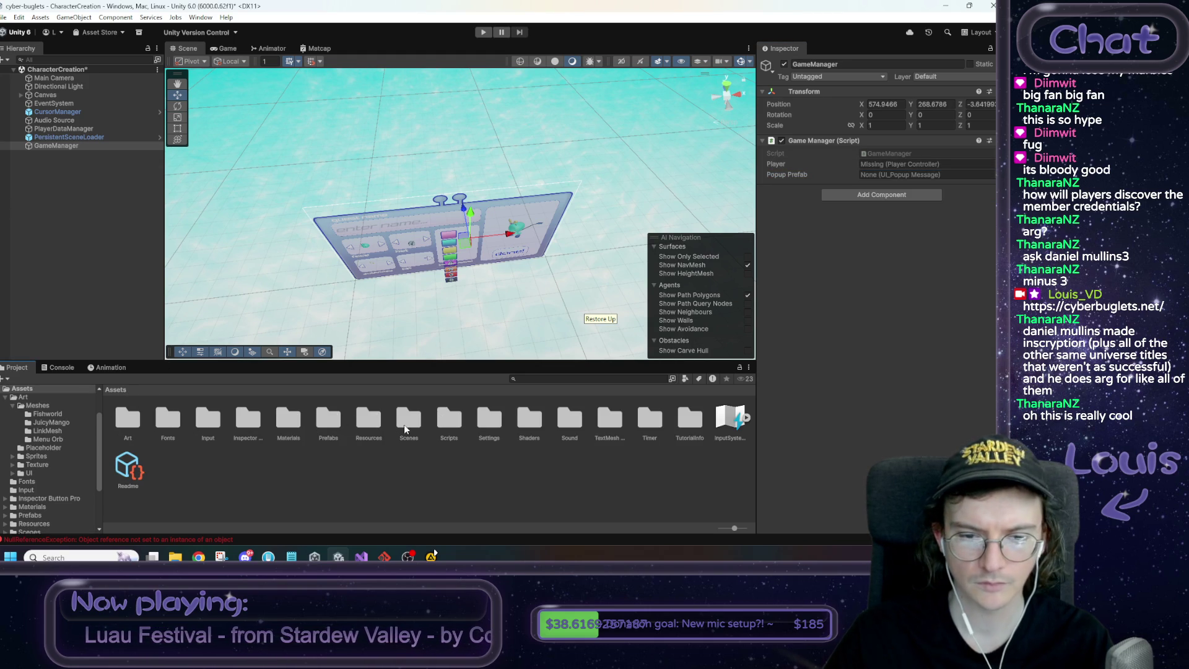
double_click(326, 428)
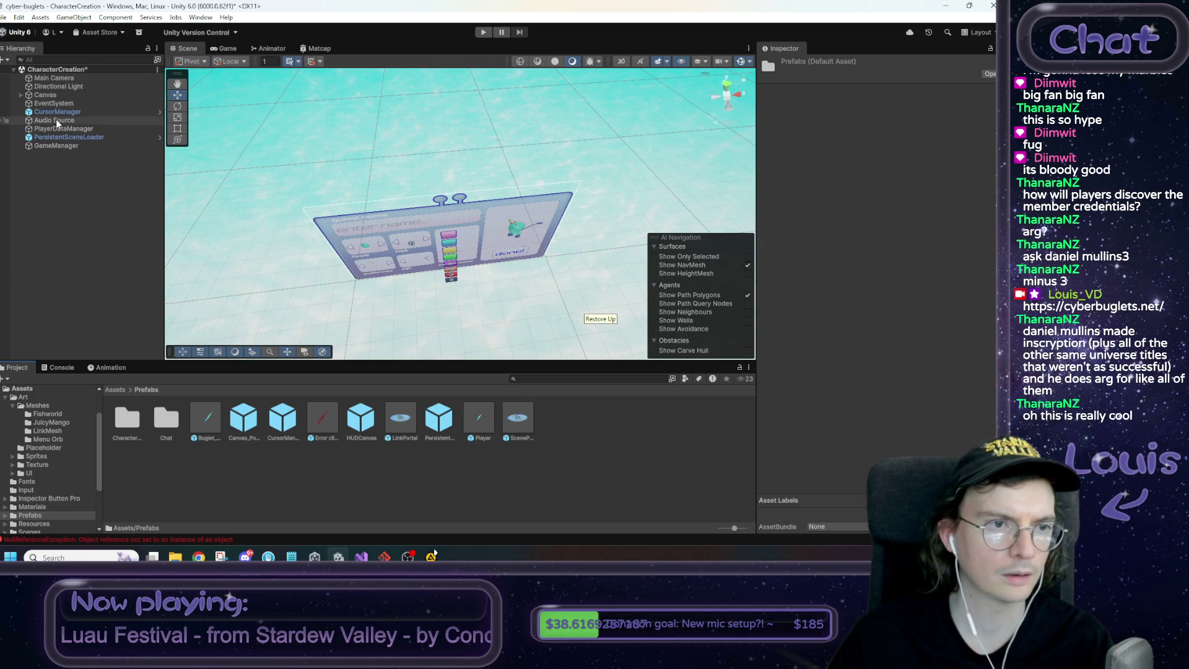
left_click(62, 146)
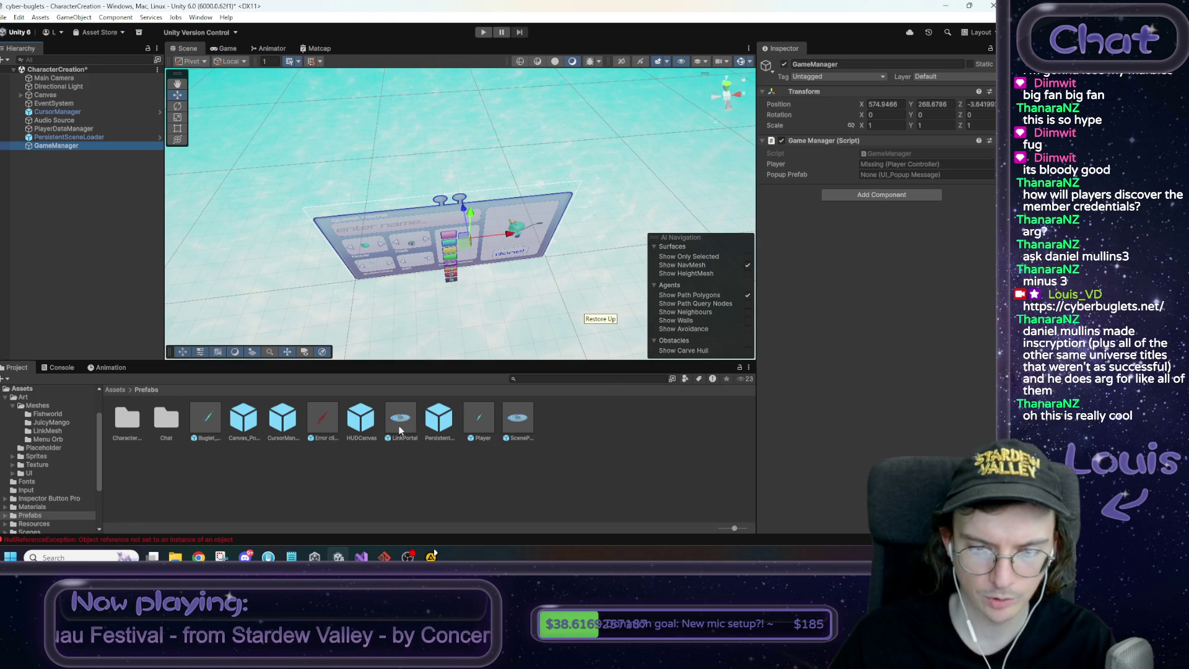
left_click_drag(243, 418, 928, 174)
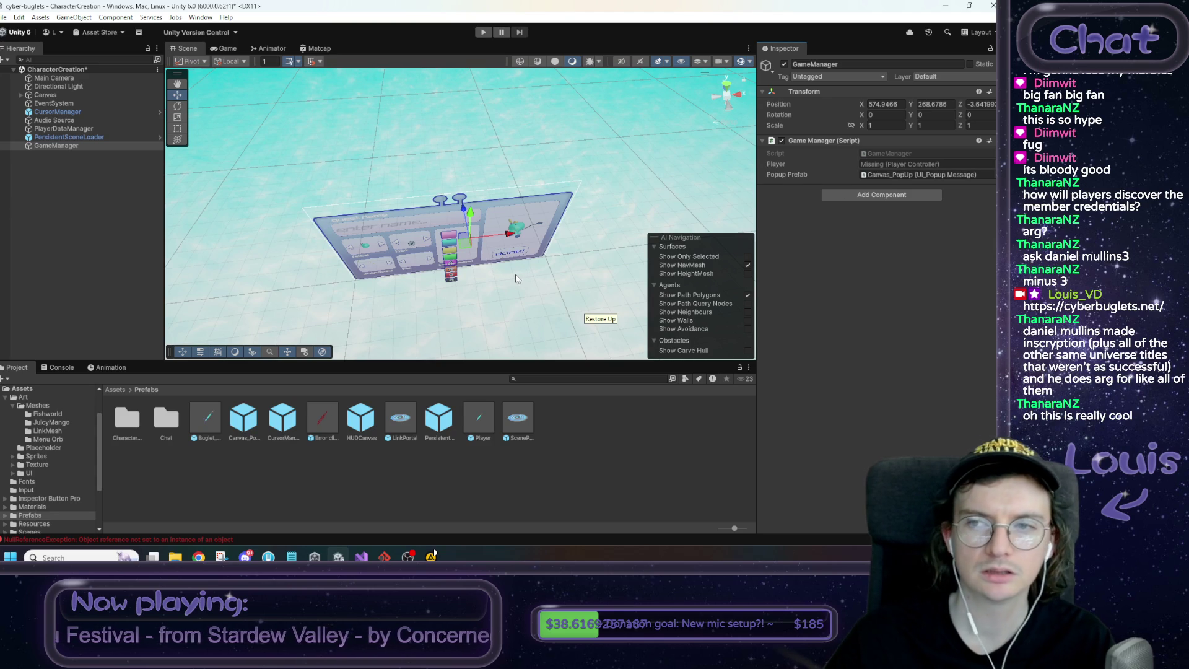
Follow the DoneButton's On Click target to Panel_CharCust and open UI_CharacterCreation in Visual Studio
left_click(508, 254)
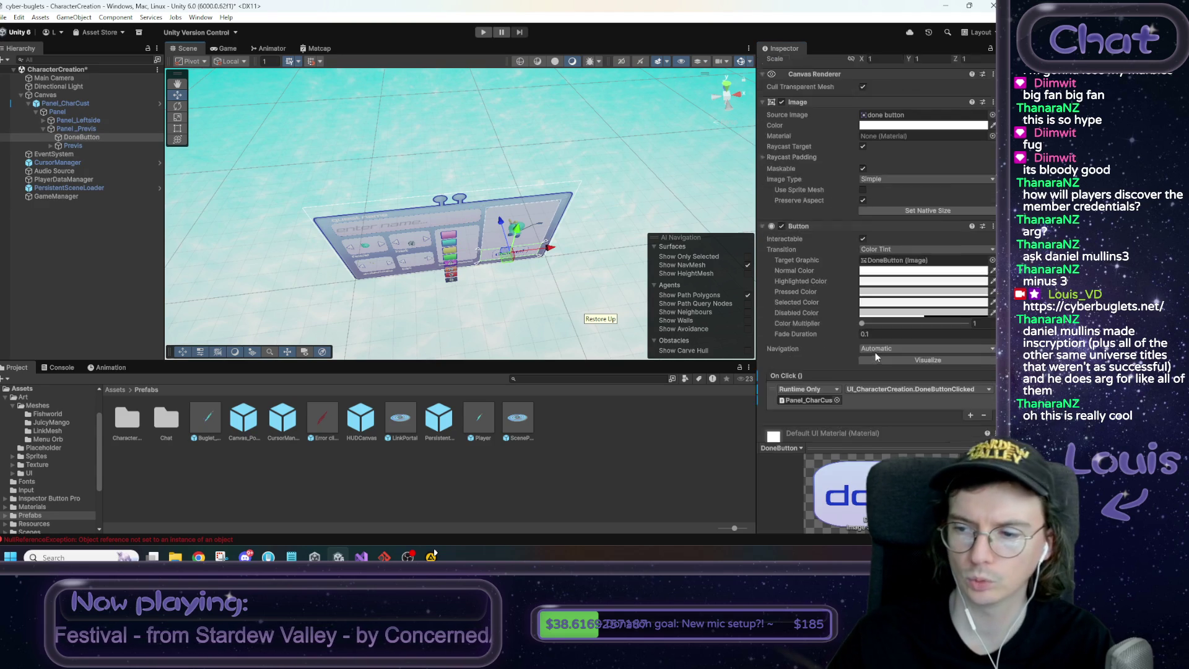
scroll(876, 353, "down", 2)
left_click(816, 357)
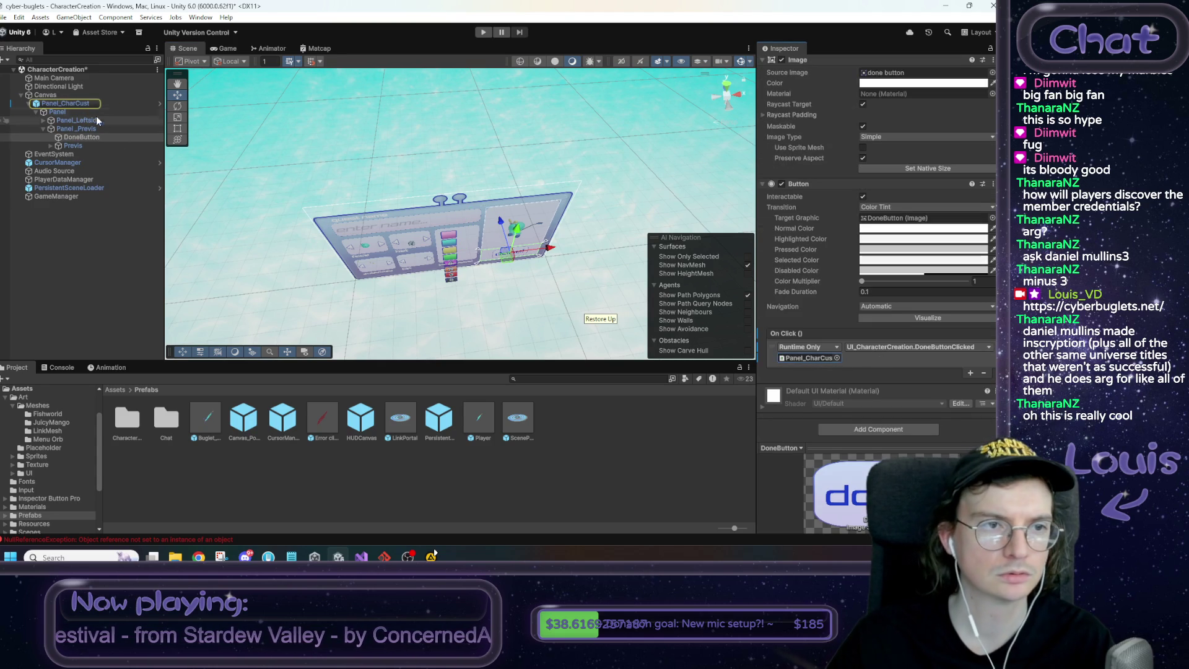
left_click(80, 107)
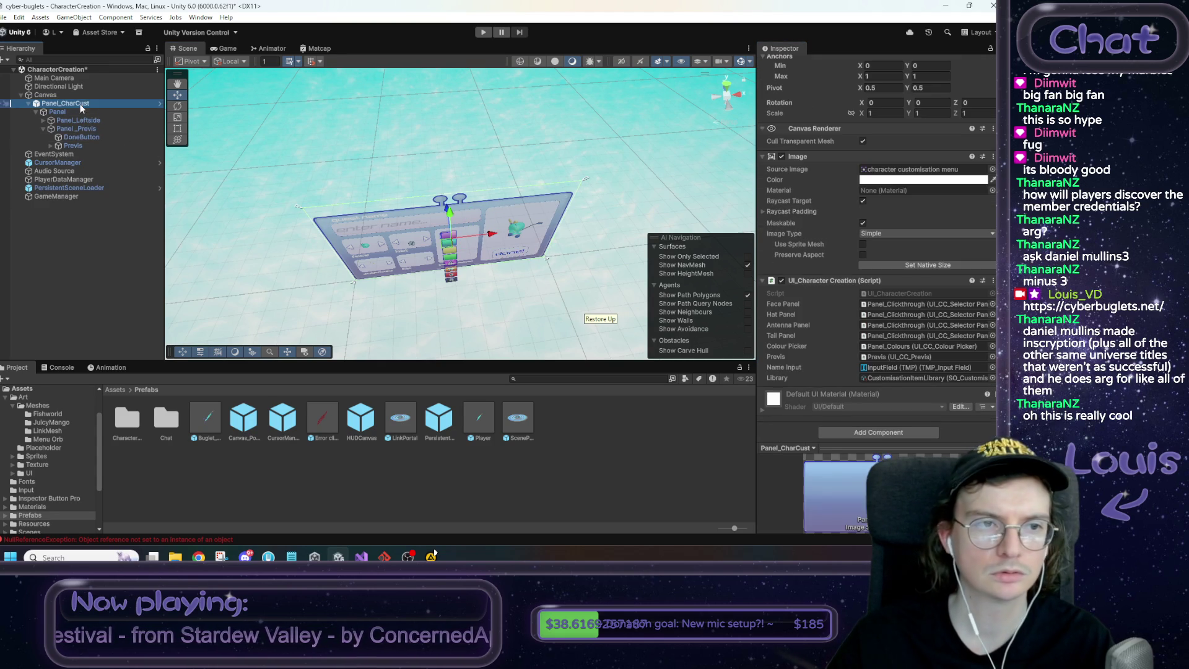
double_click(890, 292)
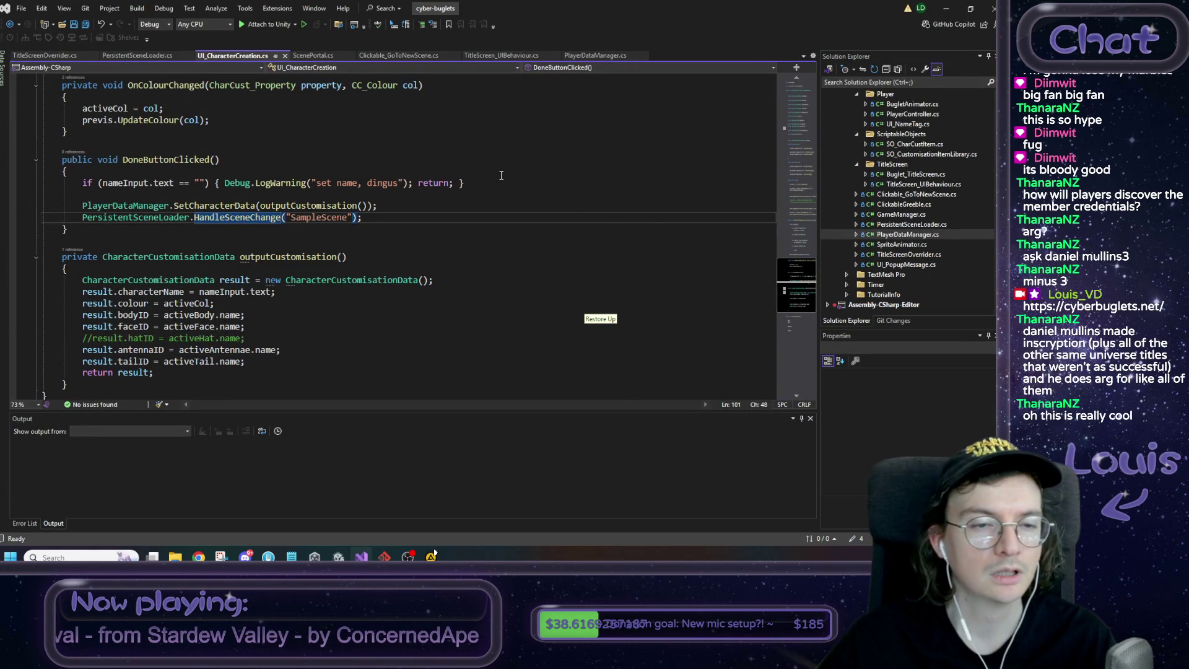
Reformat DoneButtonClicked's empty-name if-block so the warning, return and closing brace sit on separate lines
scroll(472, 197, "up", 2)
left_click(189, 218)
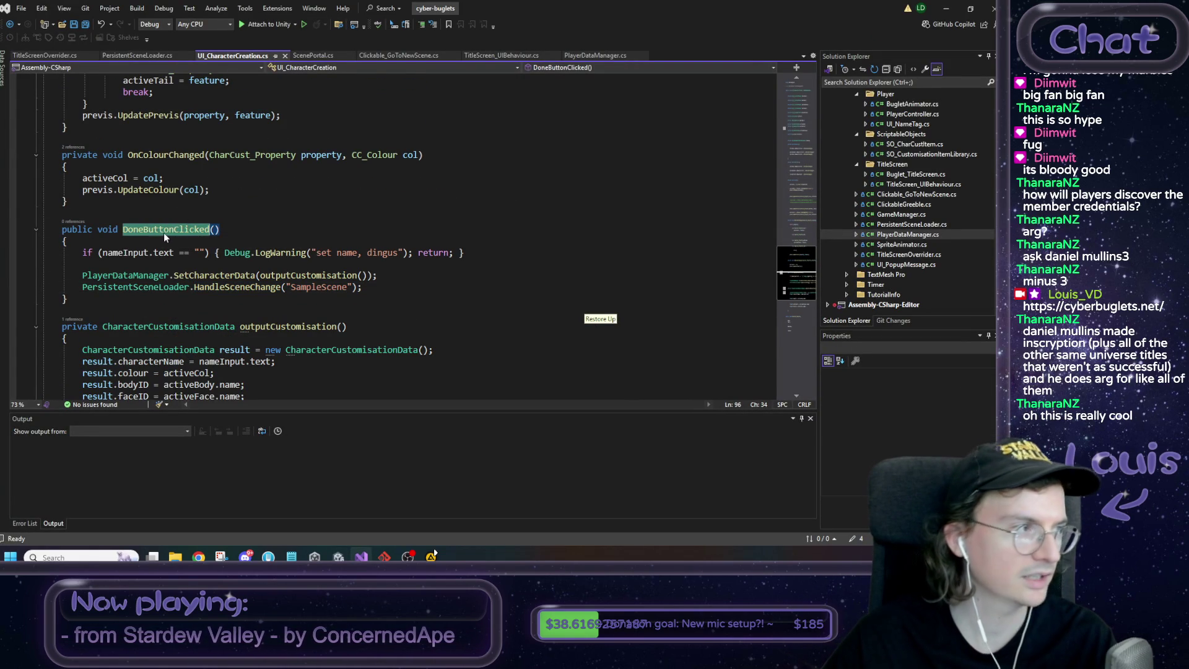
left_click(287, 239)
left_click(224, 253)
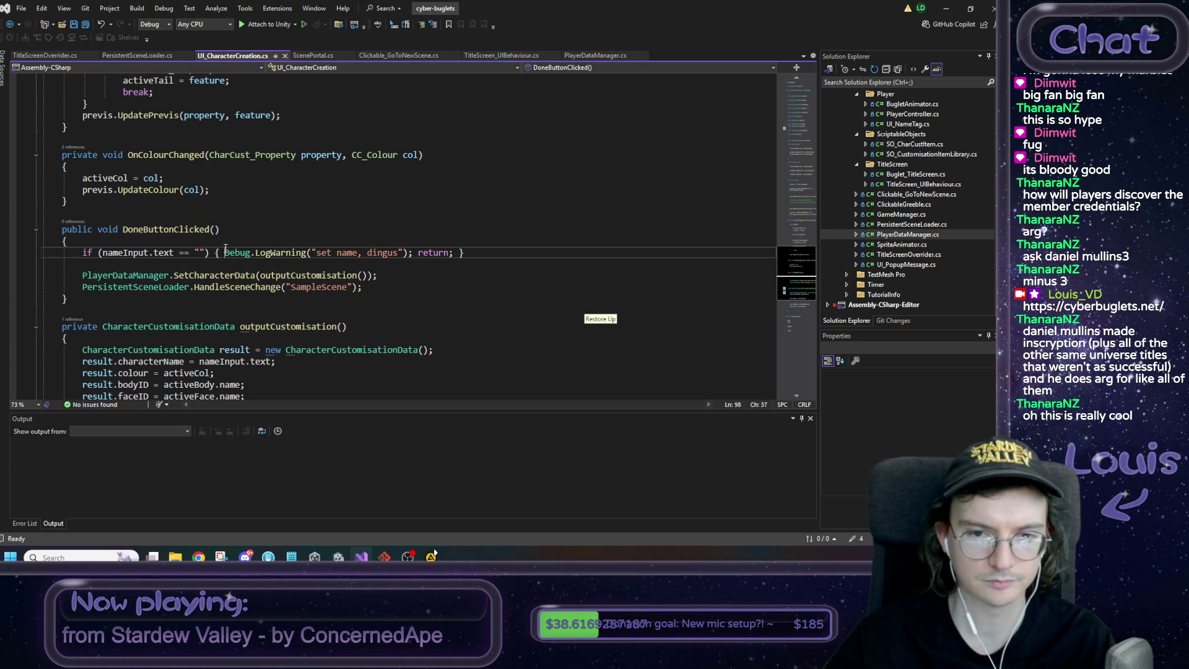
key("Return")
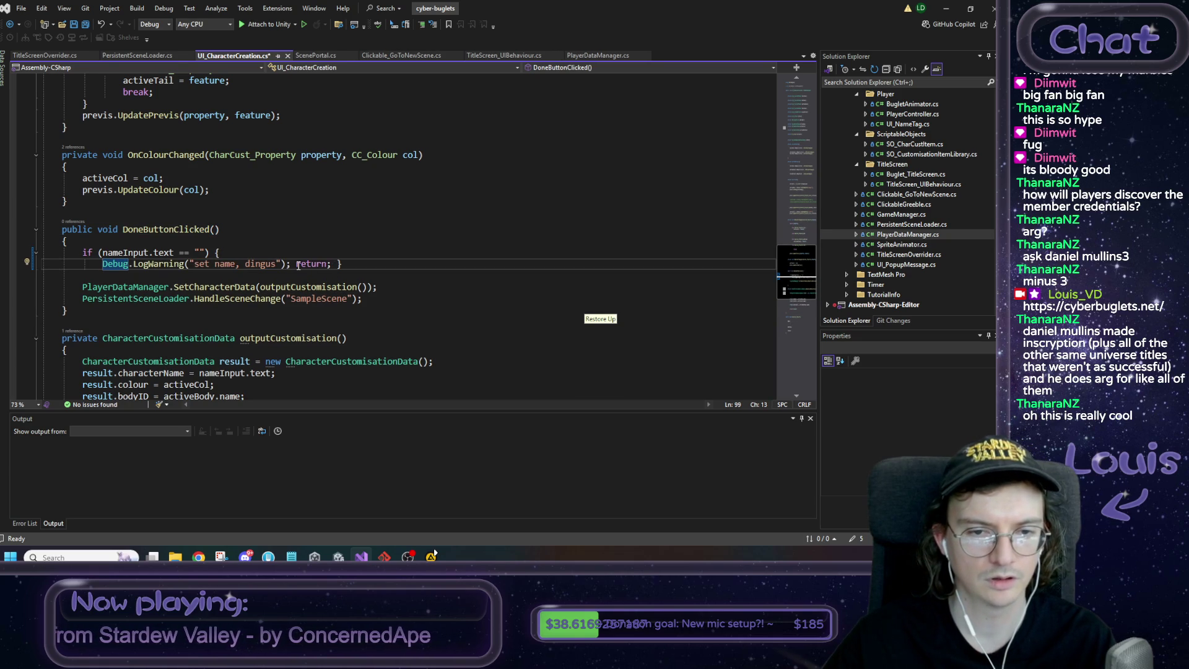
left_click(296, 264)
key("Return")
left_click(148, 263)
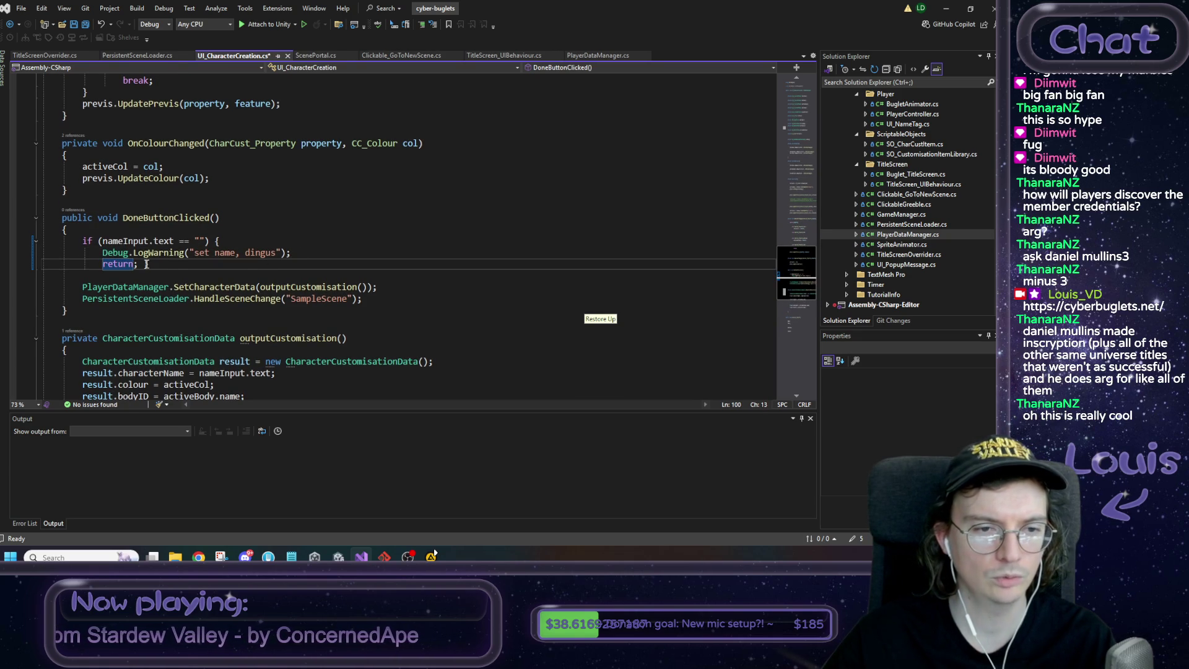
key("BackSpace")
key("Return")
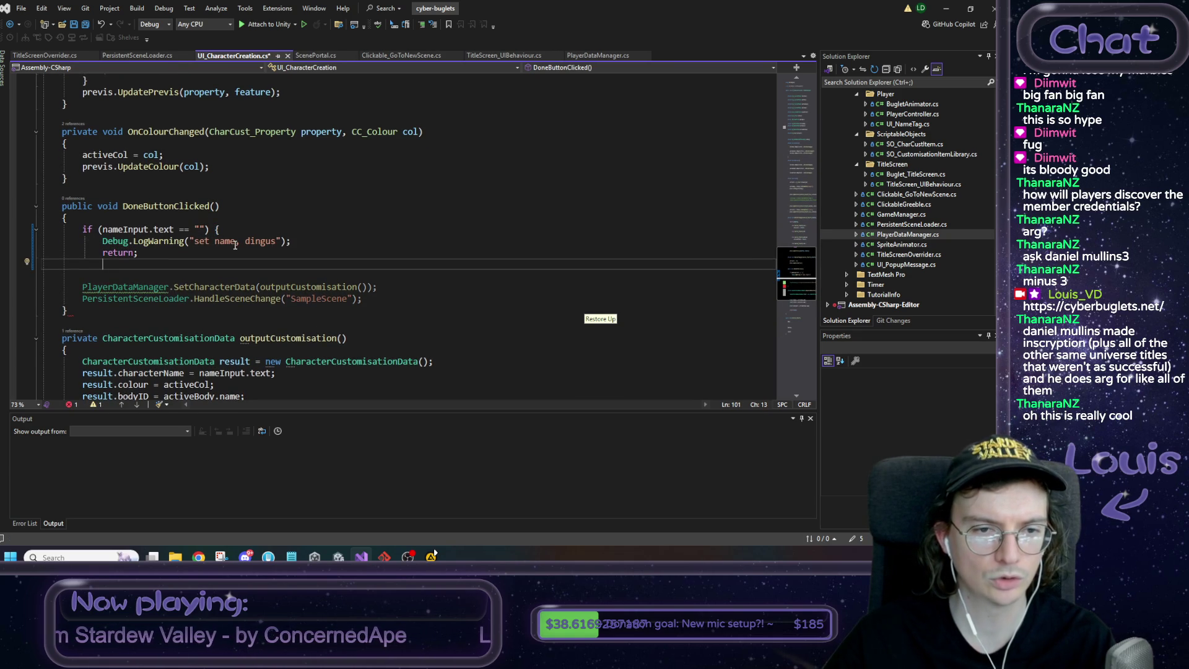
key("ctrl+z")
key("ctrl+z")
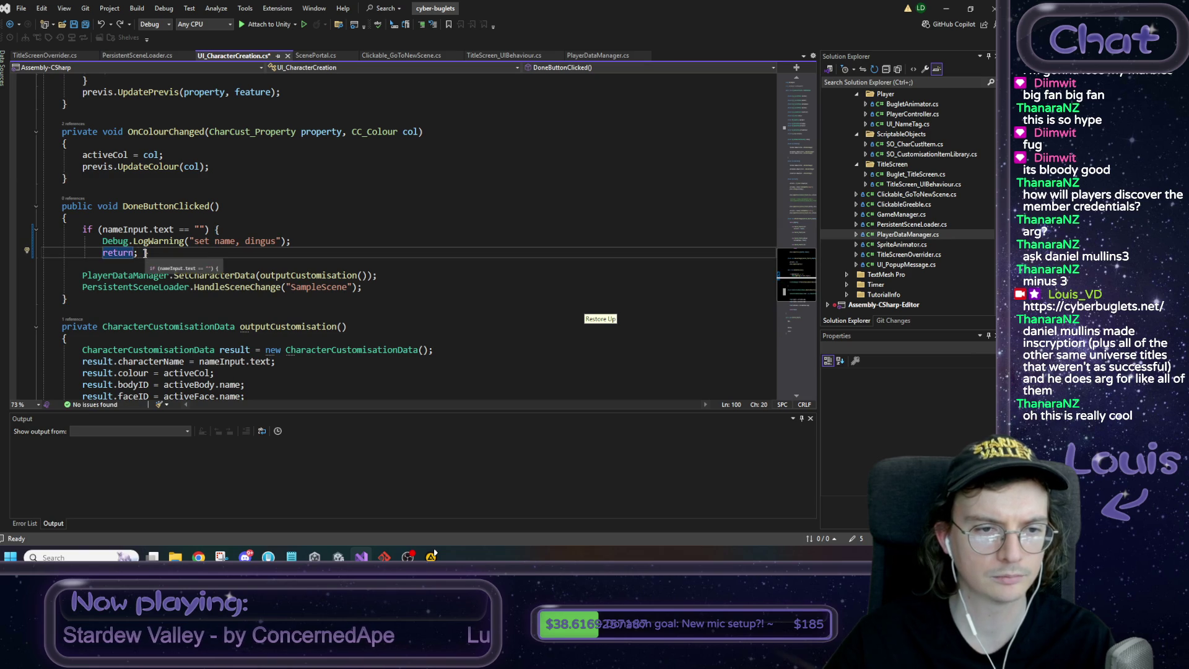
key("Return")
Add GameManager.SpawnPopup("Enter a valid username.", null); before the return and save the script
left_click(296, 228)
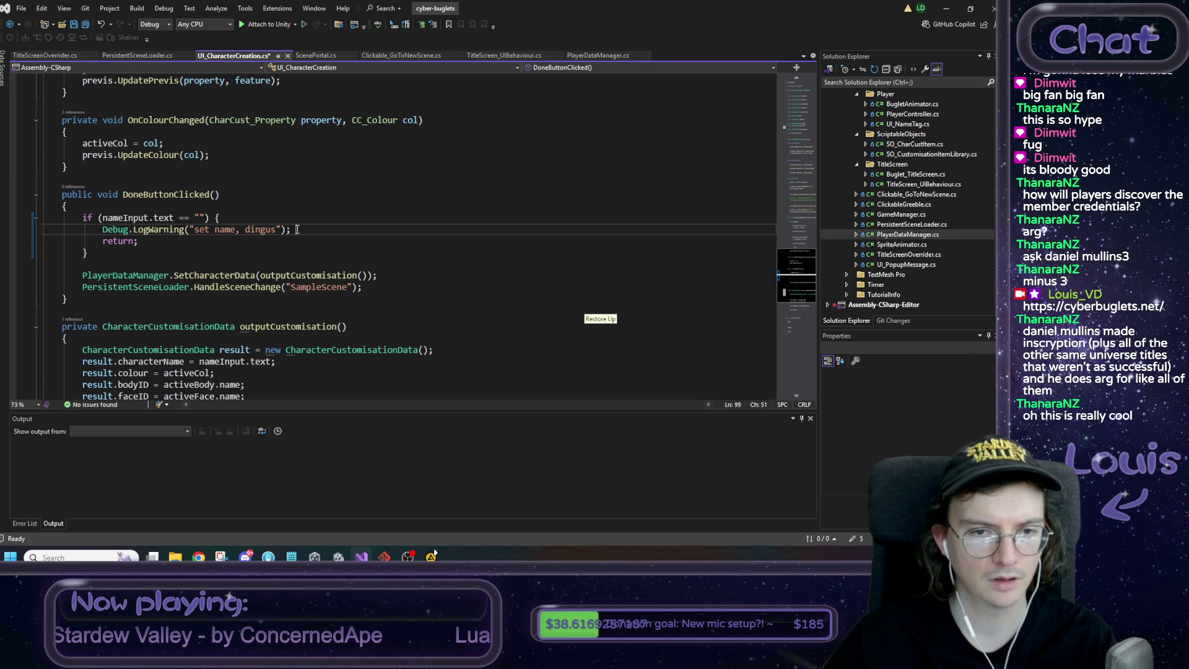
key("Return")
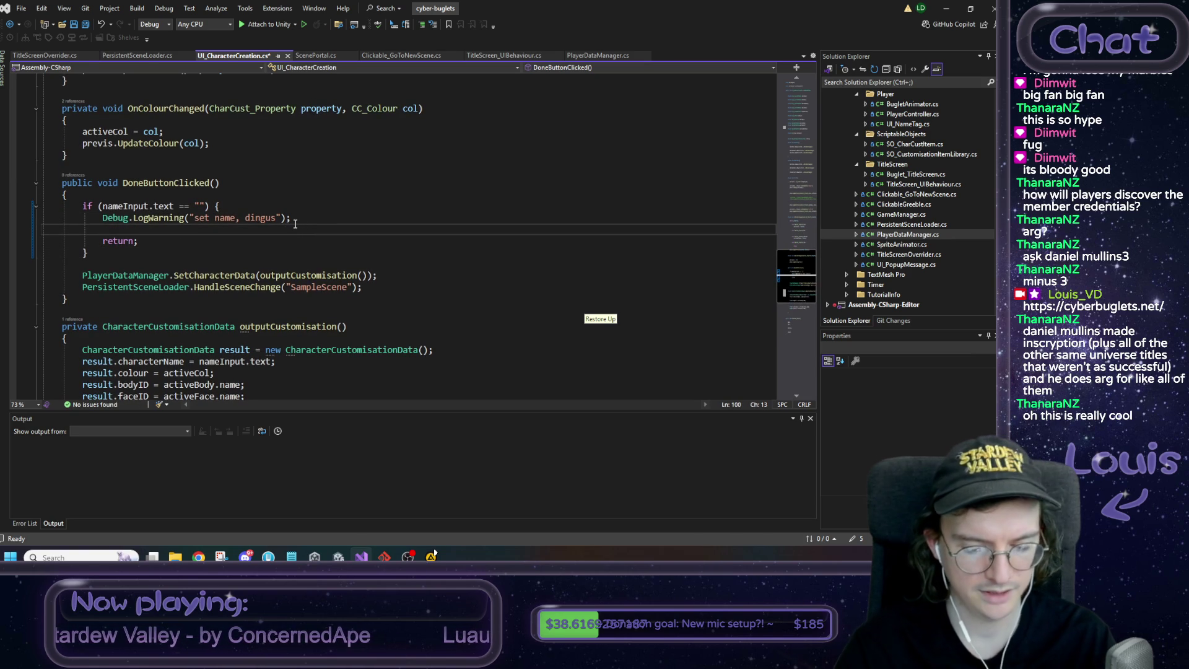
type("GameManager.SpawnPopup(")
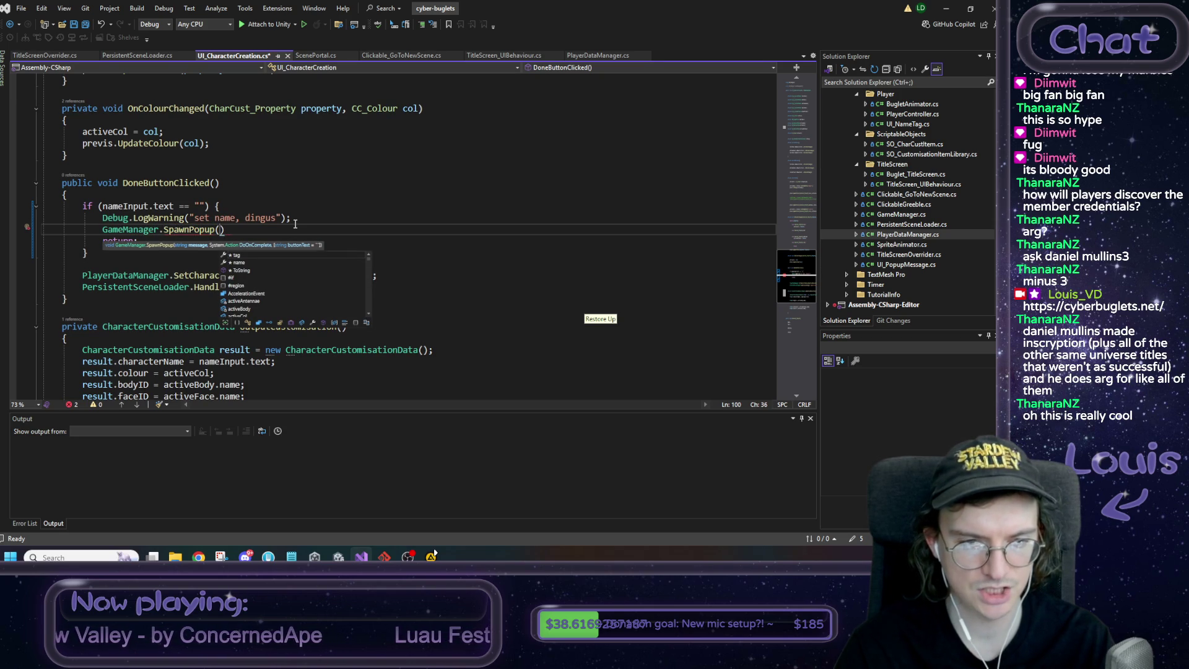
type("\"")
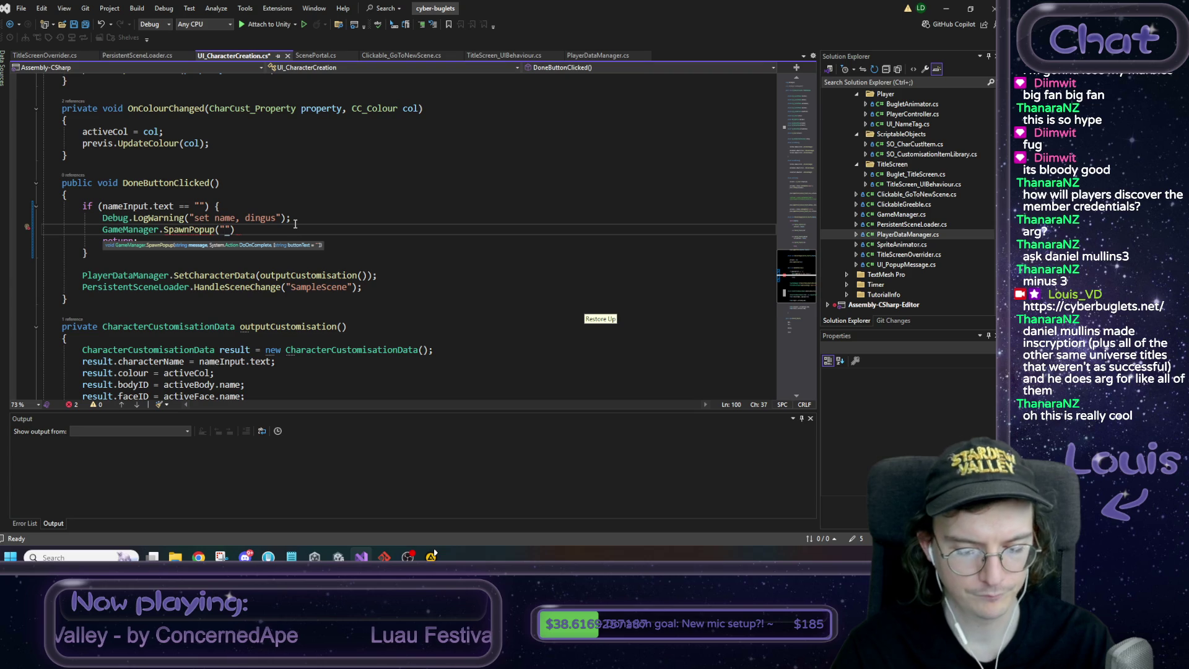
type("Input a ")
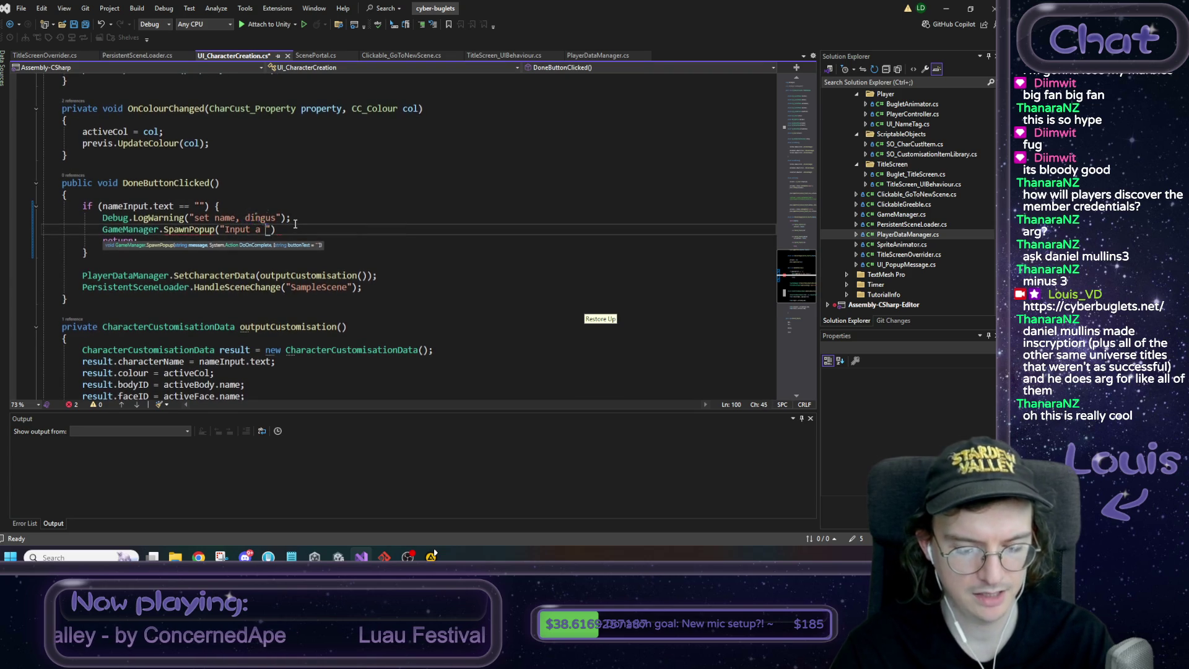
type("valid userne")
key("BackSpace")
type("ame.")
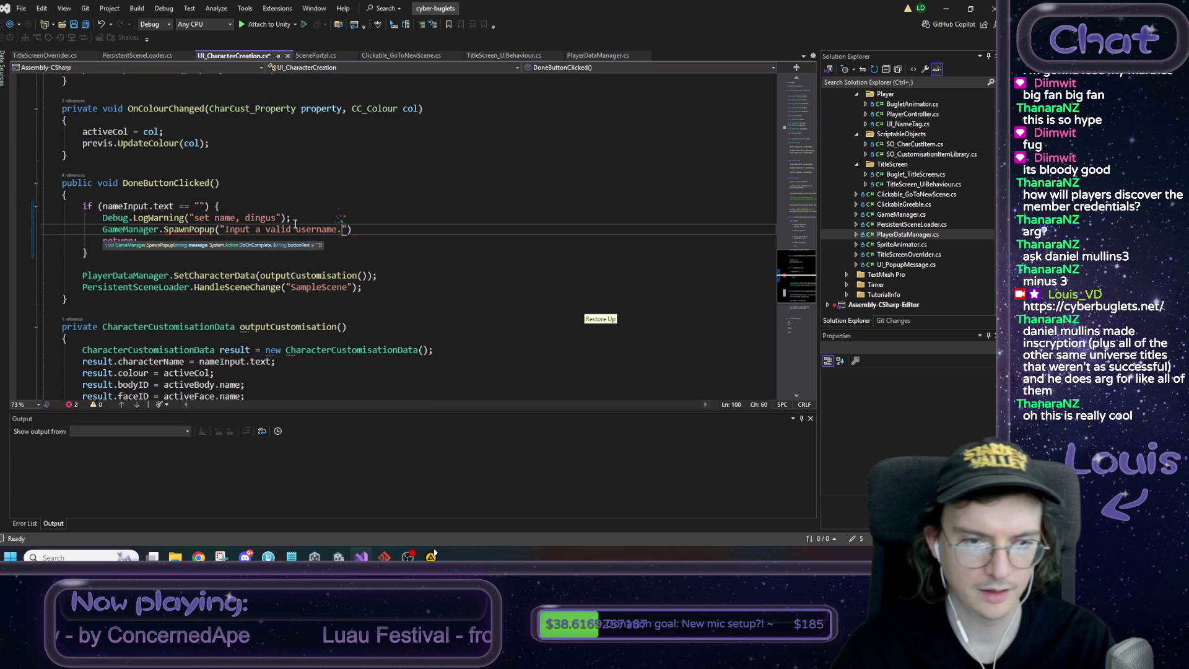
double_click(240, 230)
type("Enter")
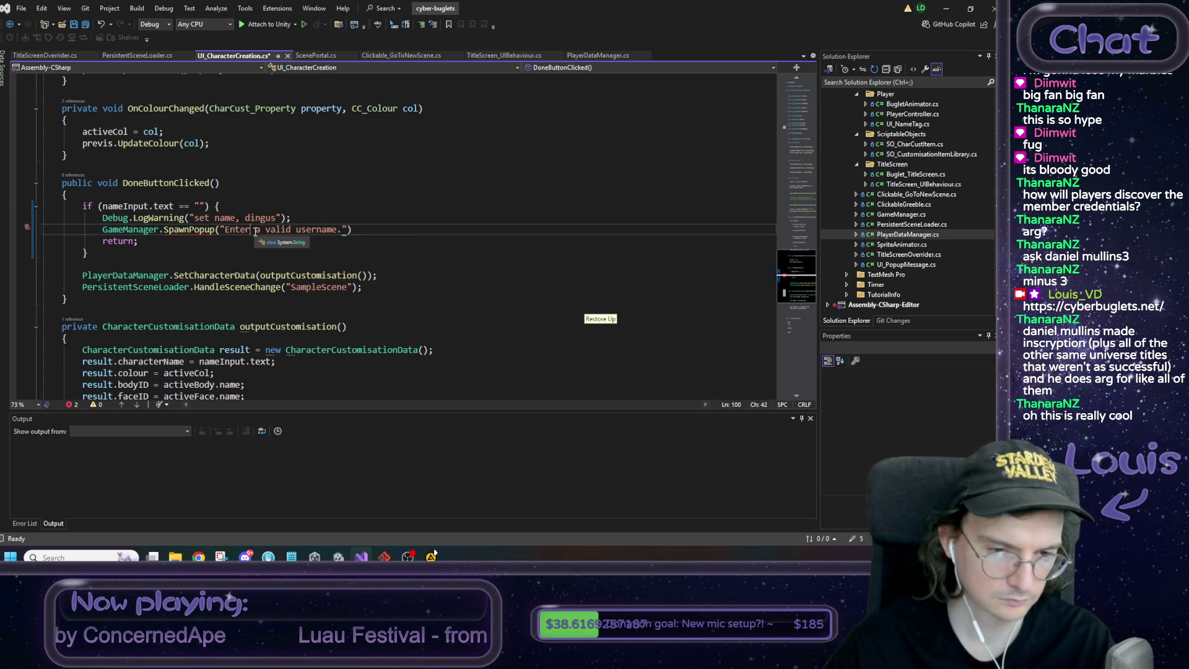
left_click(347, 229)
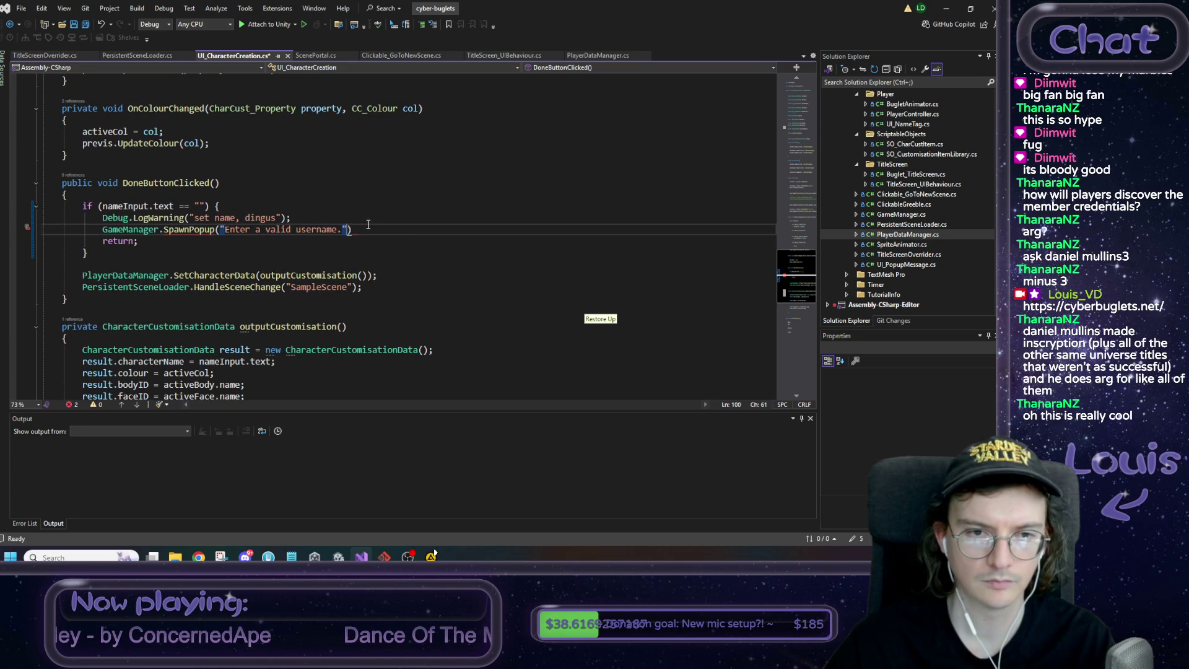
type(",")
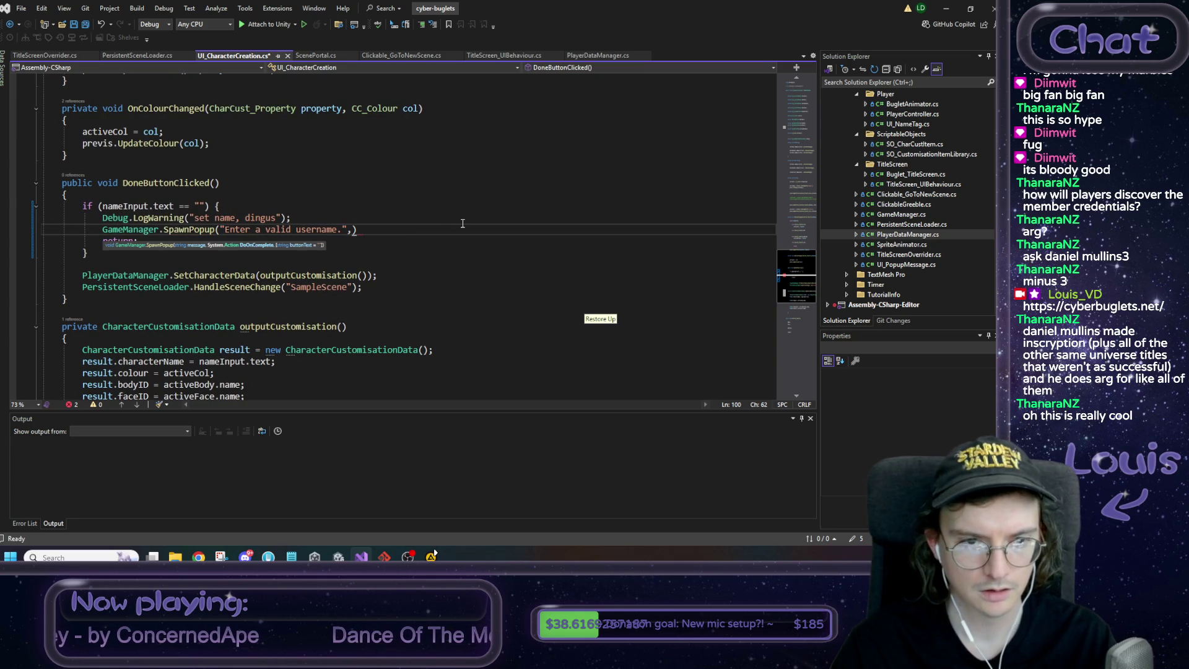
type(" null")
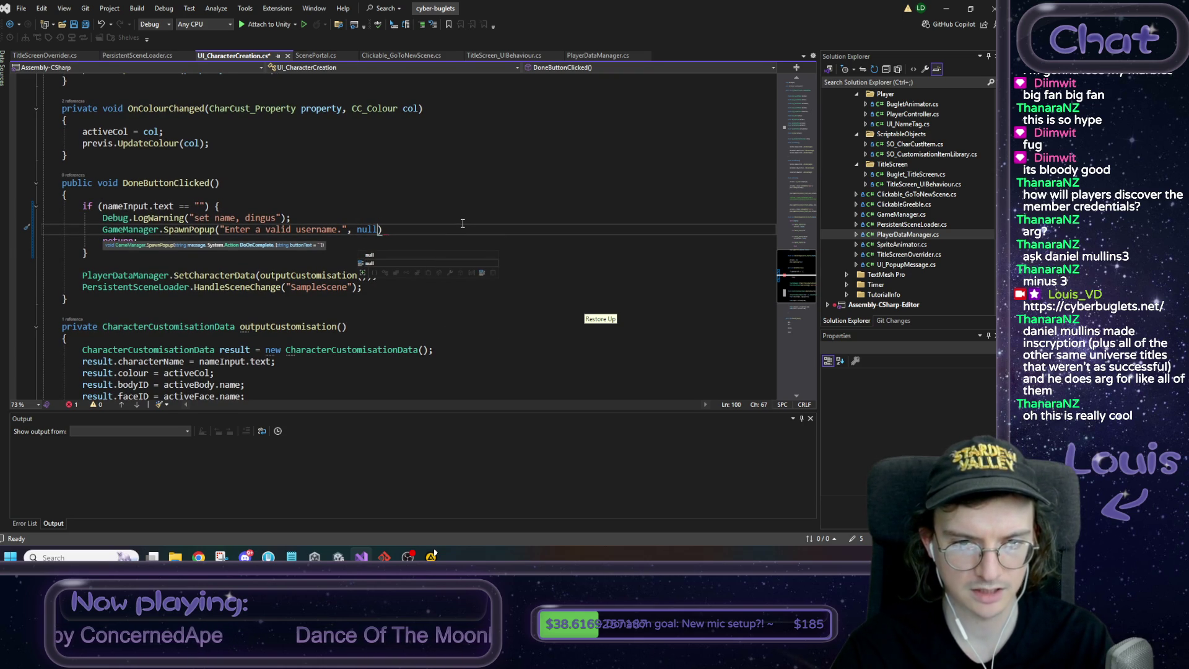
type(");")
key("ctrl+s")
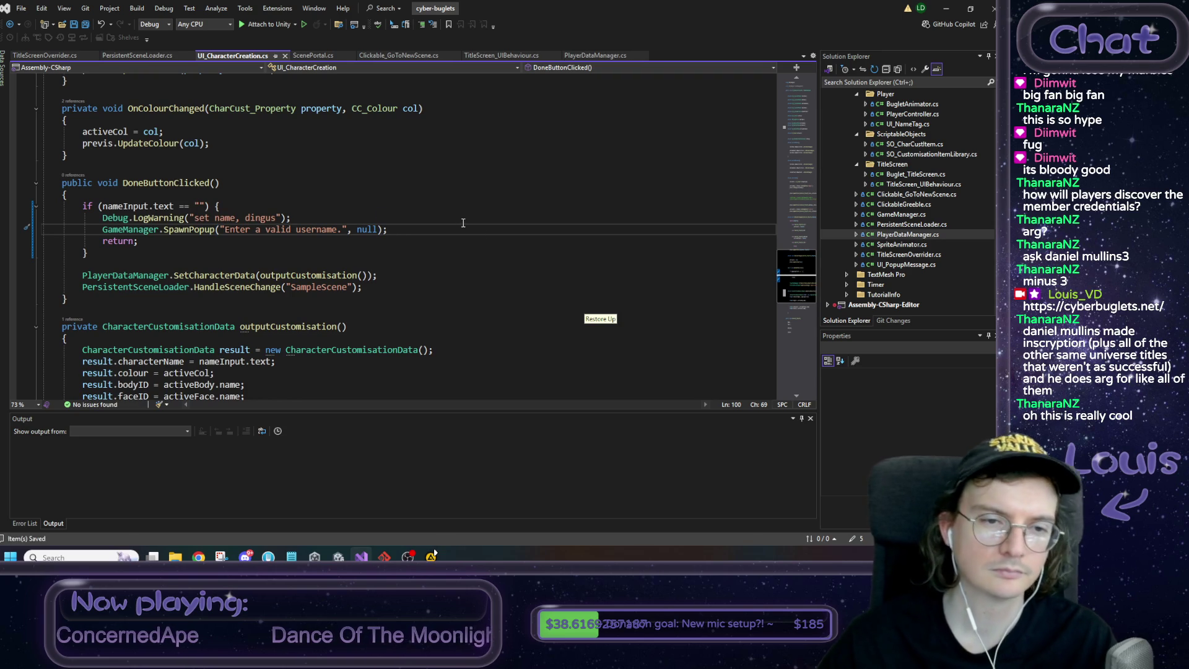
key("alt+Tab")
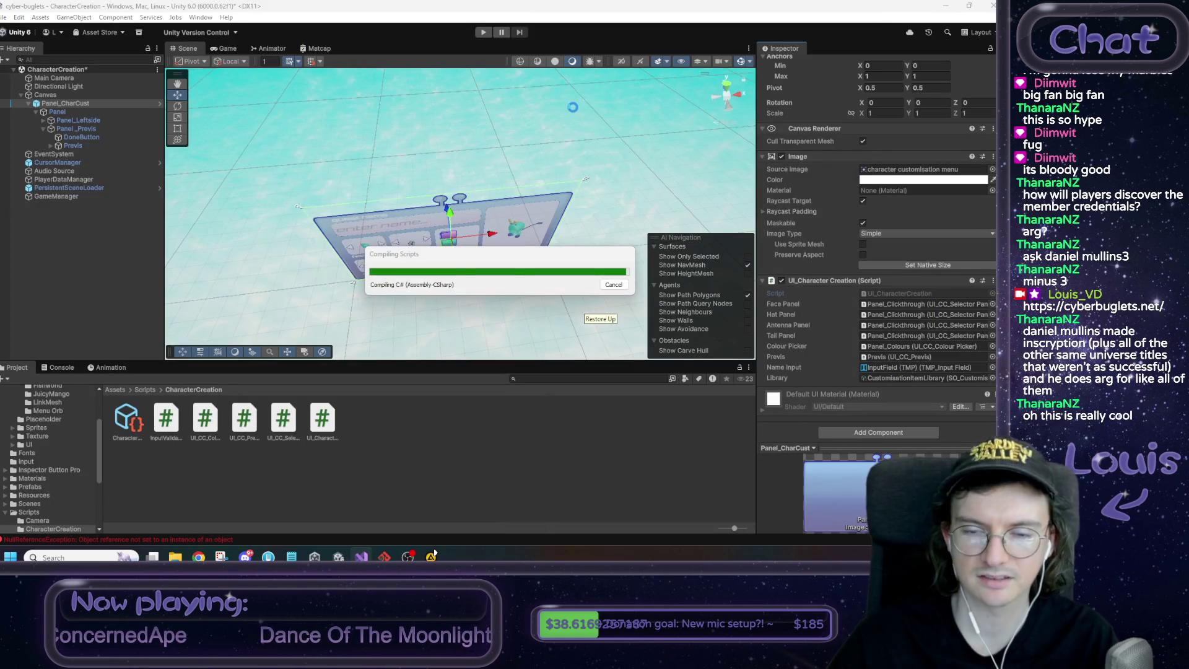
Disable the Audio Source, then play-test and trigger the "Enter a valid username." popup twice with an empty name
left_click(79, 172)
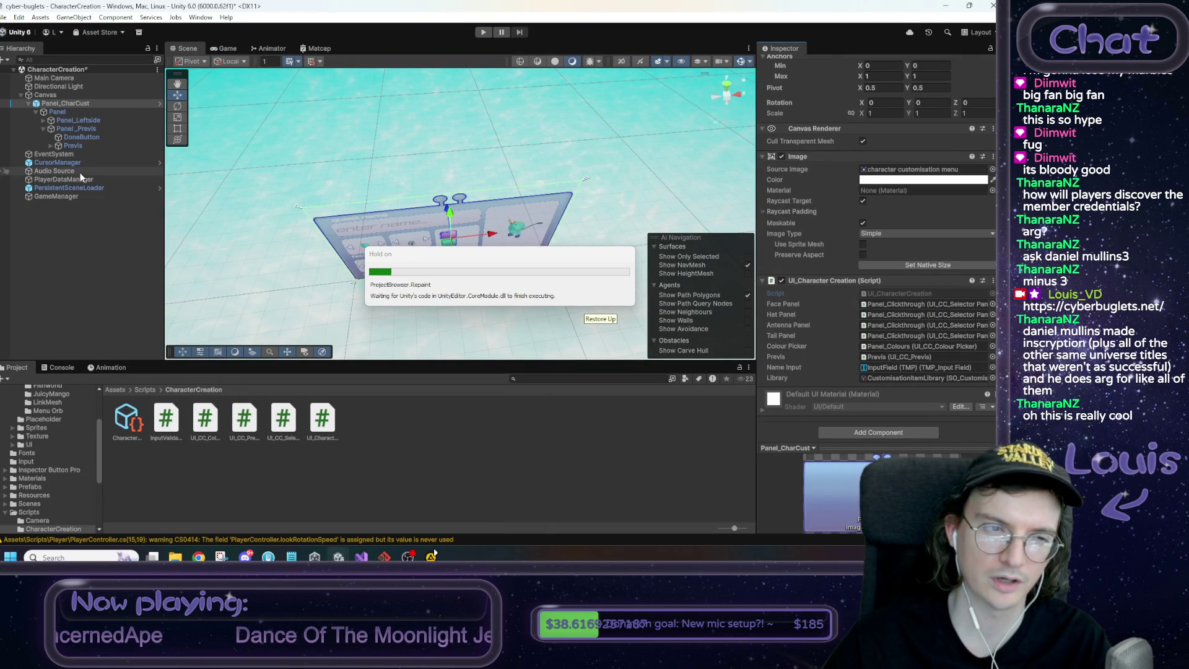
left_click(782, 141)
left_click(483, 33)
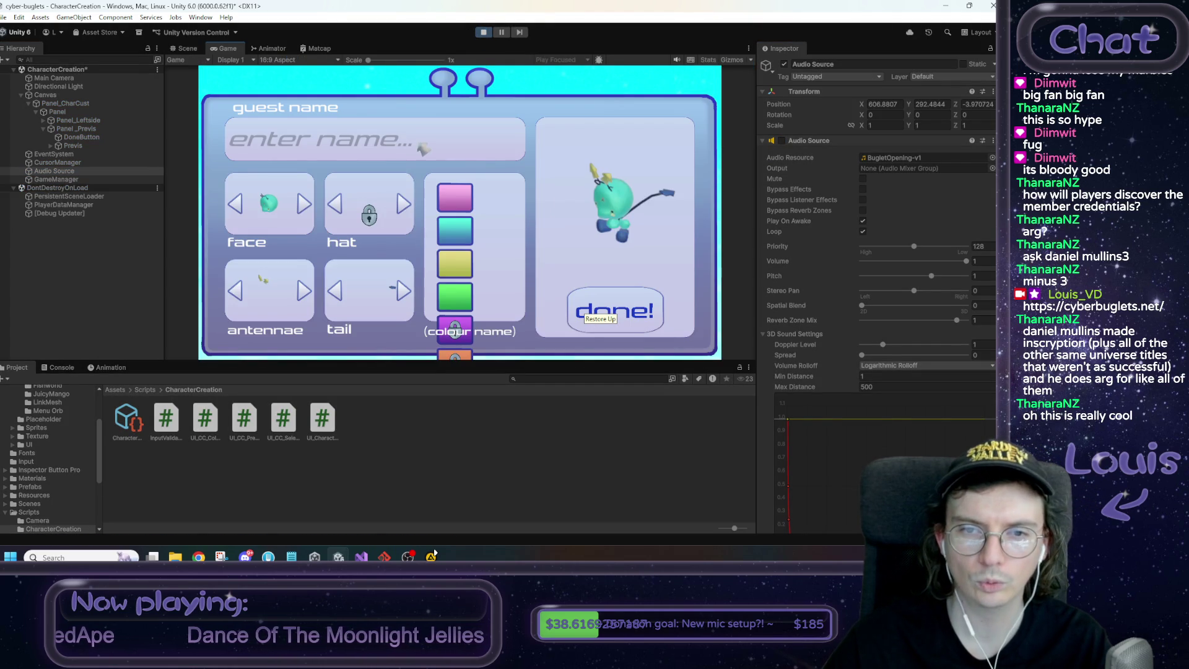
left_click(627, 301)
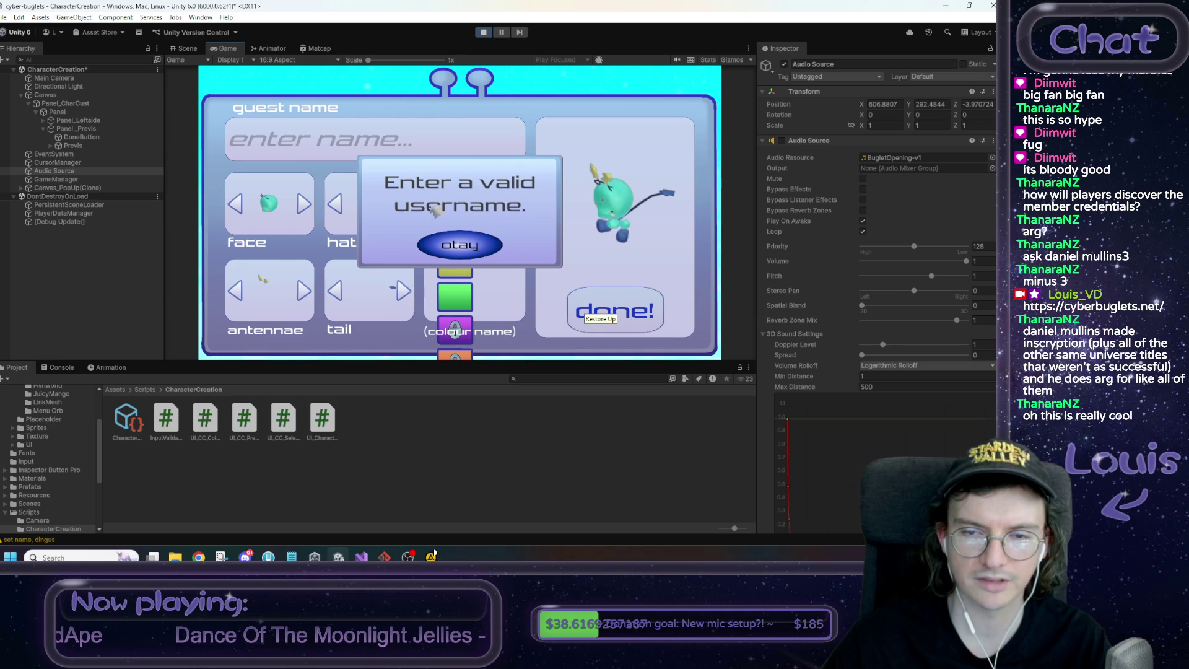
left_click(477, 254)
left_click(527, 276)
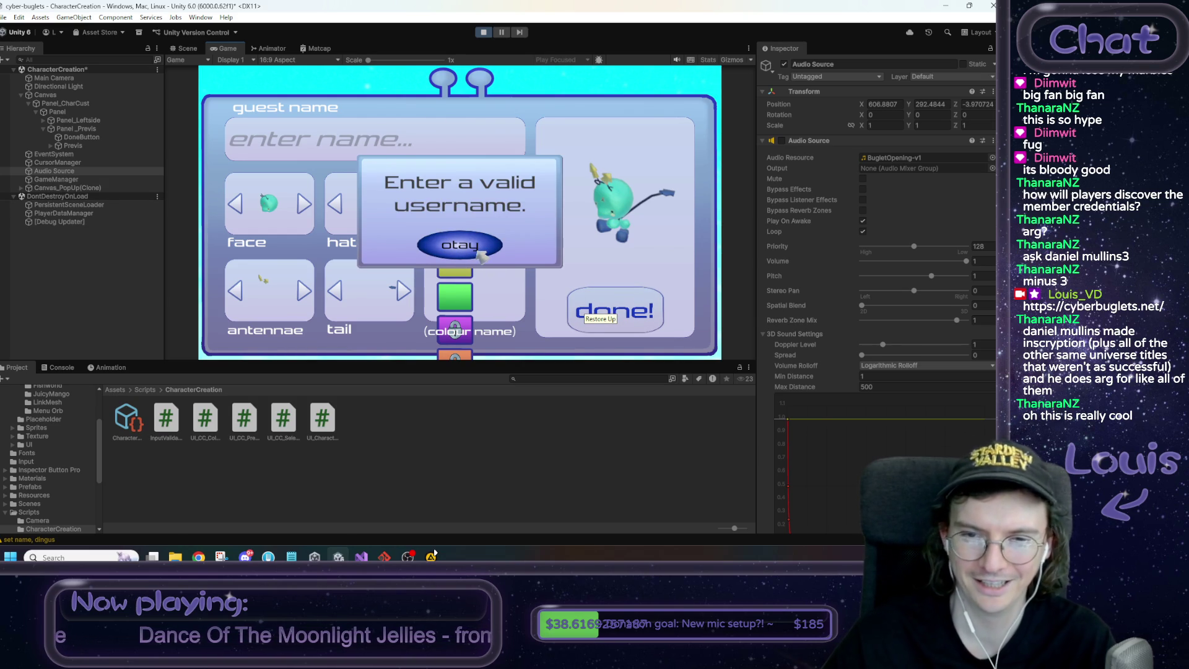
left_click(481, 254)
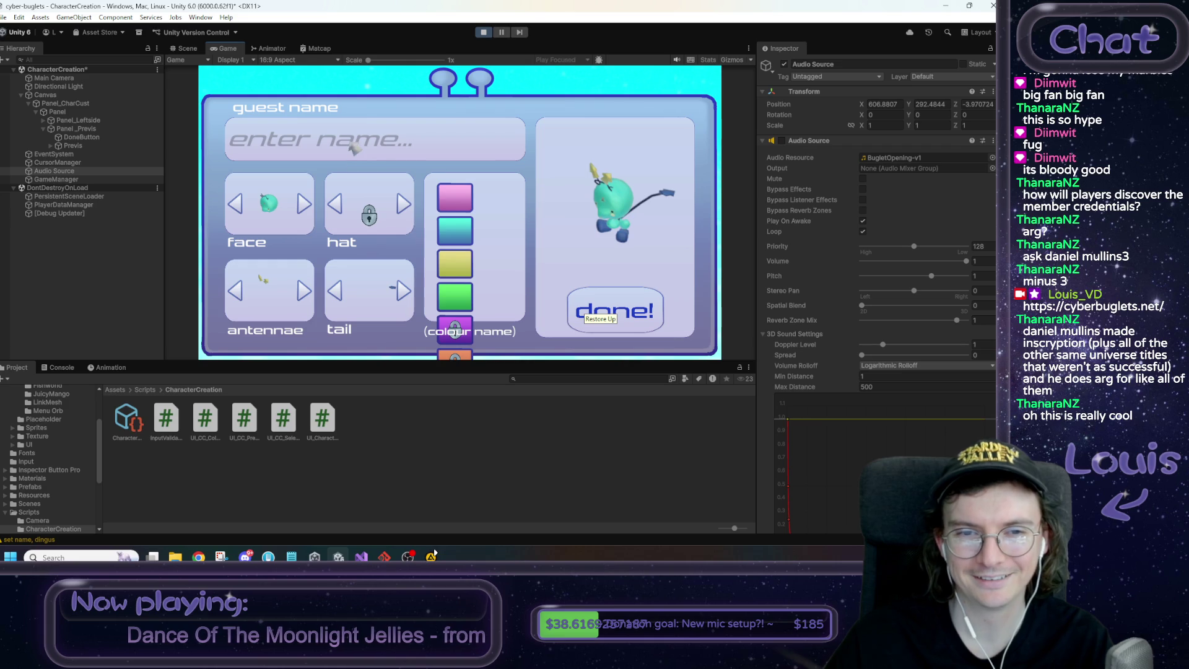
Submit the name 'asdasdasdasd' to reach the loading screen, then stop play mode
type("asdasdasdasd")
left_click(616, 301)
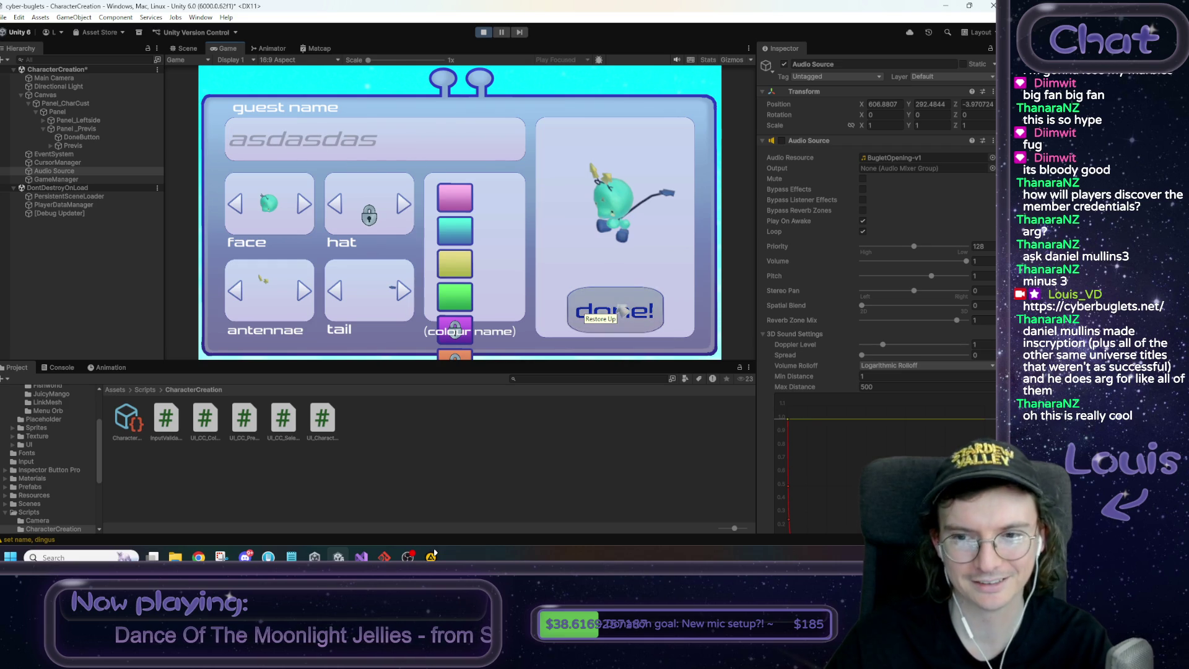
left_click(484, 34)
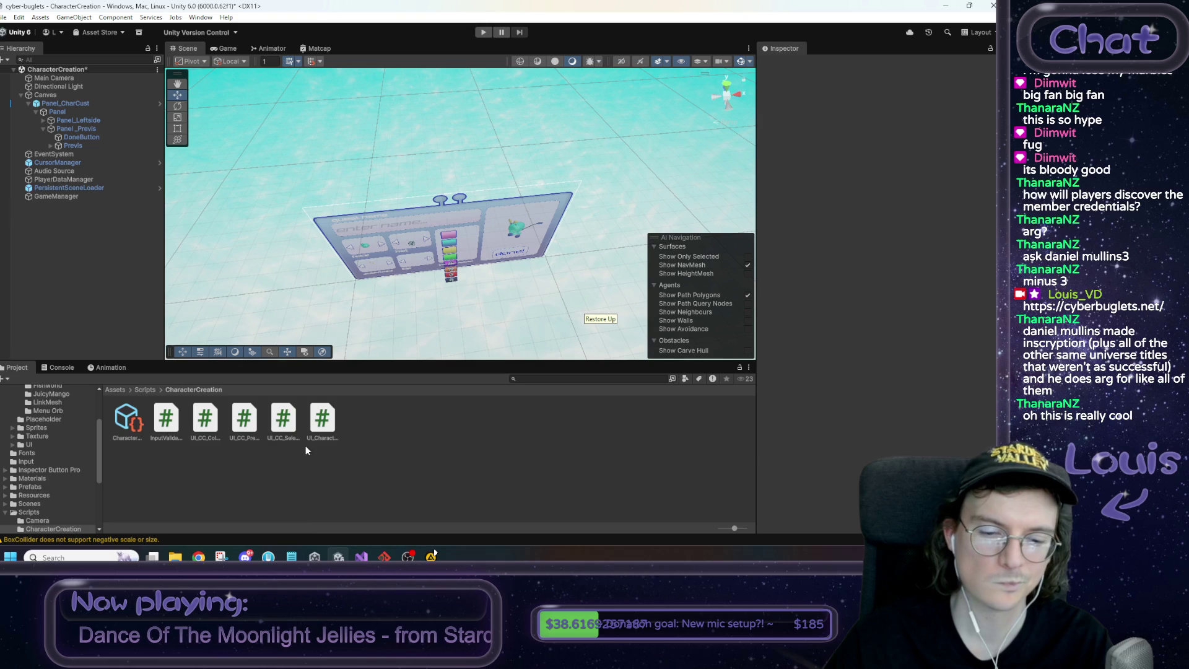
left_click(362, 556)
Add "Okay" as the SpawnPopup call's third argument, save the script, and return to Unity
left_click(377, 230)
type(", null")
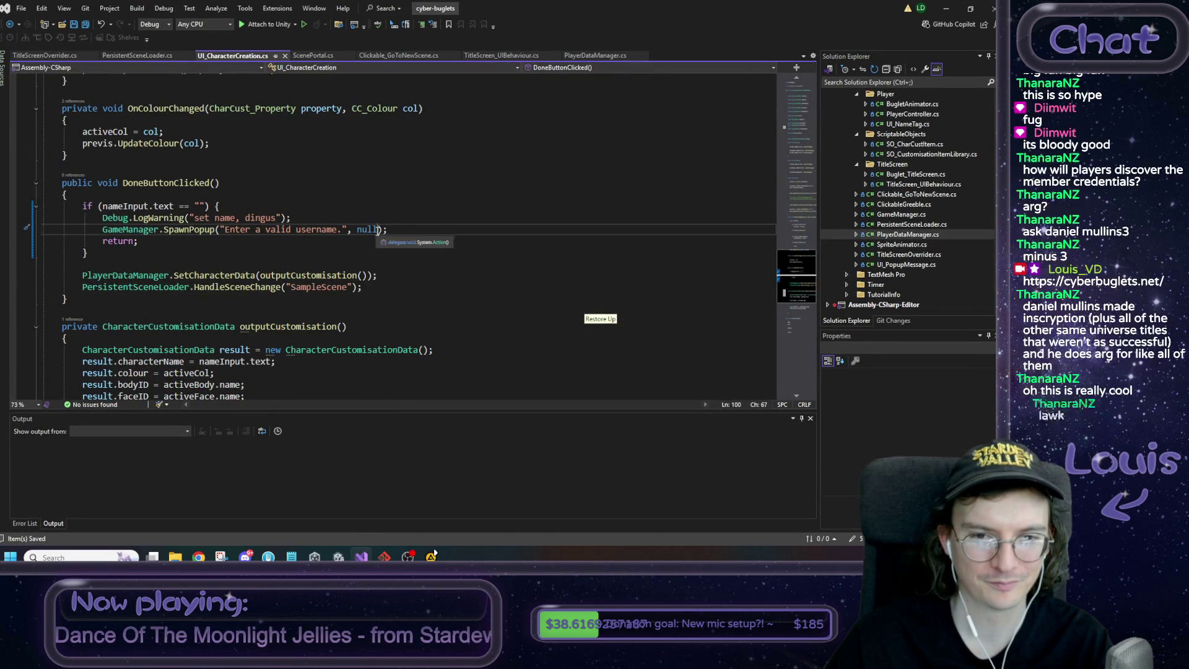
type("okay")
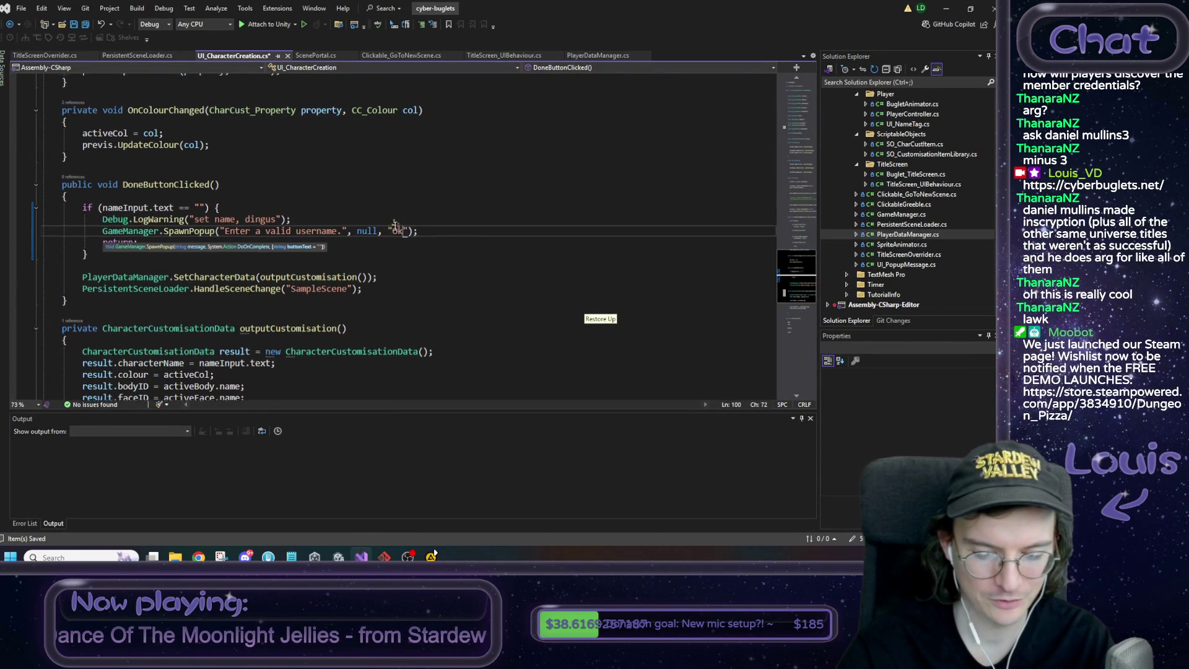
key("End")
key("ctrl+s")
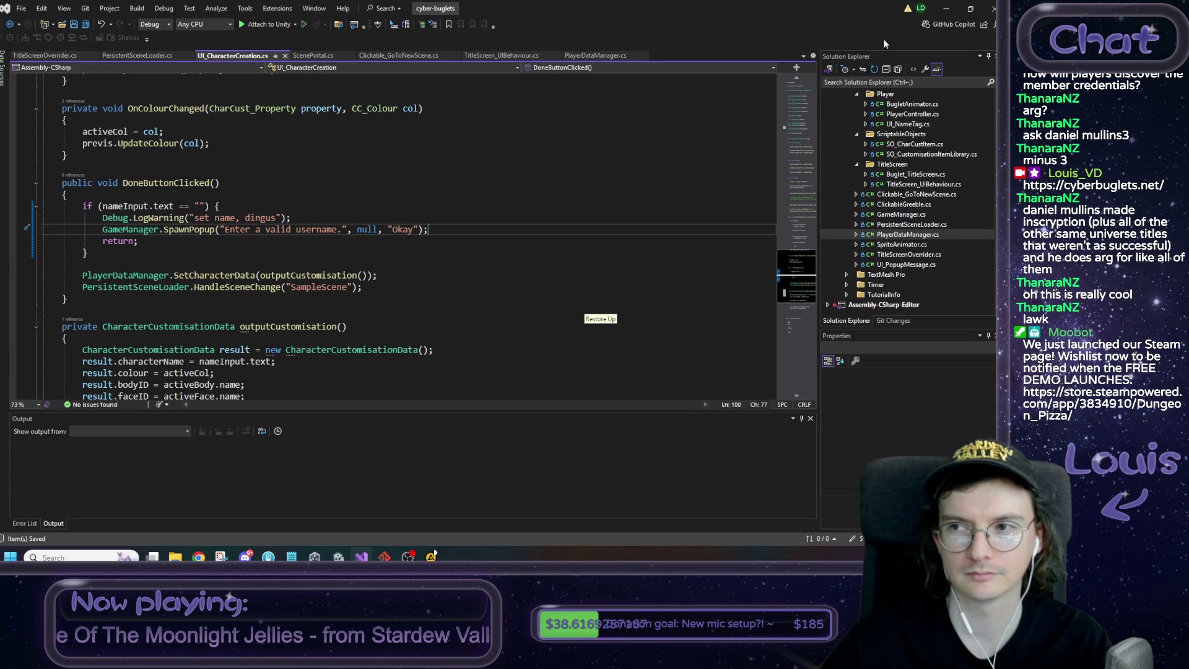
left_click(945, 8)
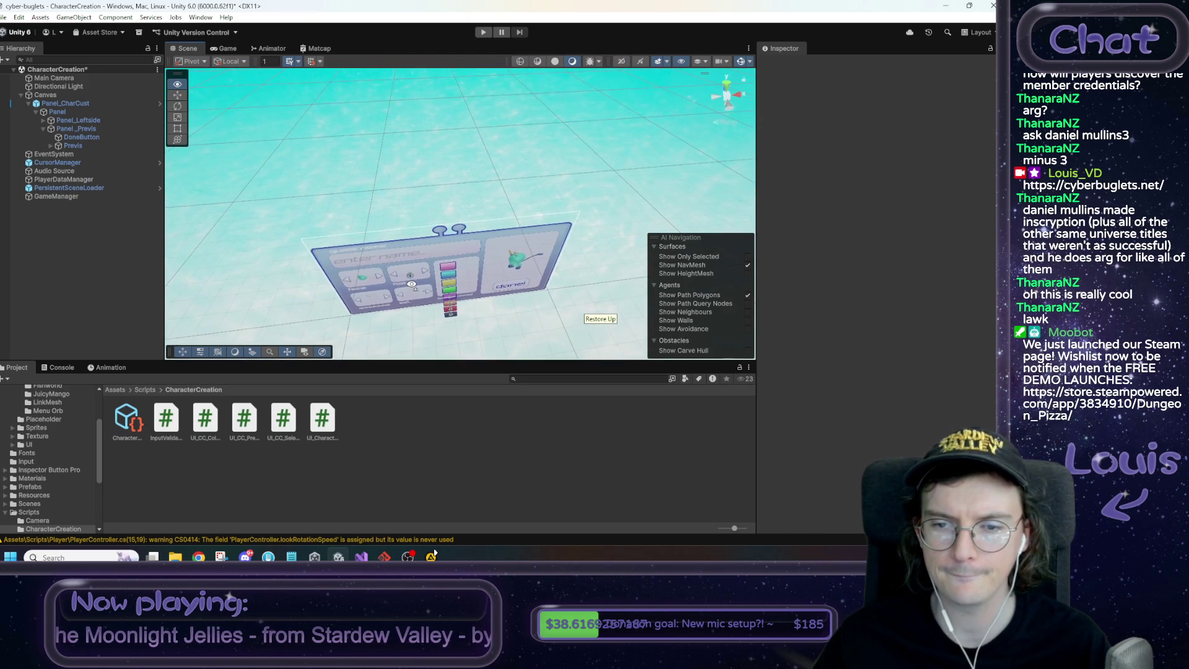
Frame the name input field in the CharacterCreation scene view
scroll(412, 284, "up", 2)
left_click_drag(411, 285, 420, 290)
left_click(433, 322)
key("f")
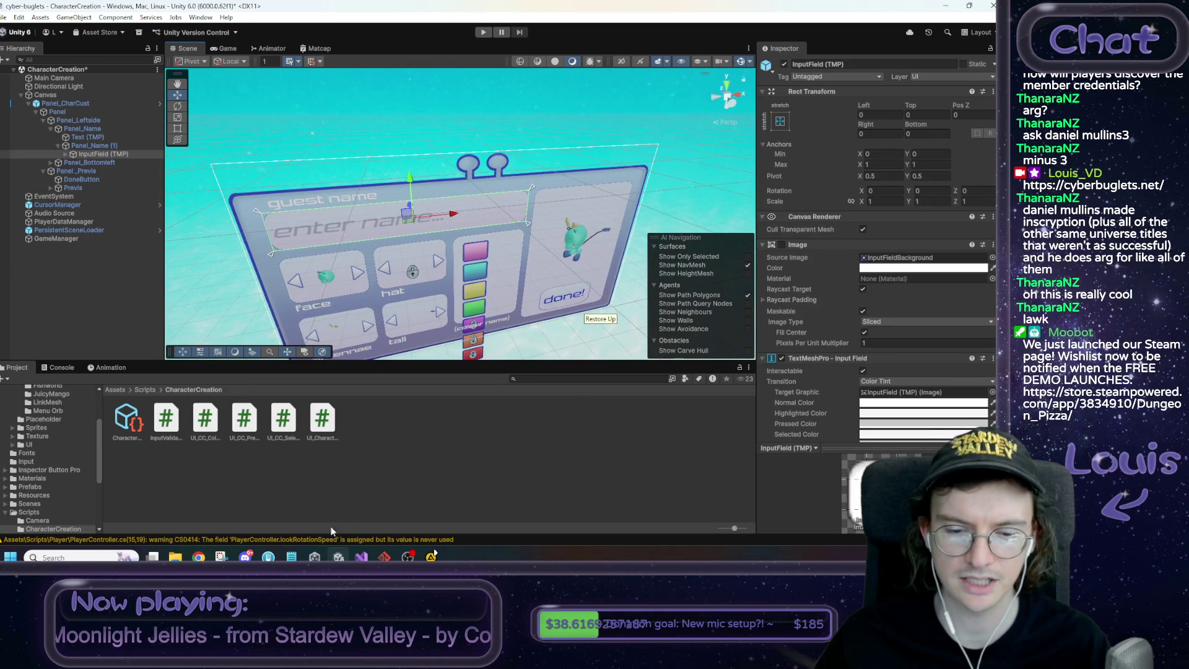
Mark the no-name popup task as [x] in the to-do notes
left_click(291, 556)
left_click(543, 421)
key("BackSpace")
type("x")
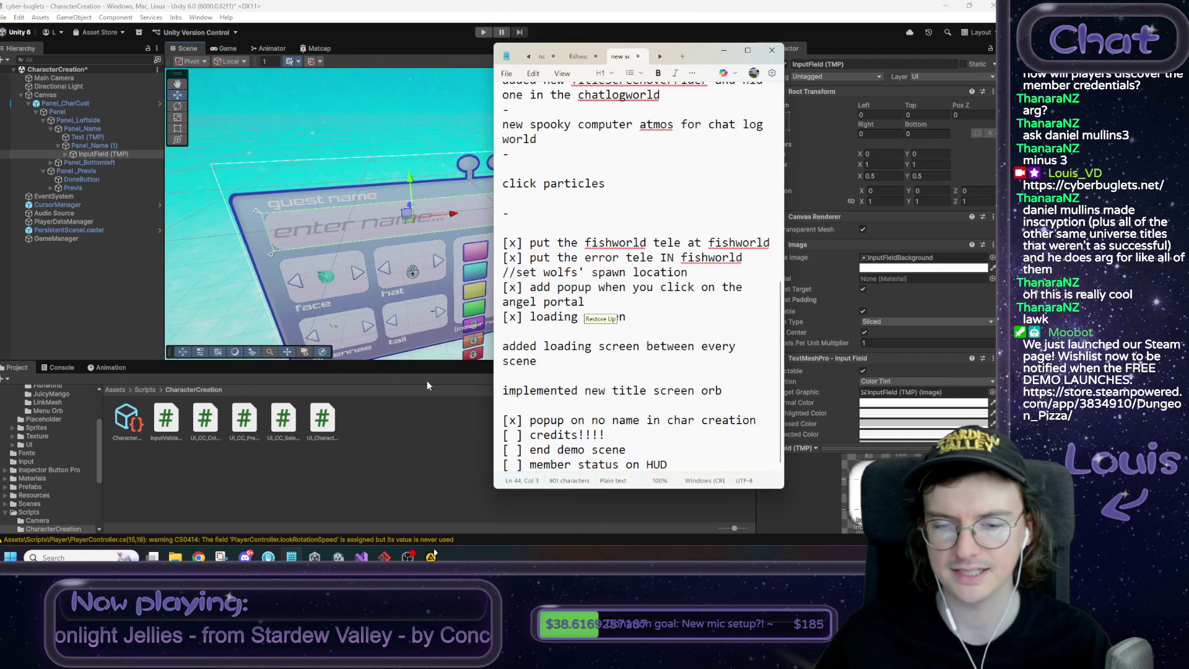
Check the Audio Source settings, then open the TitleScreen scene from Assets > Scenes
left_click(427, 382)
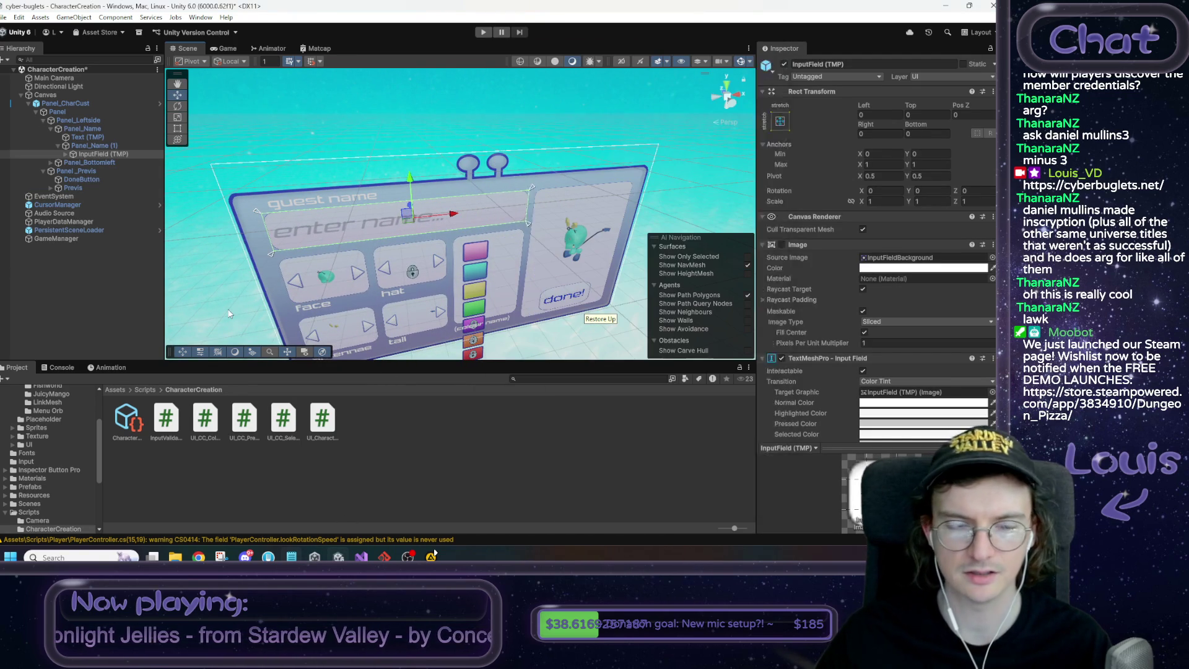
left_click(80, 213)
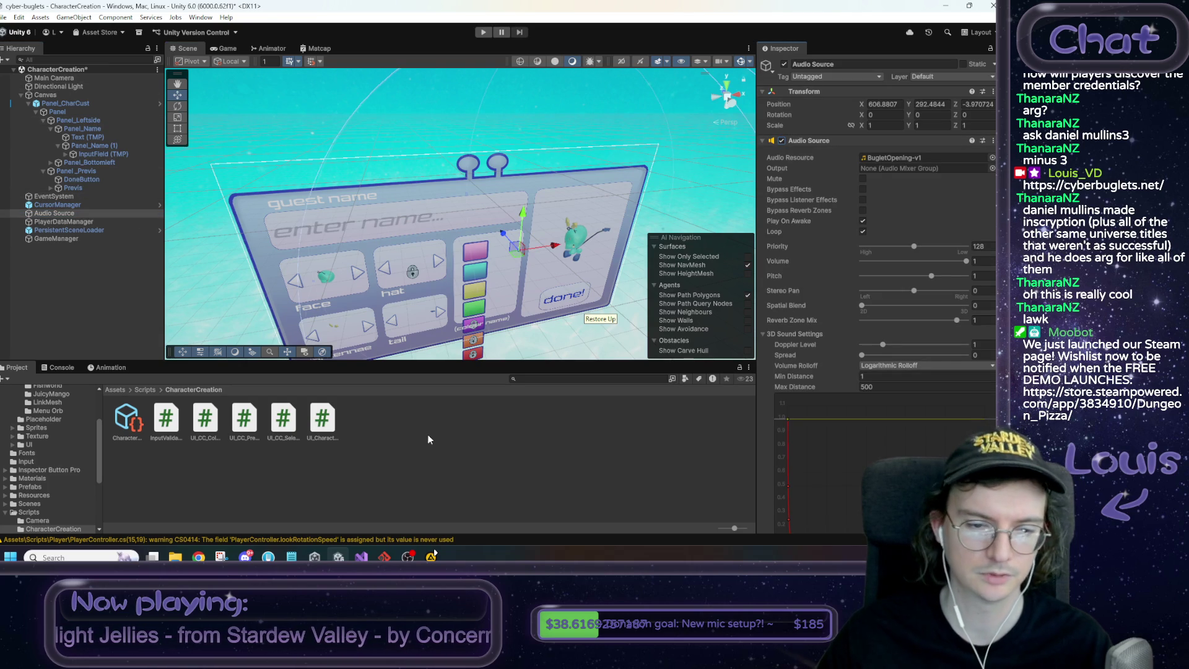
left_click(117, 390)
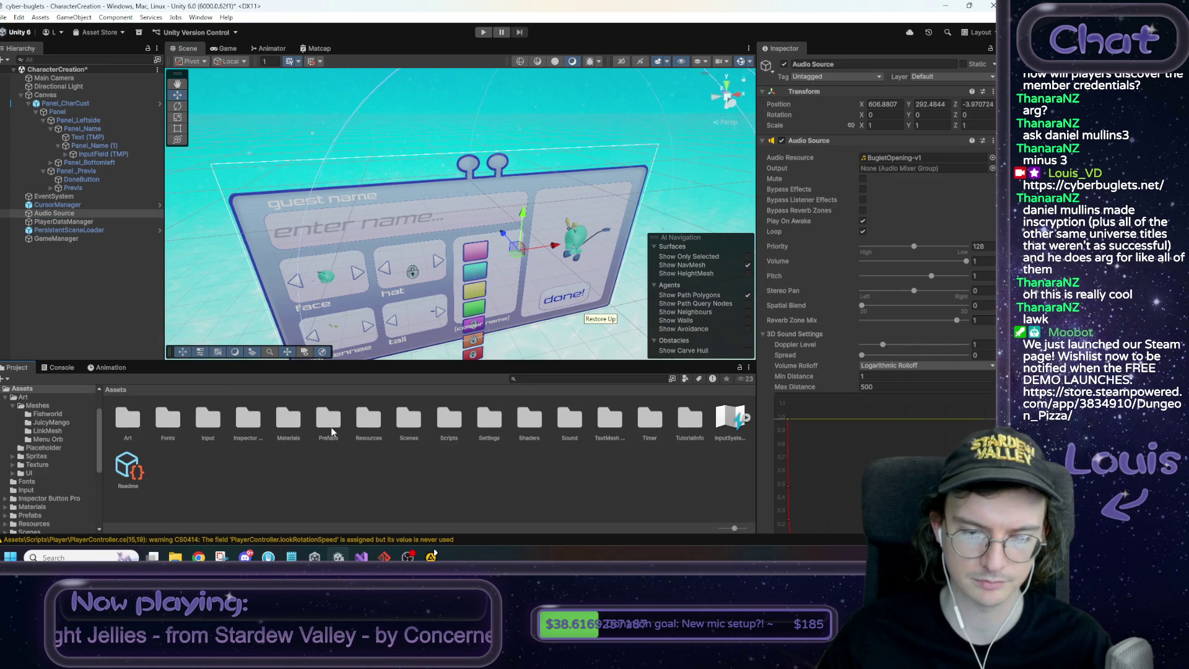
double_click(331, 427)
left_click(118, 391)
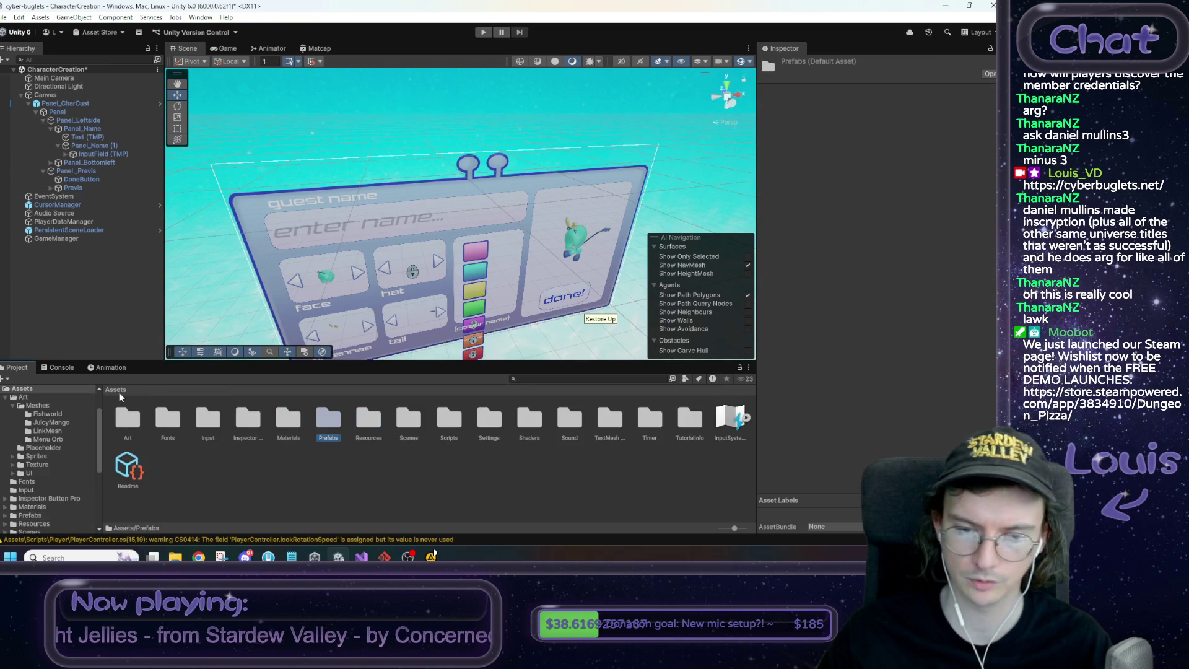
double_click(404, 421)
double_click(476, 418)
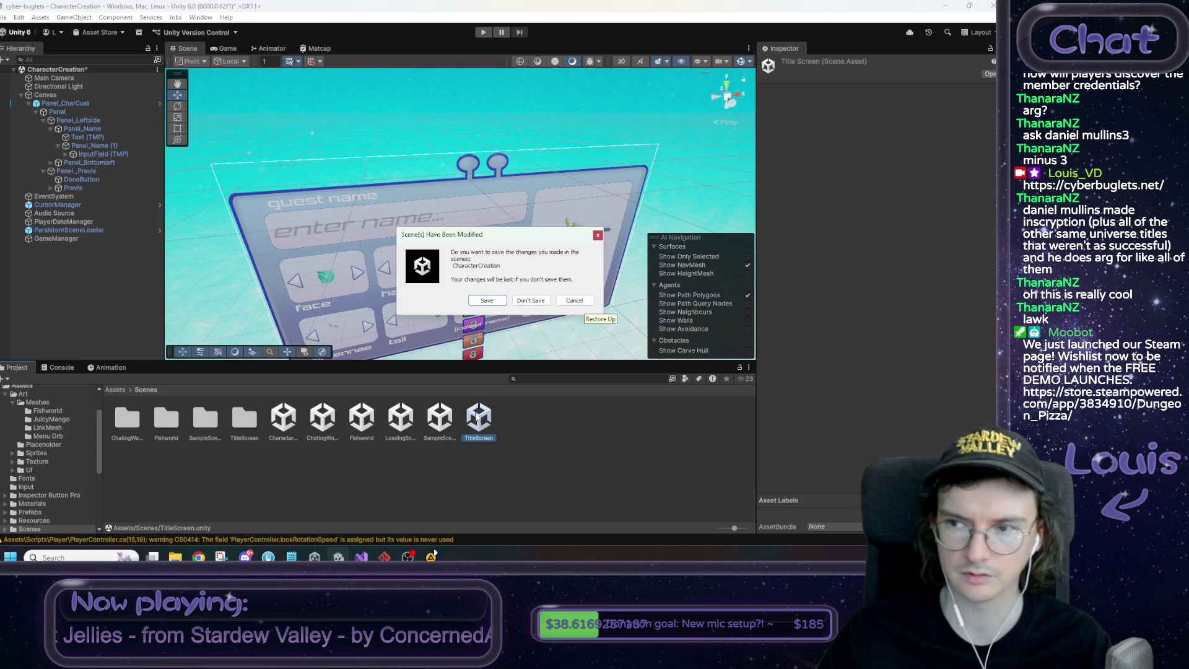
Save CharacterCreation, compare TitleScreen's and SampleScene's Audio Source settings, and reopen TitleScreen
left_click(489, 300)
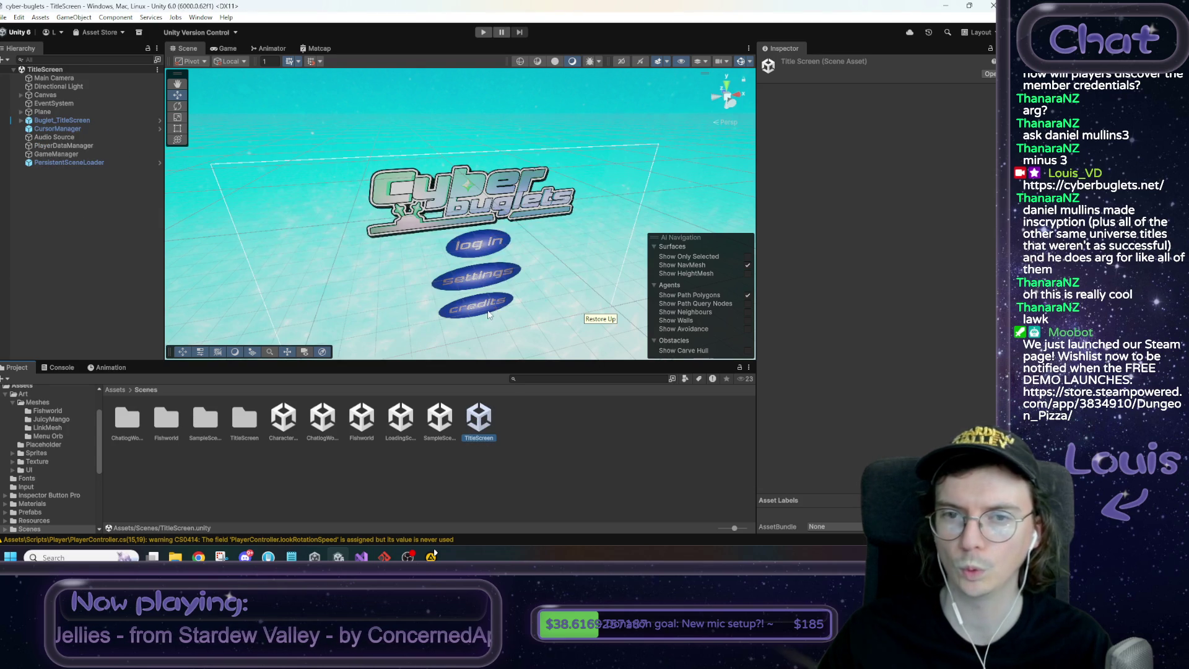
left_click(61, 138)
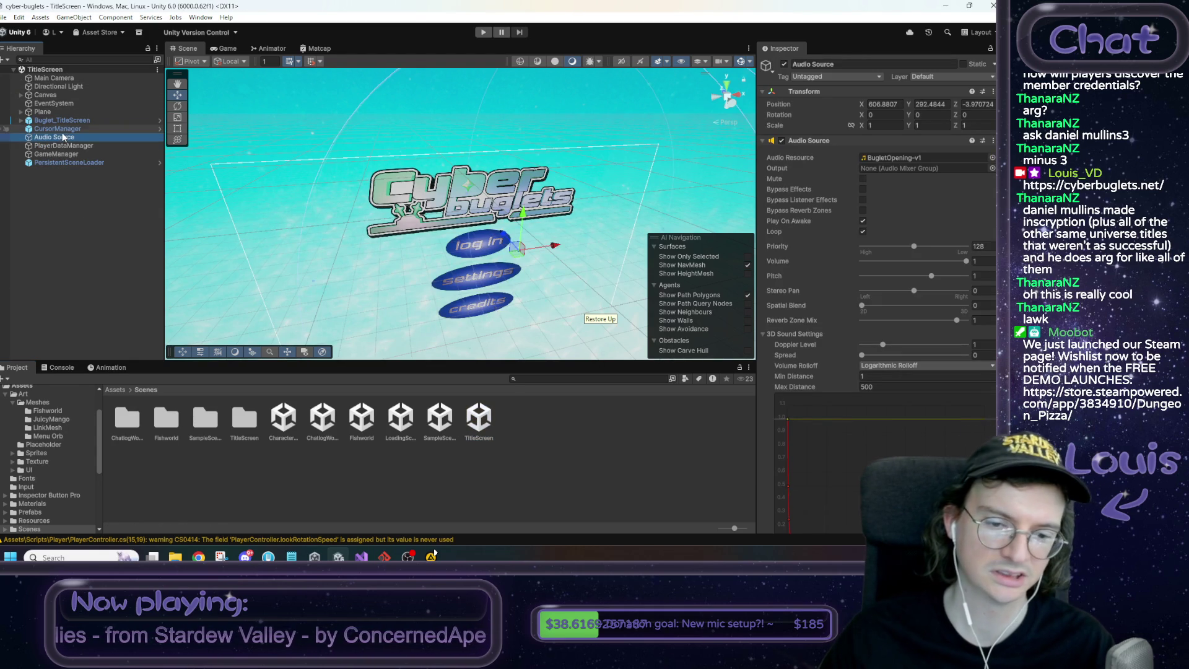
double_click(439, 418)
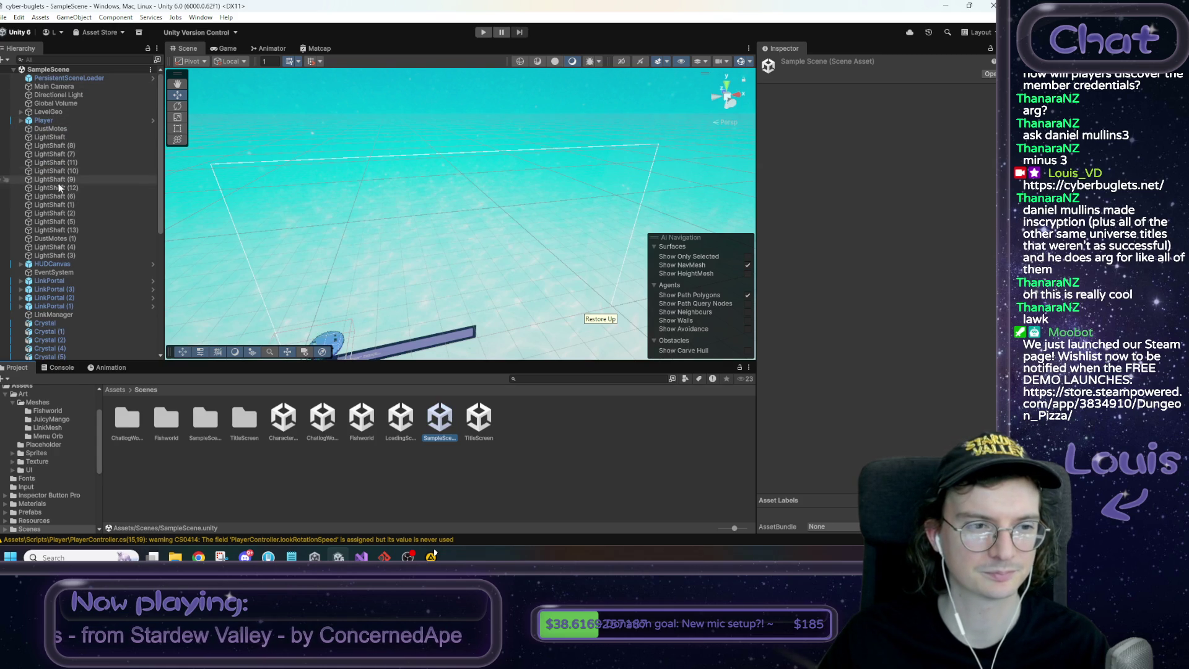
left_click(62, 289)
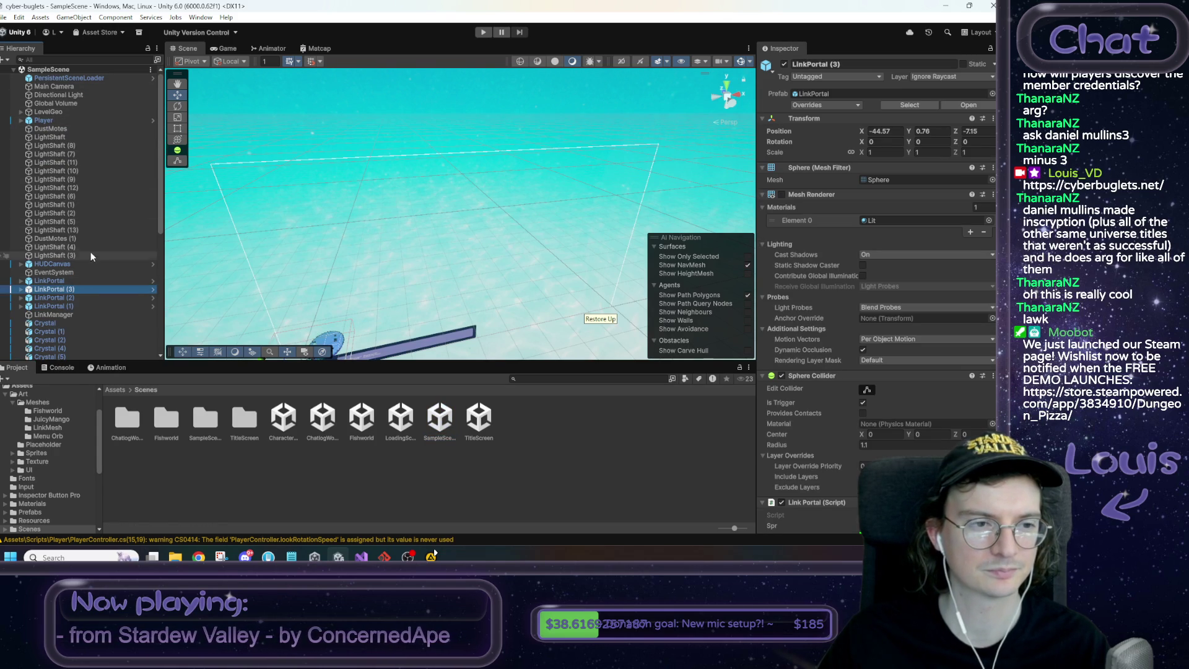
scroll(77, 186, "down", 4)
scroll(74, 186, "down", 5)
left_click(69, 330)
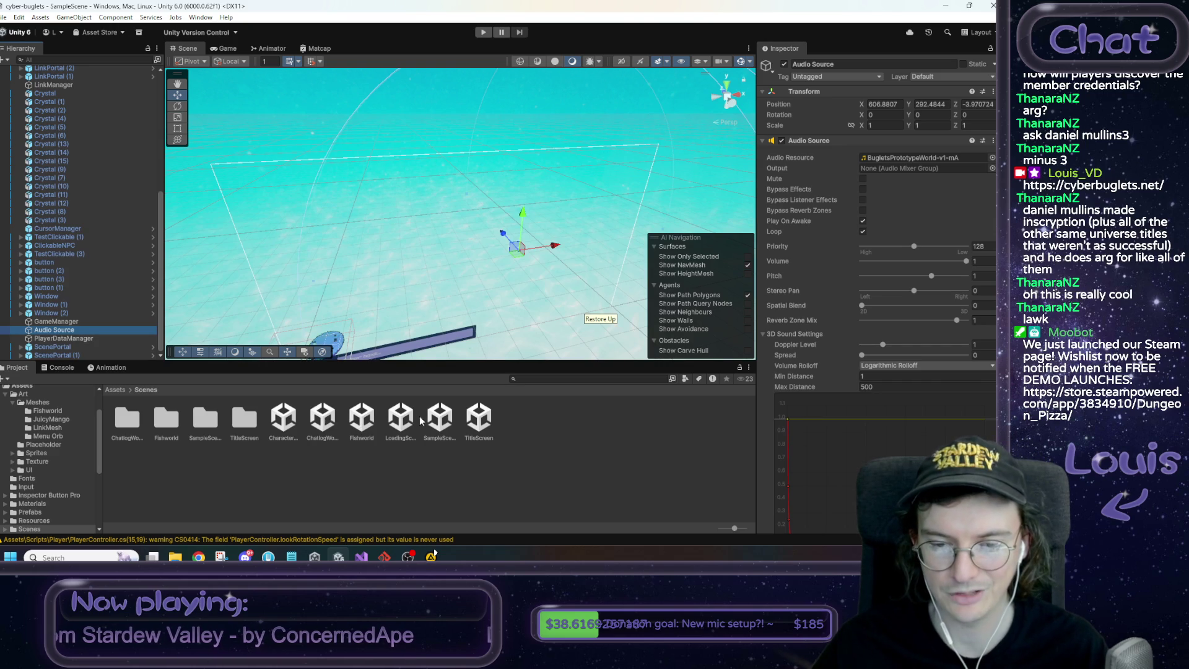
double_click(479, 421)
left_click_drag(389, 335, 432, 265)
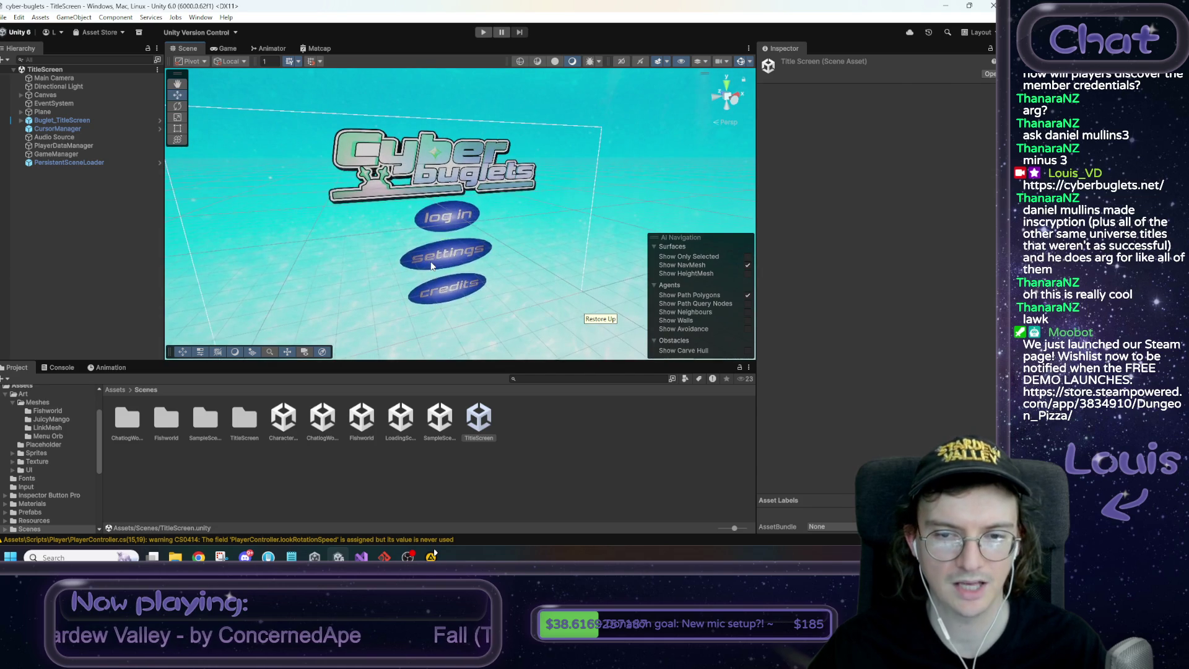
Deactivate the btn_settings object under Canvas > Group1
left_click(432, 265)
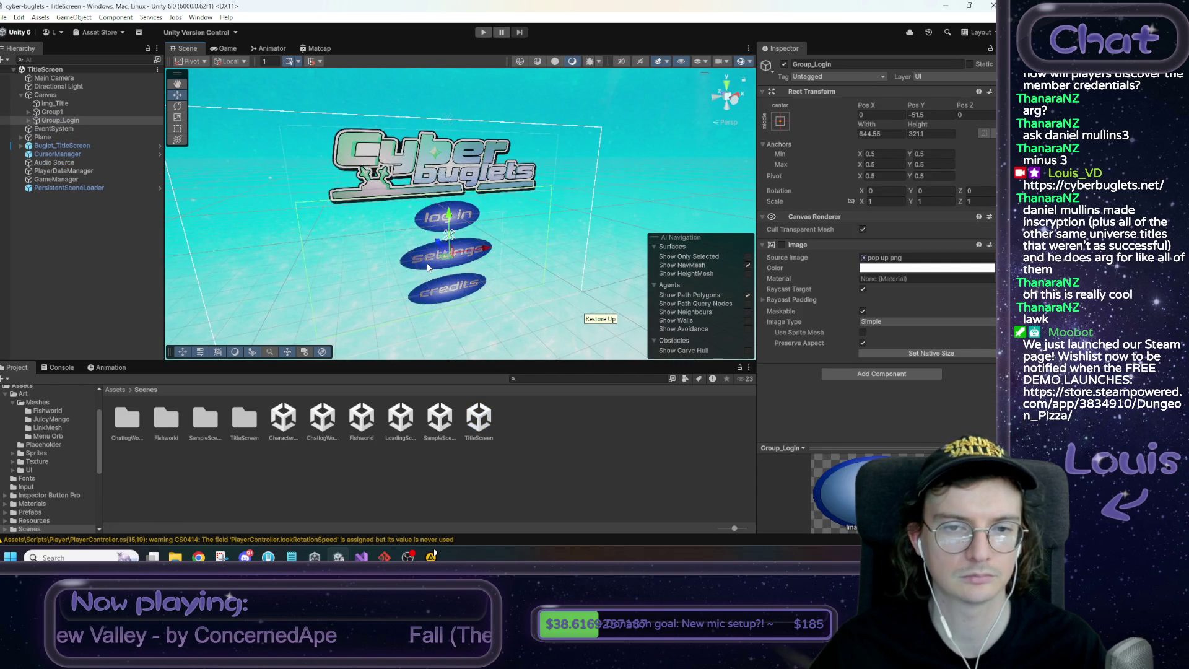
left_click(428, 267)
scroll(805, 348, "down", 2)
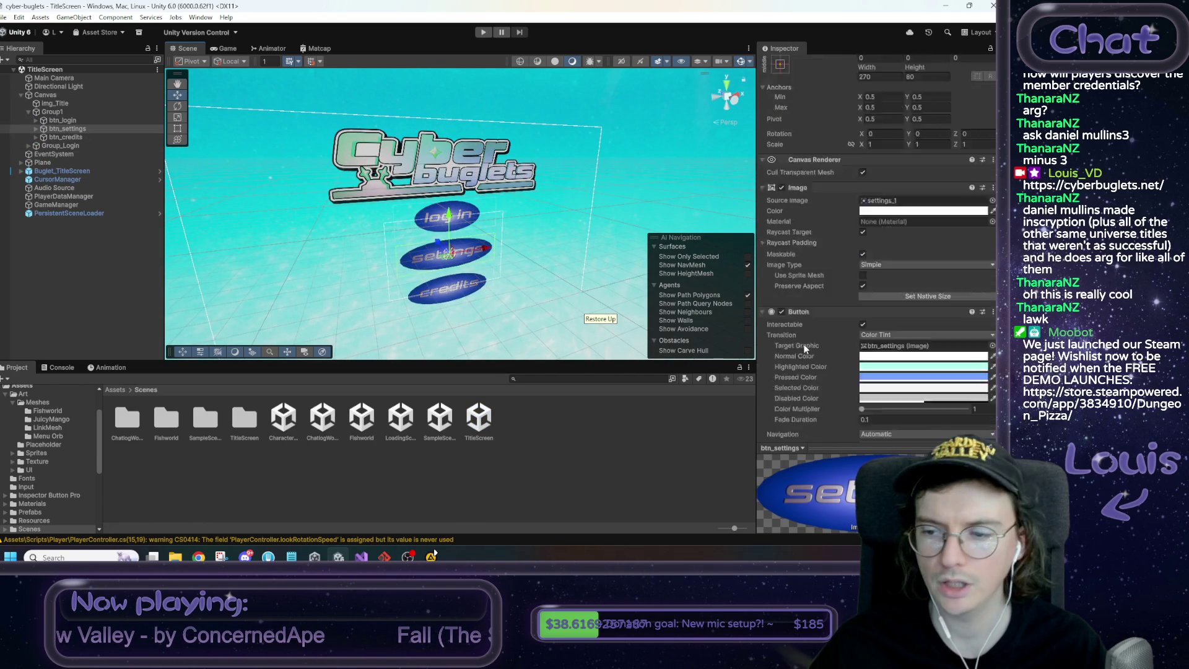
scroll(805, 348, "down", 2)
scroll(822, 98, "up", 5)
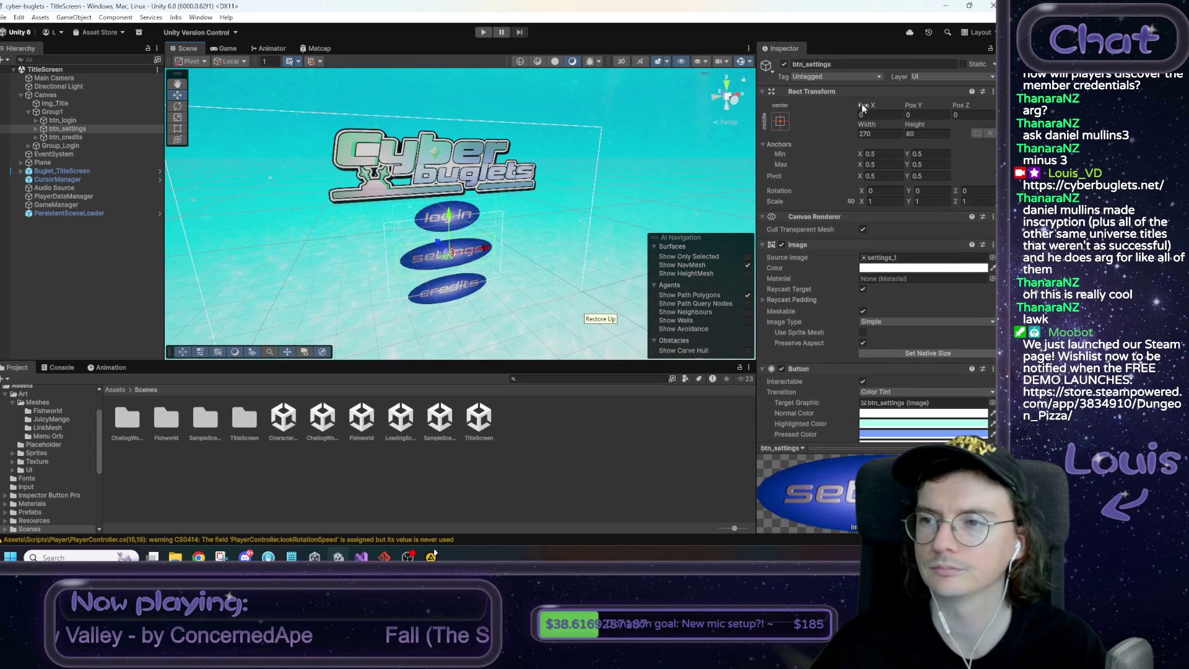
left_click(785, 64)
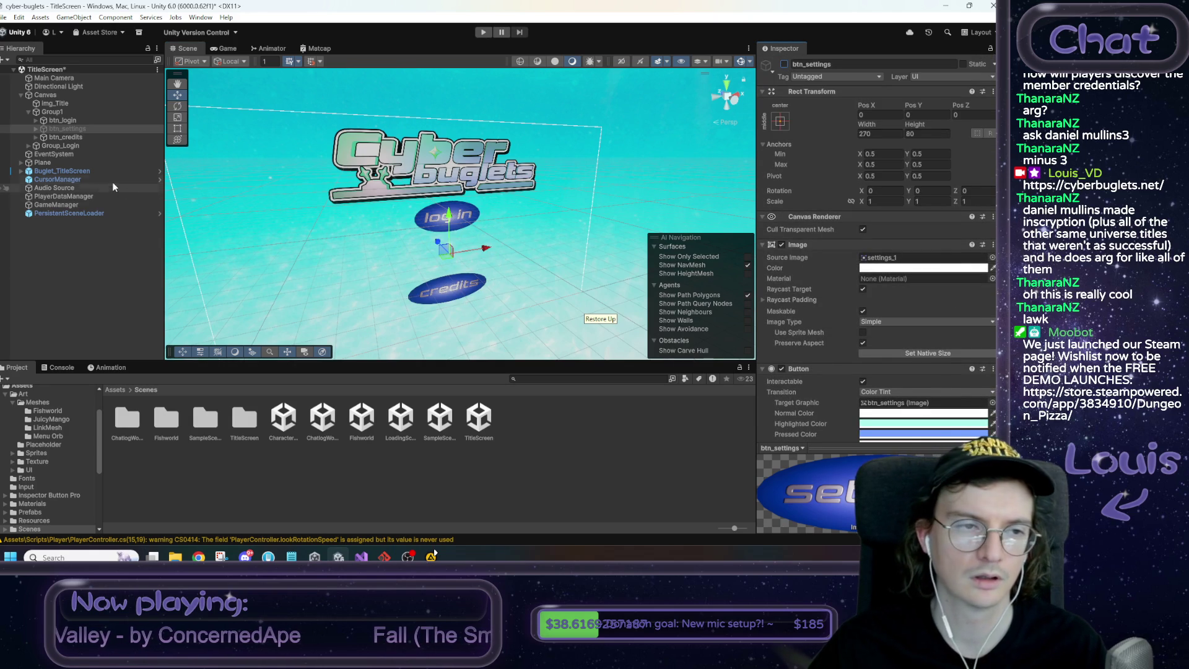
Check in Game view that only log in and credits remain, then select btn_credits
left_click(65, 139)
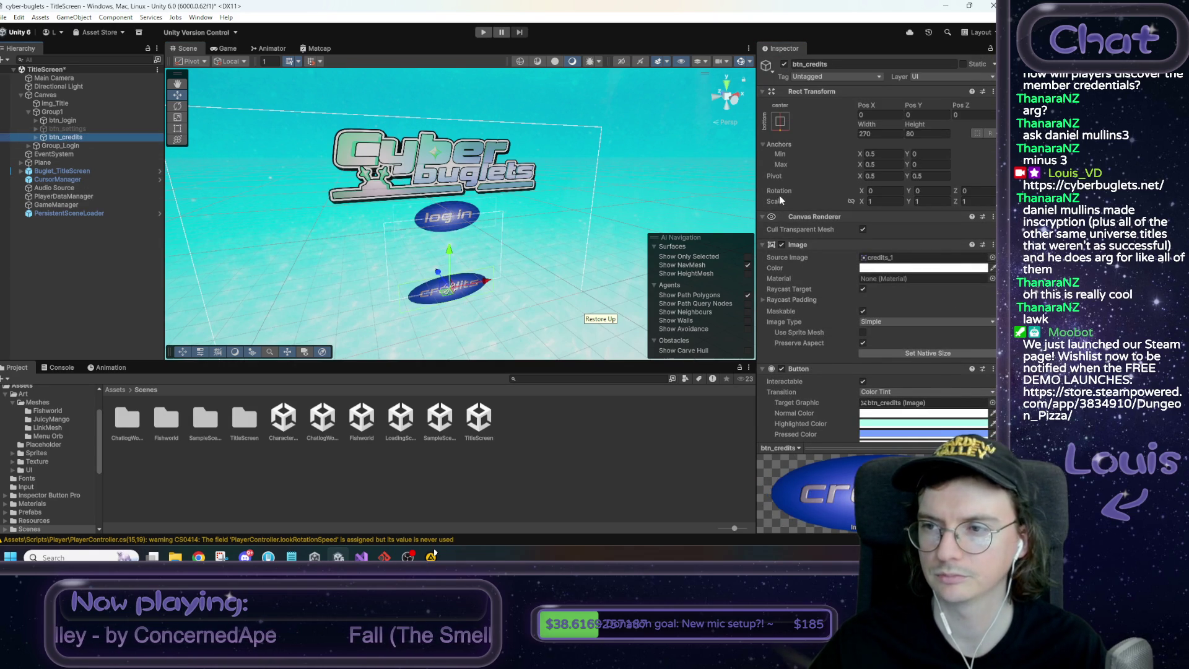
left_click(447, 217)
left_click(222, 49)
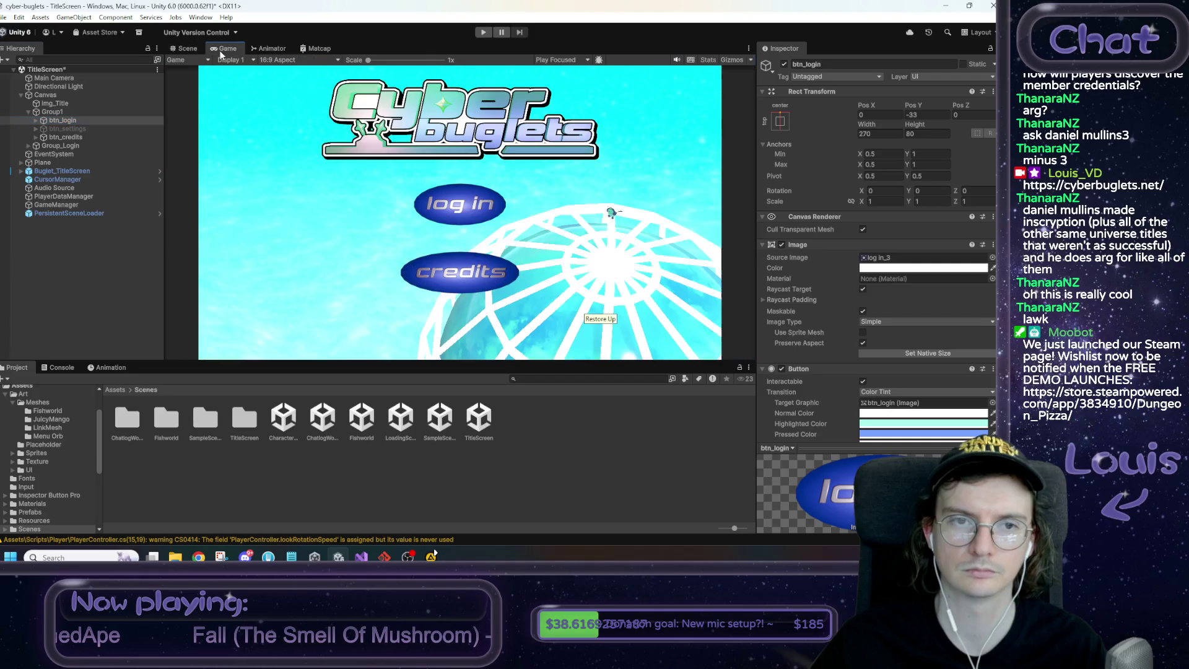
left_click(192, 49)
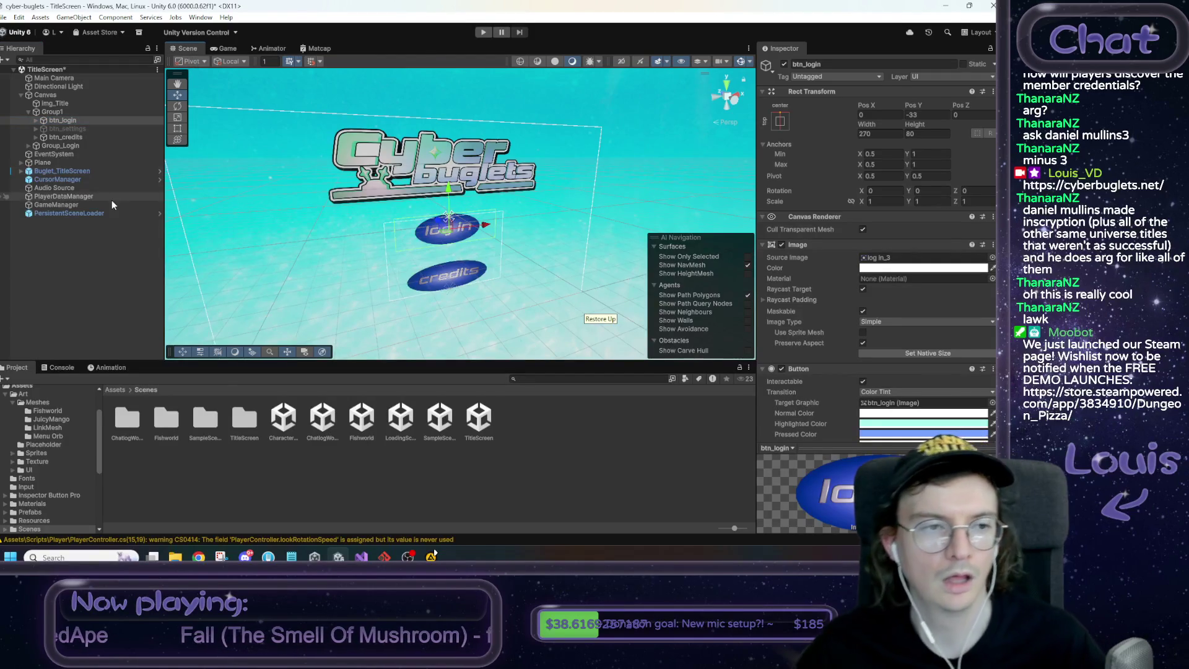
left_click(79, 137)
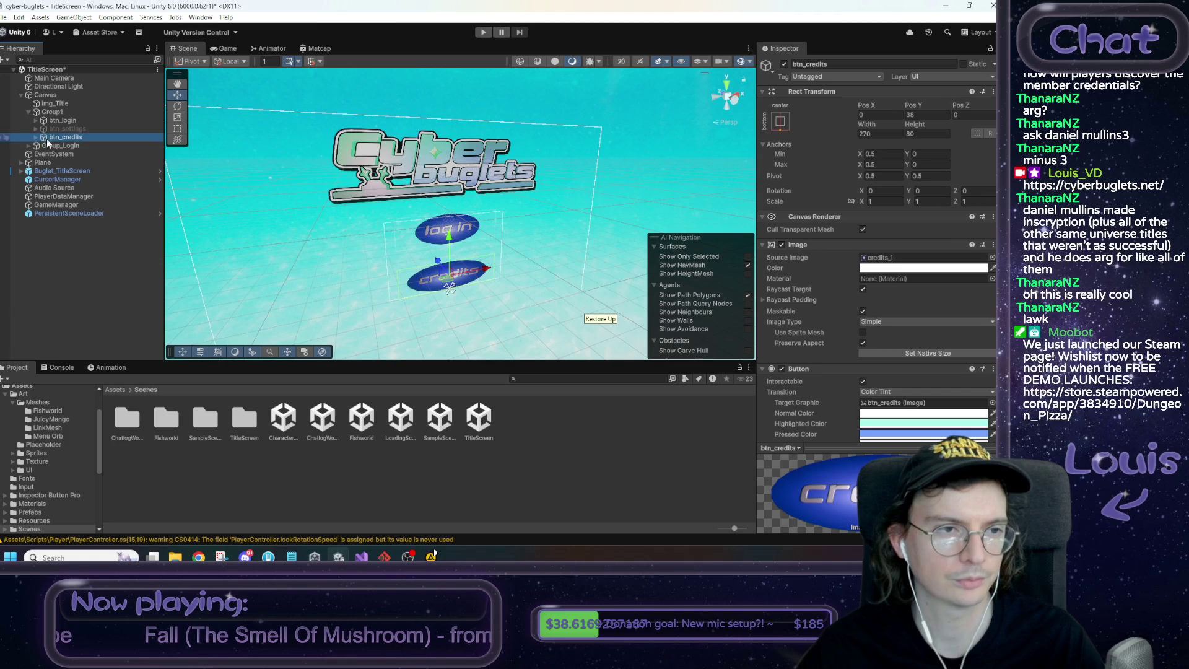
right_click(44, 95)
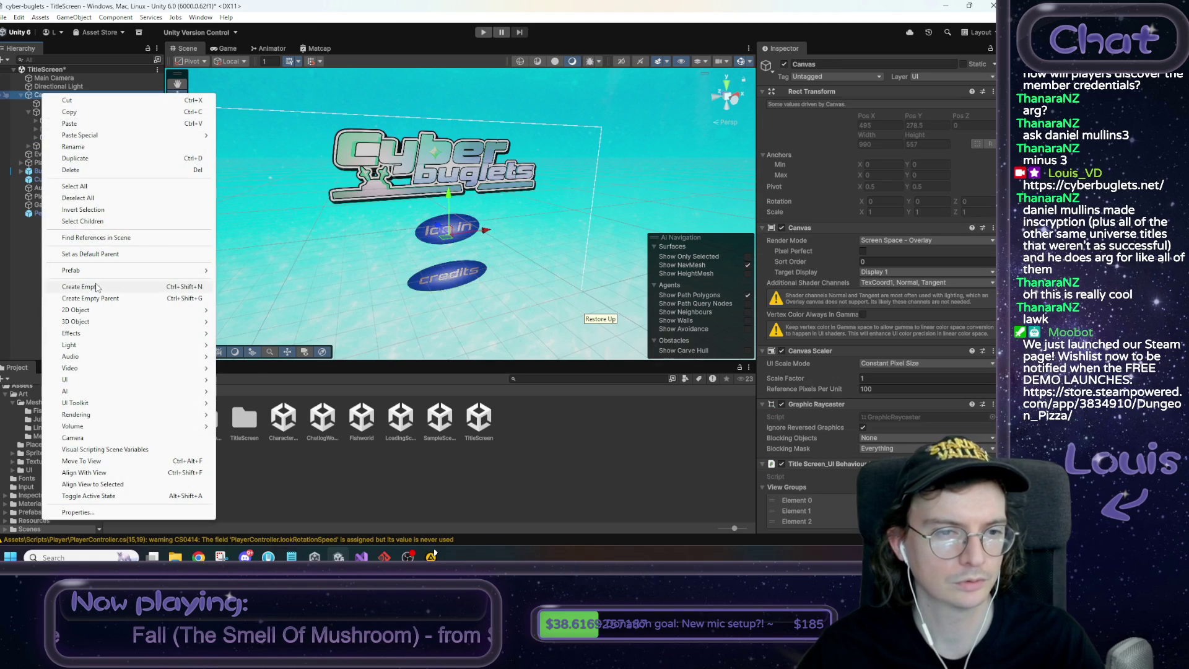
Create a Group_Credits object under Canvas, stretched over the full canvas with all offsets 0
left_click(96, 287)
type("Gr")
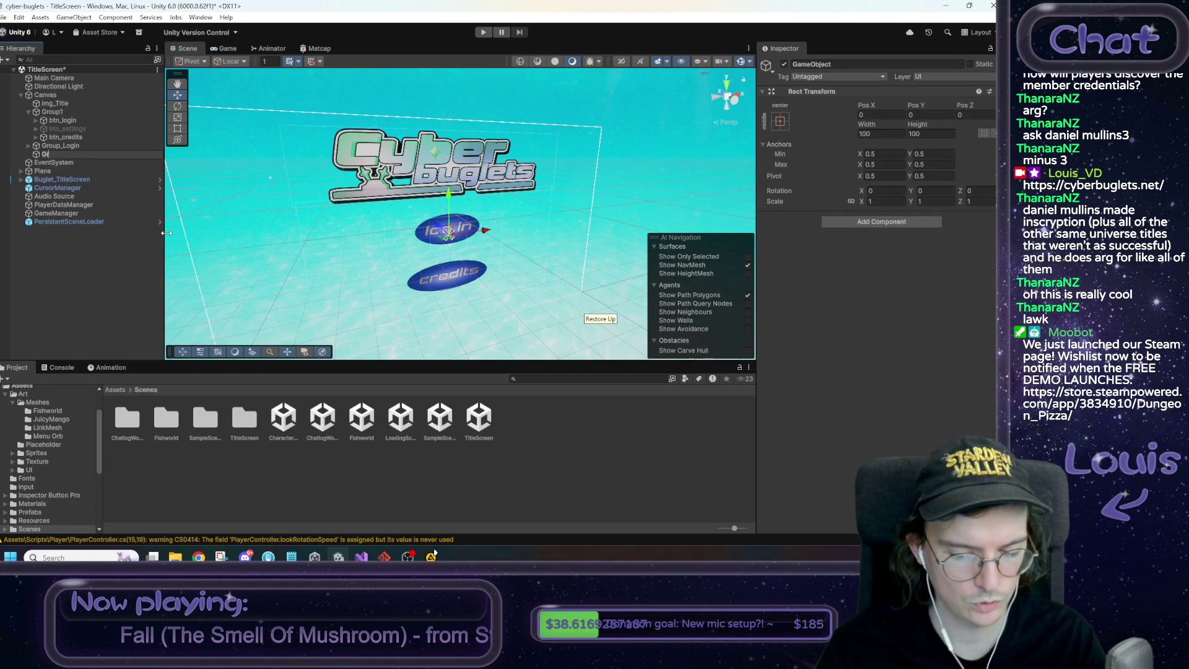
type("oup_Credits")
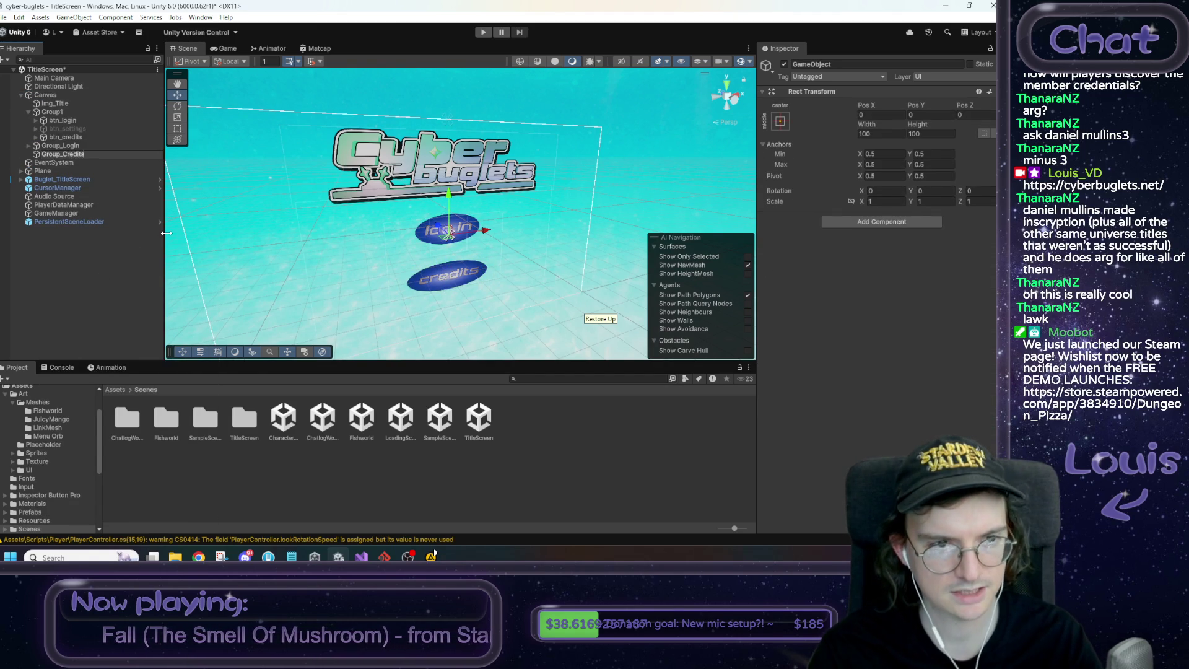
key("Return")
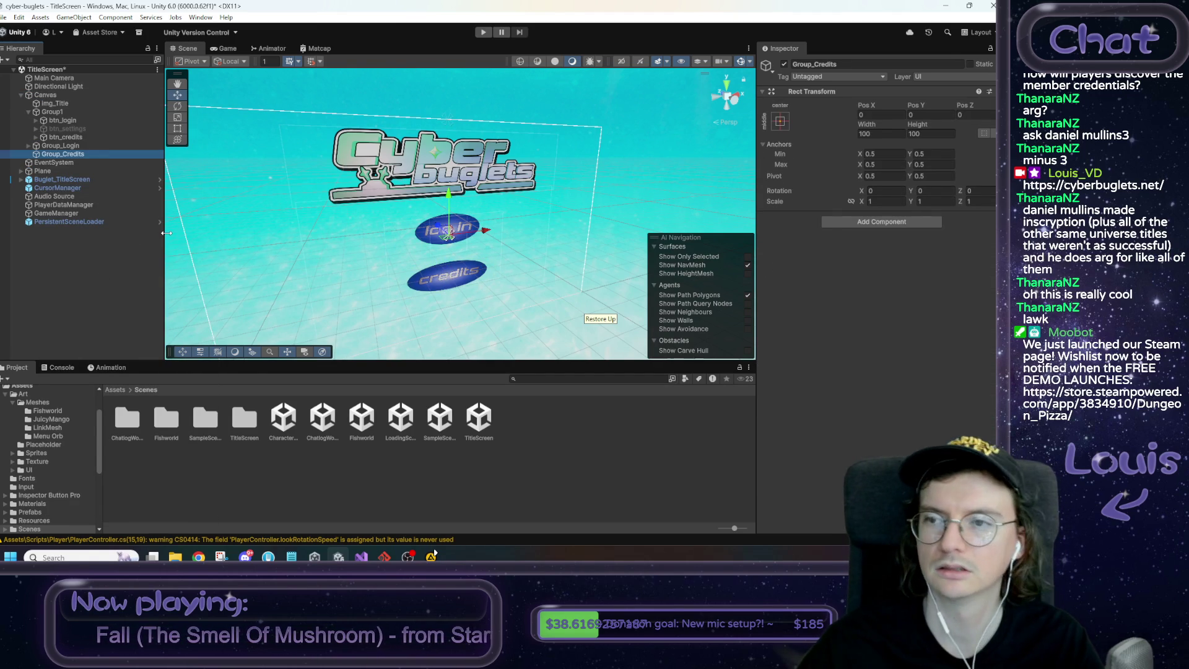
left_click(781, 122)
left_click(893, 283)
left_click(879, 116)
type("0")
key("Tab")
type("0")
key("Tab")
type("0")
key("Tab")
type("0")
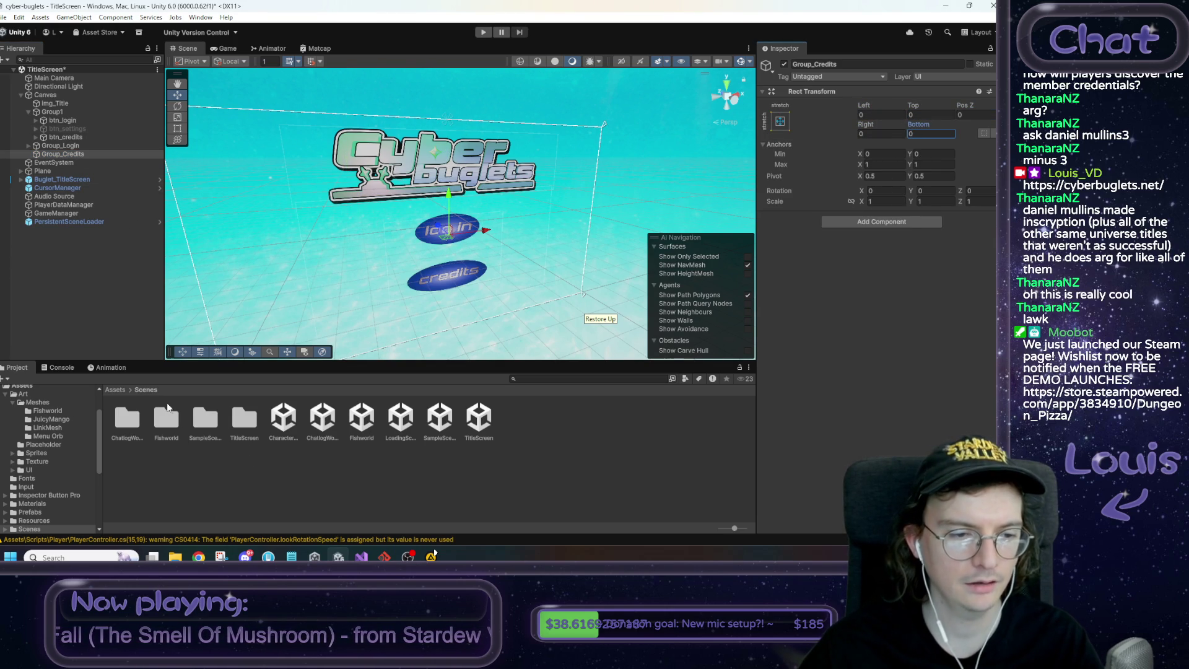
Browse the Project window to Assets > Art > UI > Menus
left_click(116, 389)
double_click(122, 416)
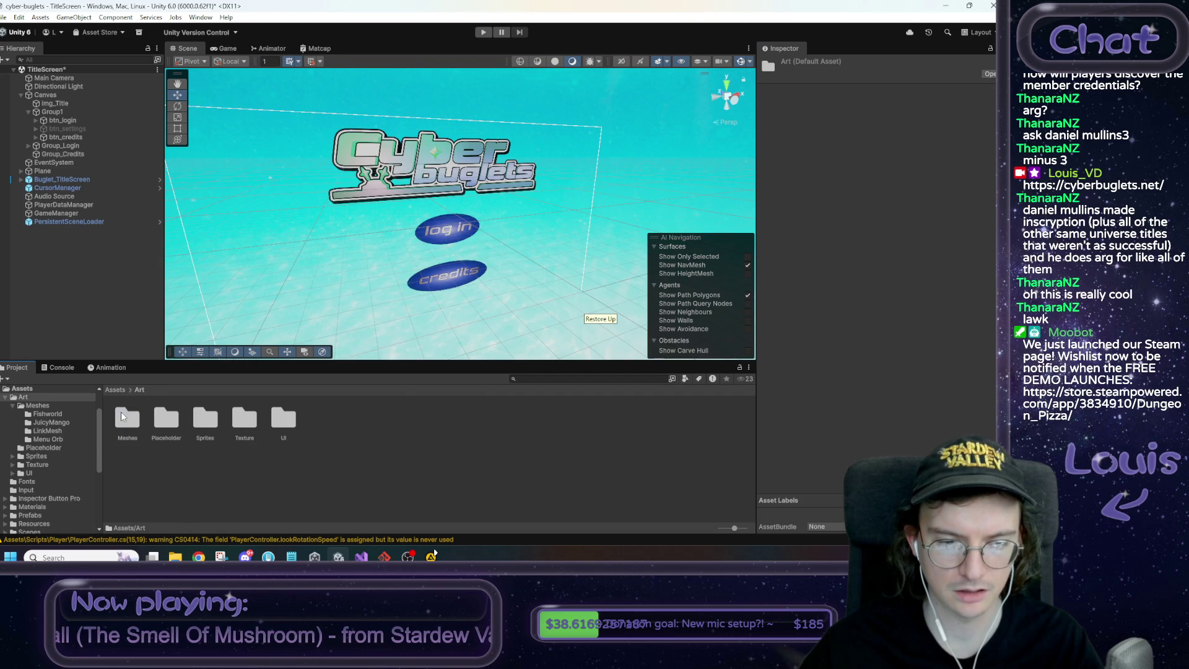
double_click(205, 418)
left_click(139, 389)
double_click(283, 418)
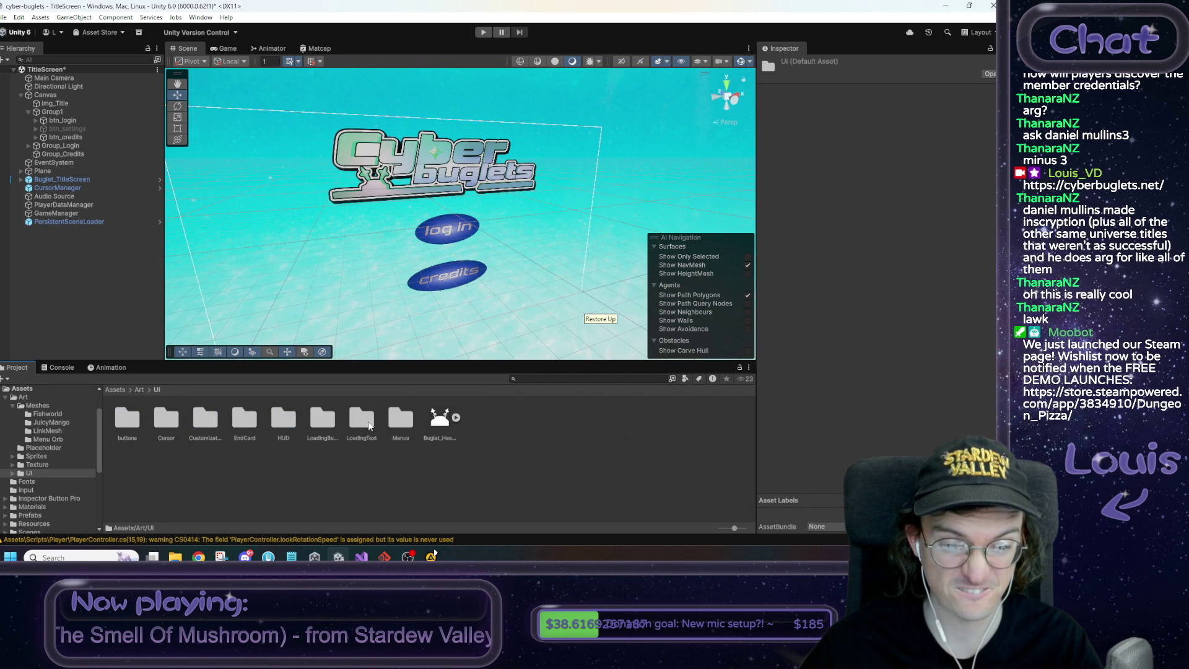
double_click(401, 418)
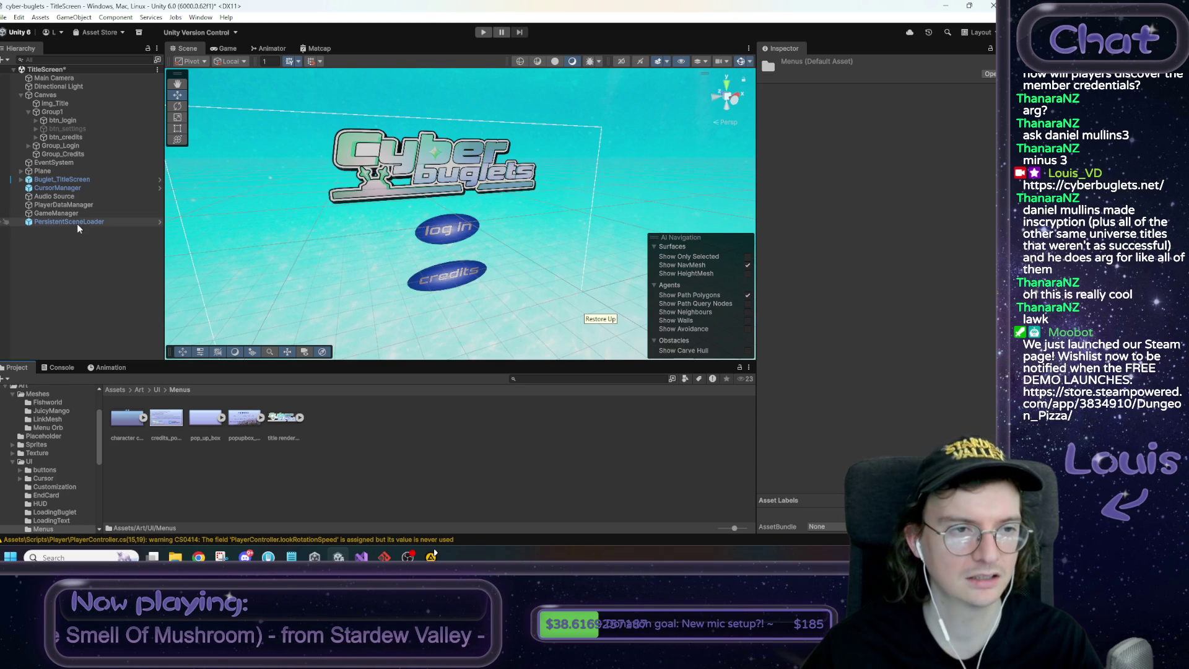
Add a UI Image named Credits_Image inside Group_Credits and try assigning the credits_popup sprite
right_click(62, 154)
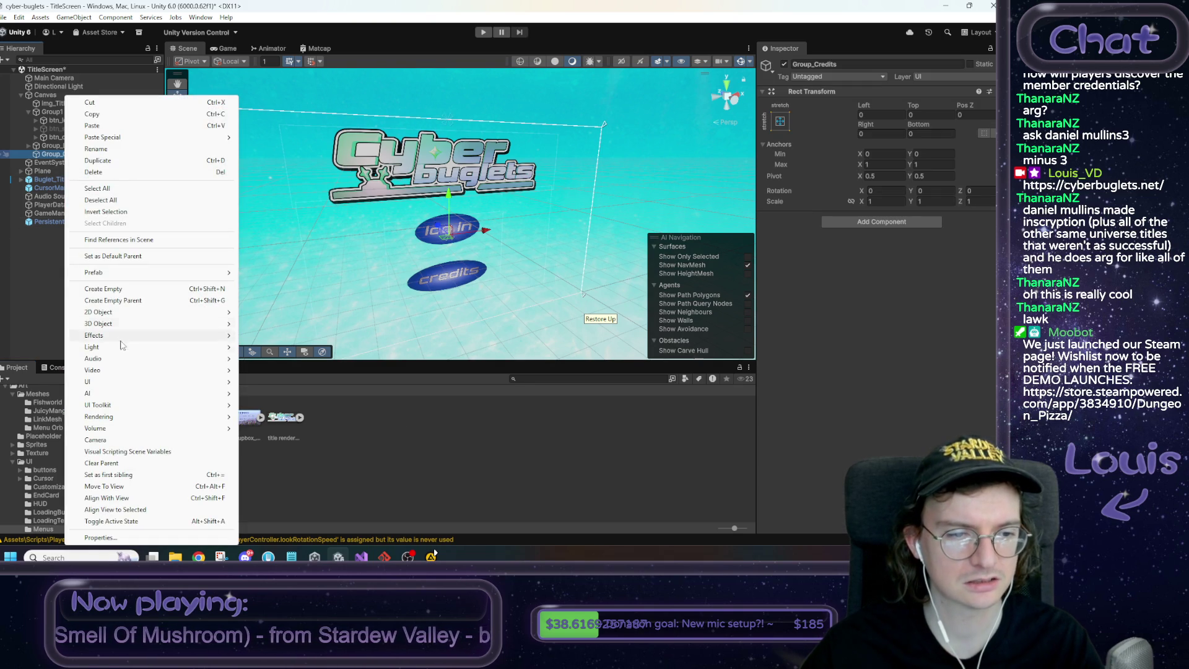
mouse_move(121, 382)
left_click(281, 384)
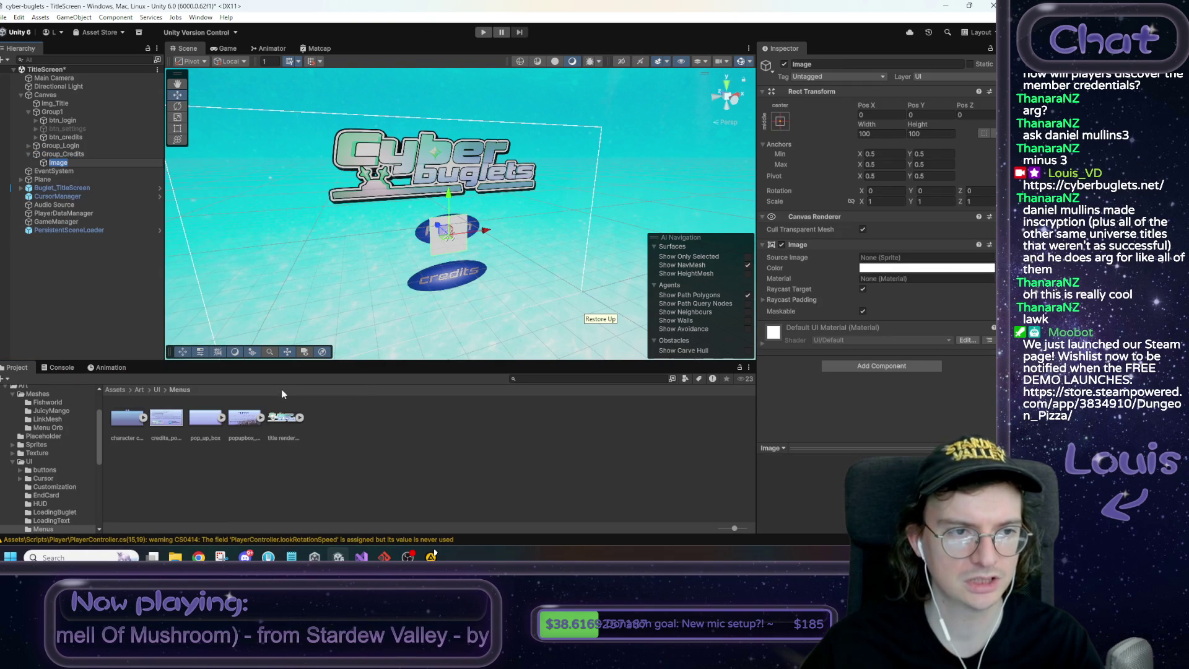
type("Credits")
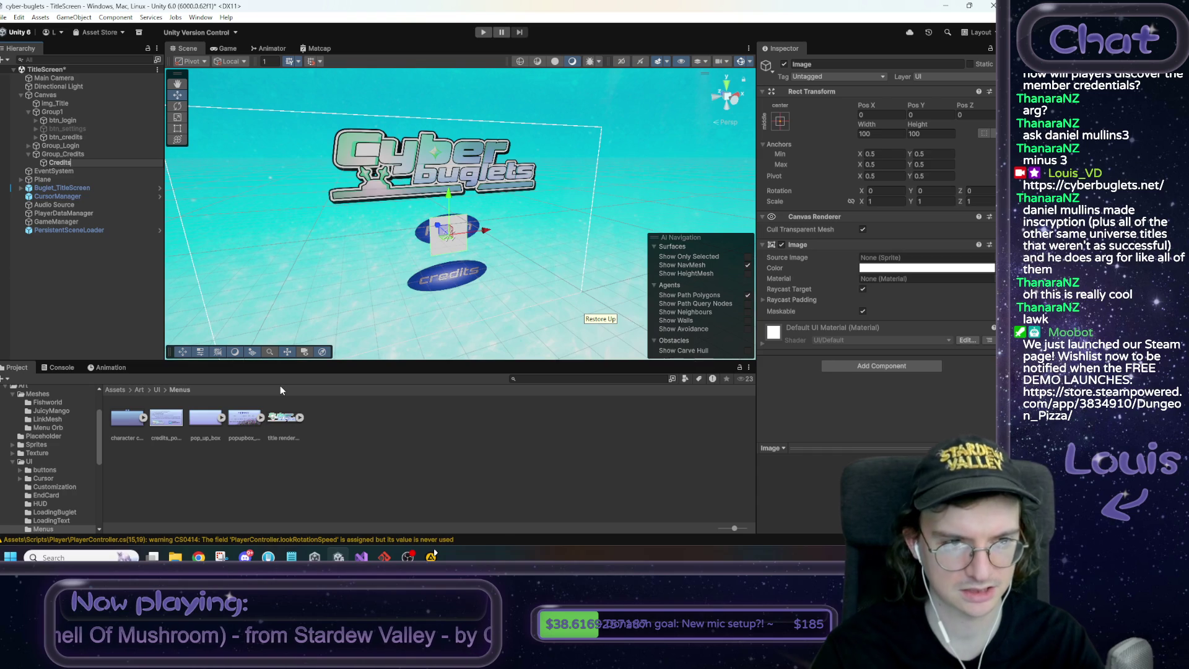
type("_Image")
key("Return")
left_click(175, 422)
mouse_move(176, 423)
left_mouse_down()
mouse_move(873, 258)
mouse_move(172, 426)
left_mouse_up()
Reimport the credits_popup texture as a Sprite (2D and UI) in Single sprite mode
left_click(172, 426)
left_click(891, 96)
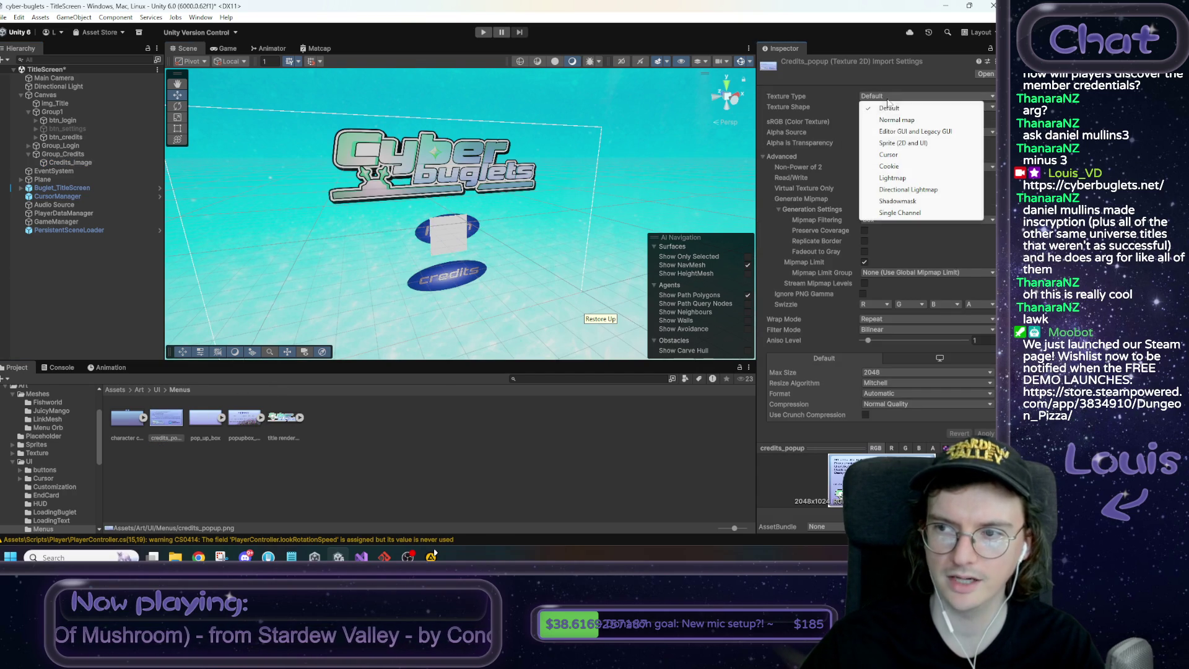
left_click(897, 132)
left_click(898, 121)
left_click(899, 134)
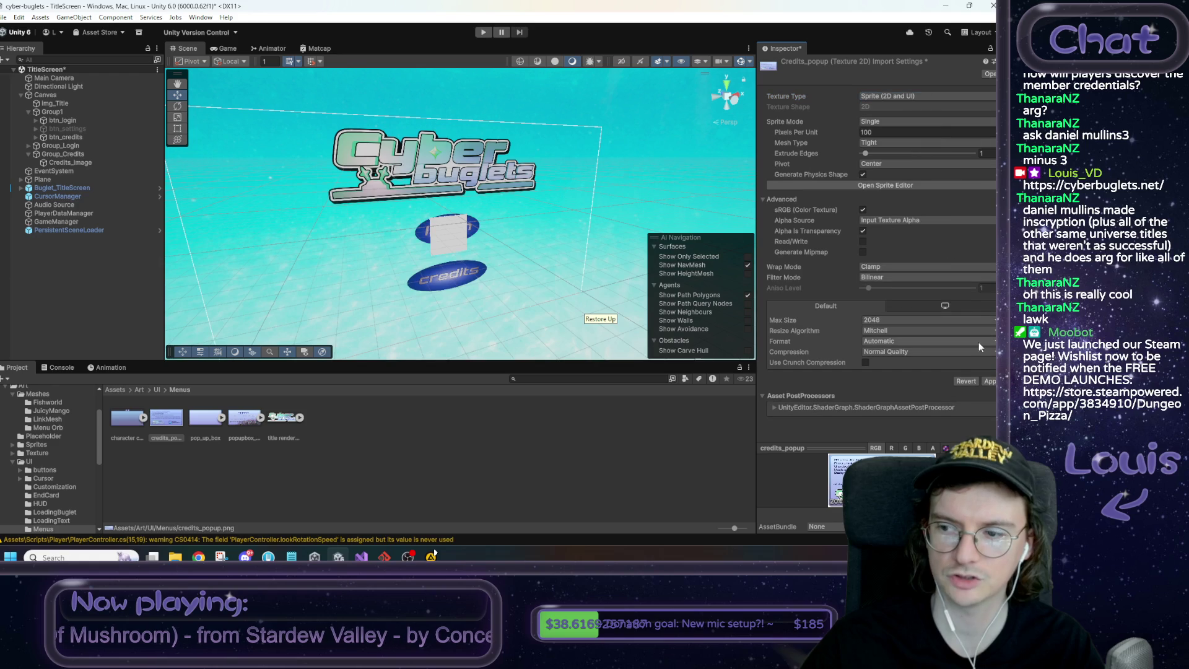
left_click(989, 382)
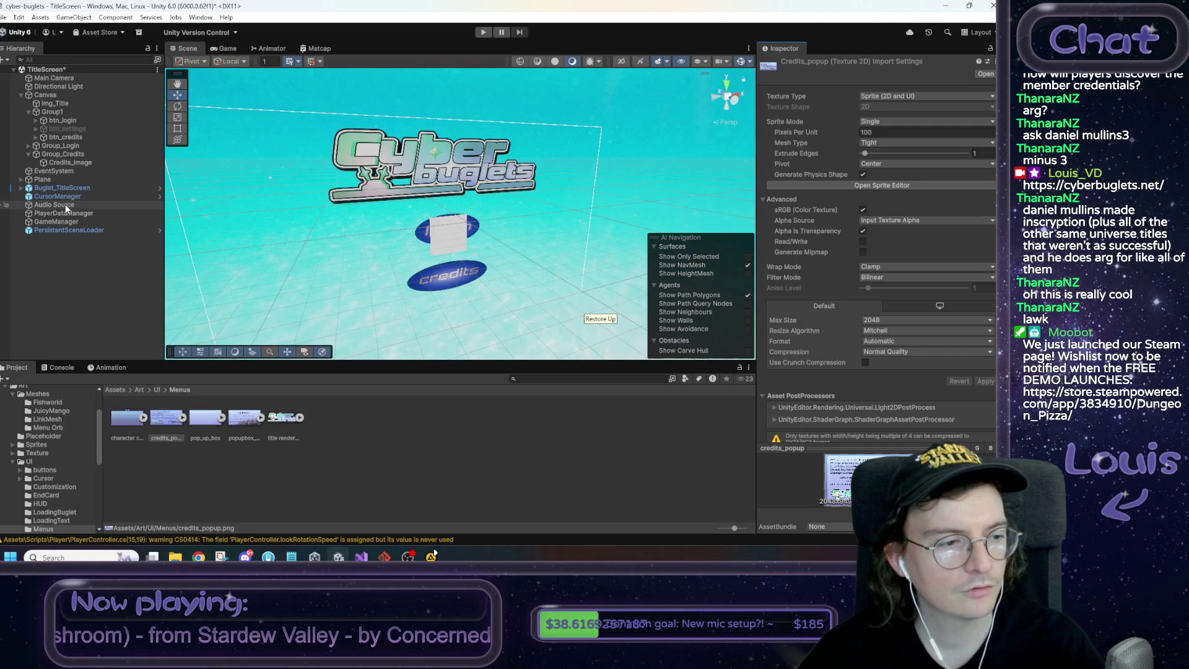
Assign the credits_popup sprite as Credits_Image's Source Image
left_click(70, 162)
left_click_drag(165, 418, 805, 185)
left_click_drag(871, 207, 880, 259)
Stretch Credits_Image's anchors to Min 0 and Max 1
left_click(874, 154)
type("0")
key("Tab")
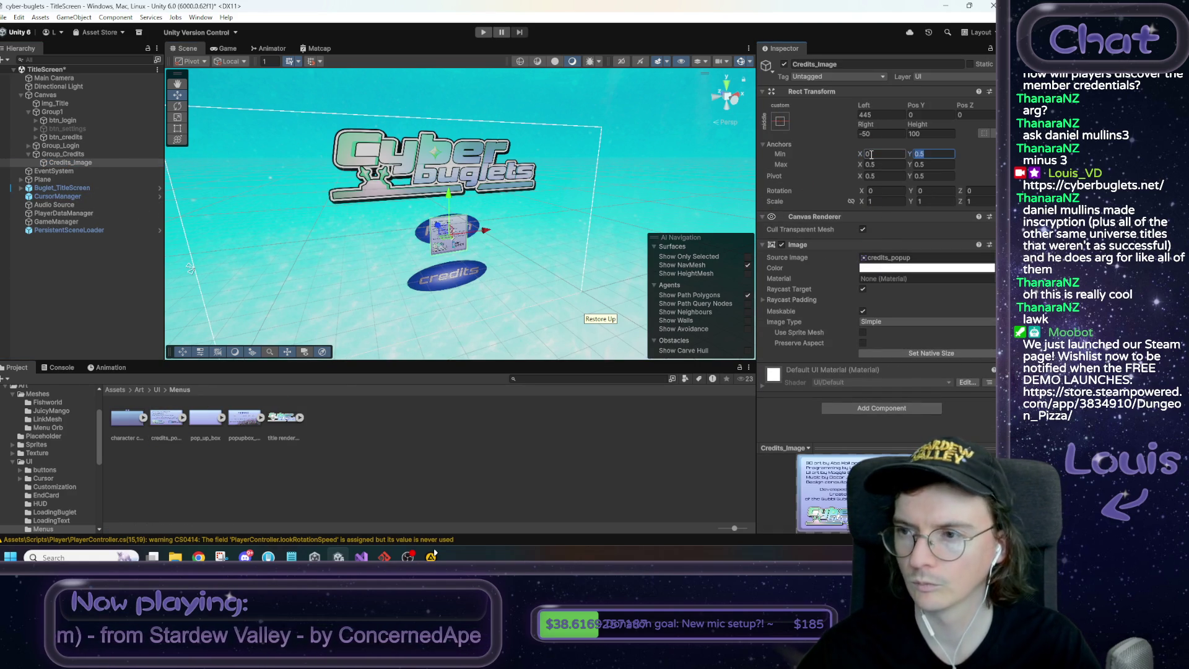
type("0")
key("Tab")
key("shift+Tab")
type("1")
key("Tab")
type("1")
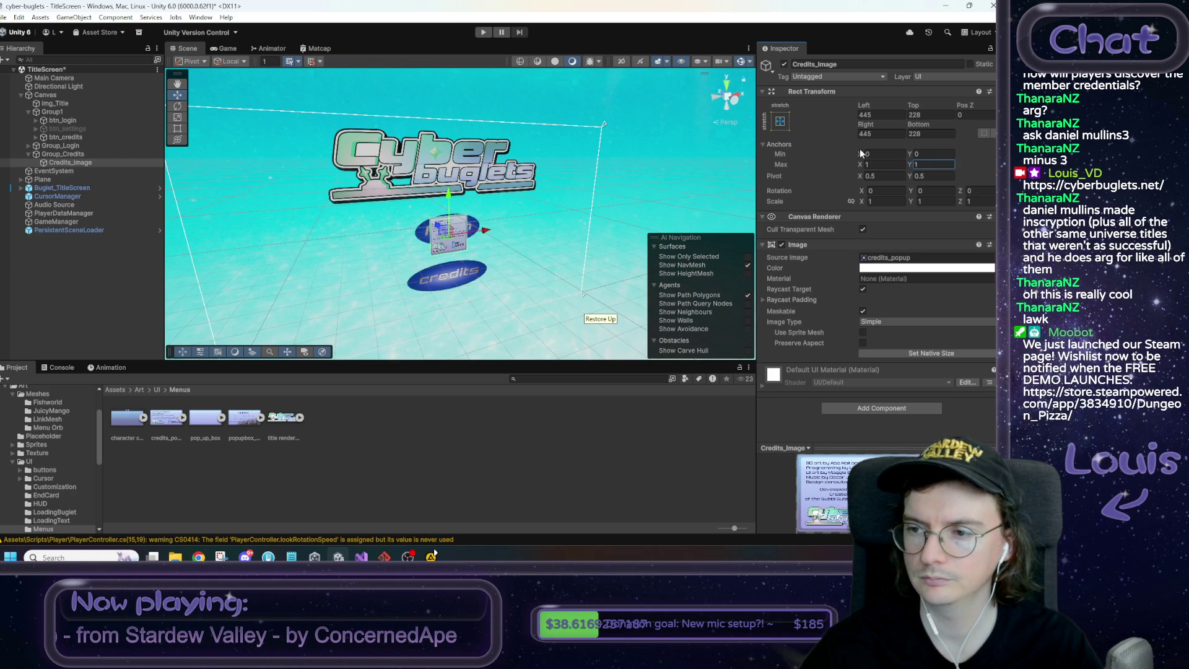
Zero Credits_Image's Left, Top, Right and Bottom offsets
left_click(879, 116)
type("0")
key("Tab")
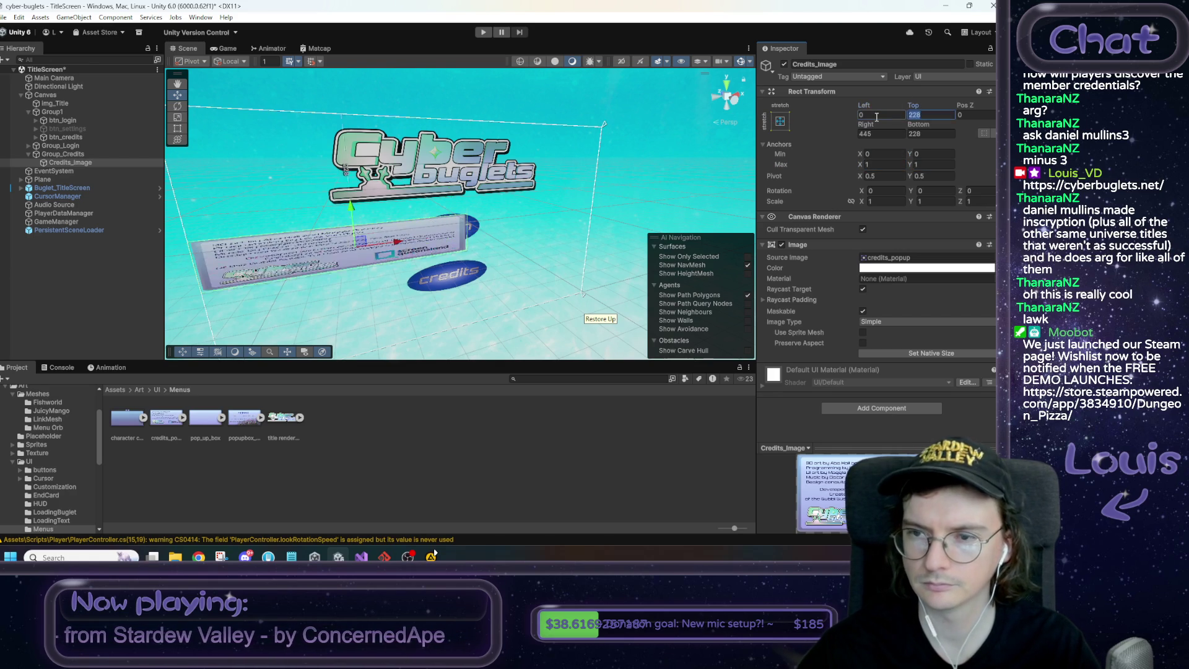
type("0")
key("Tab")
key("Tab")
type("0")
key("Tab")
type("0")
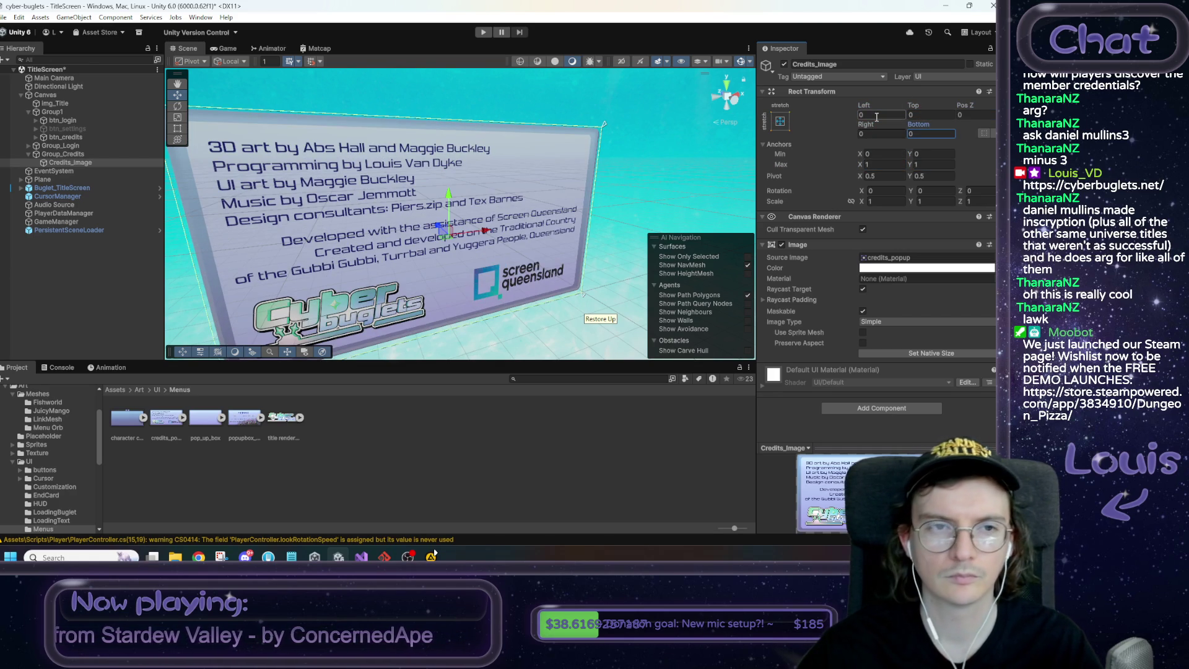
Preview in the Game view, tick Preserve Aspect, and set anchors to 0.1 and 0.9
left_click(233, 50)
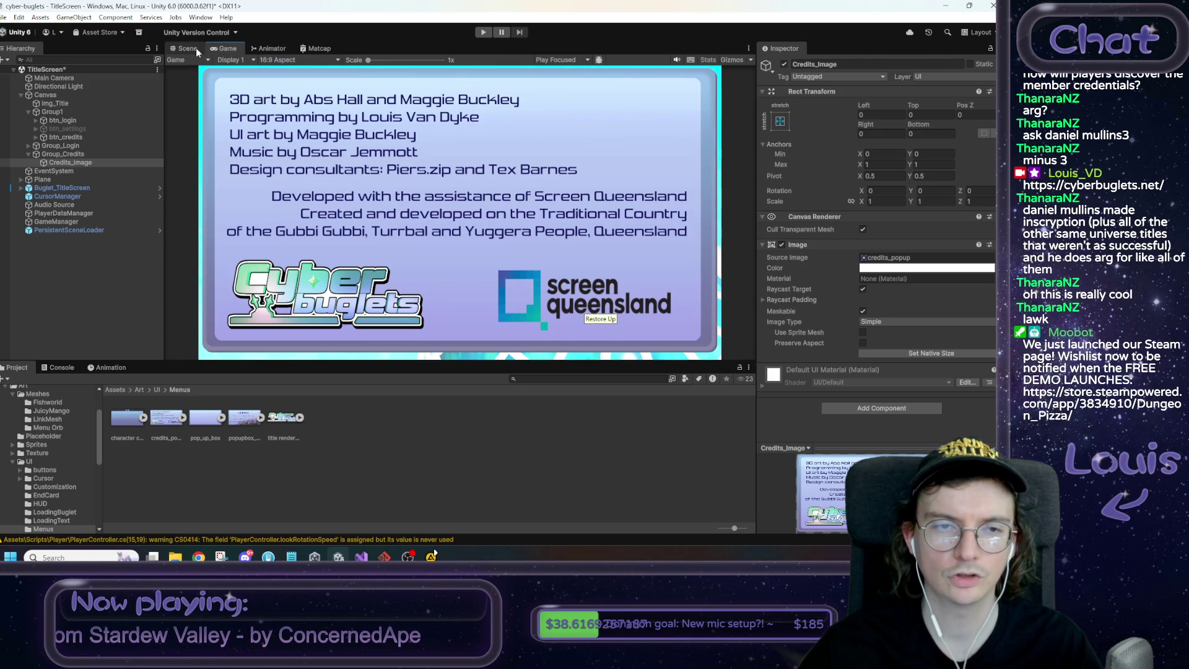
left_click(863, 344)
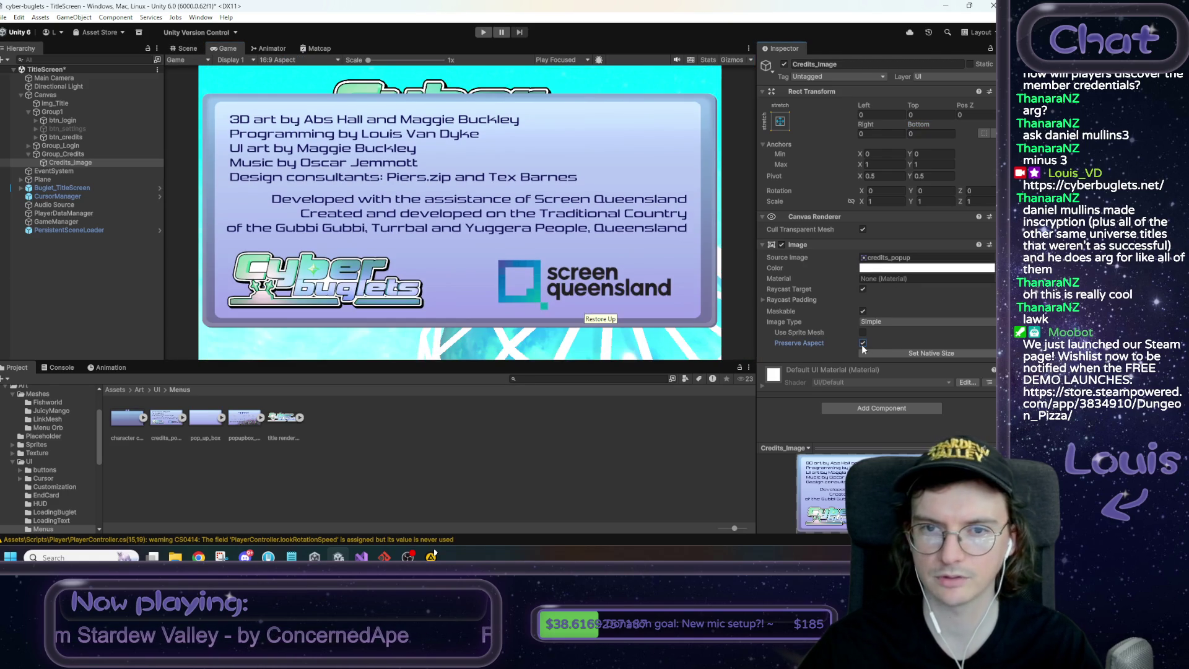
left_click(880, 154)
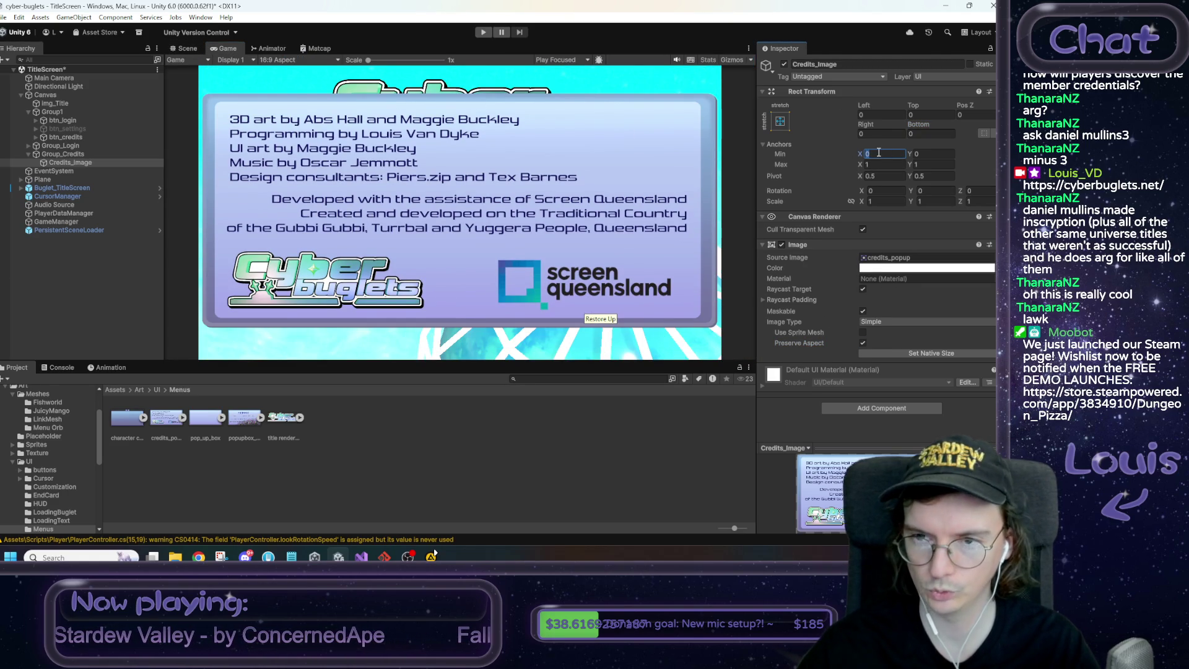
type(".1")
key("Tab")
type("0.1")
key("Tab")
Reset the edge offsets to 0 for the new 0.1–0.9 anchors
key("Tab")
type("0.9")
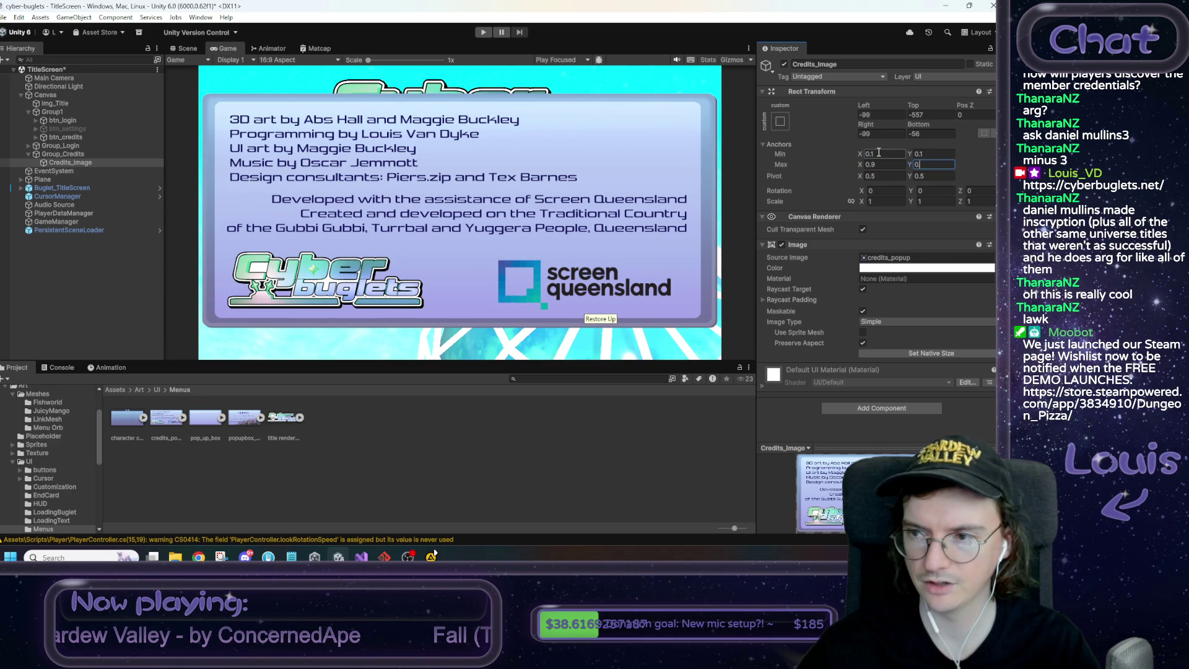
left_click(899, 119)
type("0")
key("Tab")
type("0")
key("Tab")
key("Tab")
type("0")
key("Tab")
type("0")
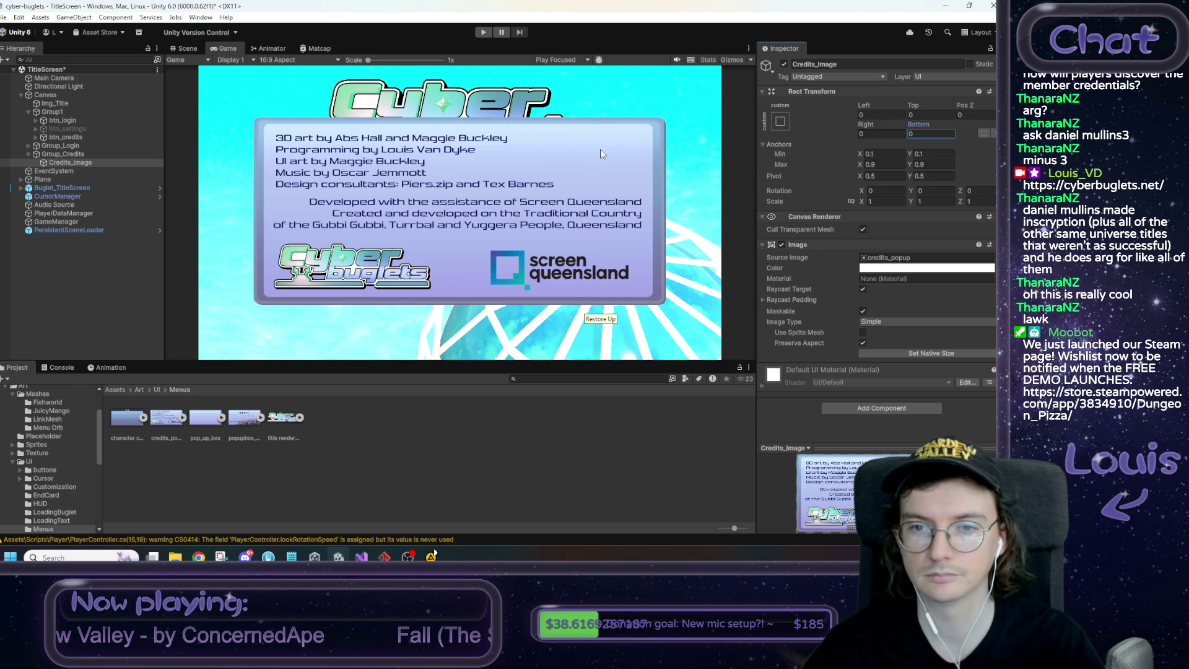
Set the lower anchor Y and the bottom and top offsets to 0
left_click(889, 153)
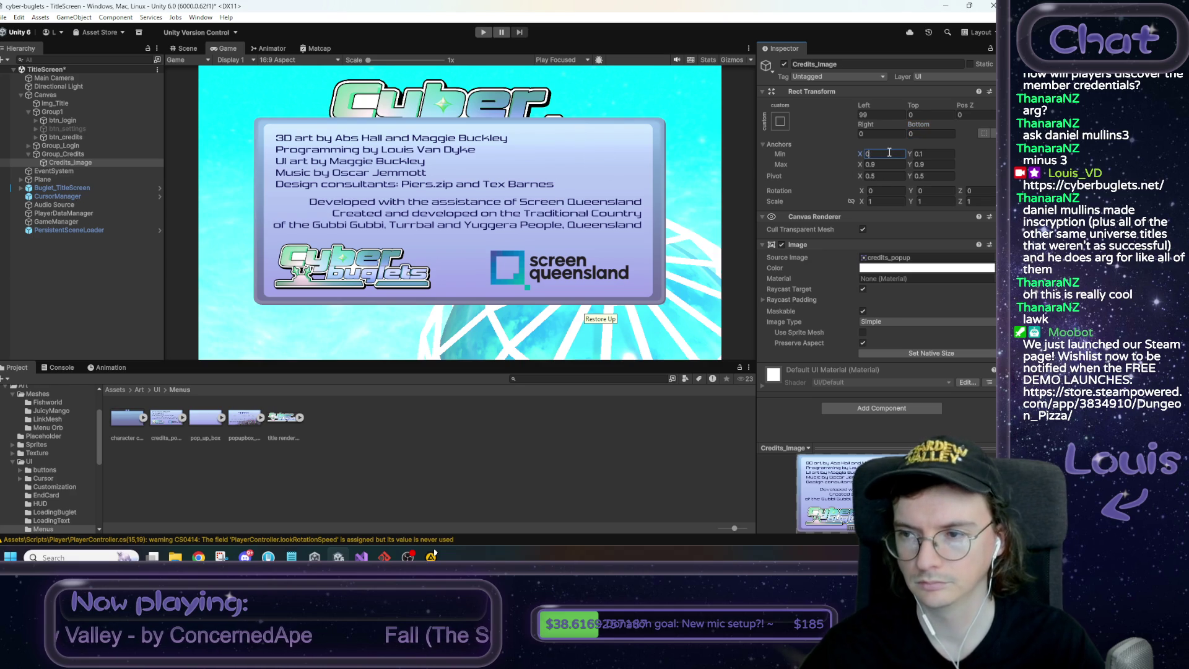
type(".1")
left_click(930, 156)
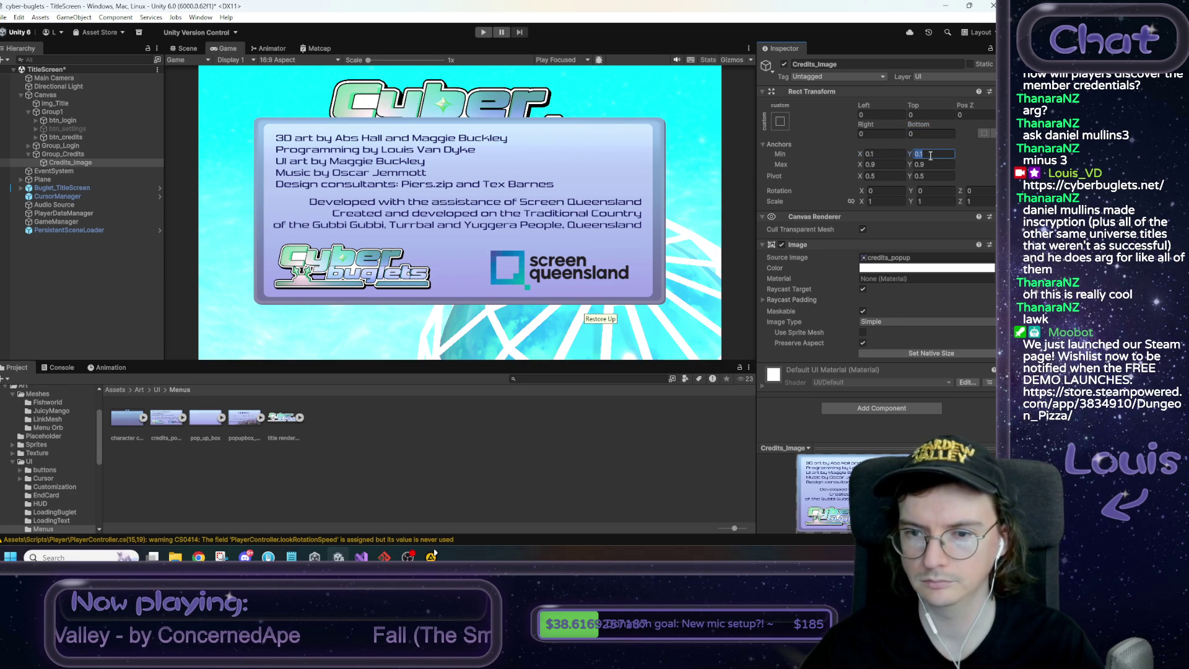
type("0")
left_click(926, 133)
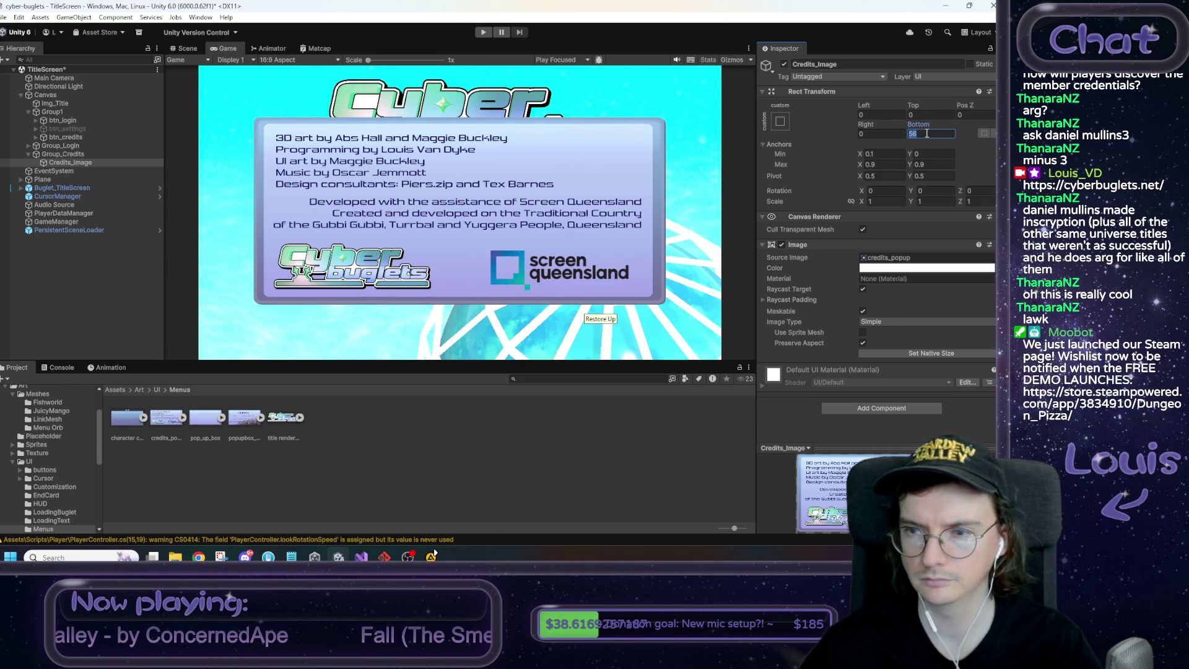
type("0")
key("ctrl+z")
key("ctrl+z")
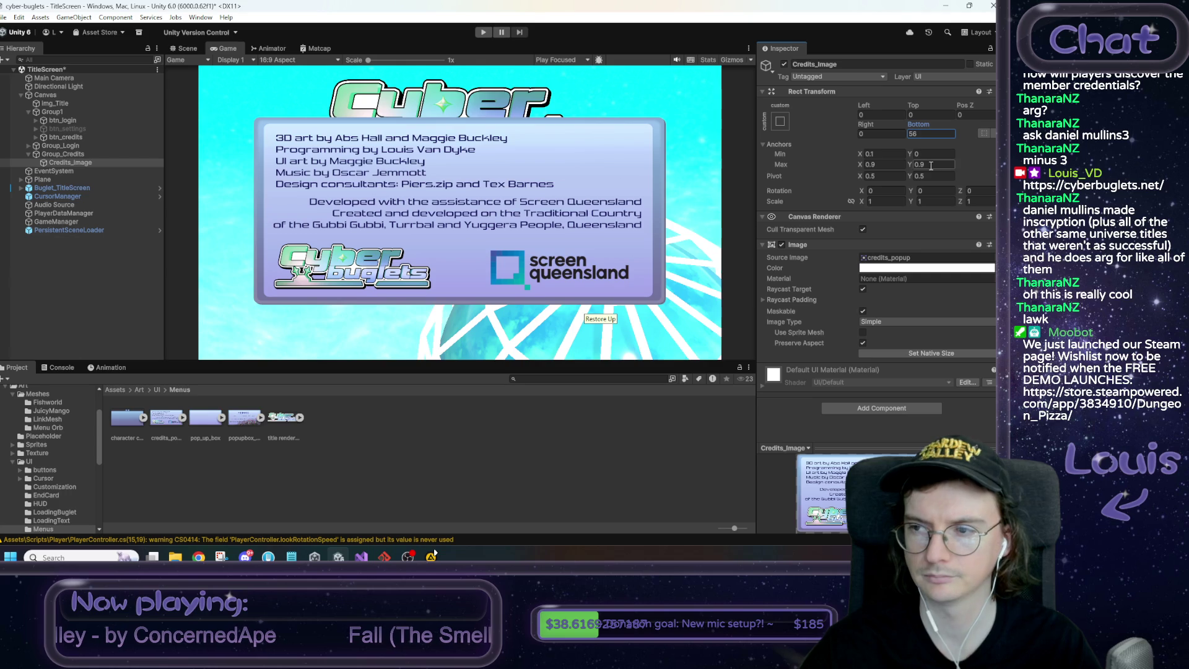
left_click(930, 166)
left_click(928, 115)
type("0")
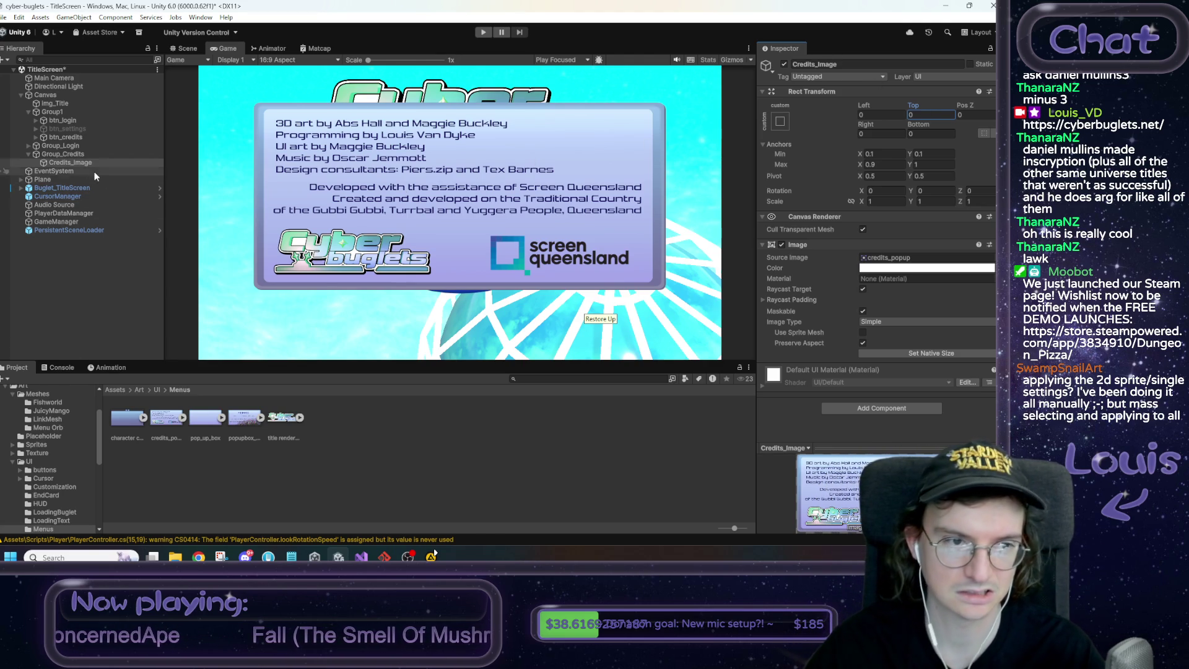
left_click(64, 120)
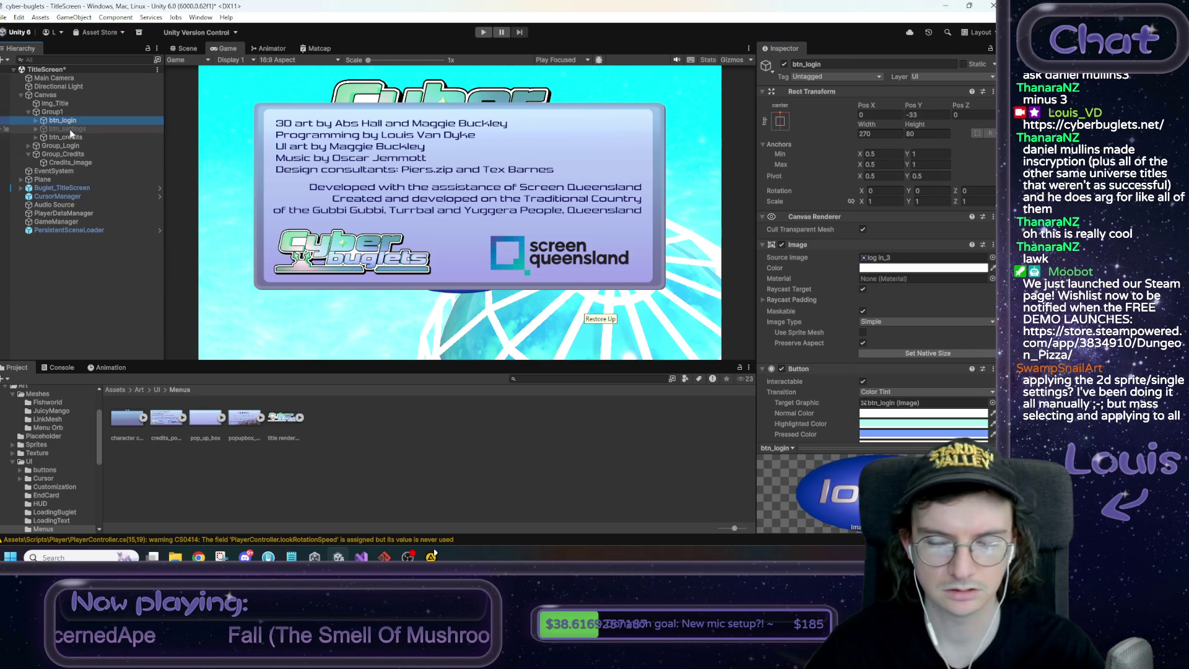
Duplicate btn_login into Group_Credits and rename the copy btn_goBack
key("ctrl+d")
mouse_move(70, 132)
left_mouse_down()
mouse_move(80, 173)
mouse_move(73, 165)
left_mouse_up()
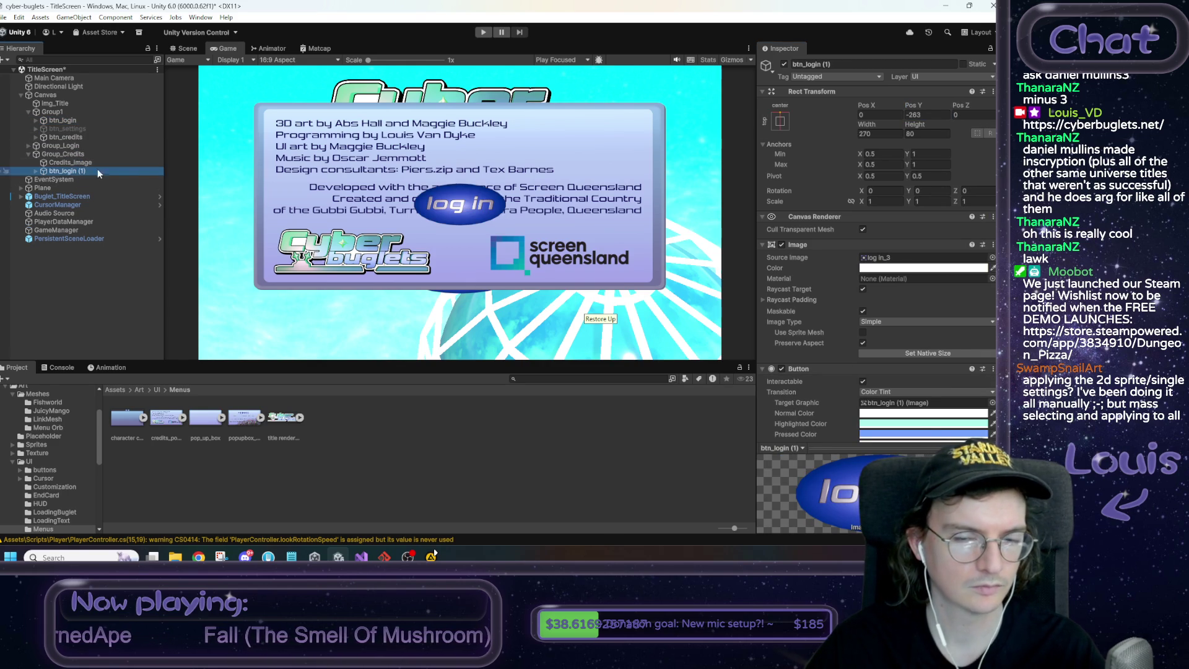
left_click(831, 65)
type("btn_go")
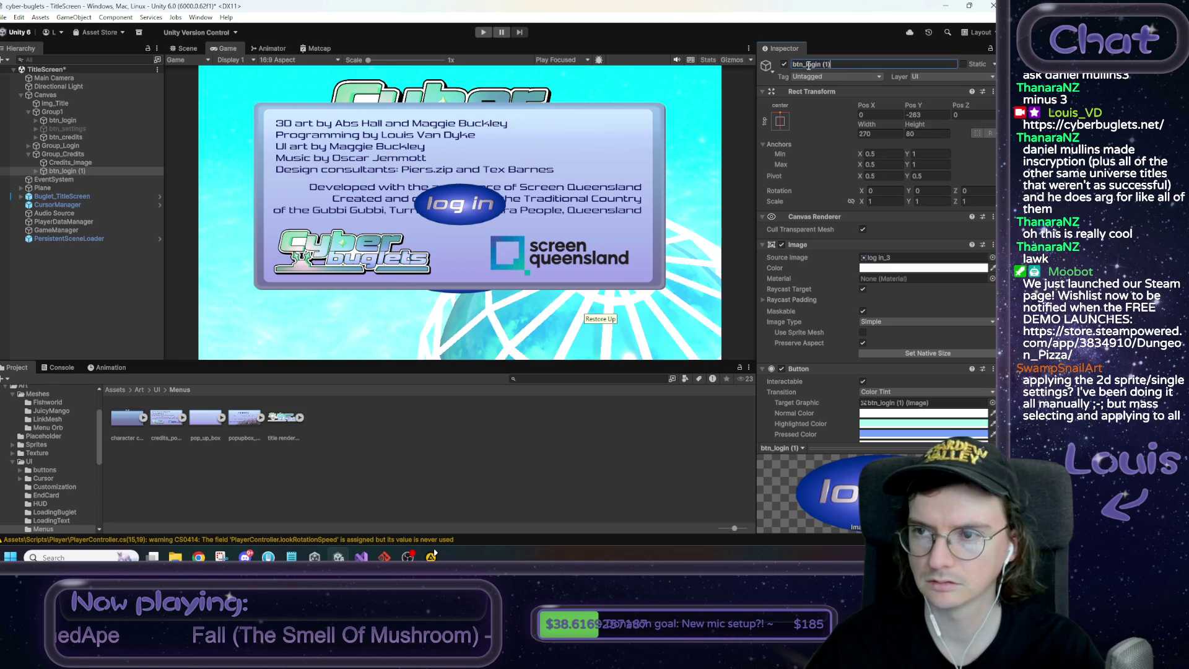
type("Back")
key("Return")
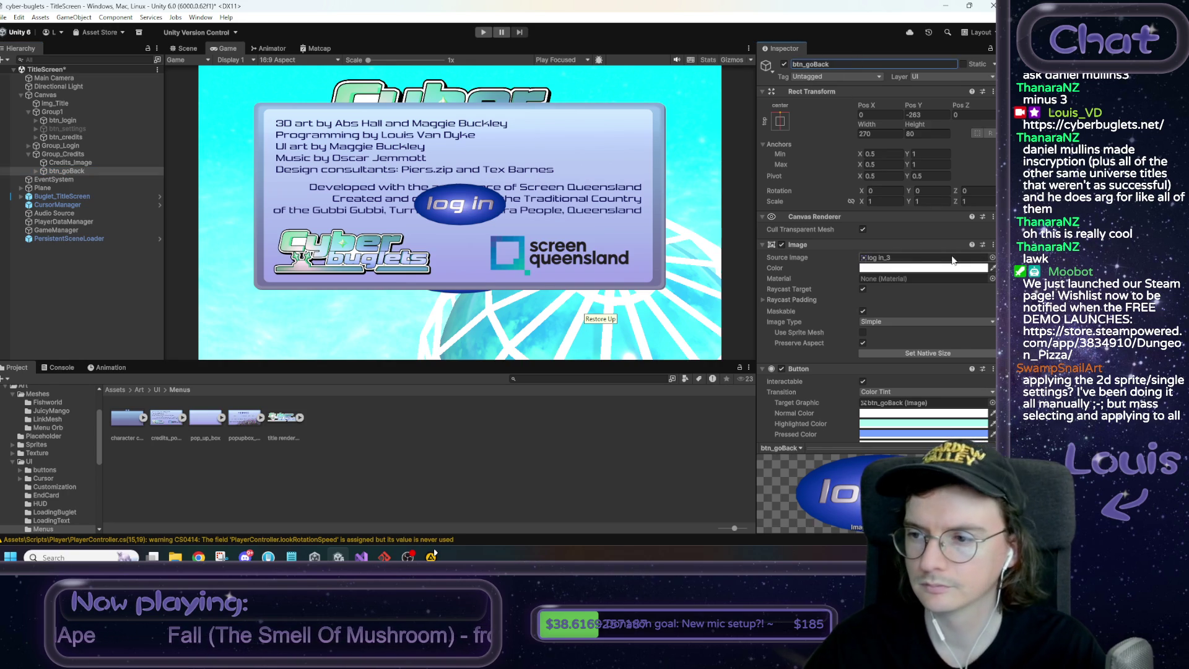
Give btn_goBack's Image the blank button sprite as its Source Image
left_click(992, 257)
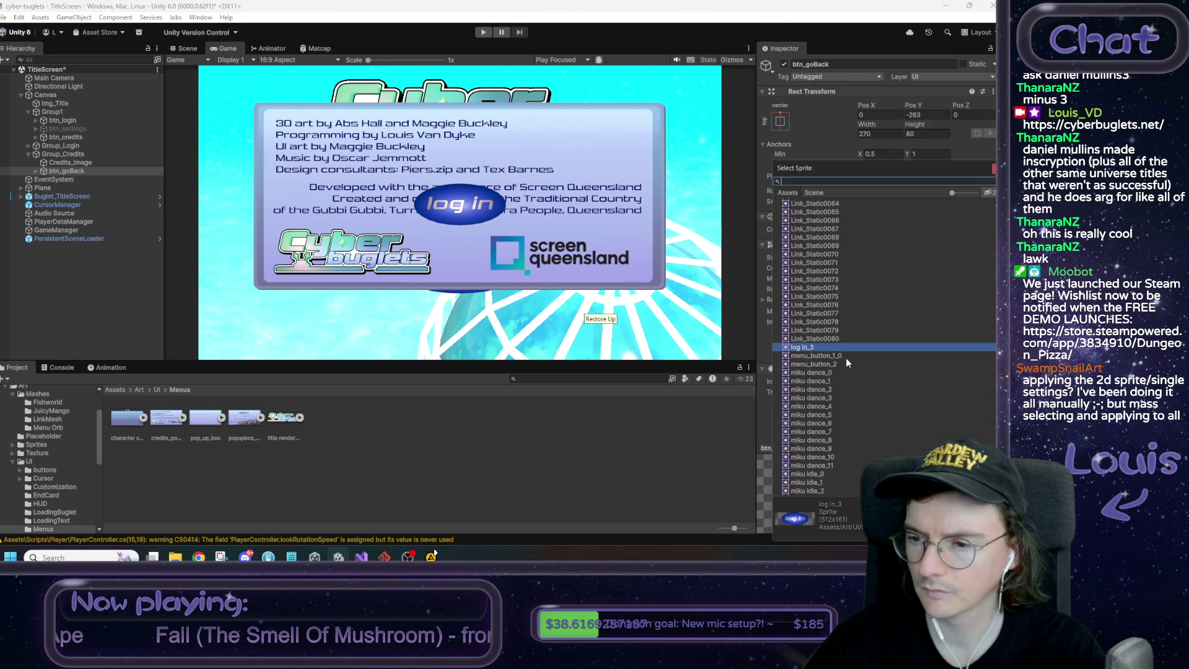
left_click(837, 364)
left_click(836, 356)
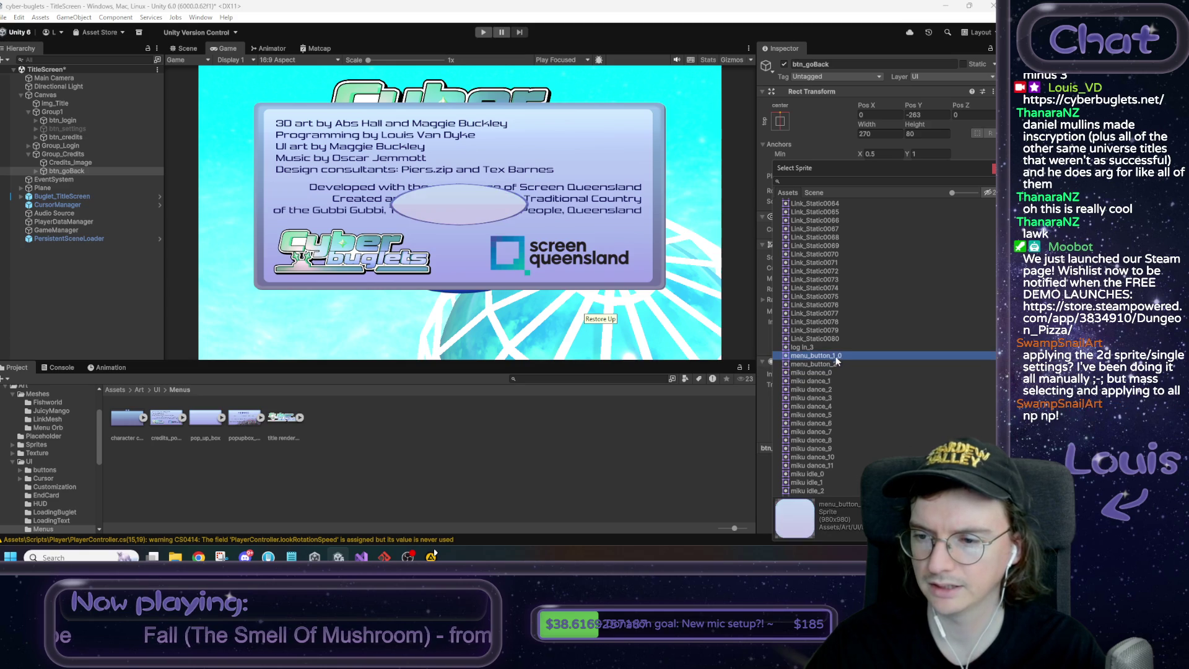
left_click(821, 347)
scroll(822, 338, "down", 5)
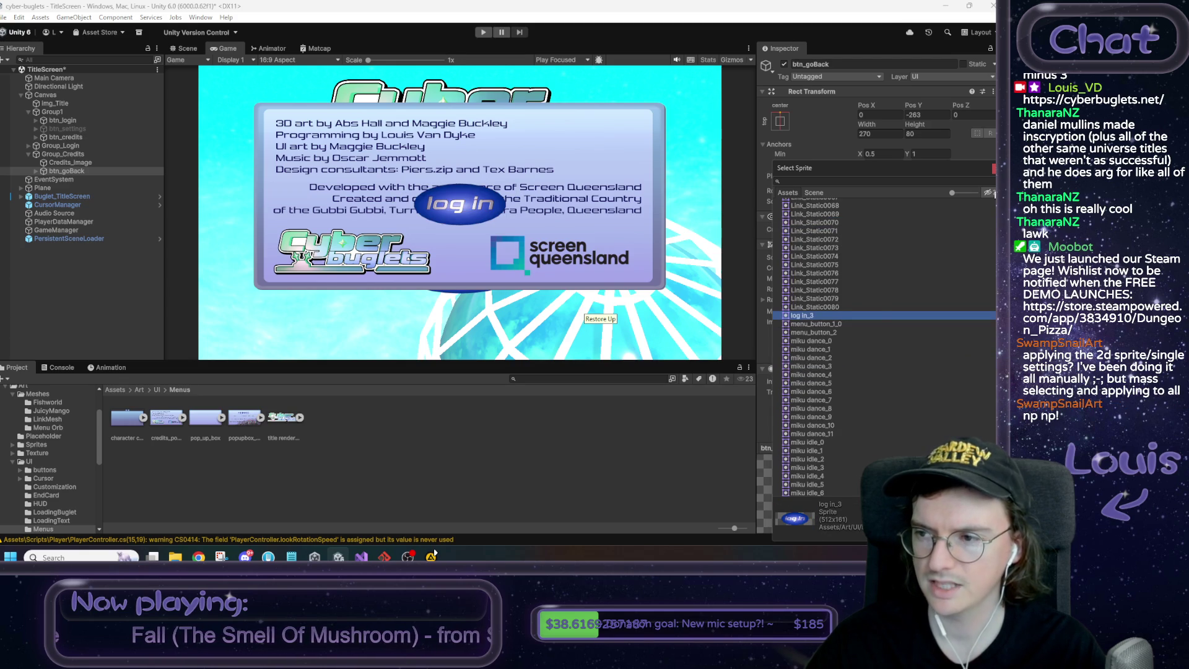
key("Return")
left_click(901, 258)
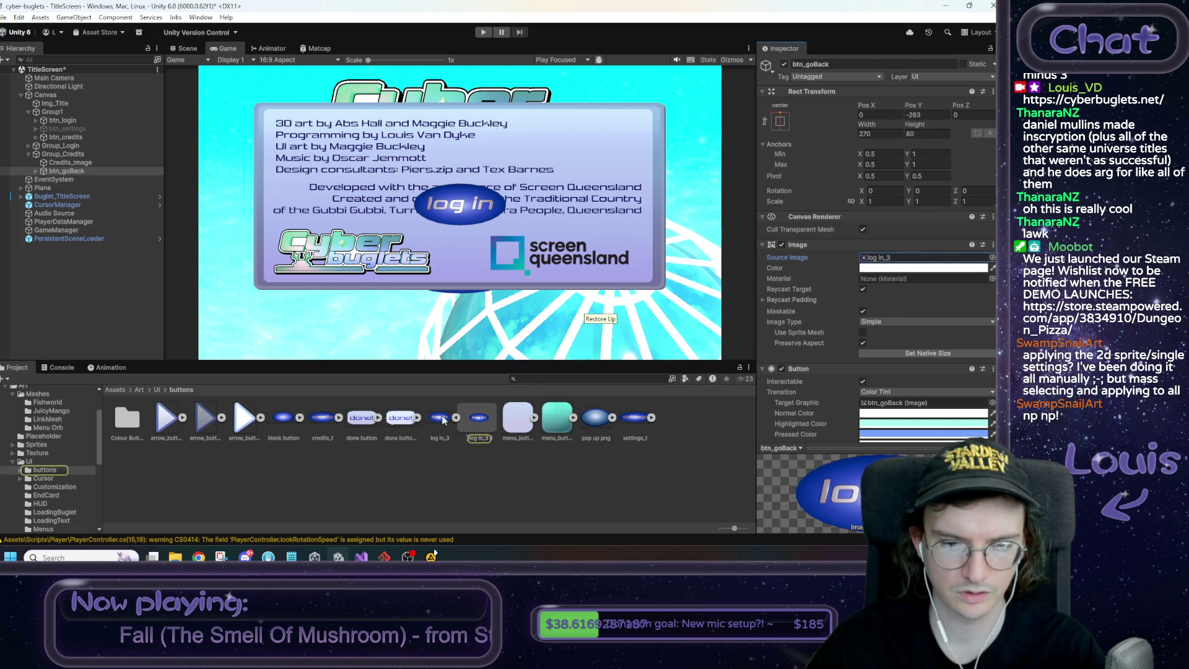
left_click(884, 260)
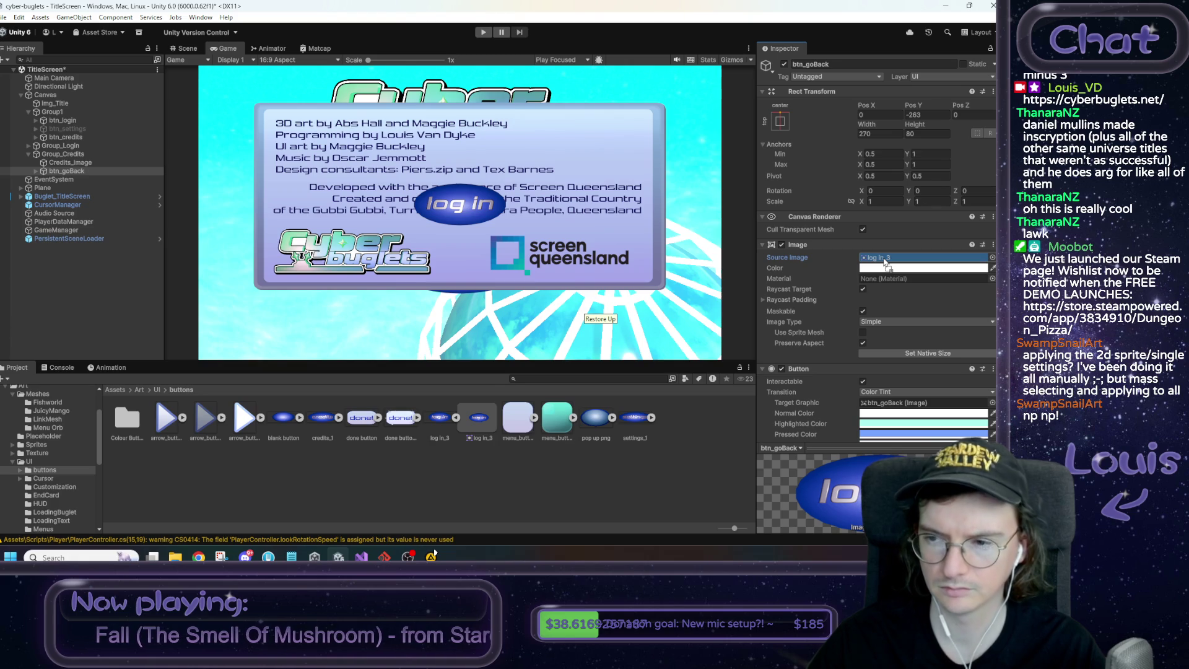
left_click_drag(884, 261, 884, 261)
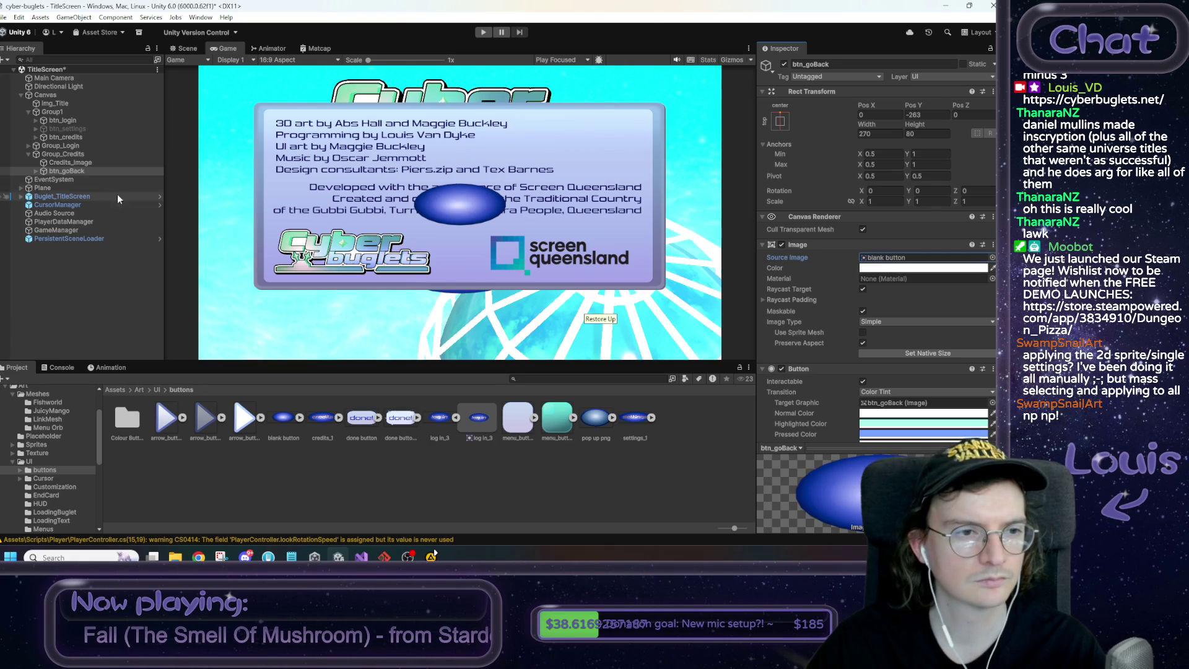
Enable btn_goBack's Text (TMP) child label
left_click(36, 171)
left_click(53, 179)
left_click(784, 64)
left_click(818, 290)
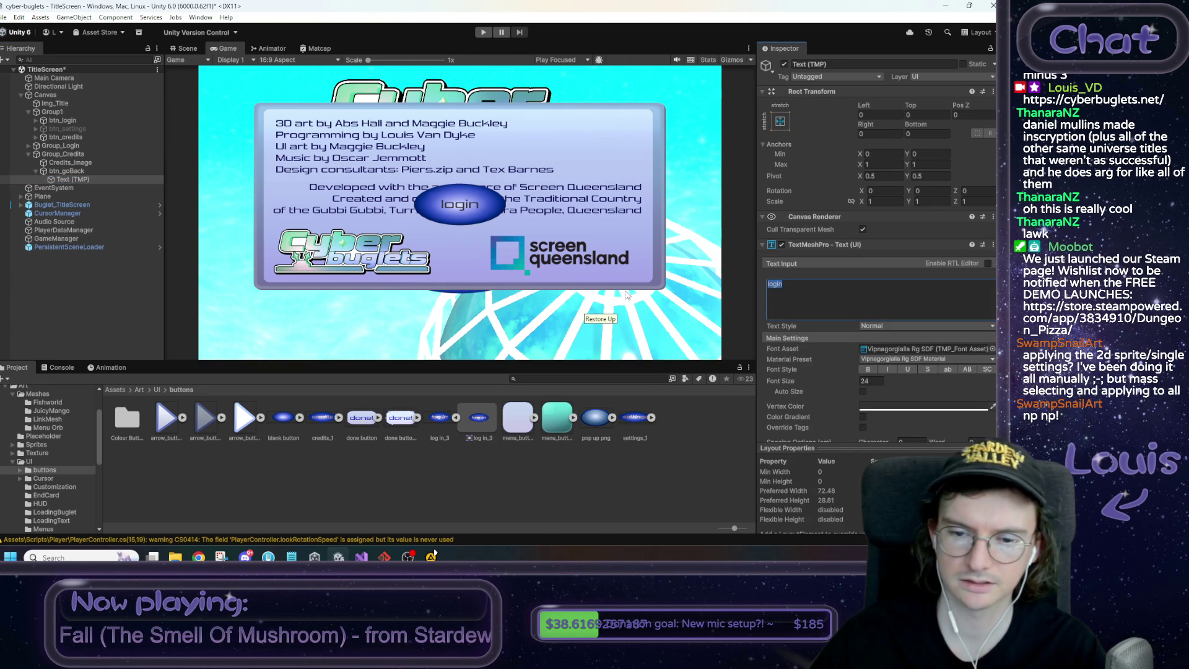
Change the button label text from 'login' to 'Back'
type("Go Back")
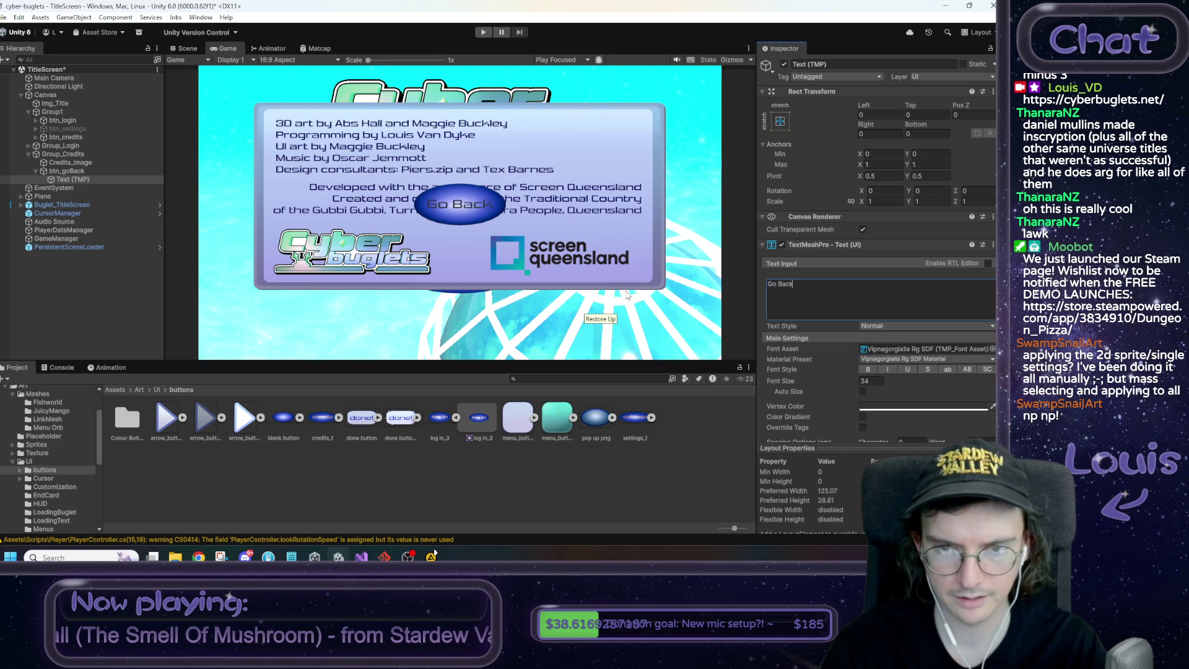
key("BackSpace")
key("BackSpace")
key("BackSpace")
type("Back")
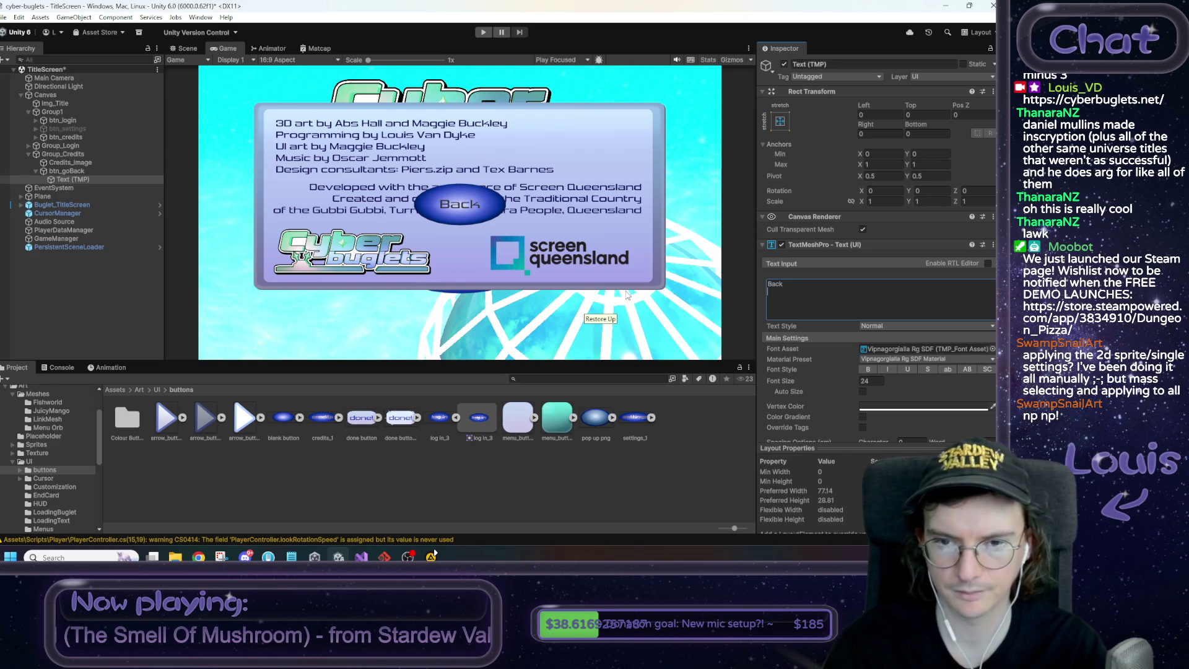
left_click(873, 408)
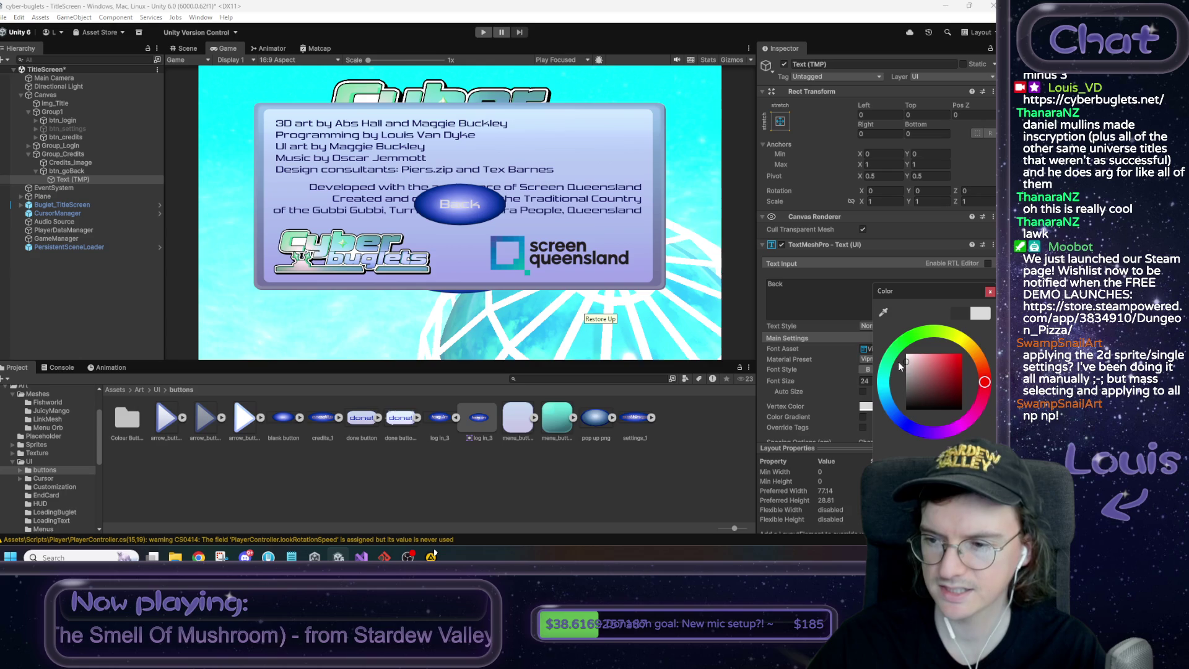
left_click(989, 292)
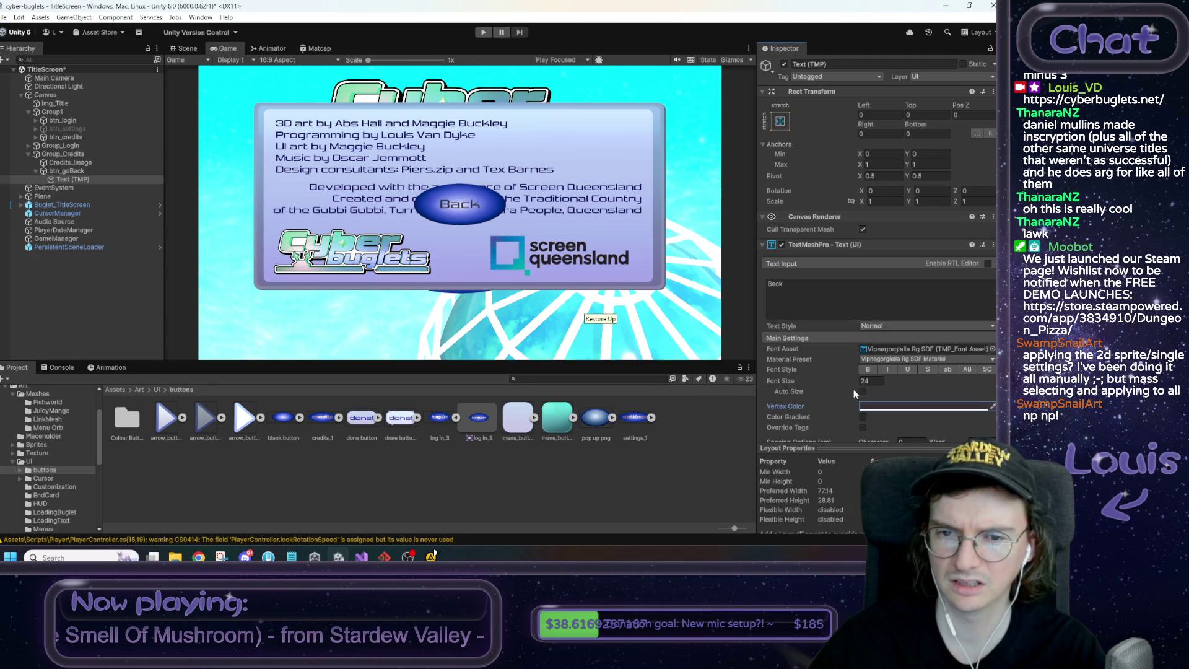
Make the Back label bold at font size about 33.25
left_click(868, 369)
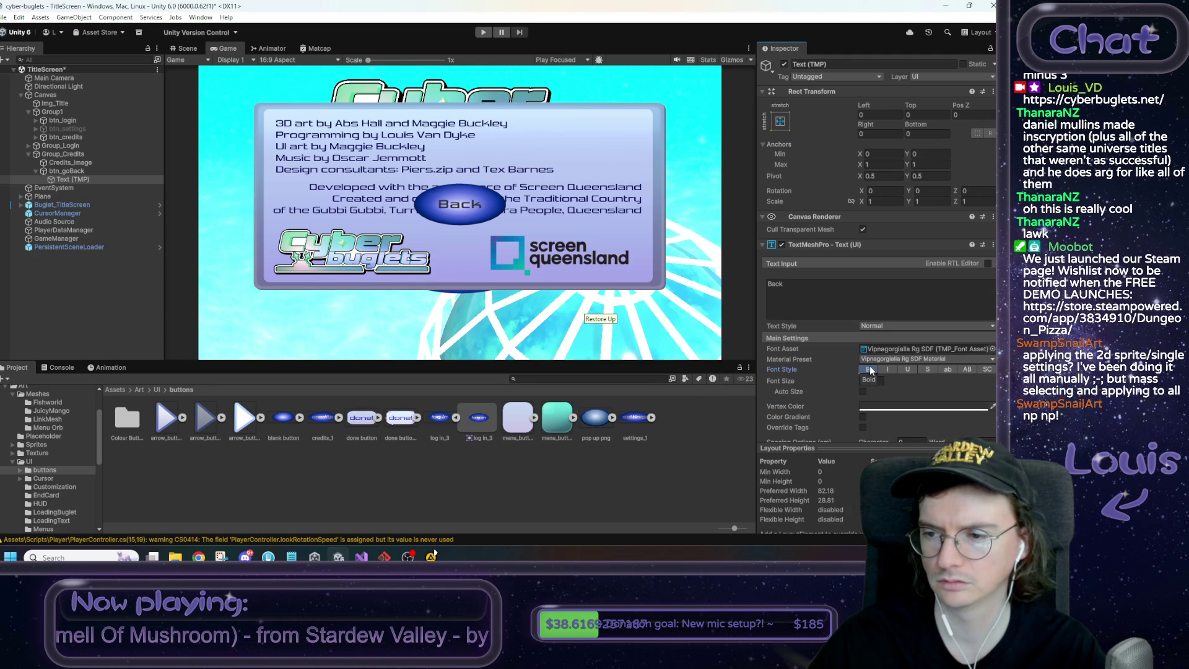
mouse_move(853, 386)
left_mouse_down()
mouse_move(984, 371)
mouse_move(969, 372)
left_mouse_up()
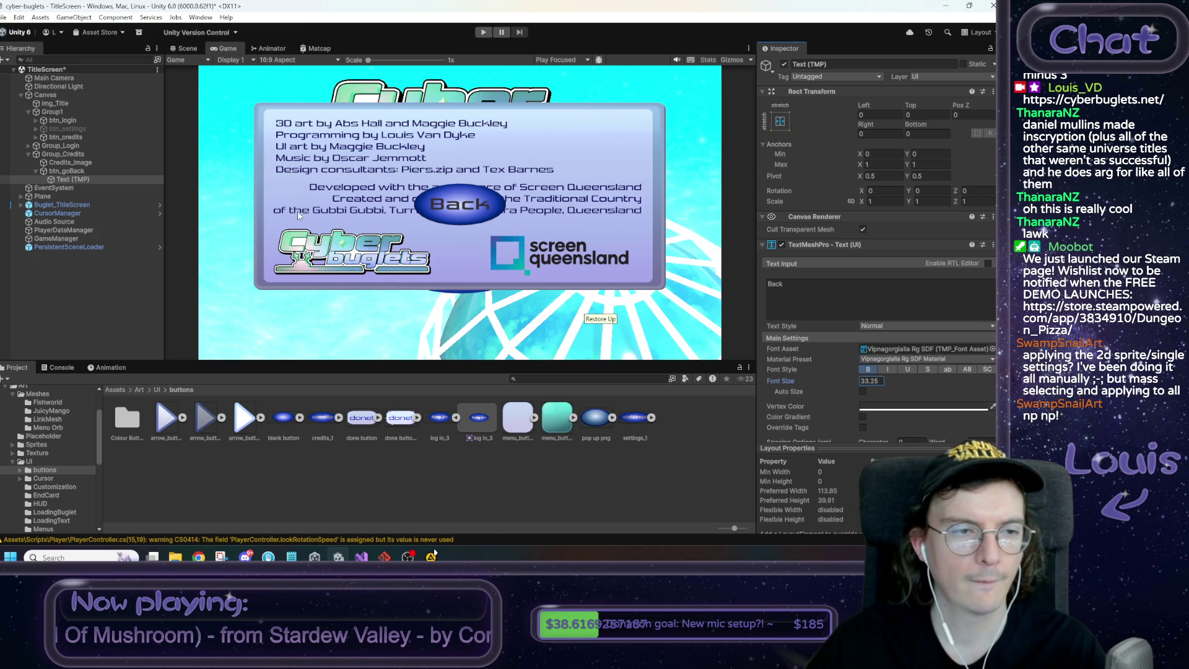
left_click(136, 172)
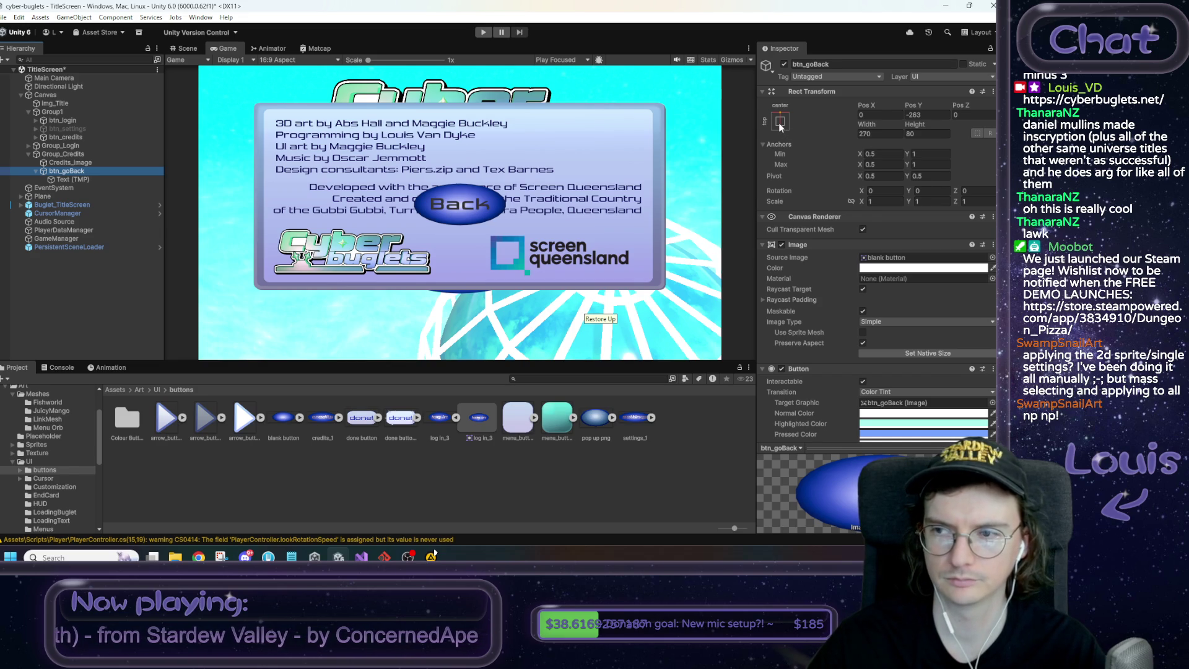
Parent btn_goBack under Credits_Image, anchored bottom-centre at Pos Y 0
left_click(779, 122)
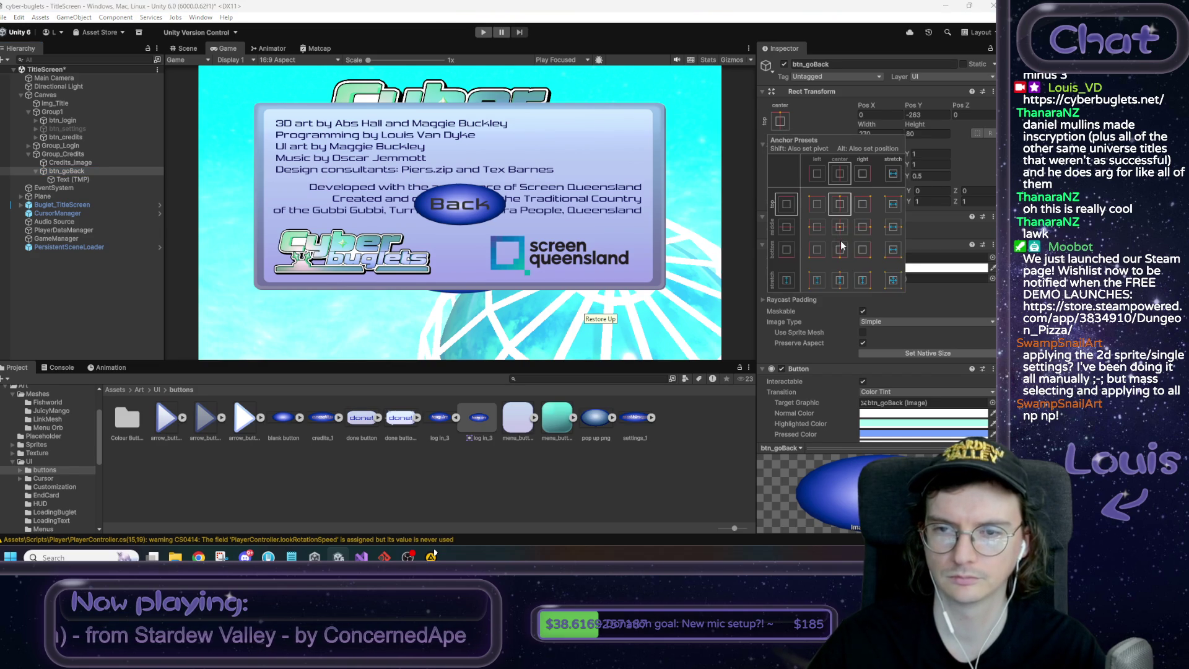
left_click(78, 171)
left_click_drag(78, 170, 77, 162)
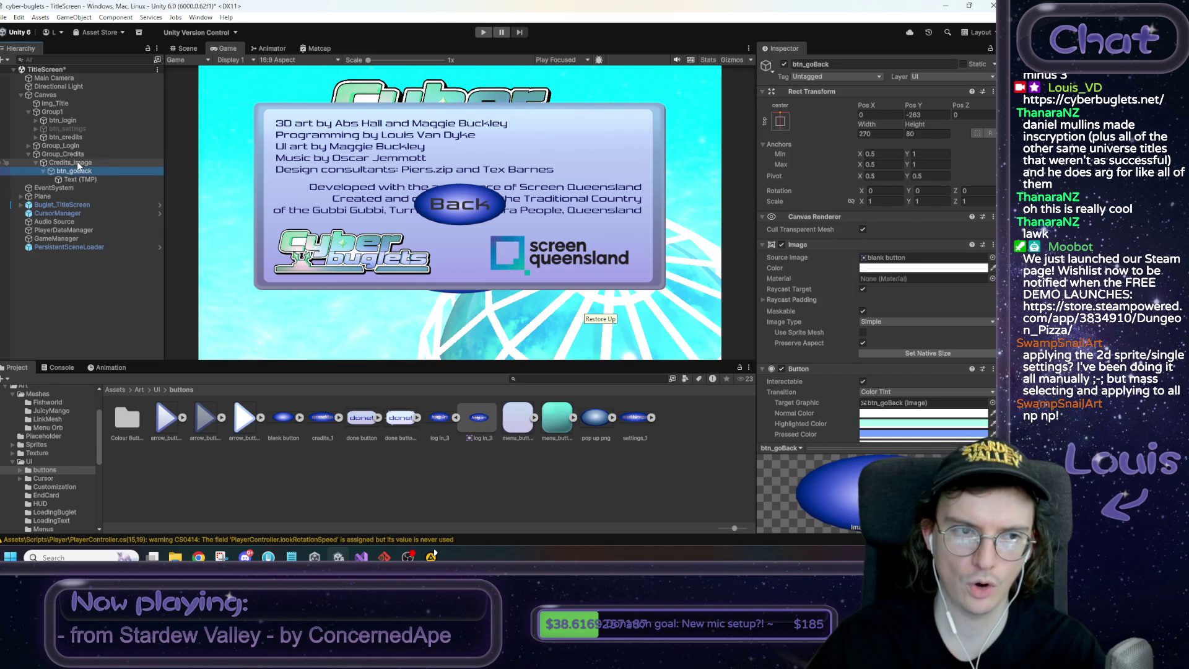
left_click(780, 121)
left_click(839, 249)
double_click(927, 116)
type("0")
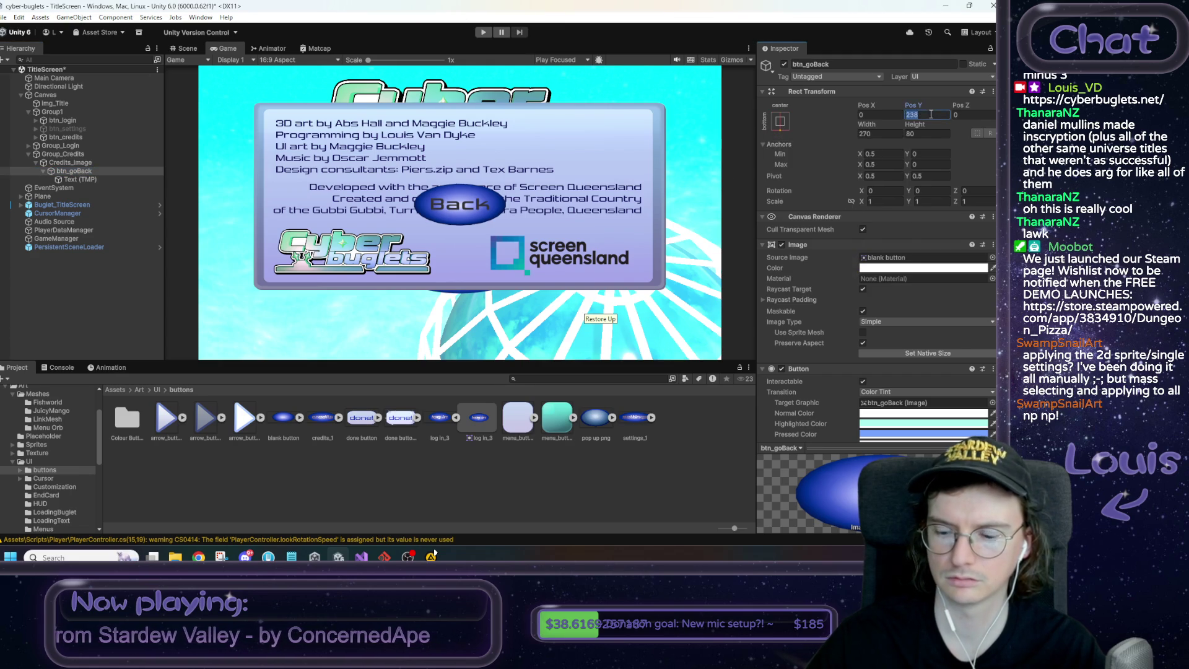
key("Return")
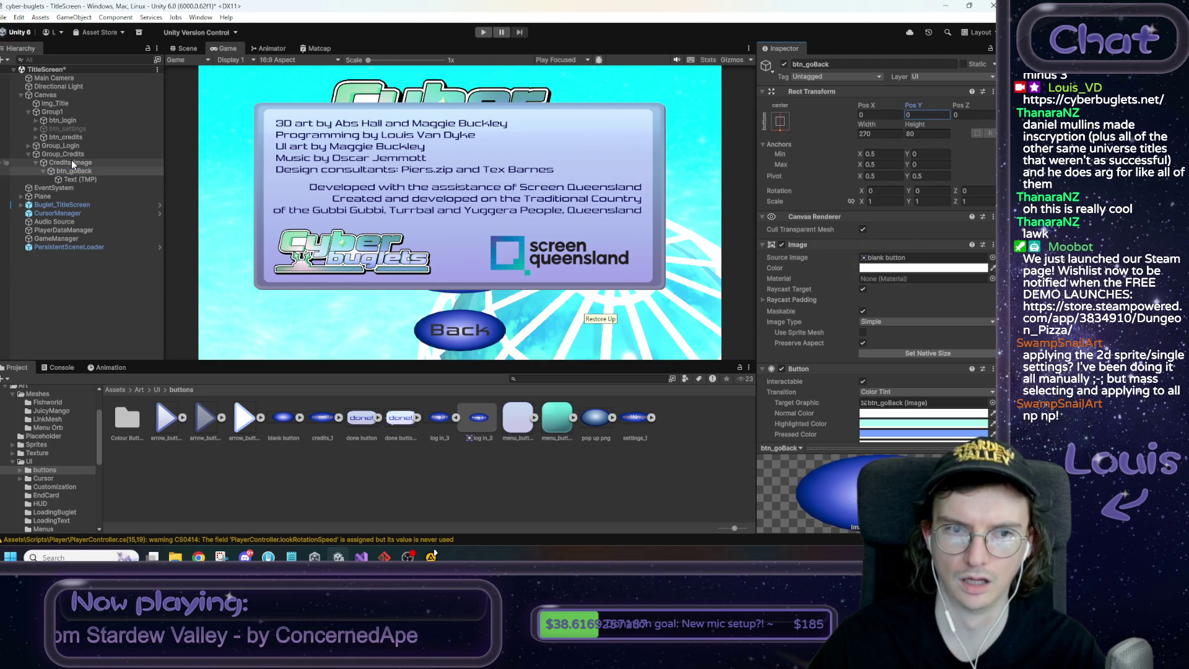
Set Credits_Image's bottom anchor to 0.3
left_click(71, 161)
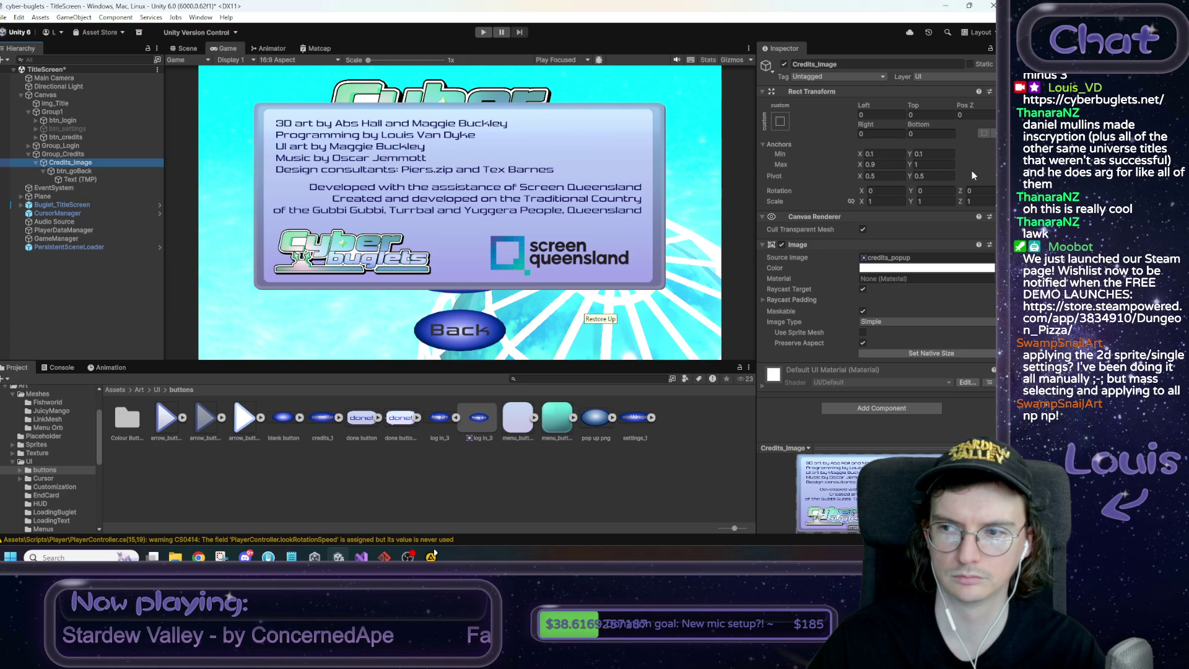
left_click(933, 165)
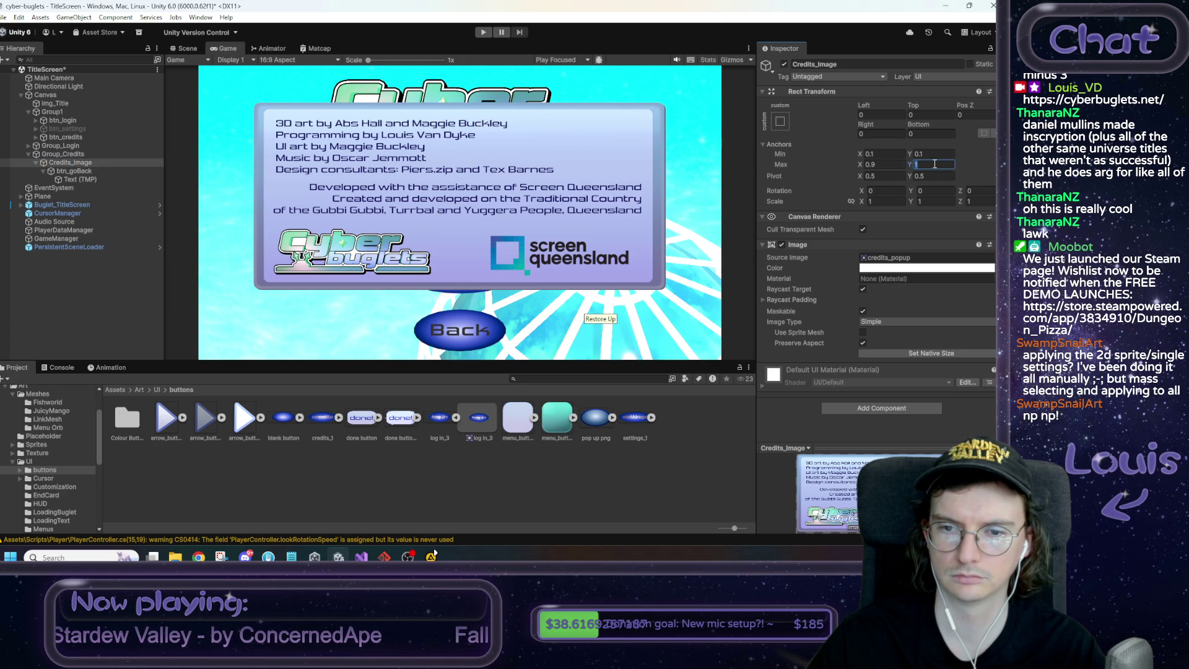
left_click(930, 155)
type("0")
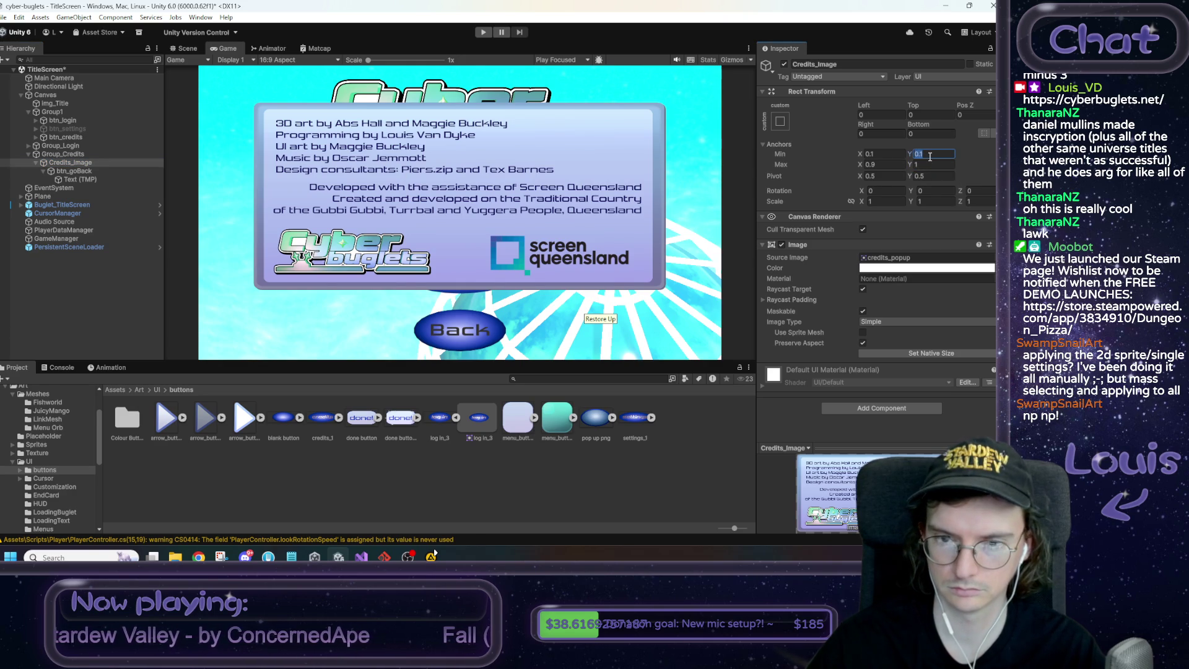
type(".3")
Try Credits_Image bottom anchors of 0.2 and 0.1 with a zero bottom offset
left_click(930, 135)
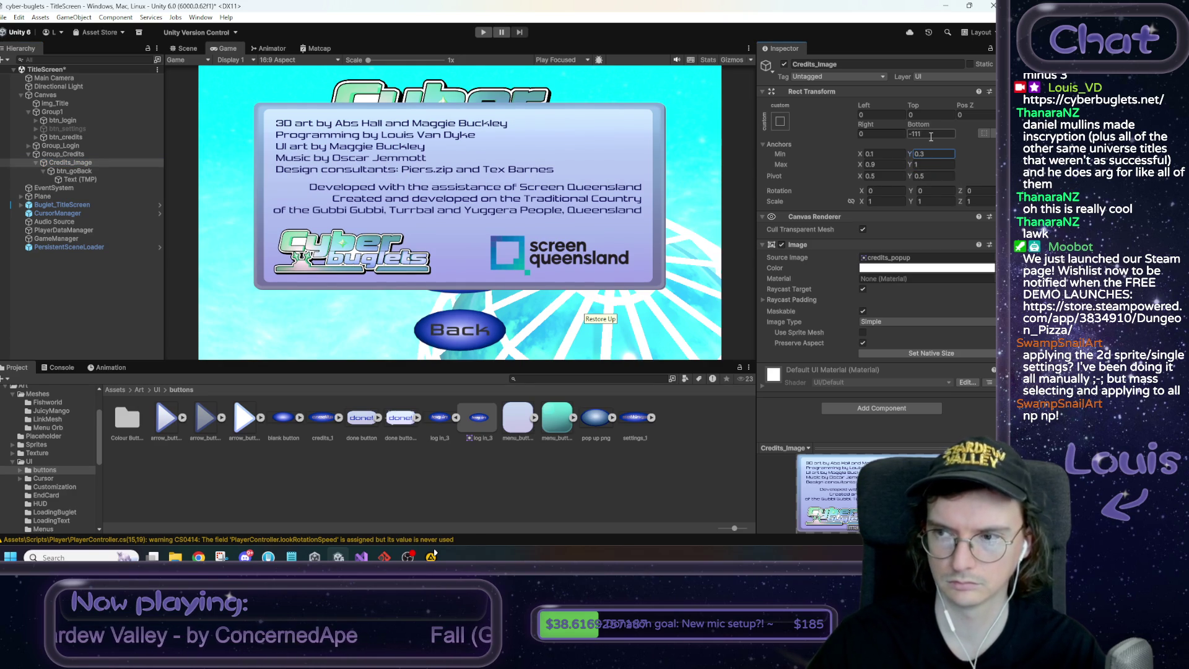
type("0")
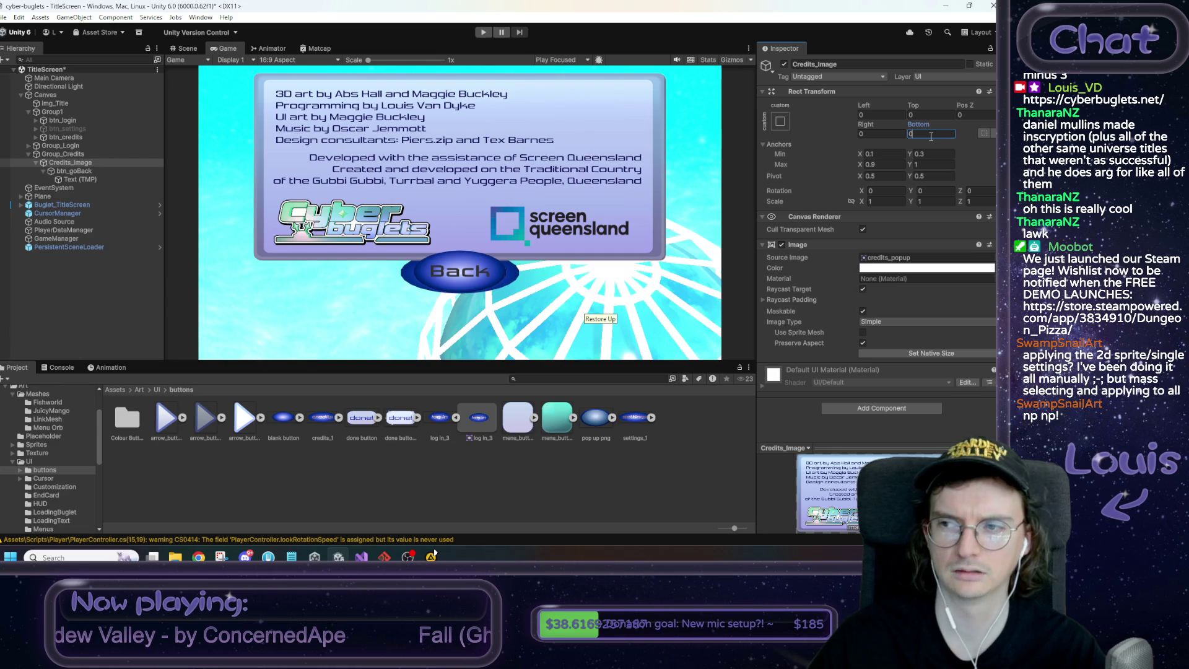
left_click(929, 154)
type("0.2")
left_click(931, 133)
type("0")
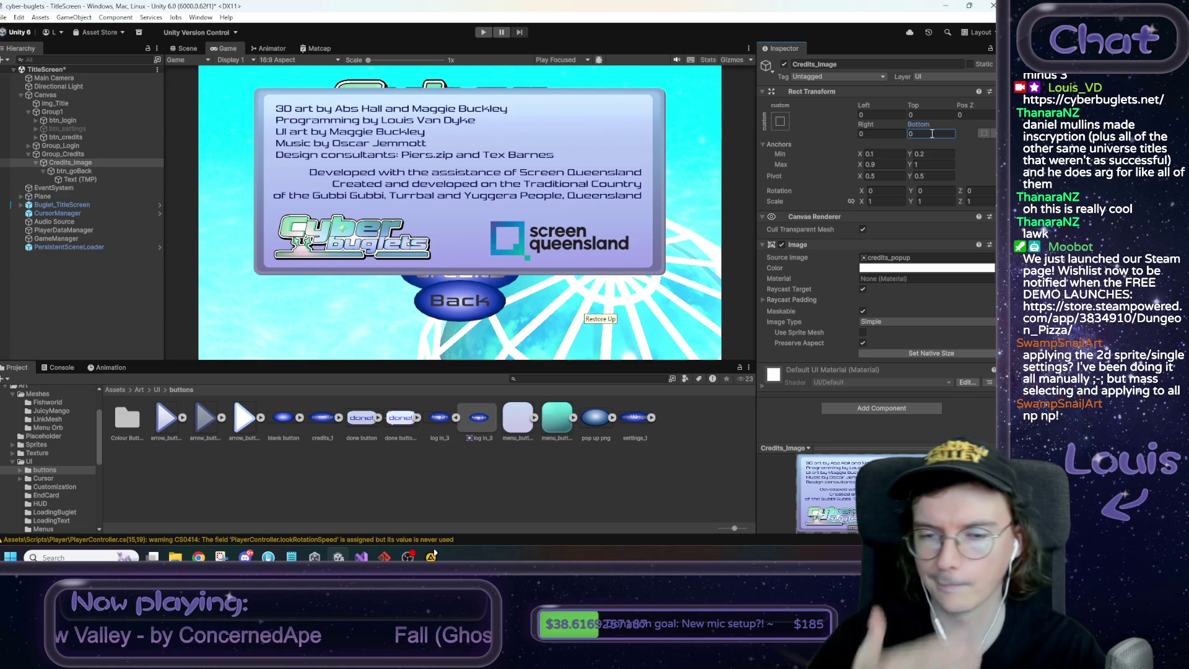
type("-55")
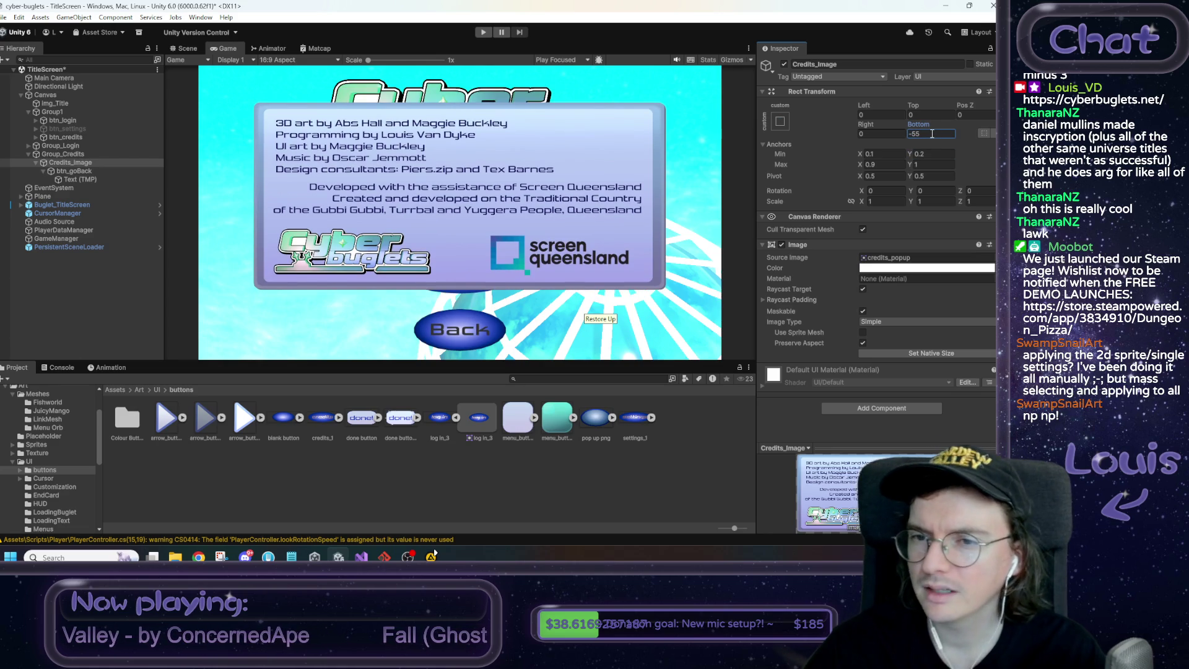
left_click(922, 153)
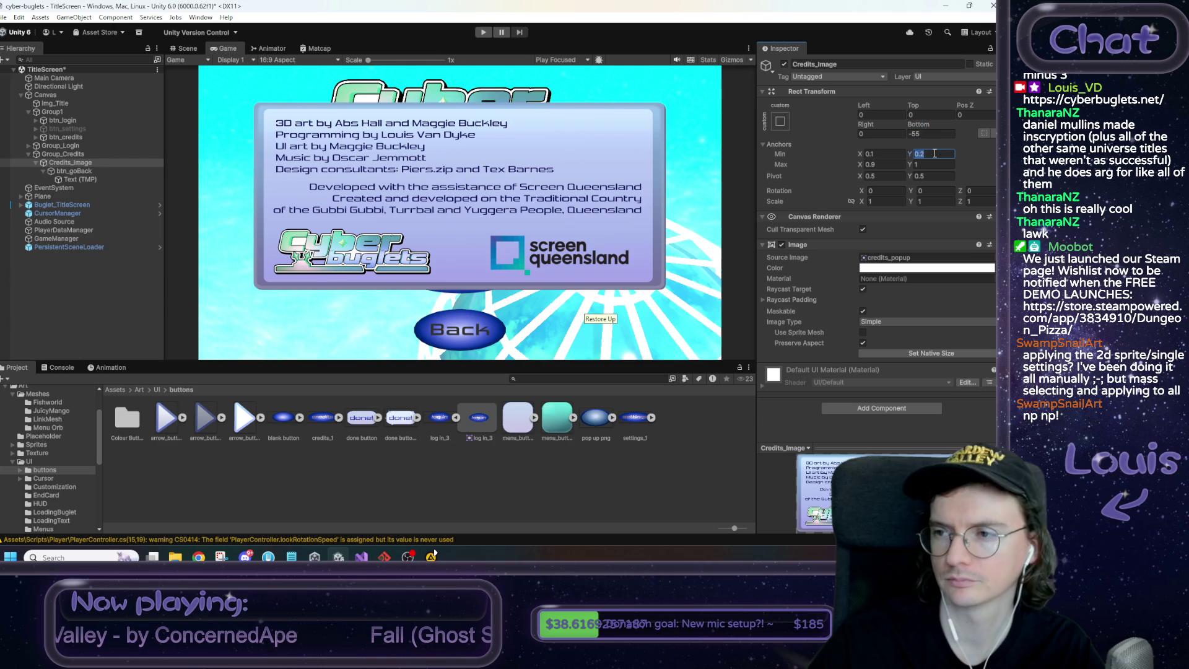
type("0.1")
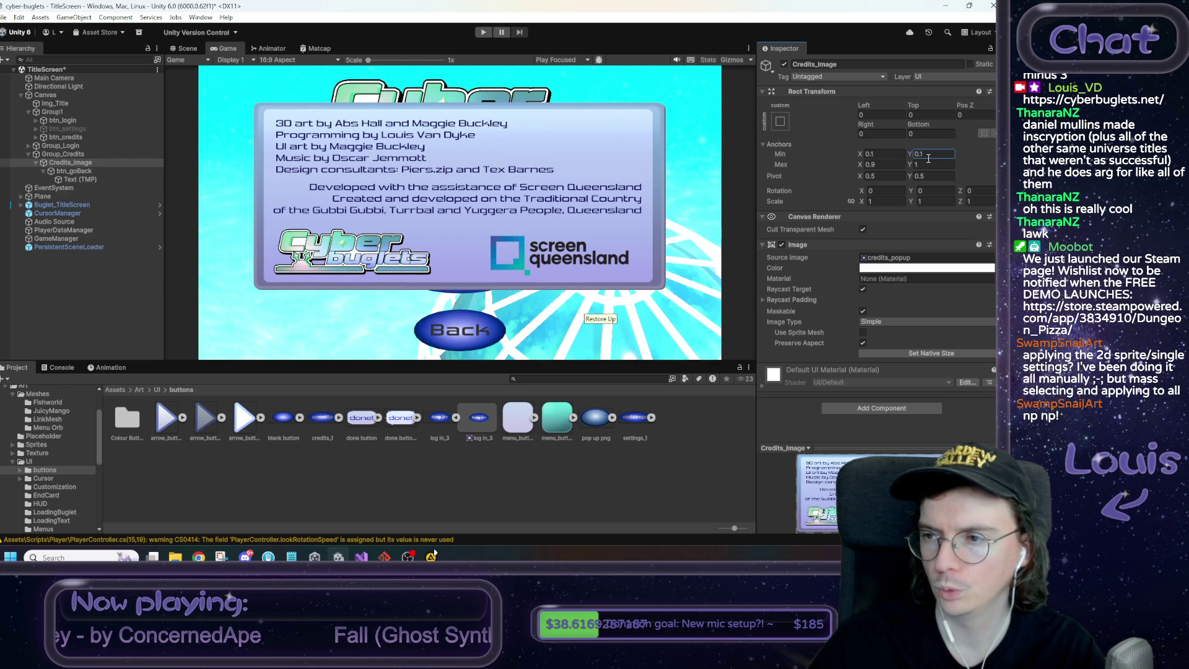
Set Credits_Image anchors Min Y 0.2, Max Y 0.9, with Top and Bottom 0
left_click(929, 154)
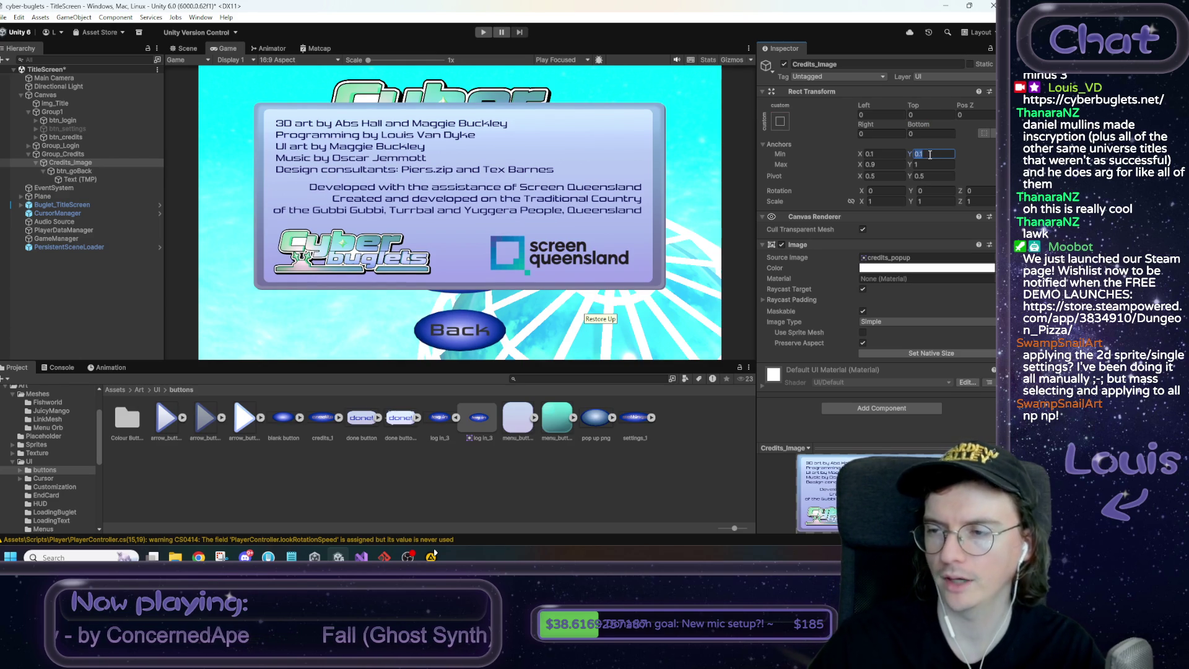
type("0.2")
key("Tab")
key("Tab")
type("0.9")
left_click(929, 114)
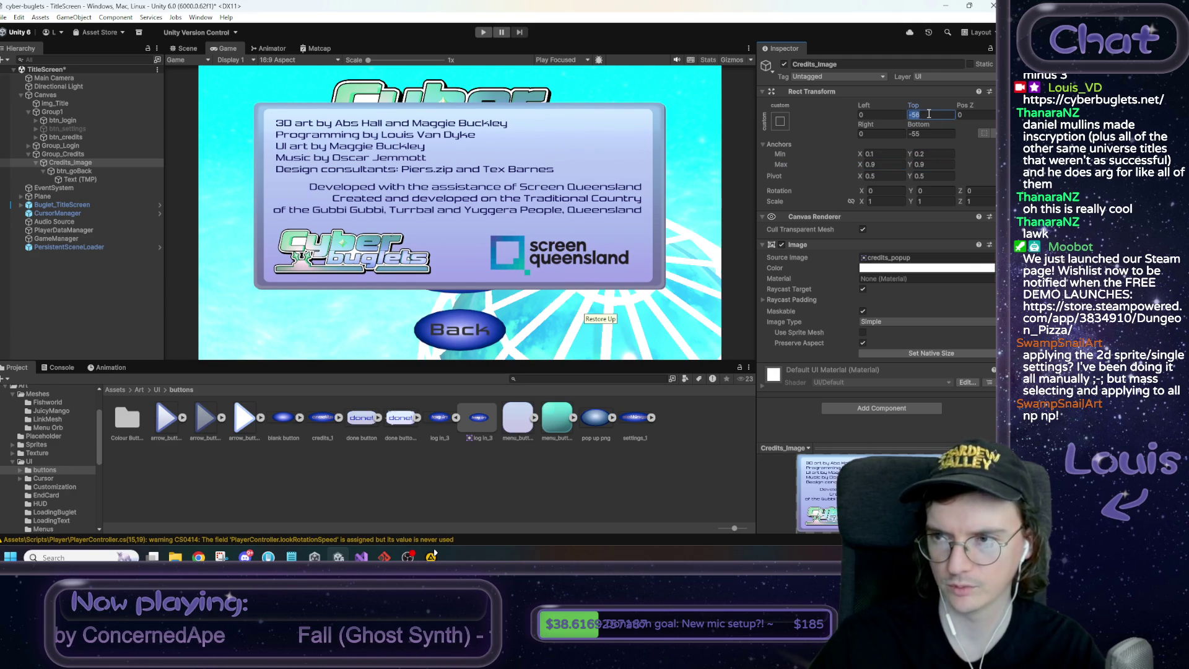
type("0")
key("Tab")
key("Tab")
key("Tab")
type("0")
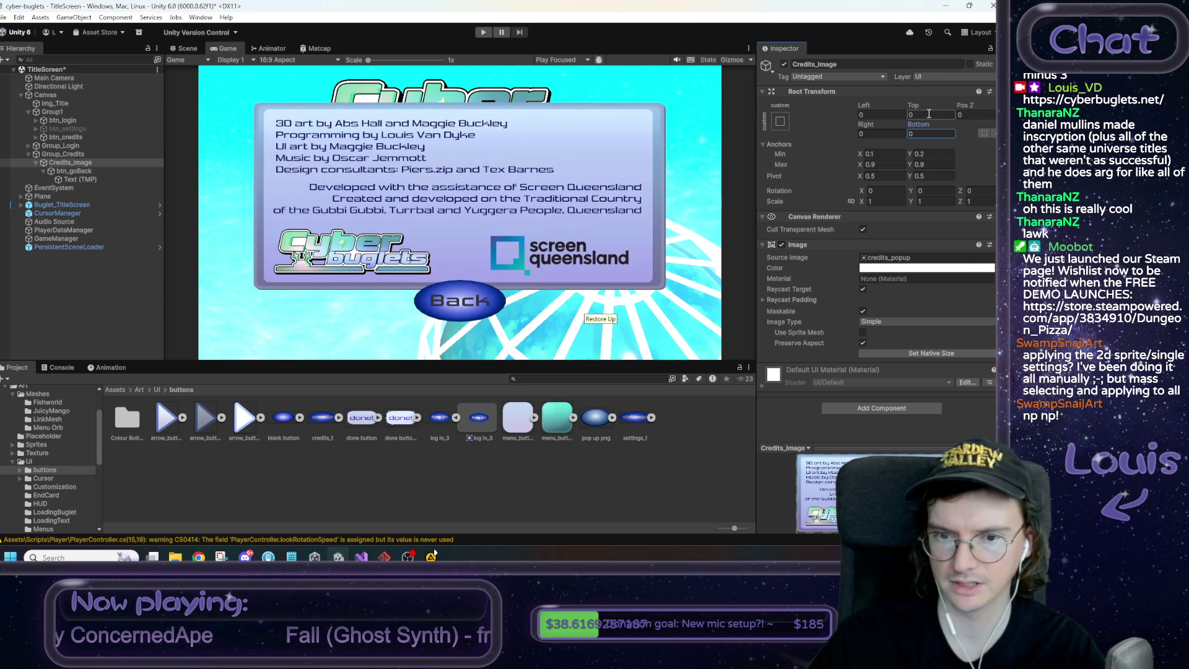
left_click(84, 172)
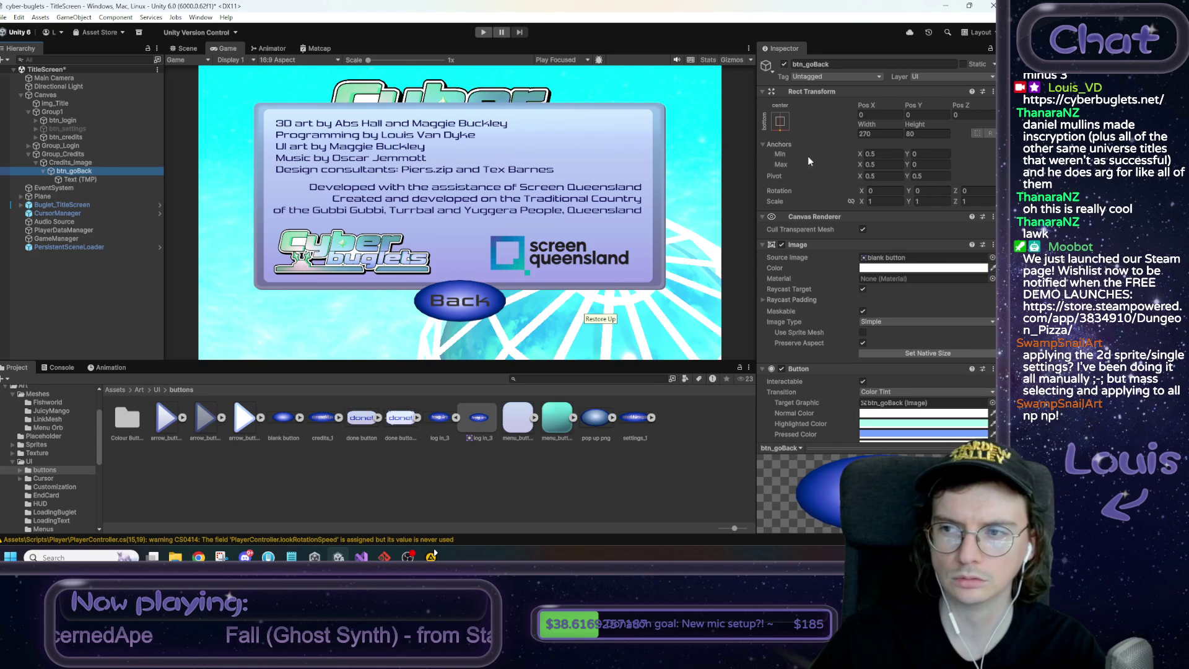
Set btn_goBack's Pos Y to 16.1 and inspect it in the Scene view
left_click(913, 116)
type("24.6")
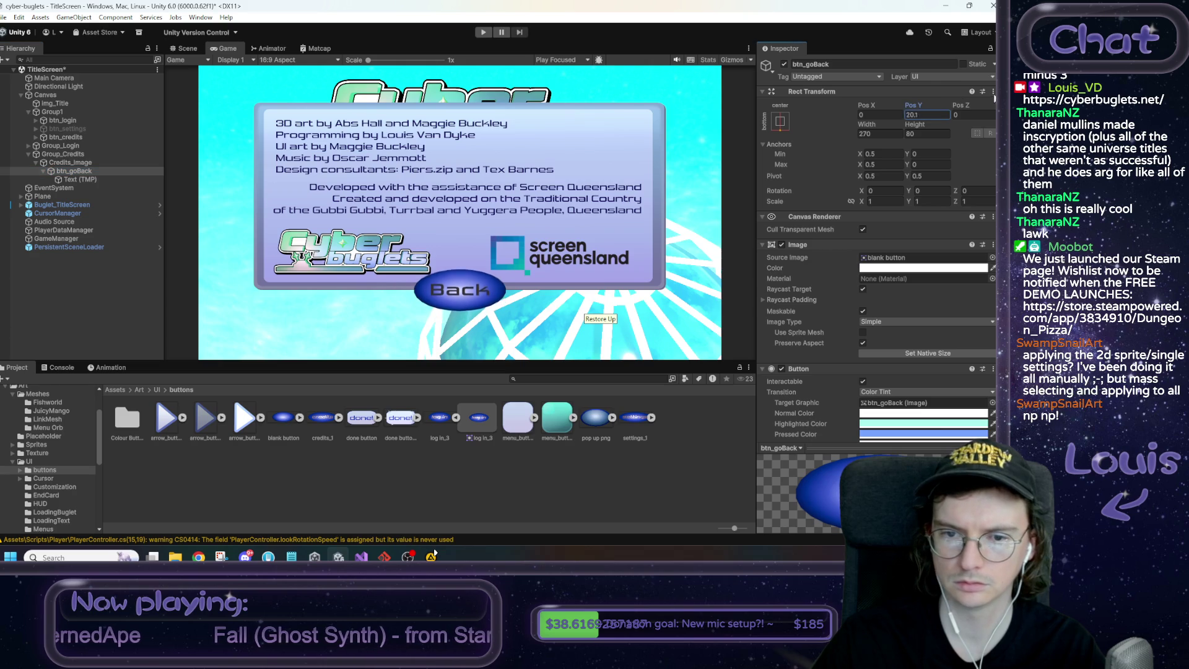
key("BackSpace")
key("BackSpace")
key("BackSpace")
type("16.1")
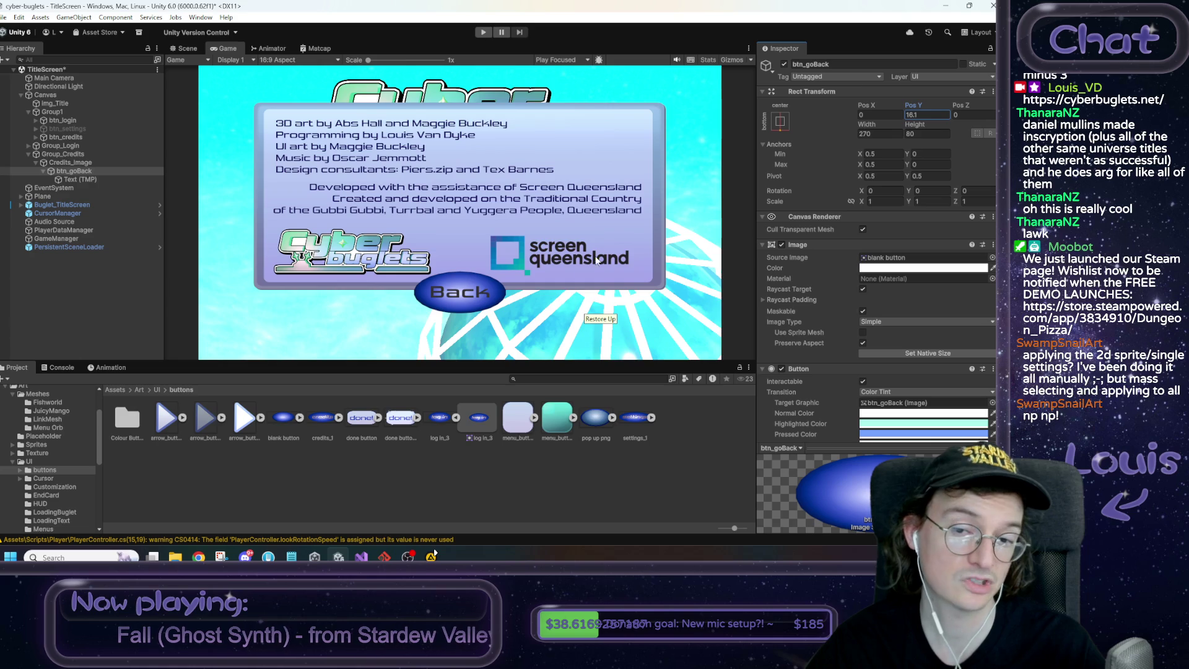
left_click(183, 49)
mouse_move(483, 204)
left_mouse_down()
mouse_move(506, 198)
mouse_move(250, 172)
left_mouse_up()
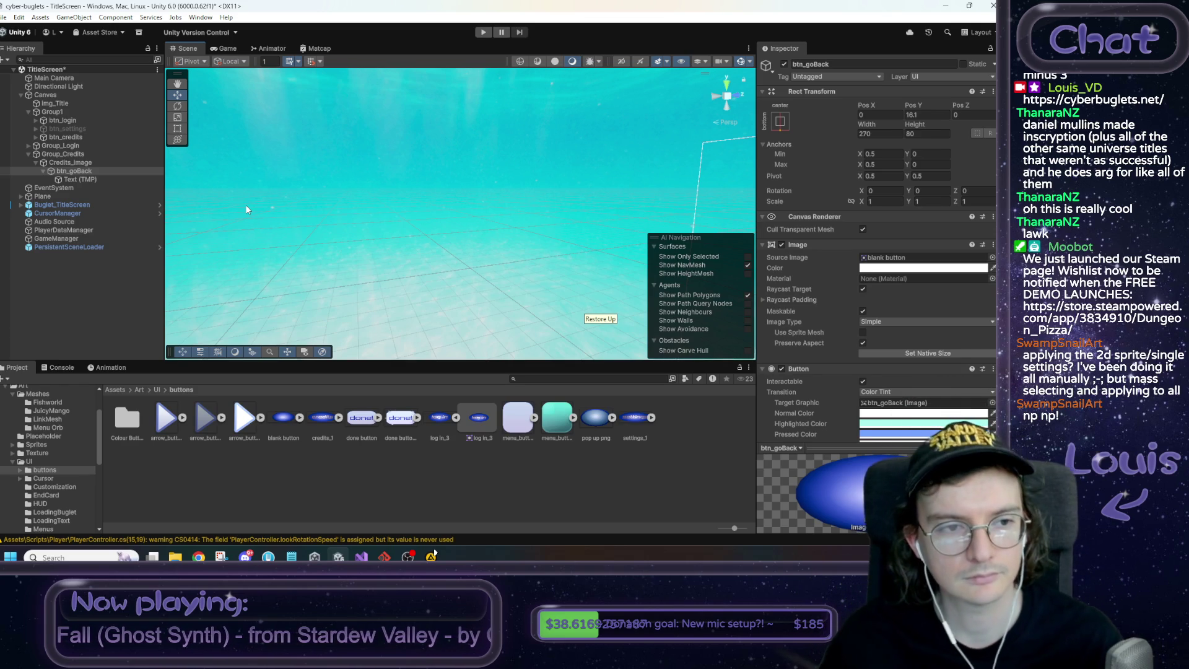
Select btn_goBack's Text (TMP) label to view its TextMeshPro settings
left_click(105, 182)
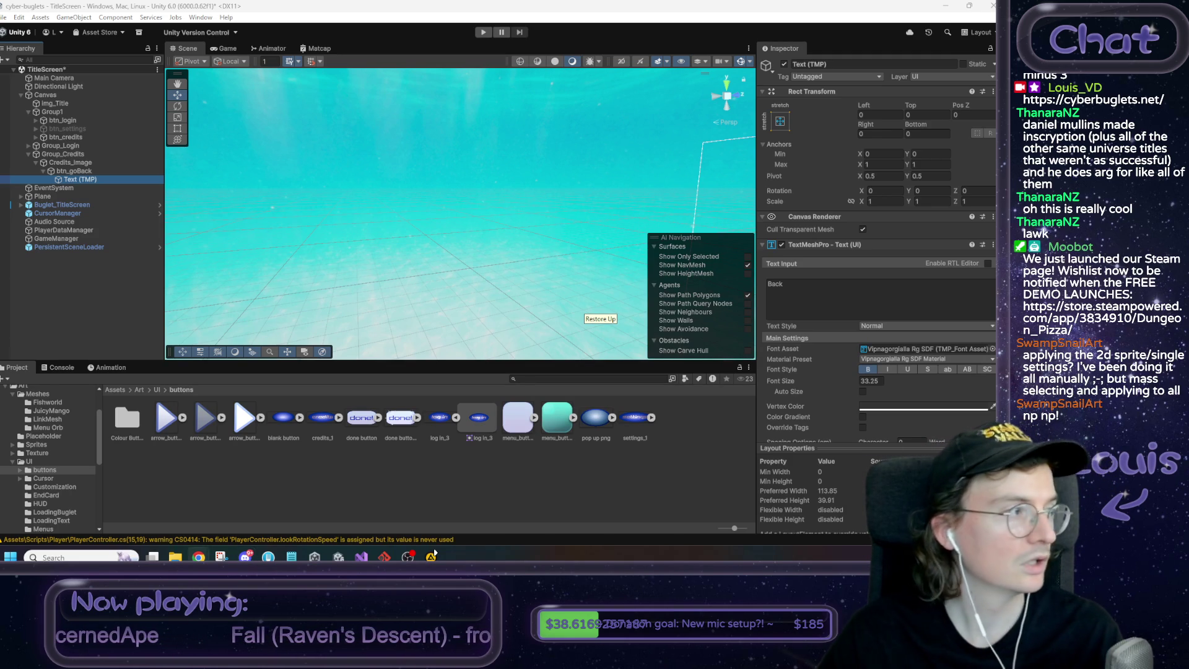
Put Group_Credits into View Groups Element 3 of the Canvas's TitleScreen_UIBehaviour
left_click_drag(468, 257, 671, 286)
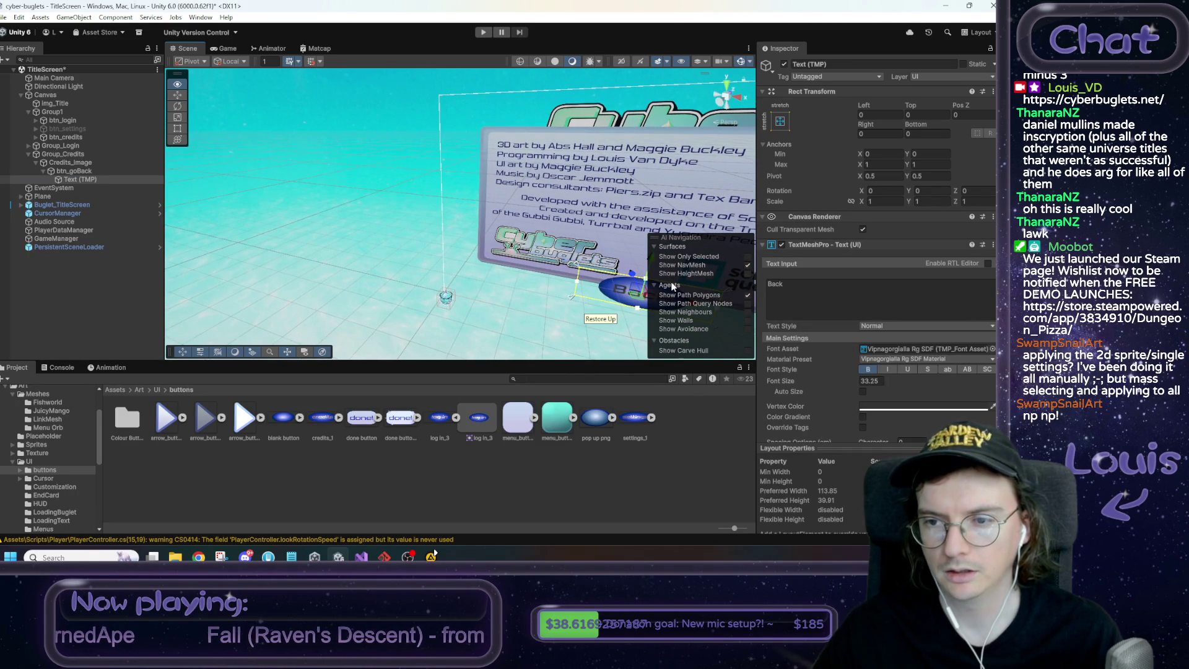
left_click_drag(671, 286, 675, 284)
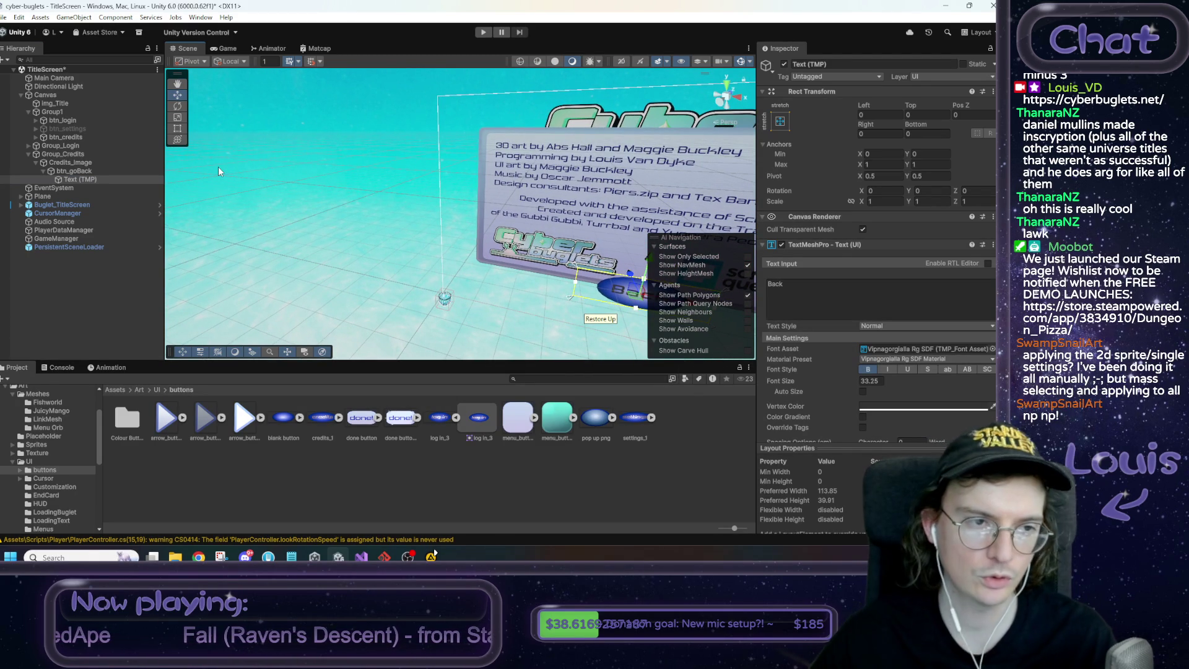
left_click(116, 154)
left_click(62, 95)
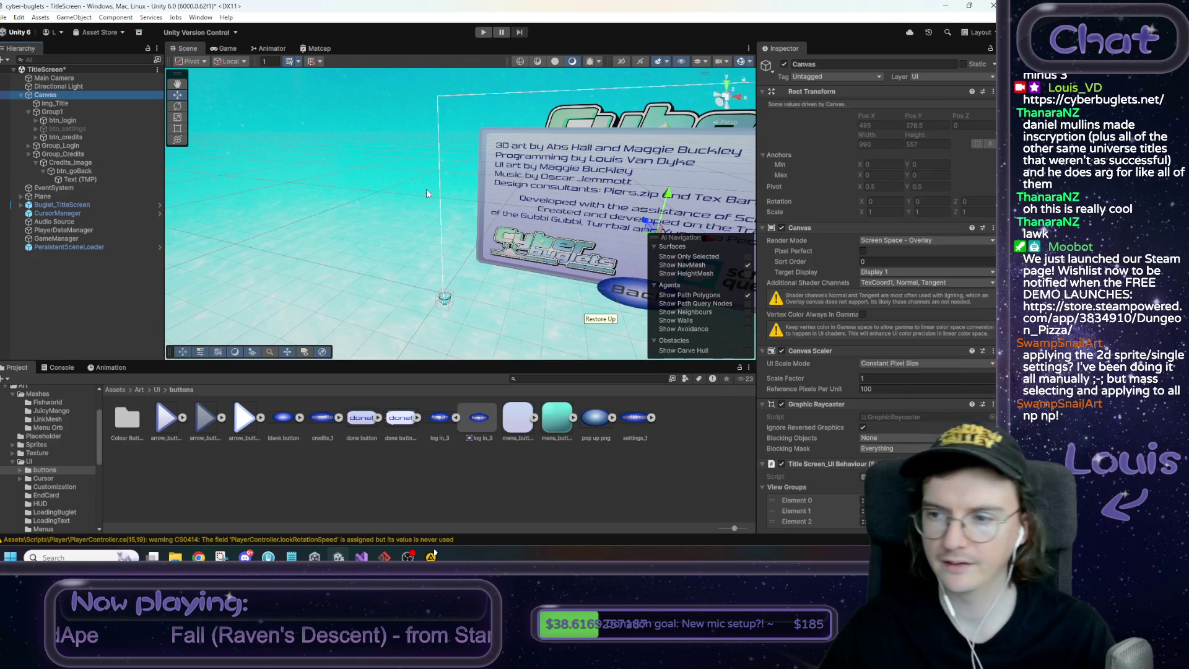
scroll(818, 358, "down", 2)
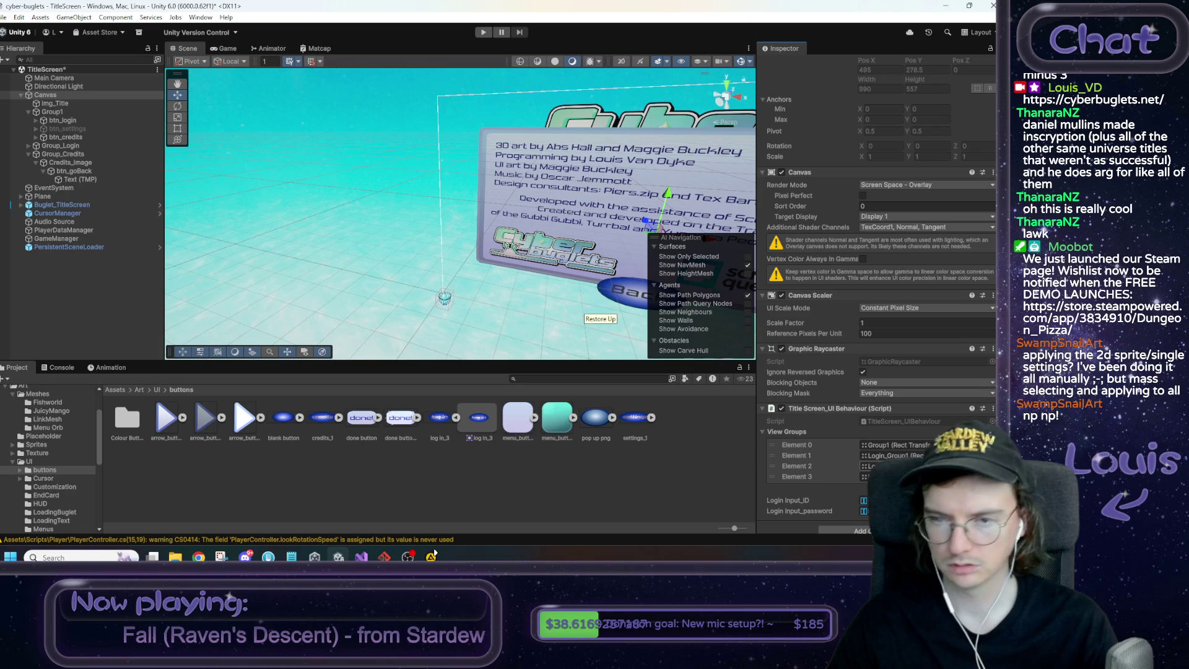
mouse_move(70, 154)
left_mouse_down()
mouse_move(805, 371)
mouse_move(864, 476)
left_mouse_up()
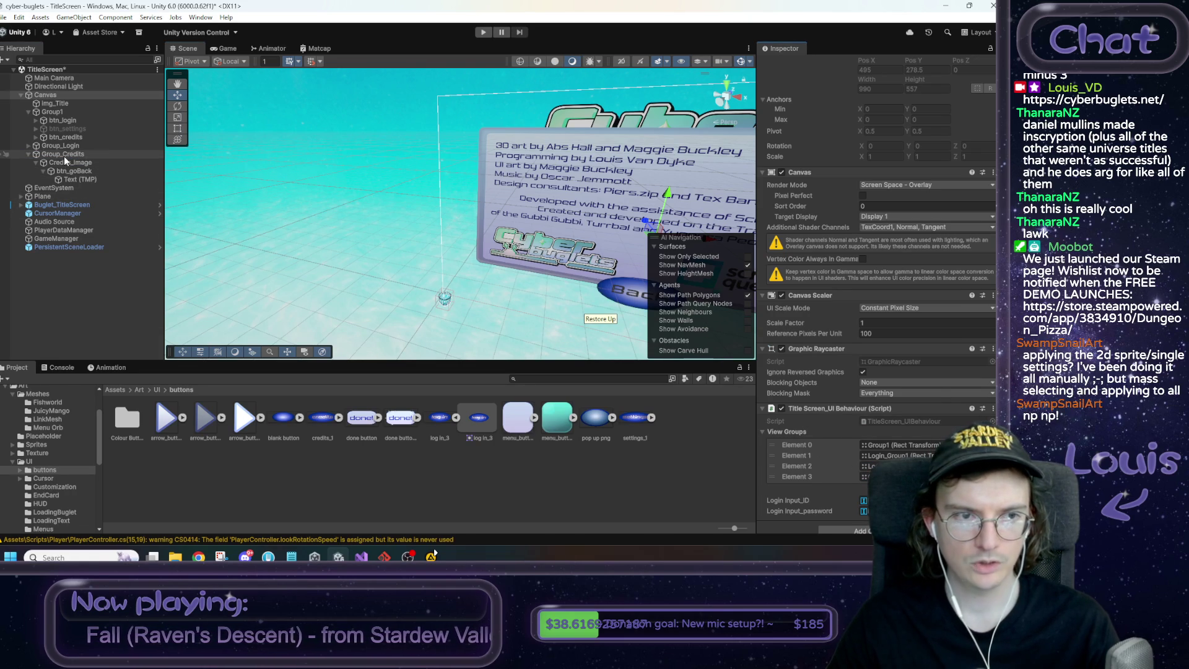
left_click(28, 153)
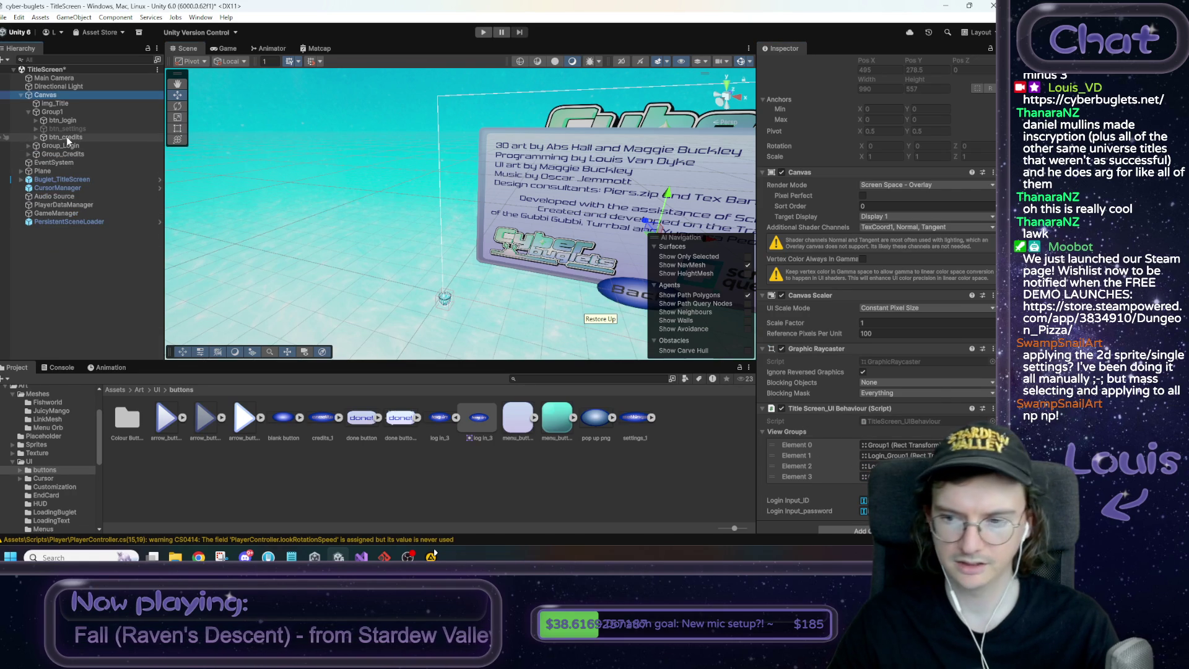
Add an On Click to btn_credits calling Canvas ShowGroup with Group_Credits
left_click(63, 120)
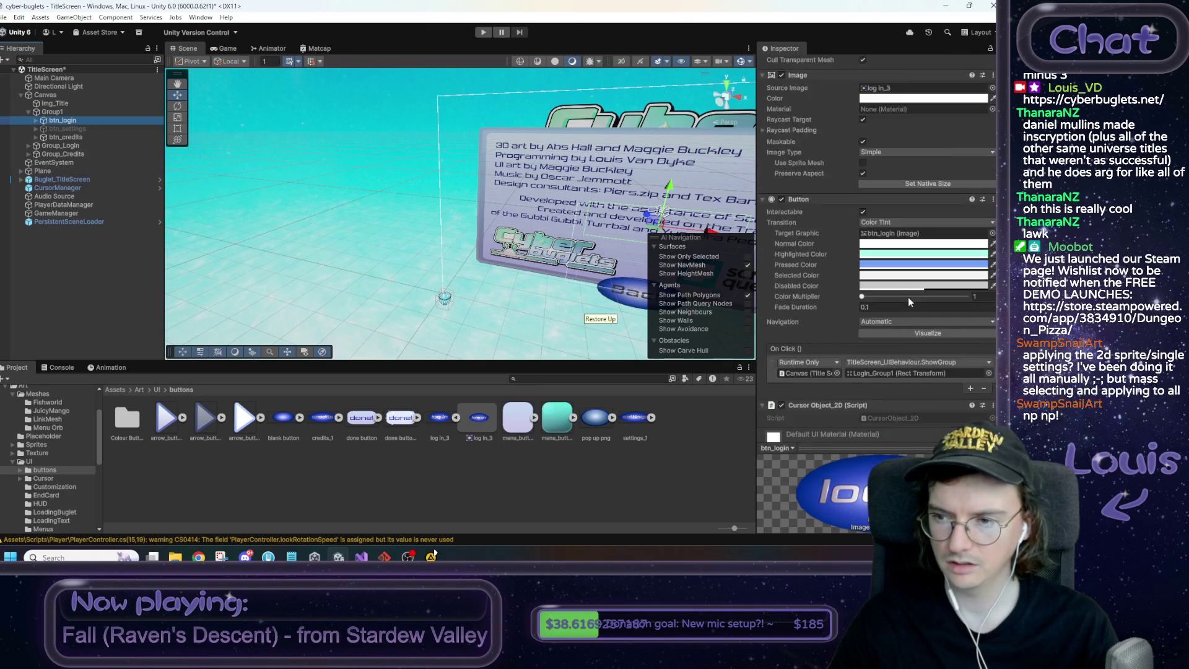
scroll(904, 304, "down", 3)
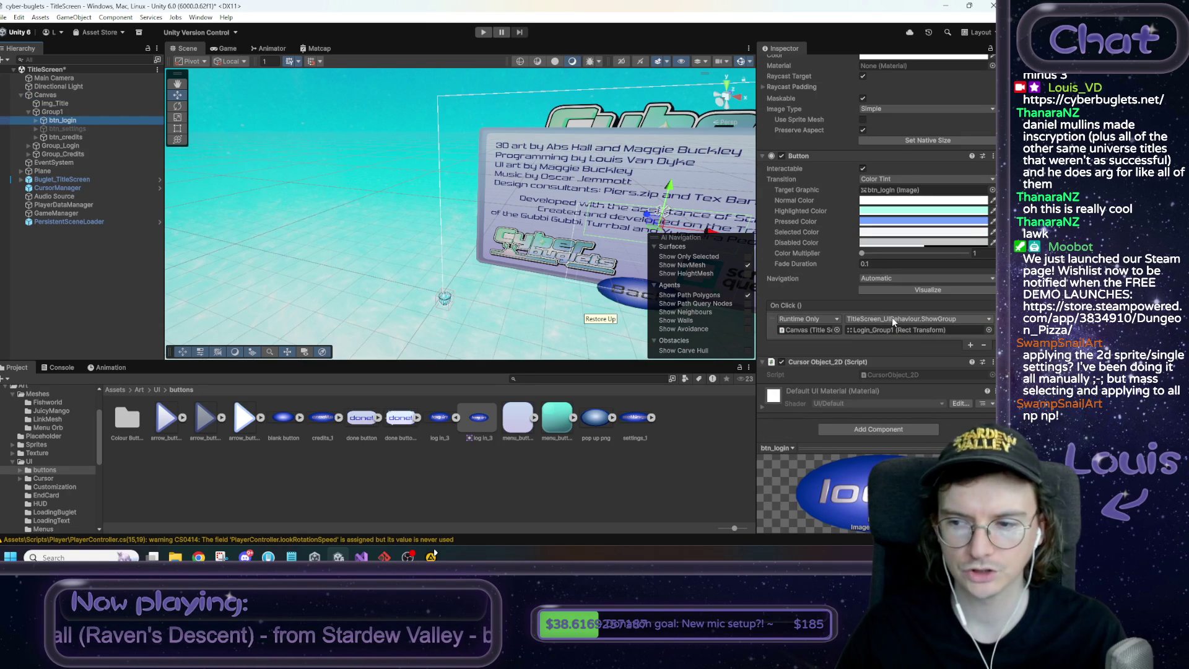
left_click(76, 137)
left_click(970, 349)
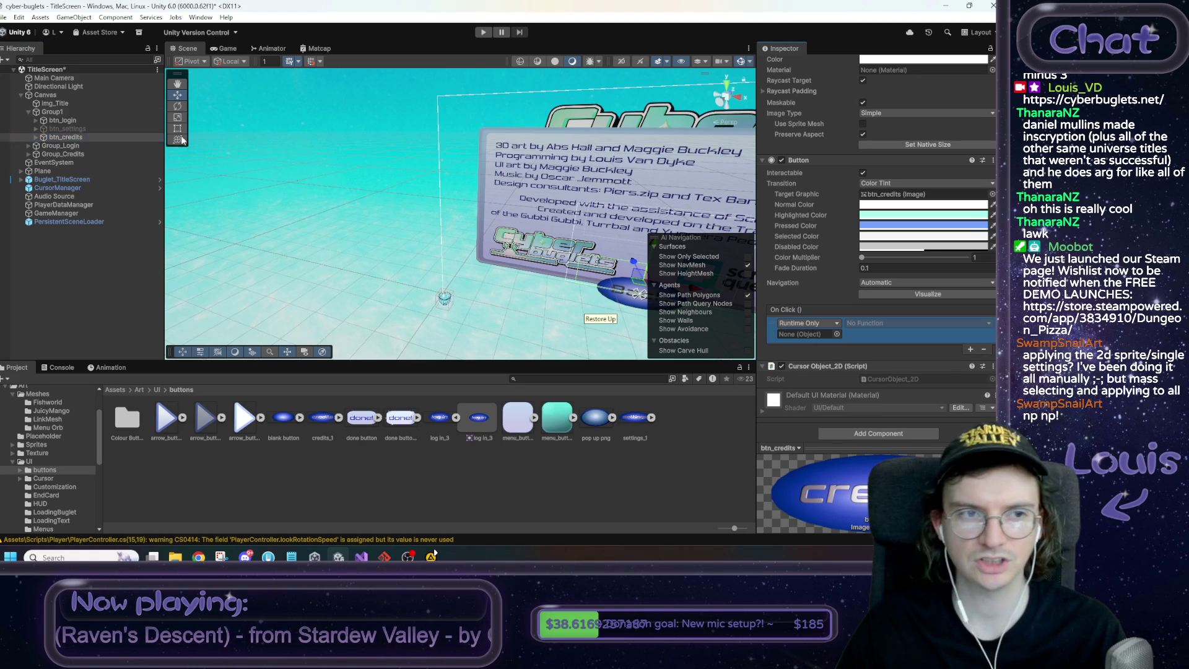
left_click_drag(60, 96, 808, 334)
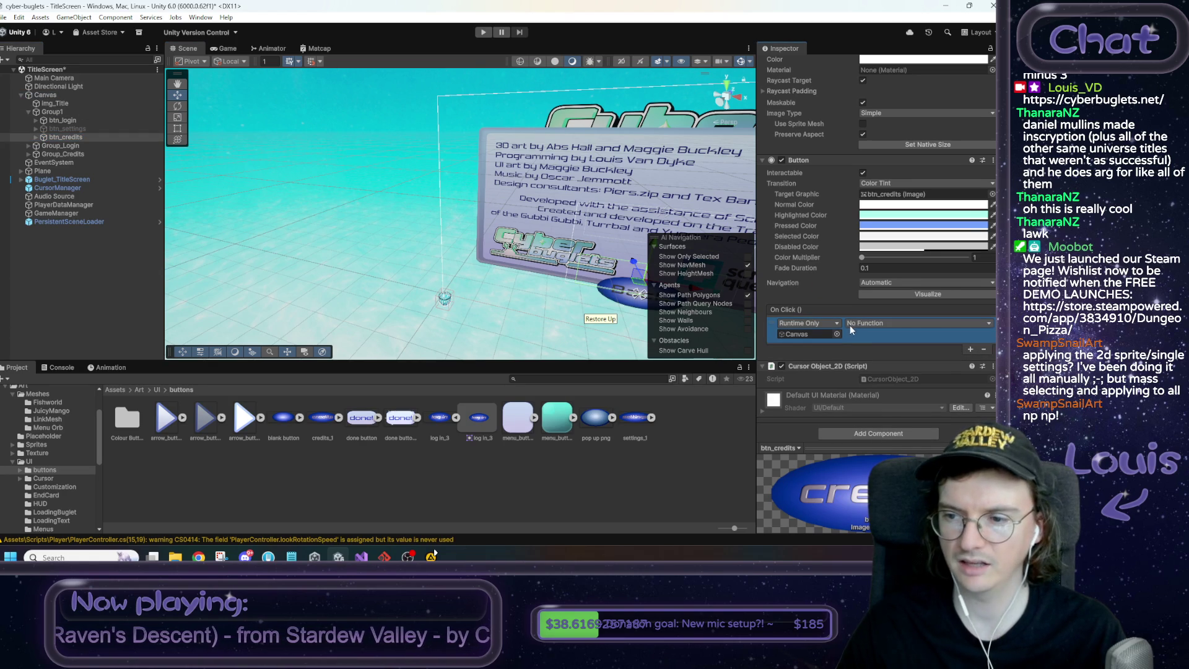
left_click(898, 323)
mouse_move(897, 411)
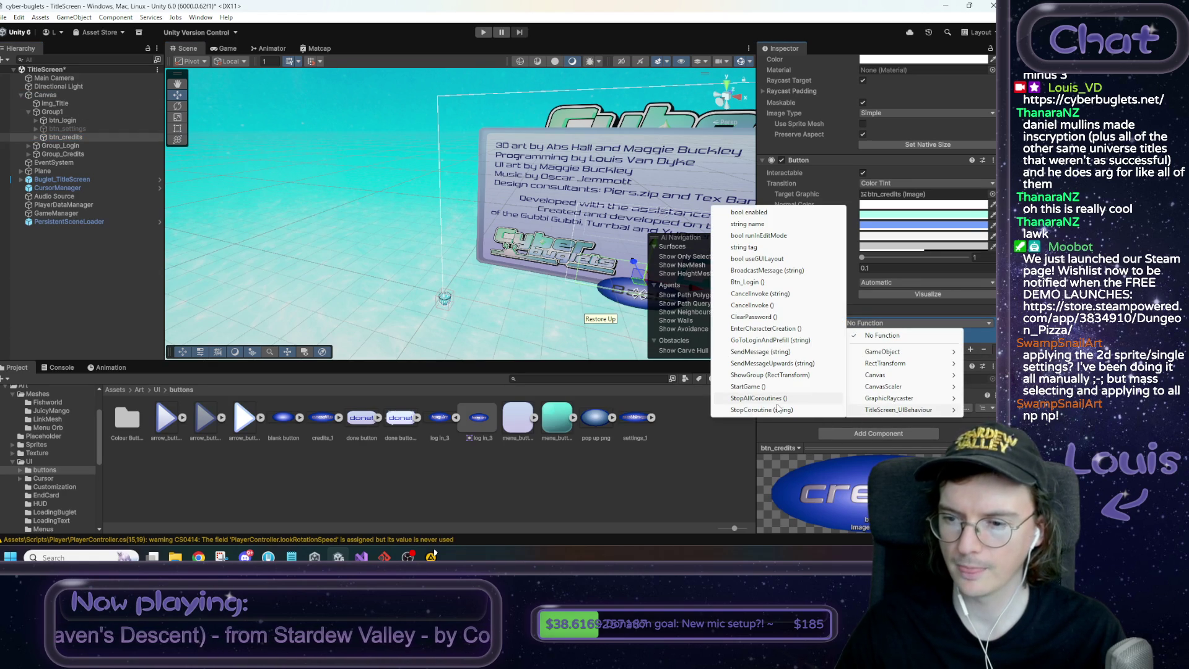
left_click(770, 375)
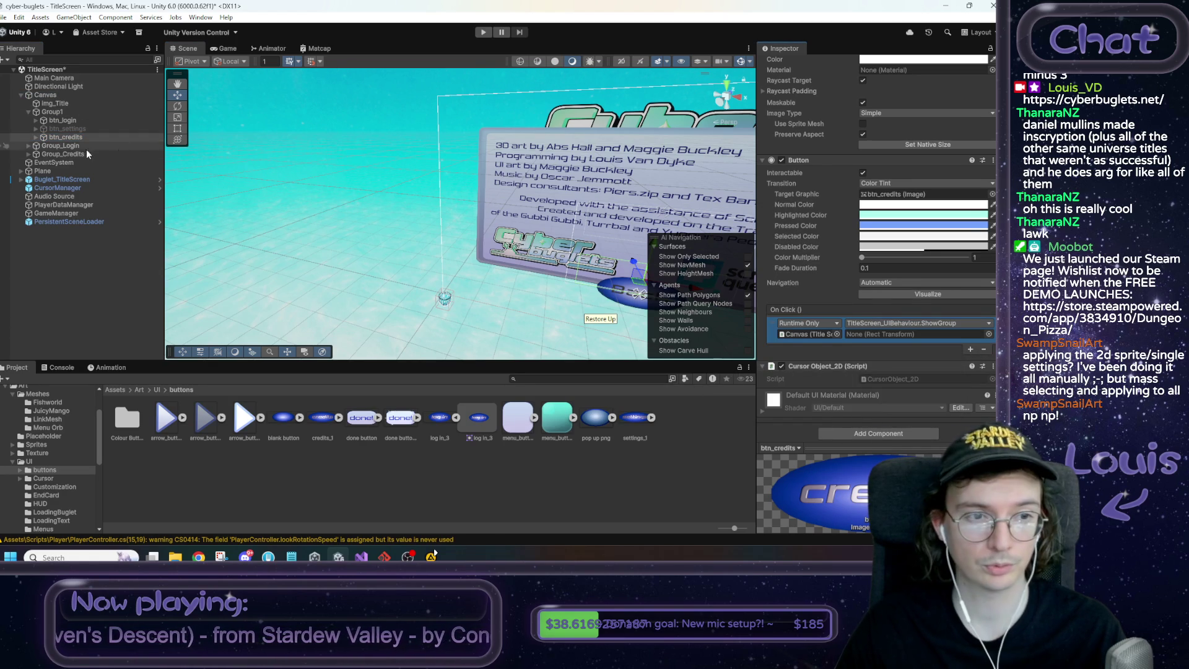
mouse_move(49, 153)
left_mouse_down()
mouse_move(923, 368)
mouse_move(896, 336)
left_mouse_up()
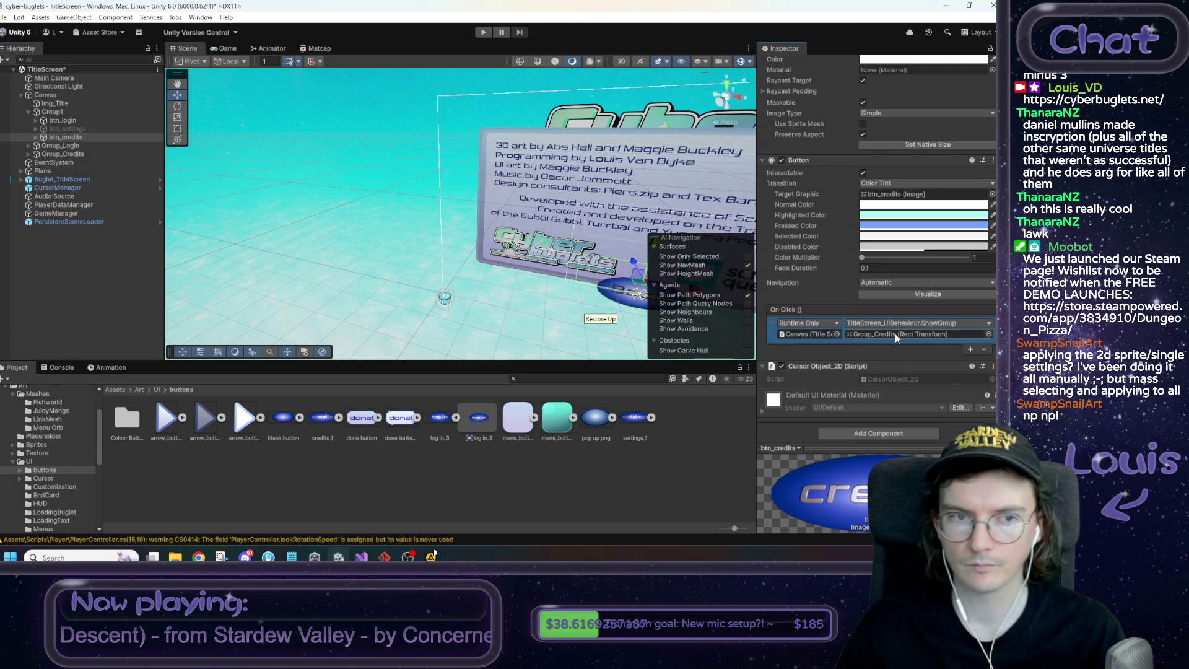
Check that btn_goBack's On Click calls ShowGroup with Login_Group1
left_click(35, 137)
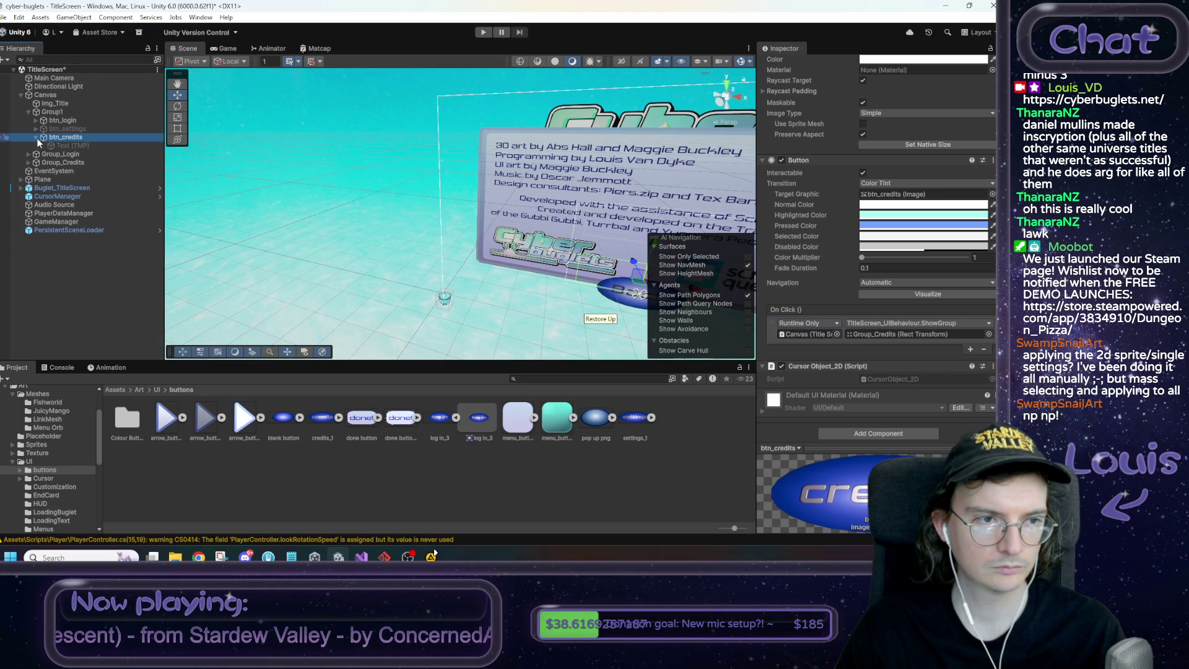
left_click(36, 137)
left_click(28, 153)
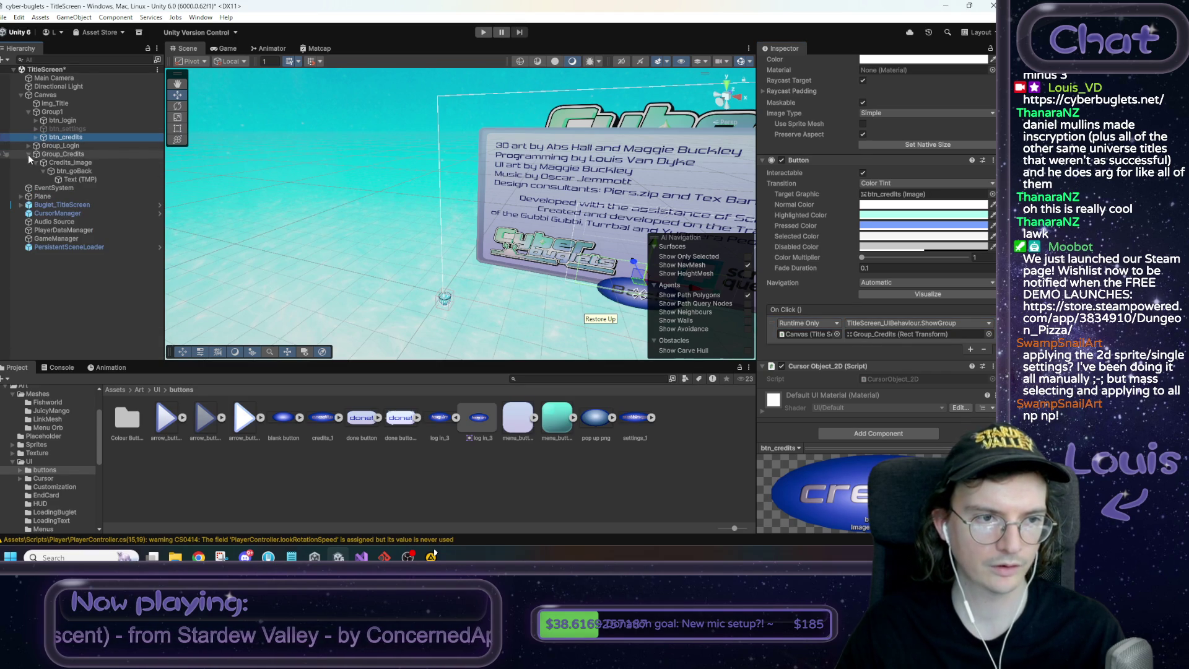
left_click(72, 172)
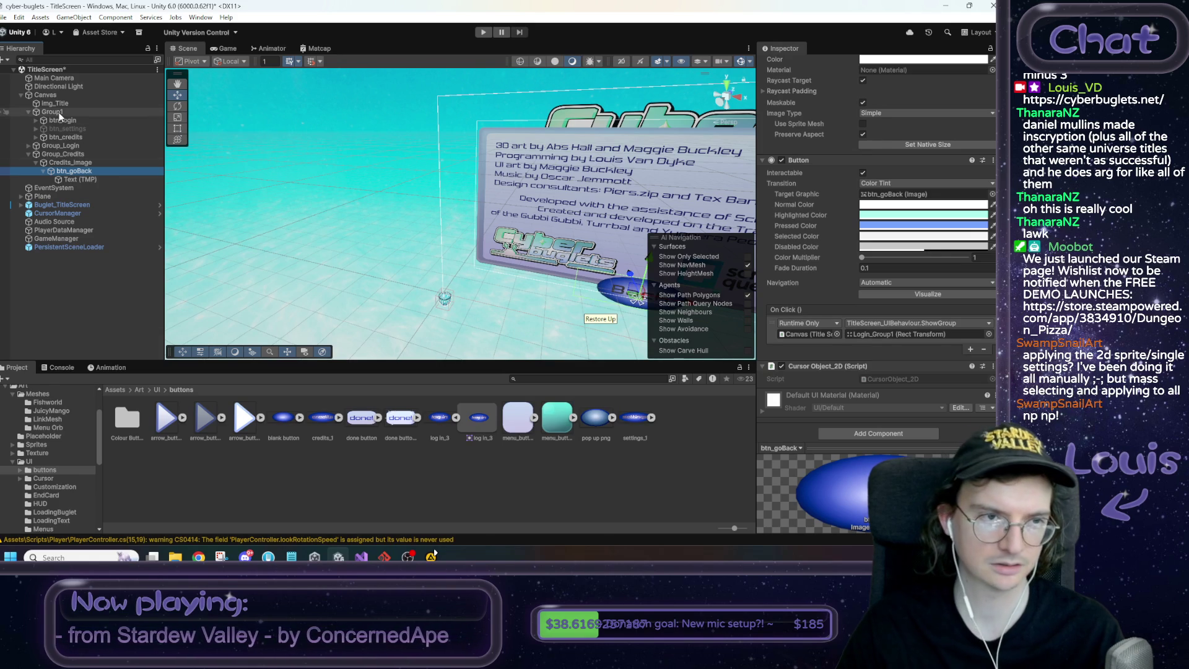
left_click(338, 155)
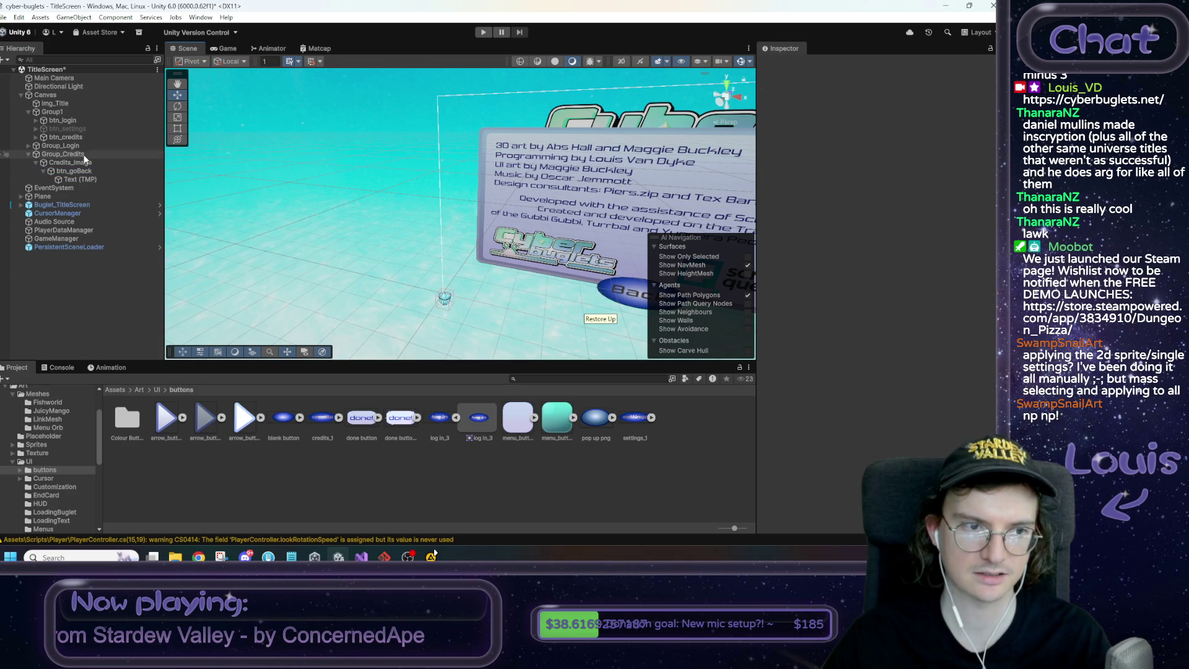
Deactivate the Audio Source object, test-run the scene, then select the Group_Credits panel
left_click(93, 222)
left_click(783, 64)
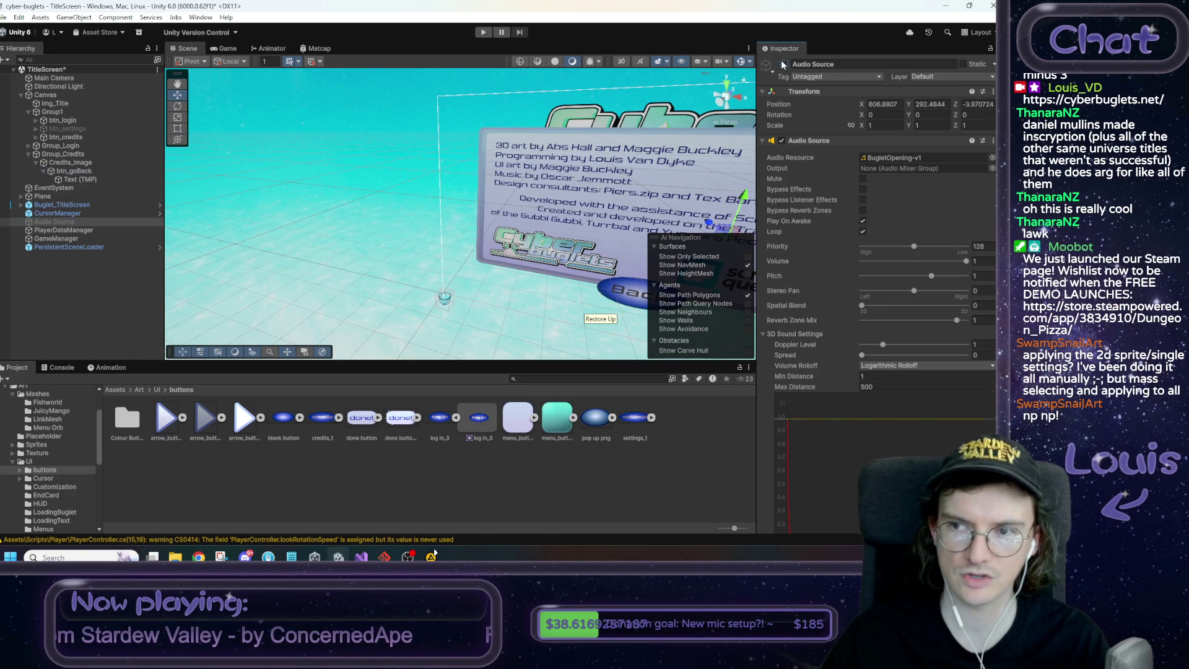
left_click(483, 32)
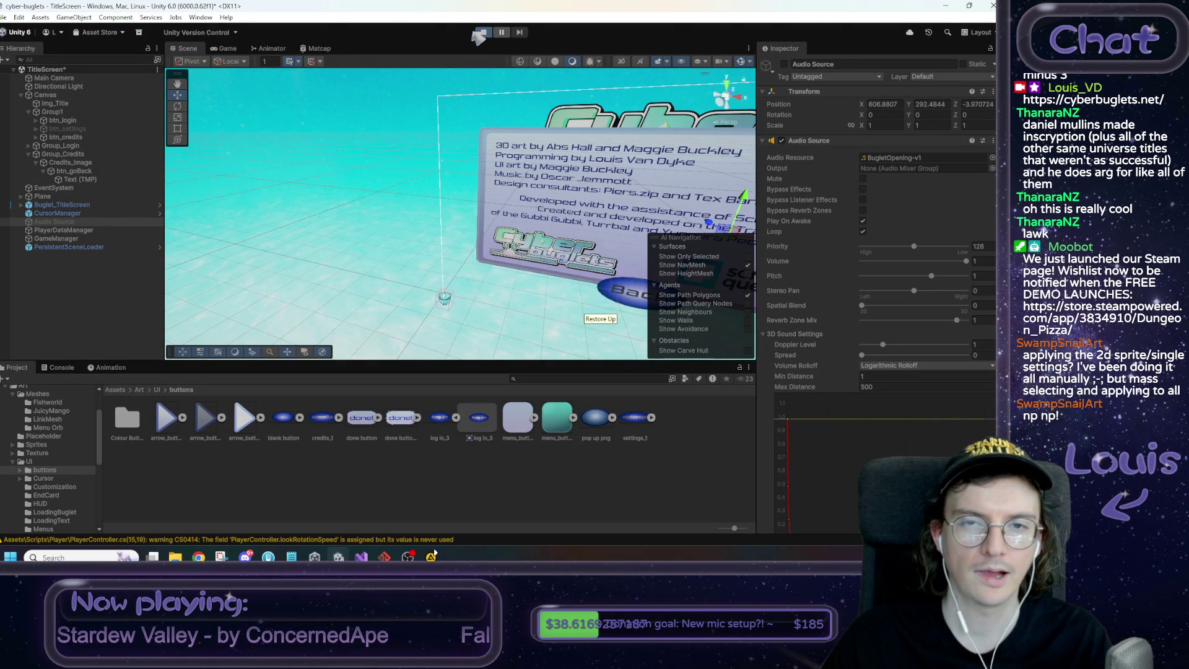
left_click(483, 33)
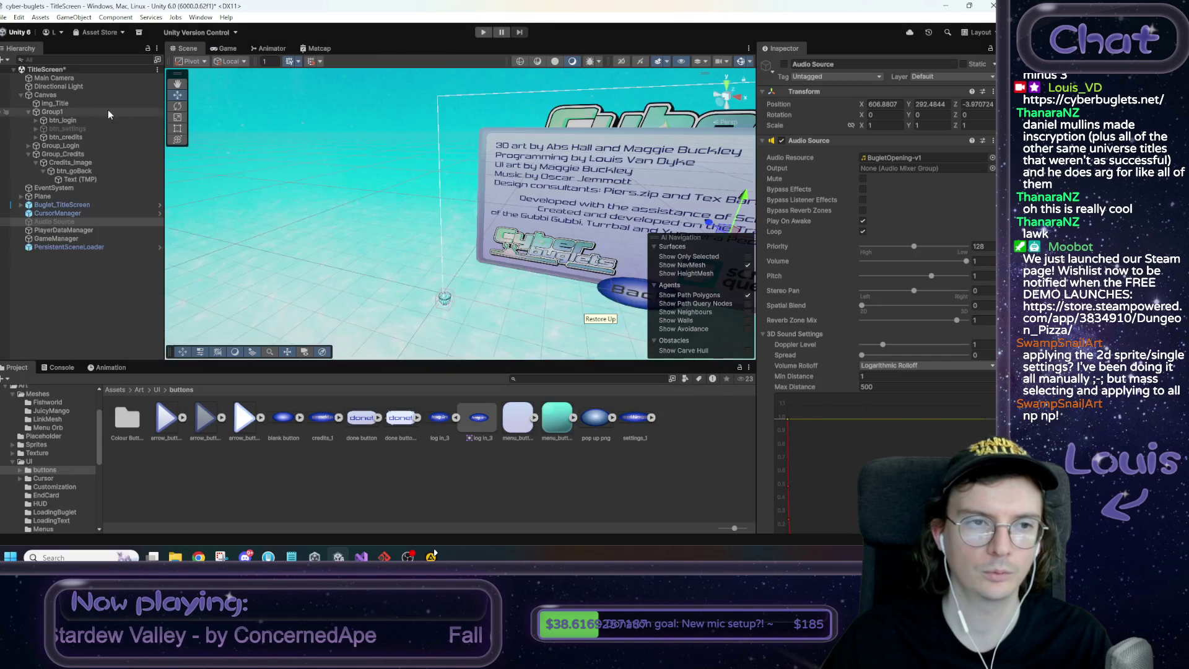
left_click(115, 136)
left_click(70, 153)
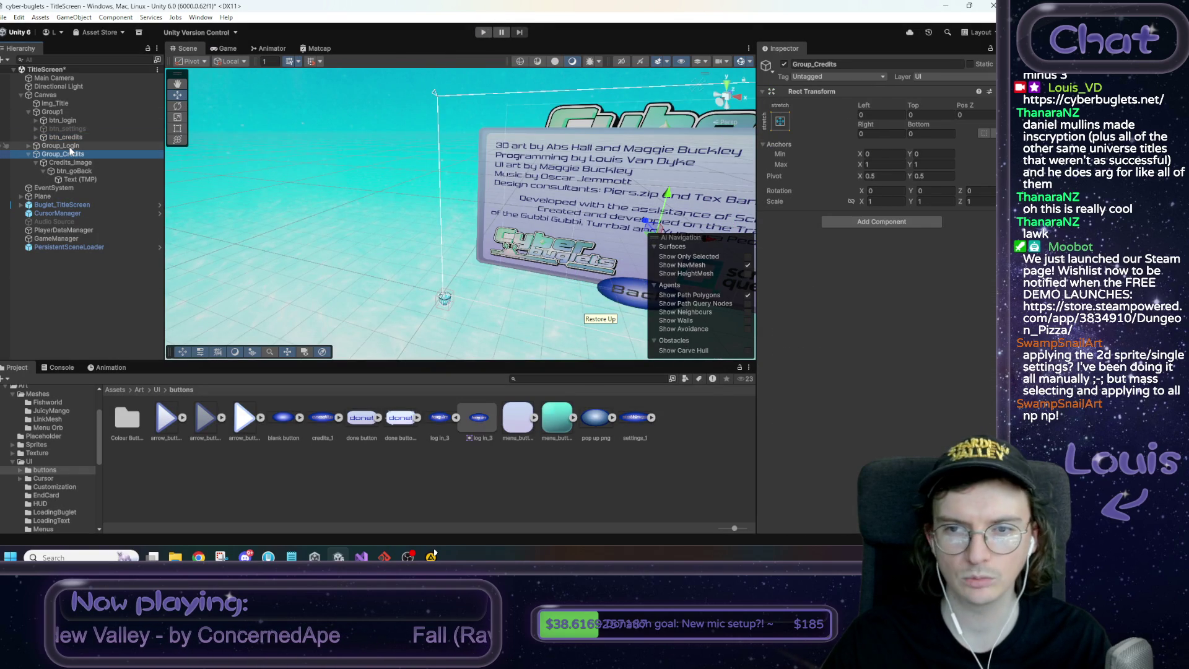
Inspect the Canvas view groups, hide Group_Credits and toggle Group_Login off and on
left_click(70, 146)
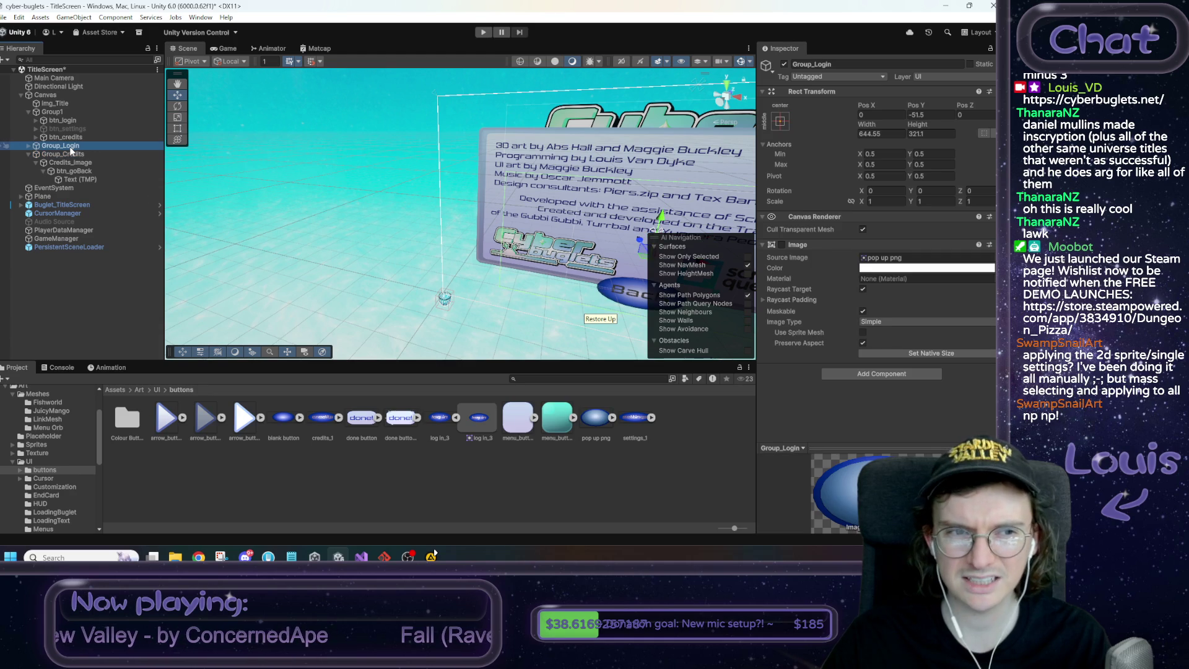
left_click(49, 95)
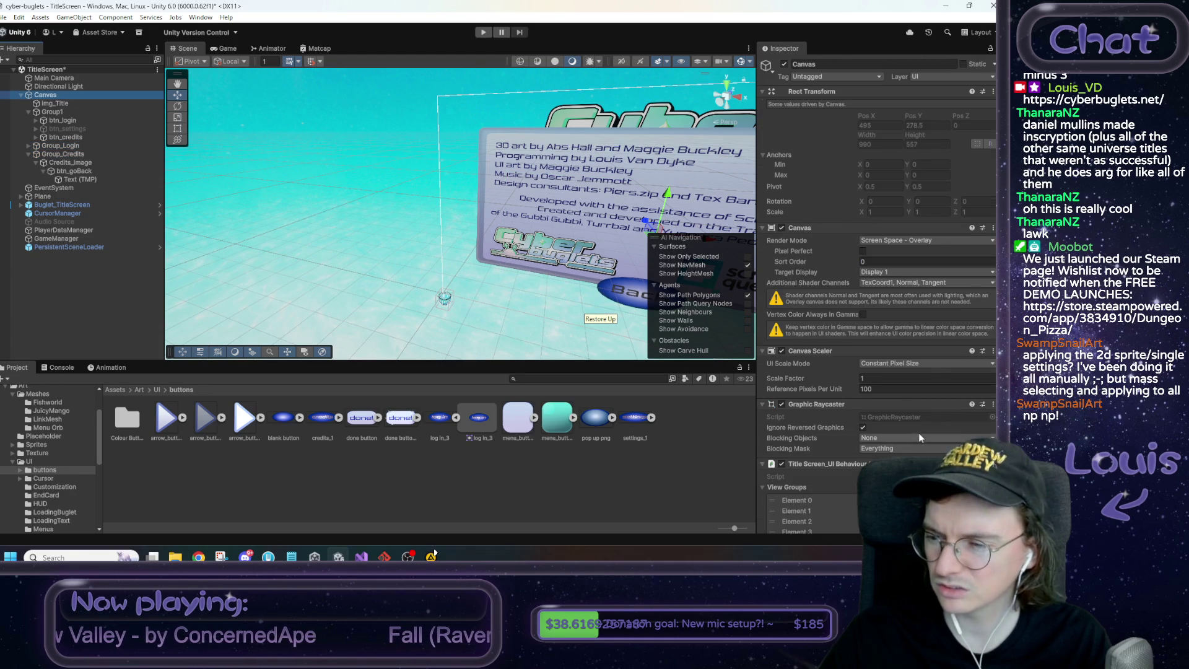
scroll(819, 258, "down", 3)
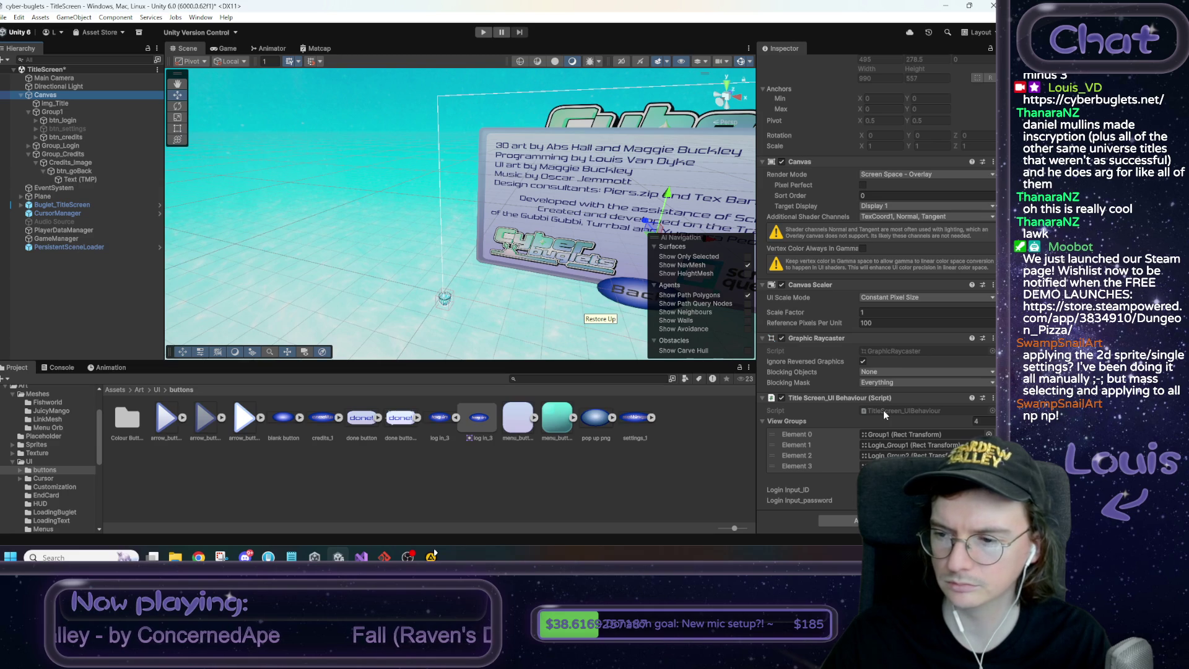
left_click(94, 154)
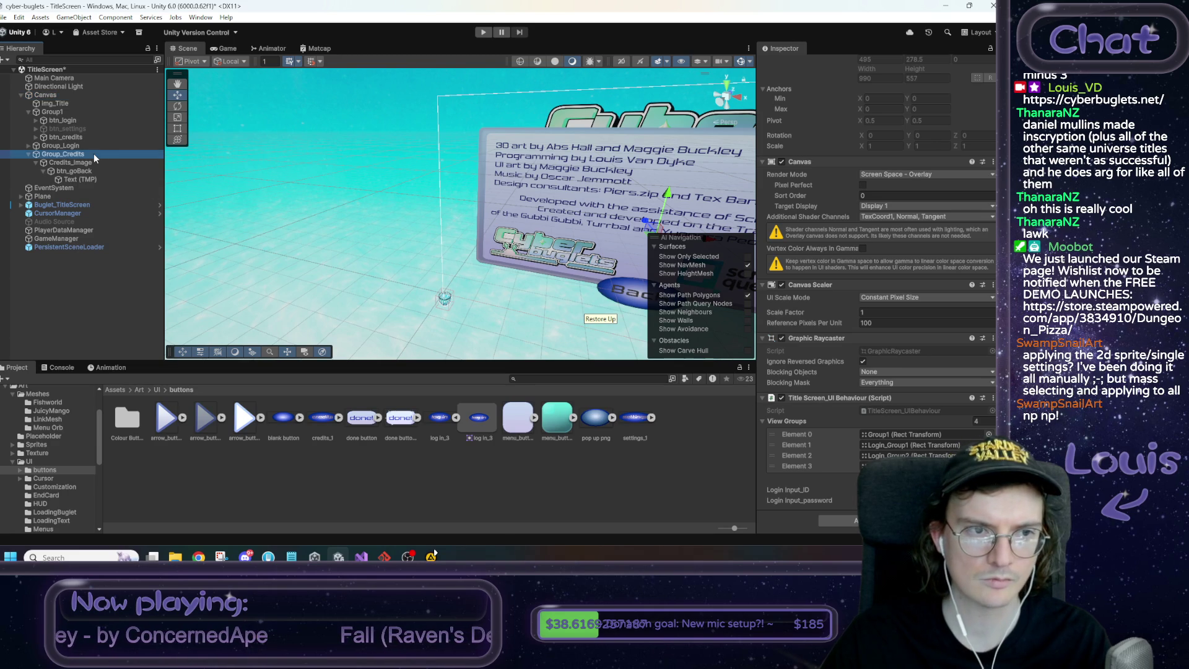
left_click(784, 65)
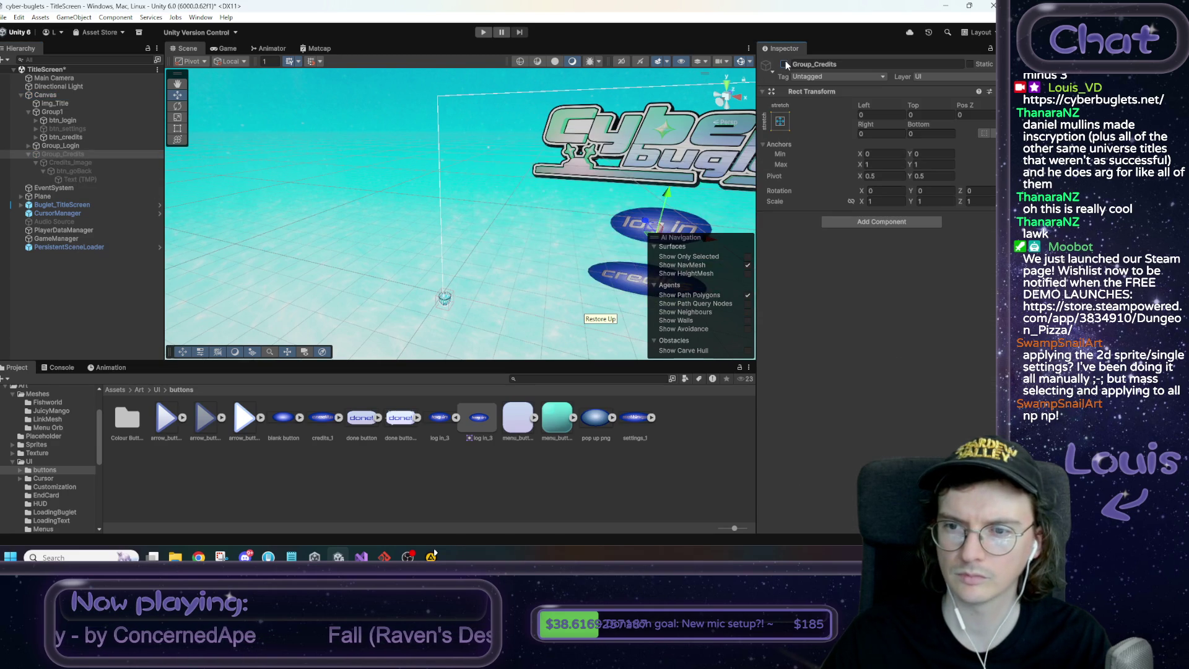
left_click(92, 147)
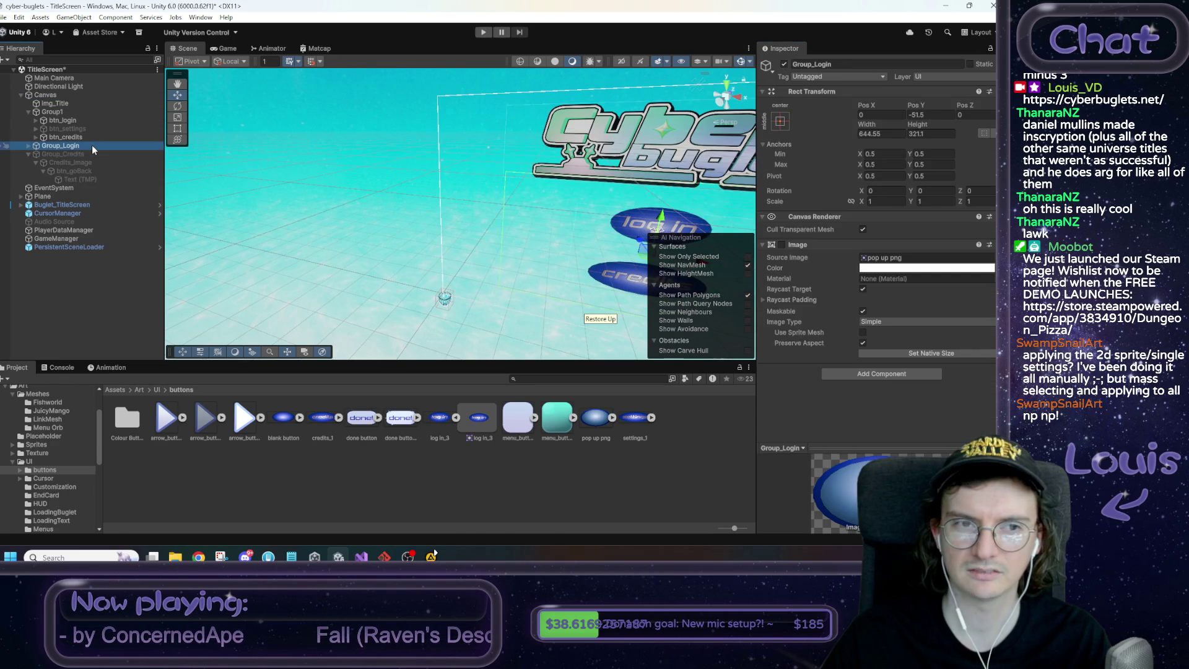
left_click(785, 64)
left_click(785, 64)
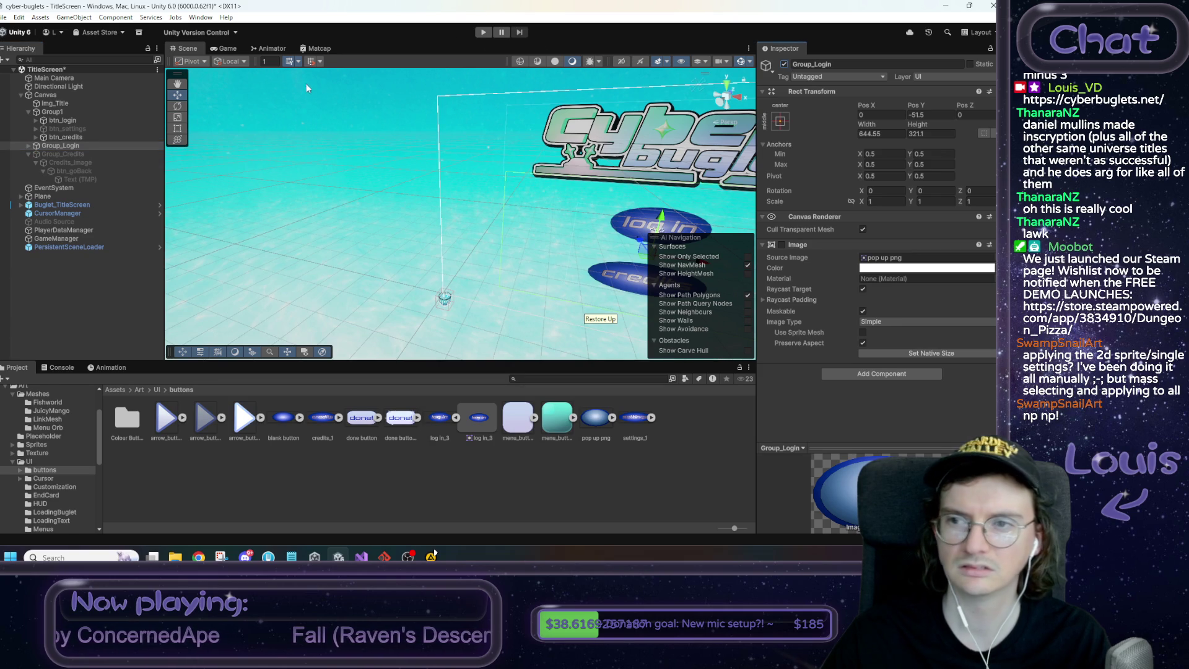
Re-show Group_Credits and open TitleScreen_UIBehaviour.cs in Visual Studio
left_click(63, 155)
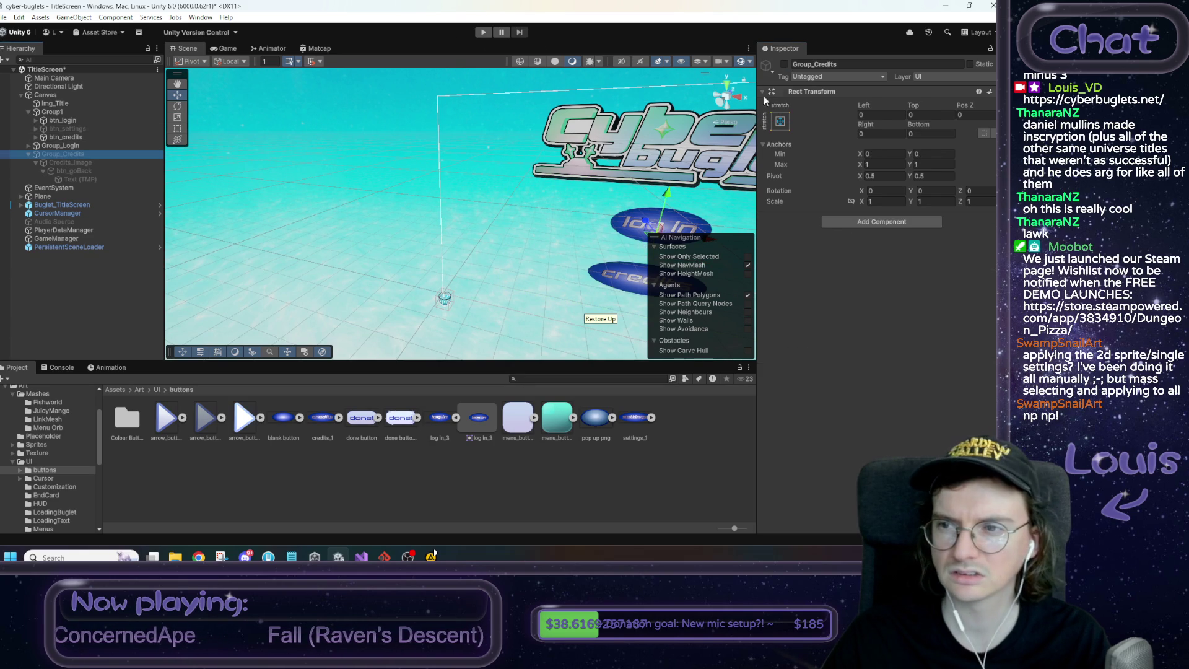
left_click(784, 65)
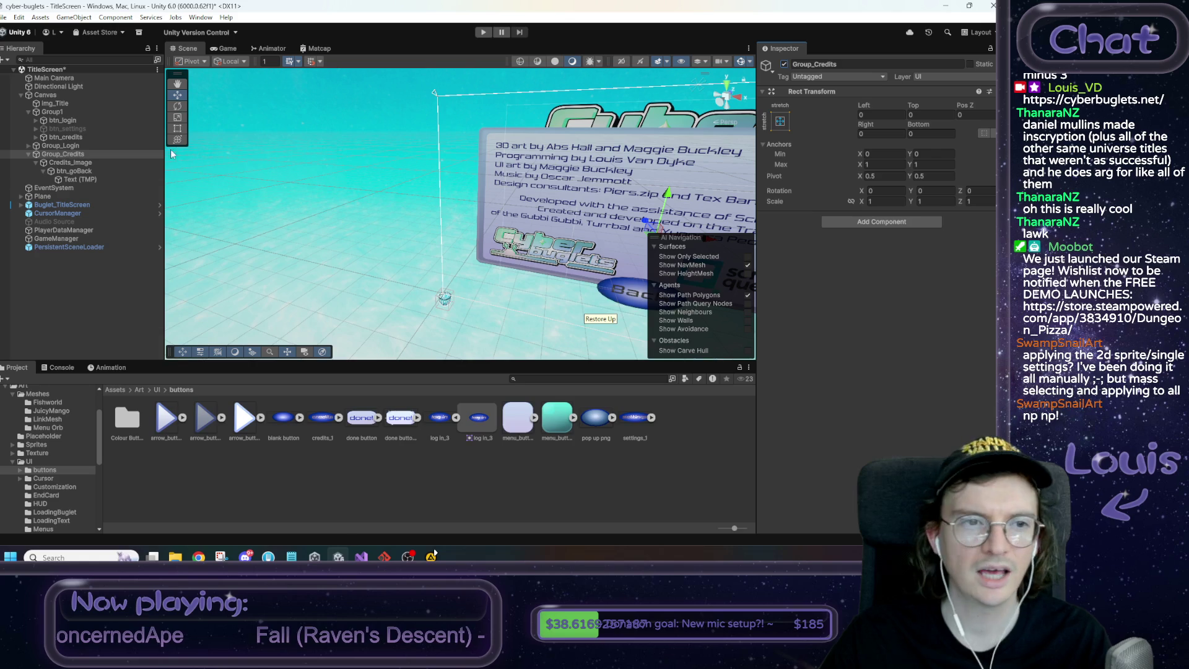
left_click(56, 94)
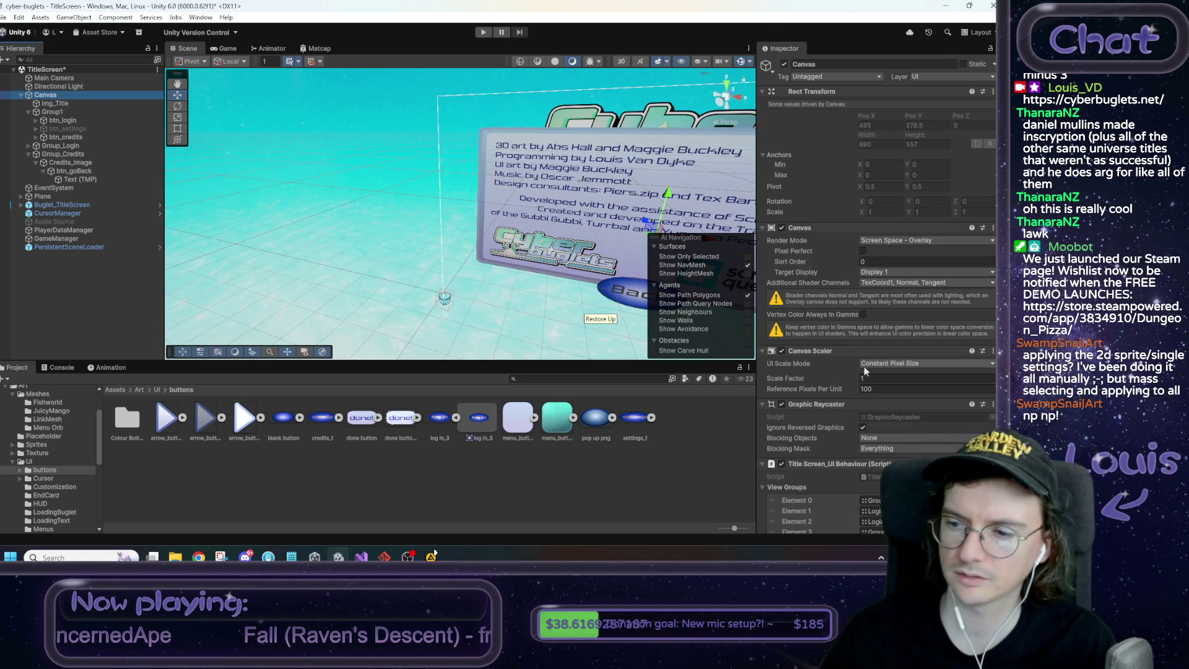
left_click(880, 476)
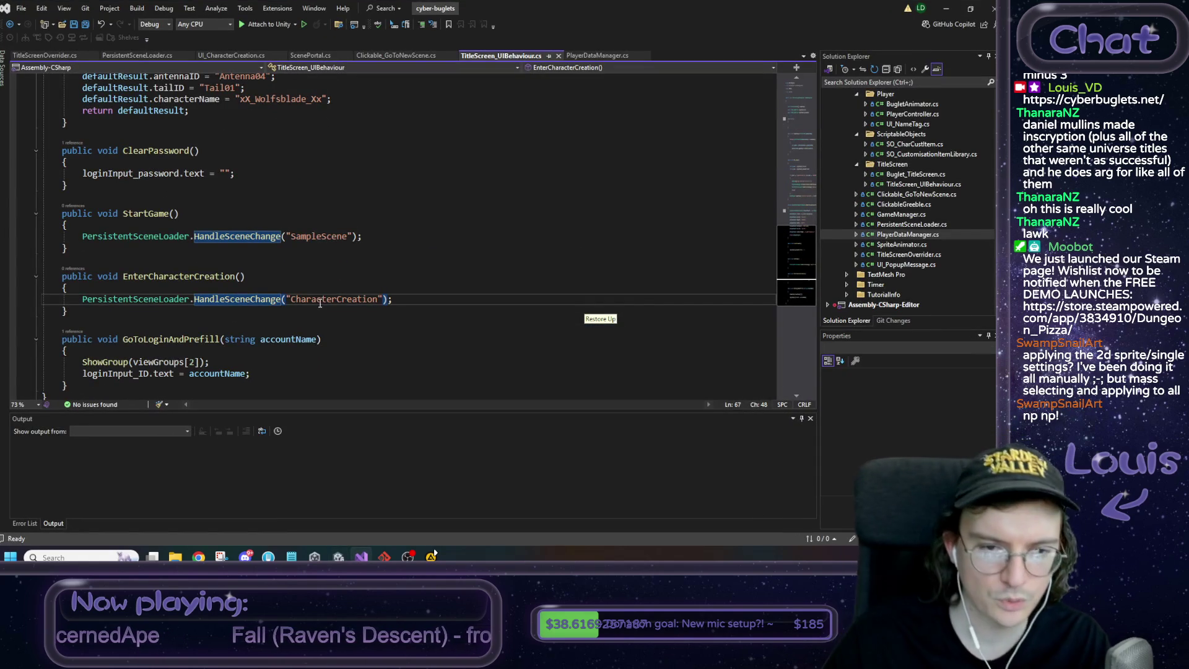
scroll(213, 230, "up", 9)
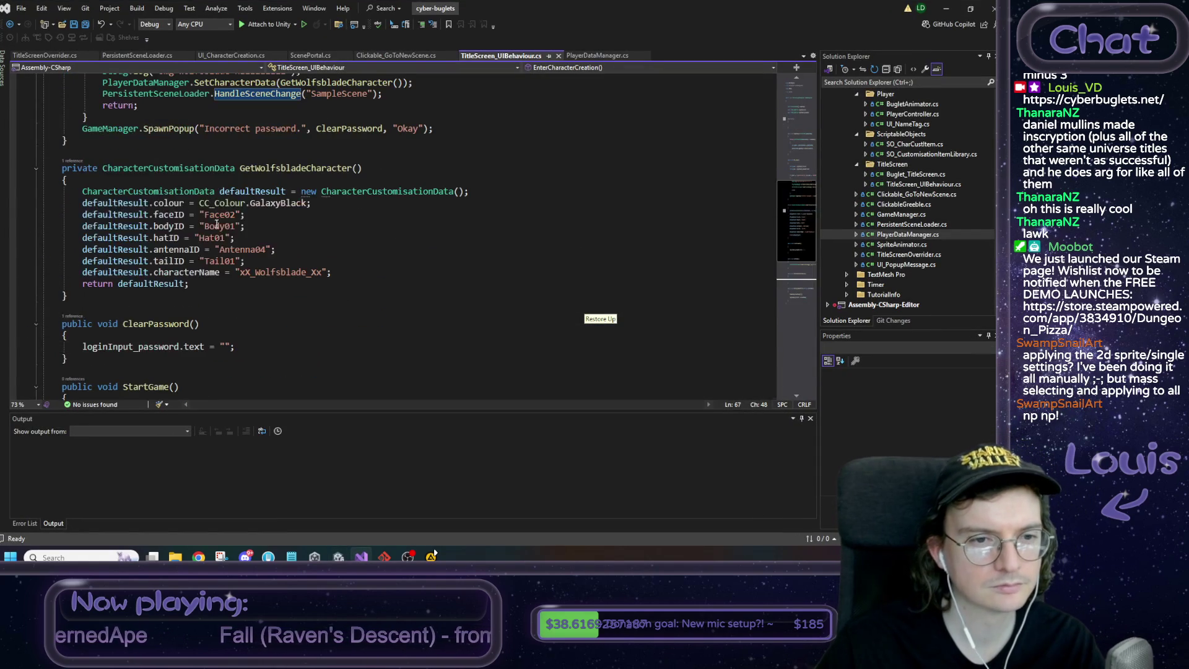
scroll(281, 198, "up", 10)
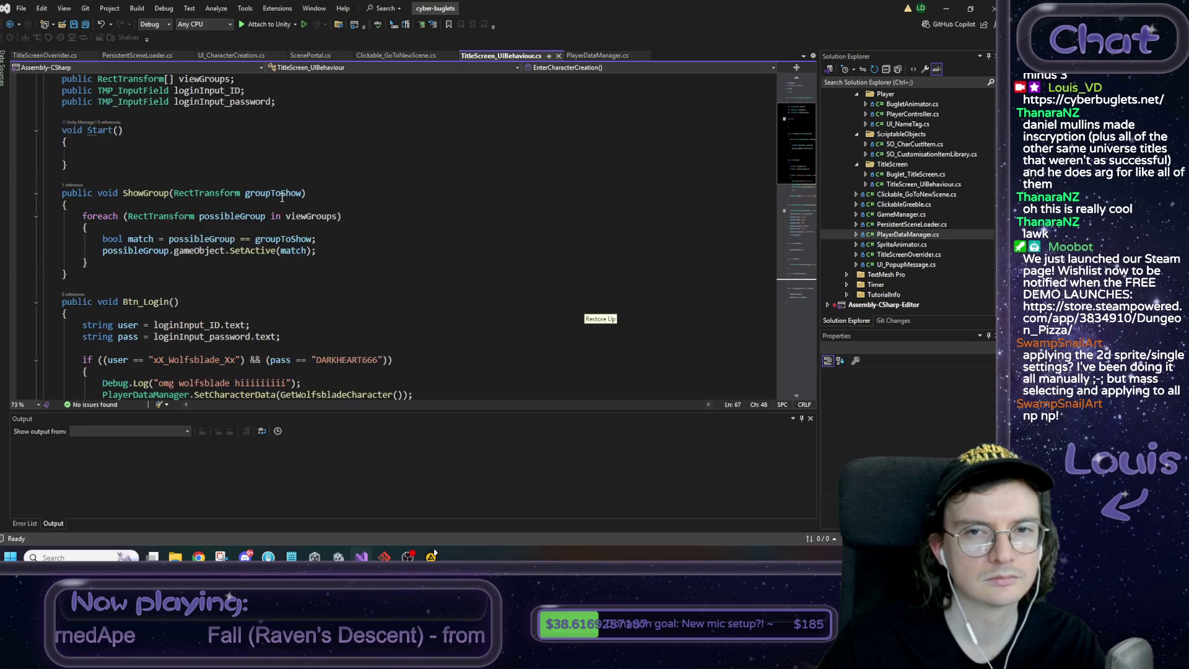
scroll(211, 202, "down", 2)
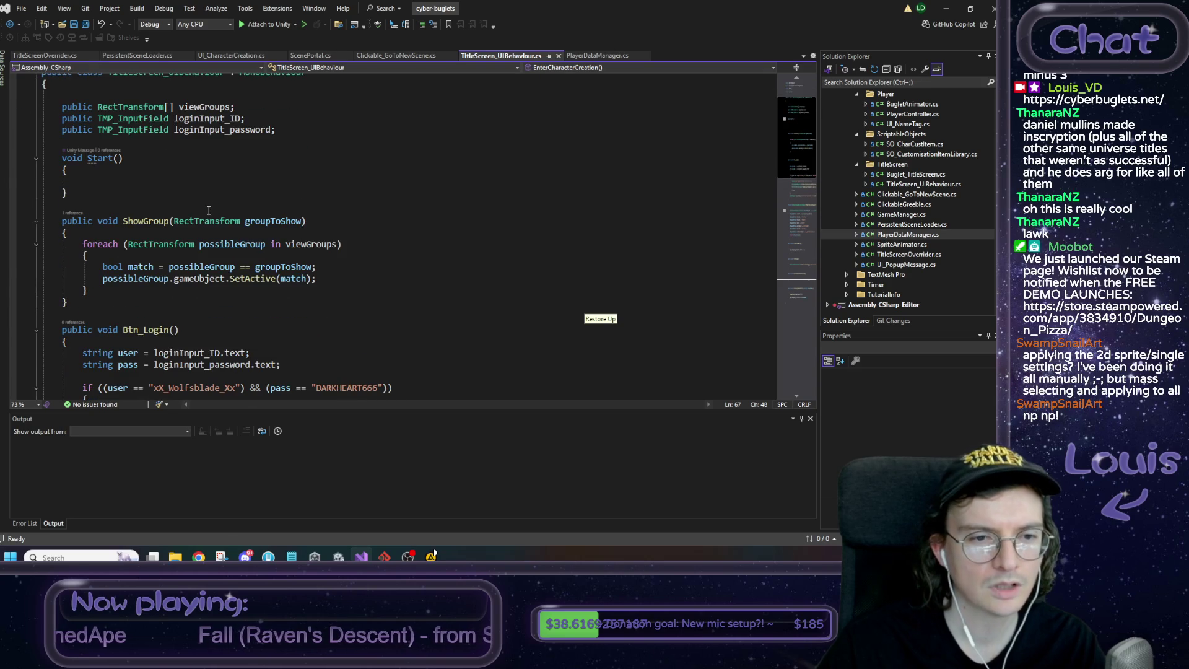
double_click(159, 243)
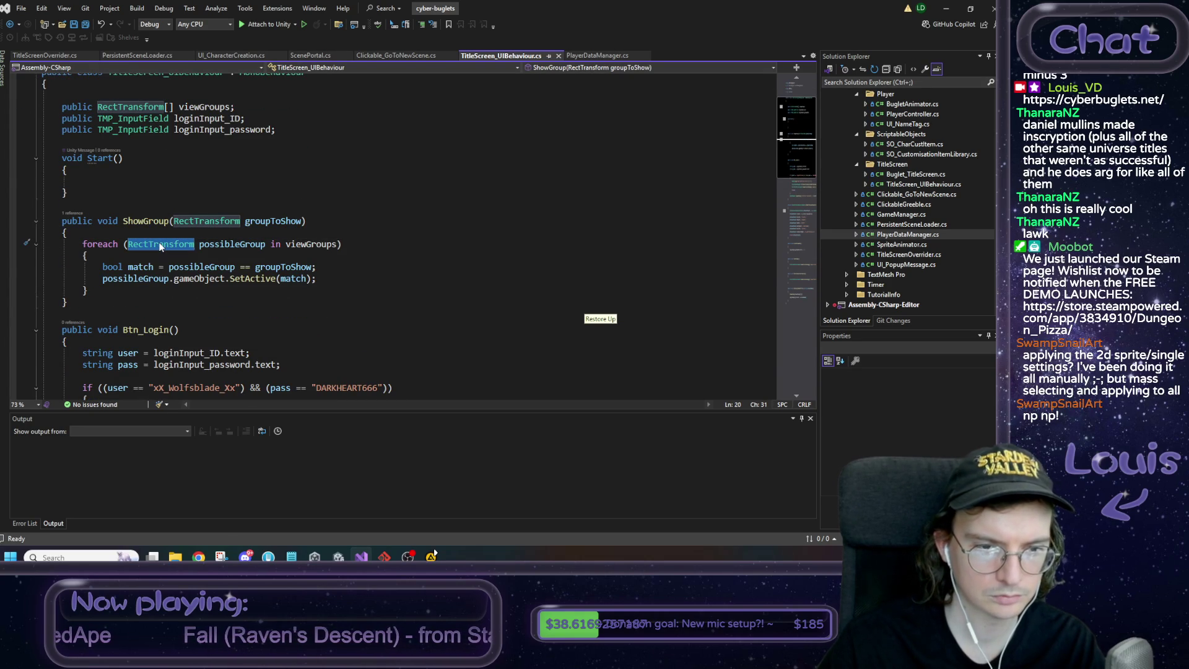
double_click(139, 279)
double_click(185, 279)
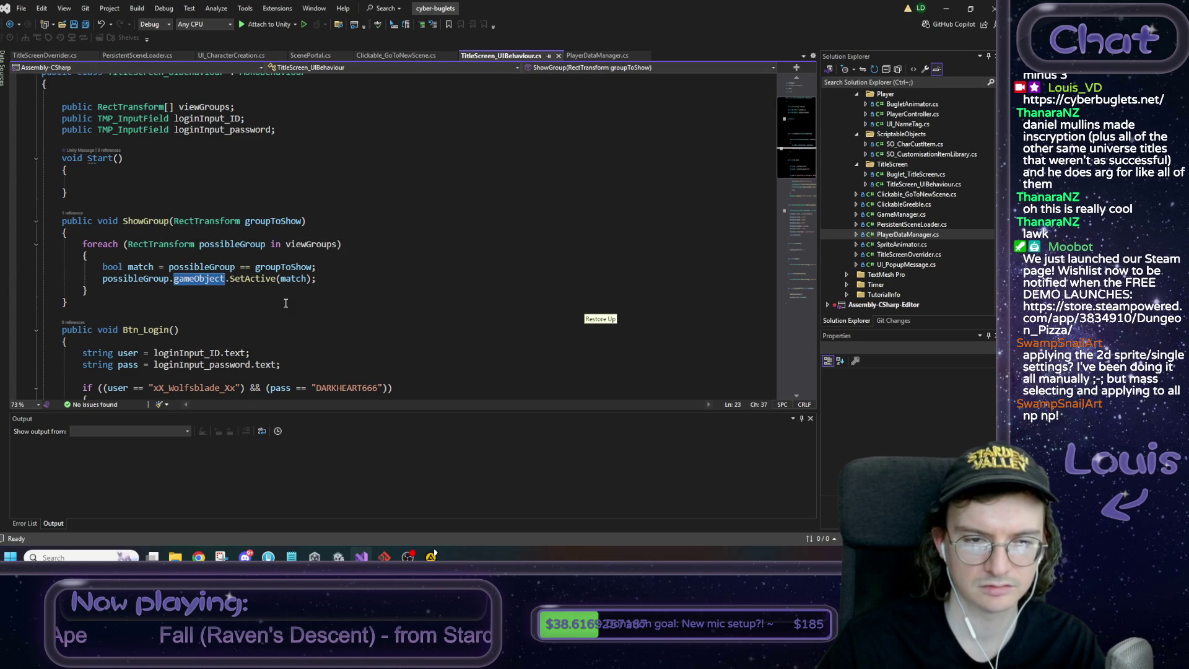
left_click(323, 279)
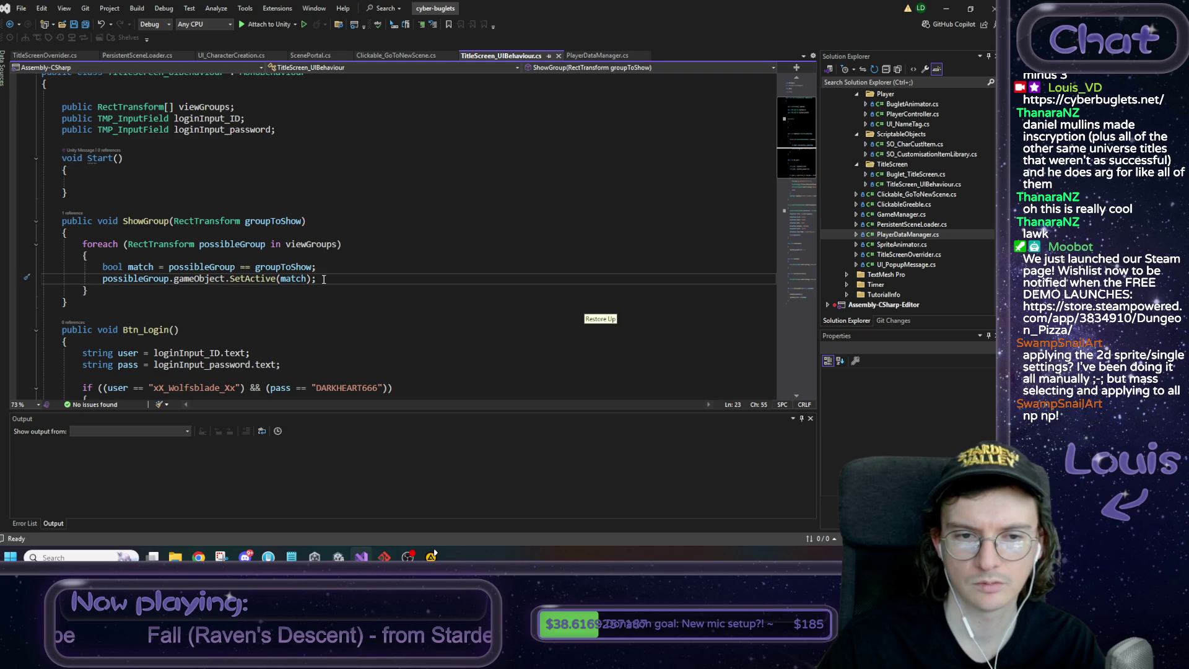
left_click(944, 9)
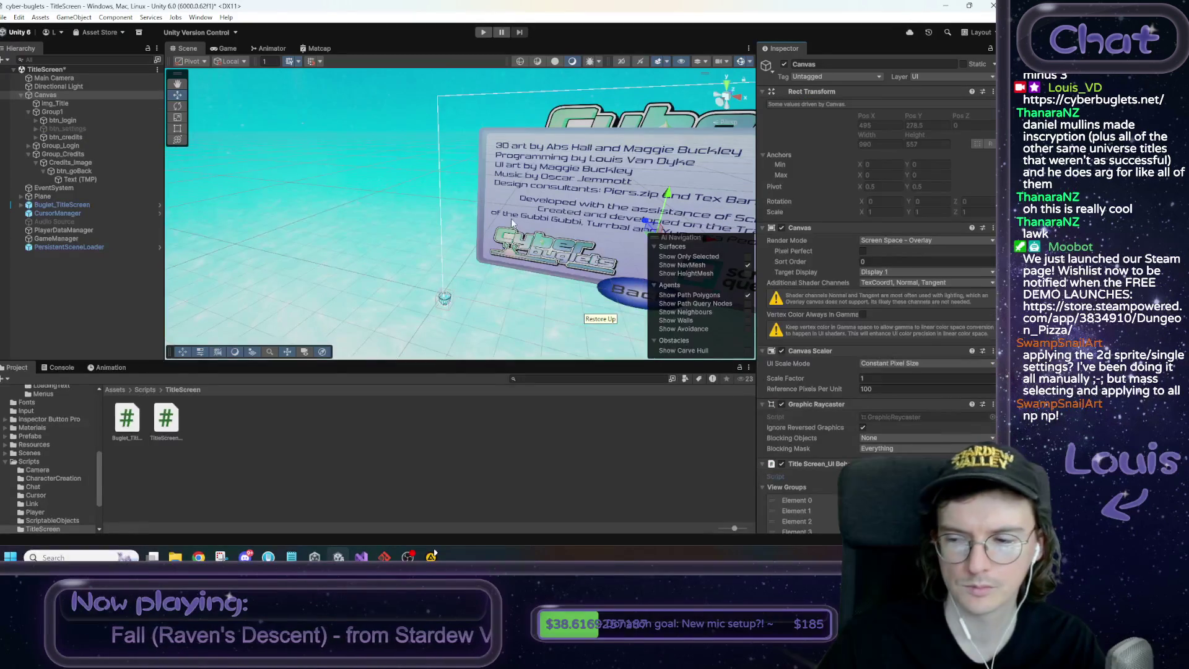
Deactivate Group_Credits at startup, then playtest the credits, Back and login welcome panels
left_click(71, 155)
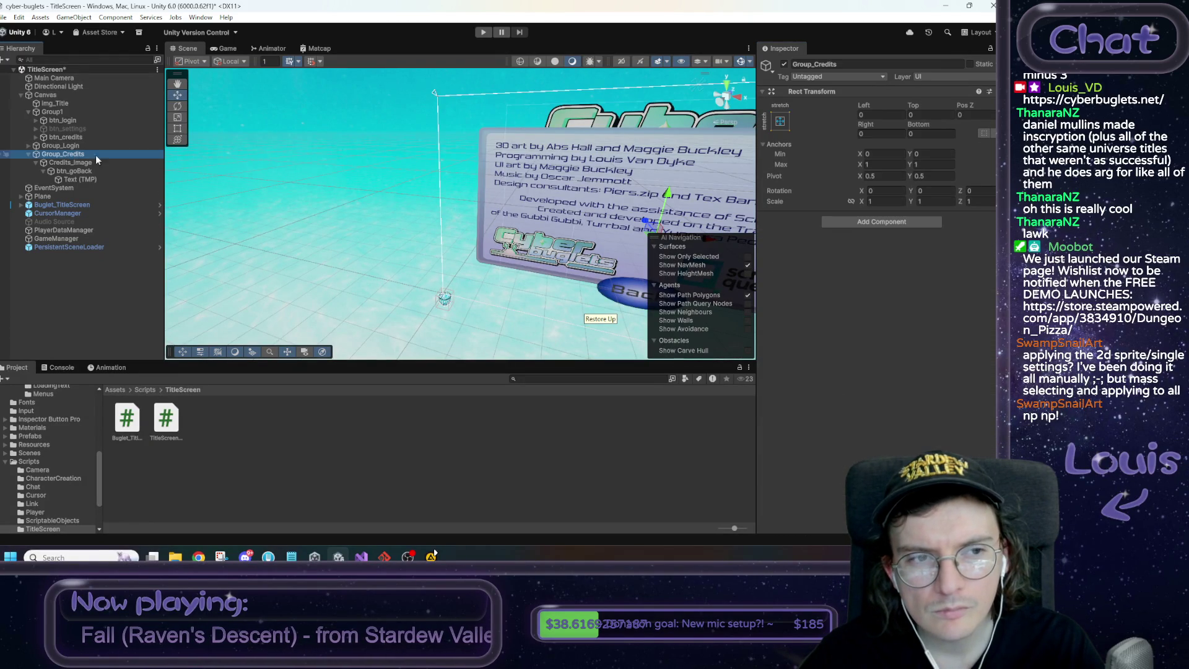
left_click(784, 65)
left_click(484, 32)
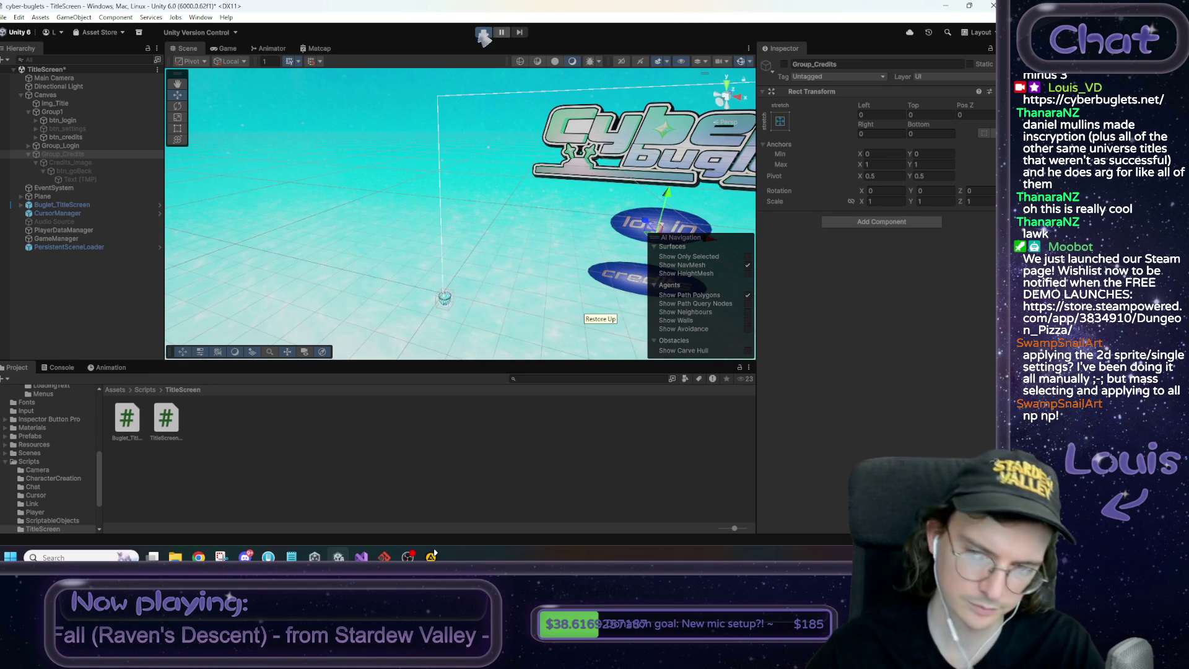
left_click(479, 286)
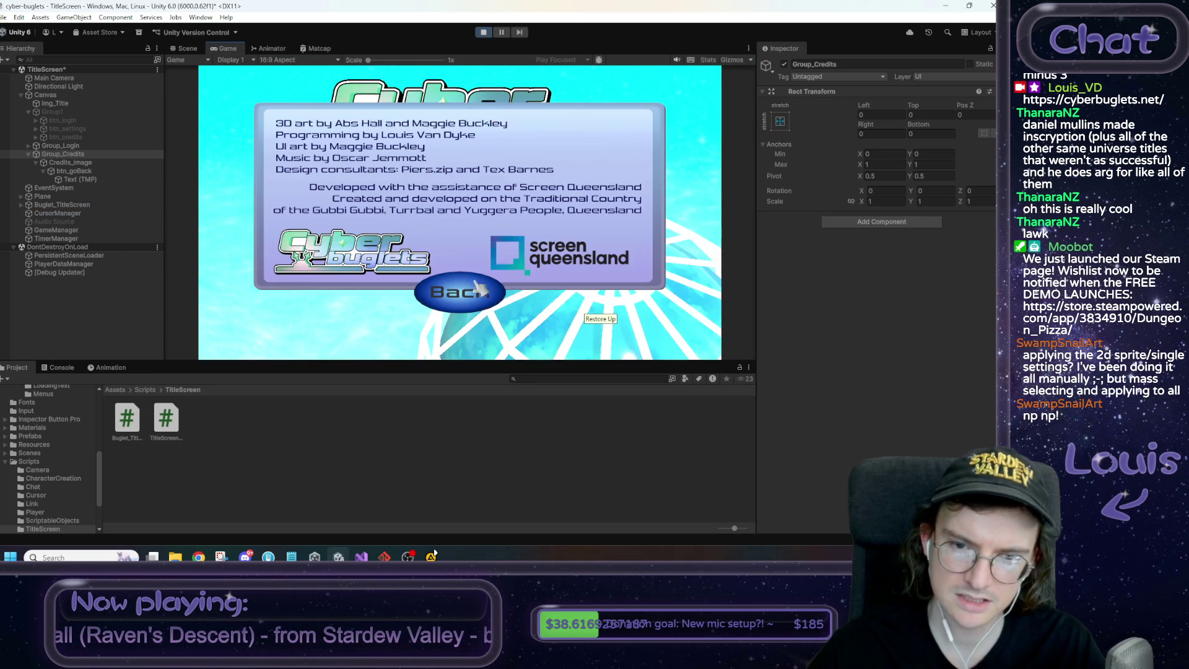
left_click(479, 287)
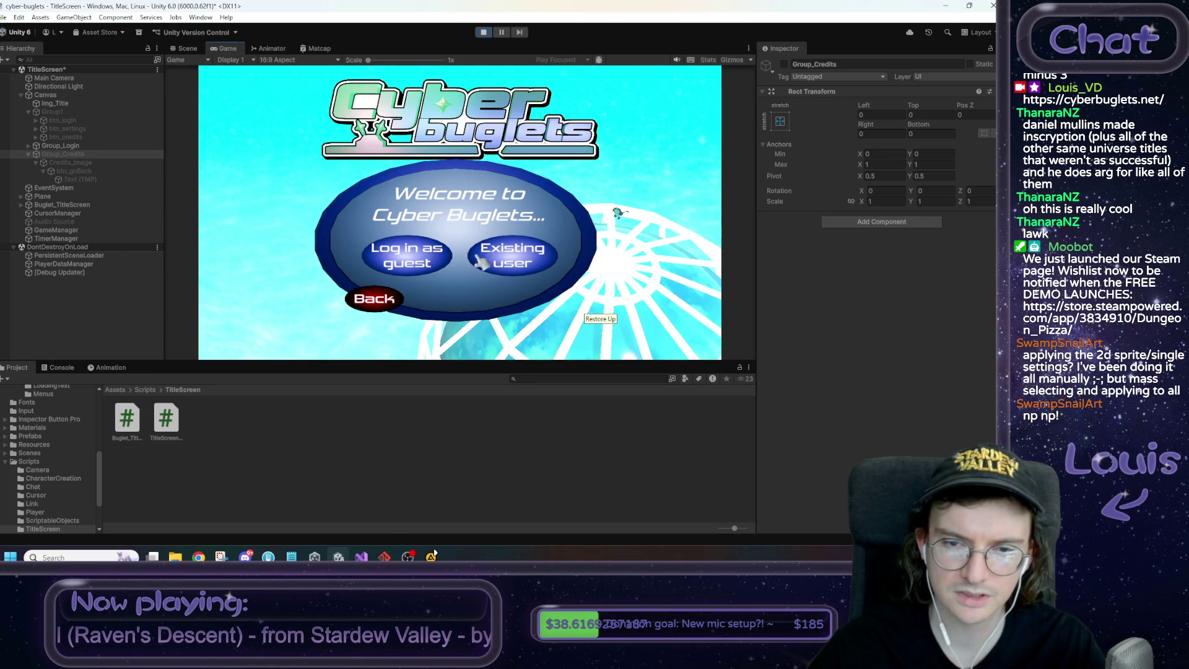
left_click(381, 306)
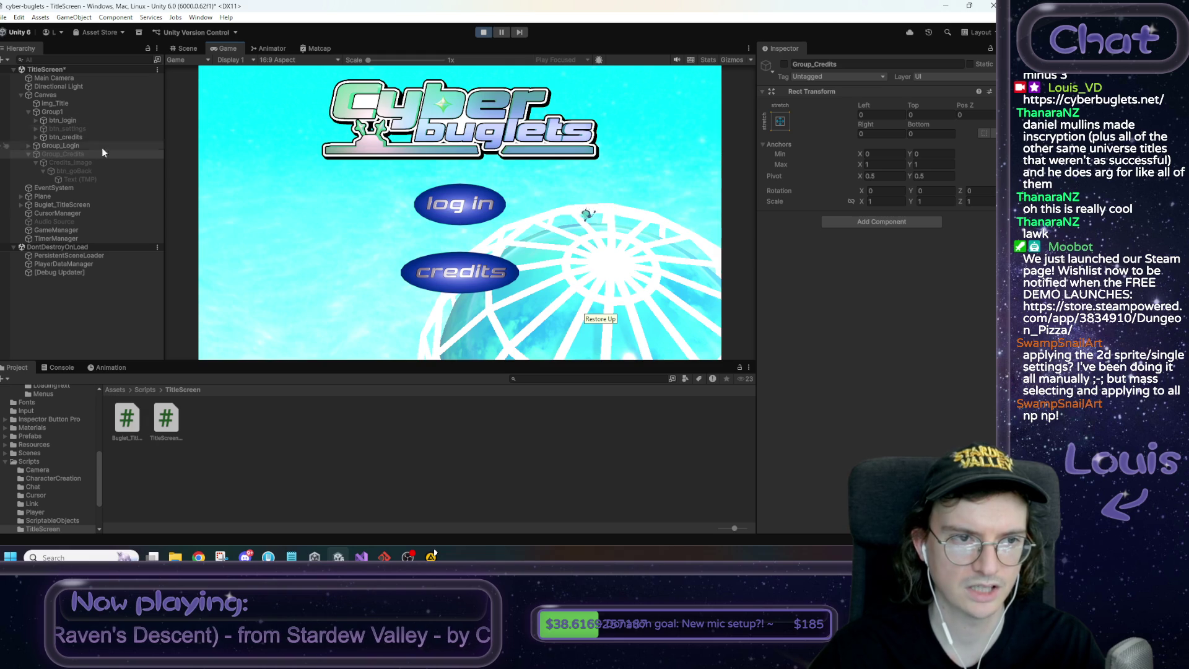
left_click(454, 208)
left_click(391, 303)
left_click(461, 282)
left_click(462, 300)
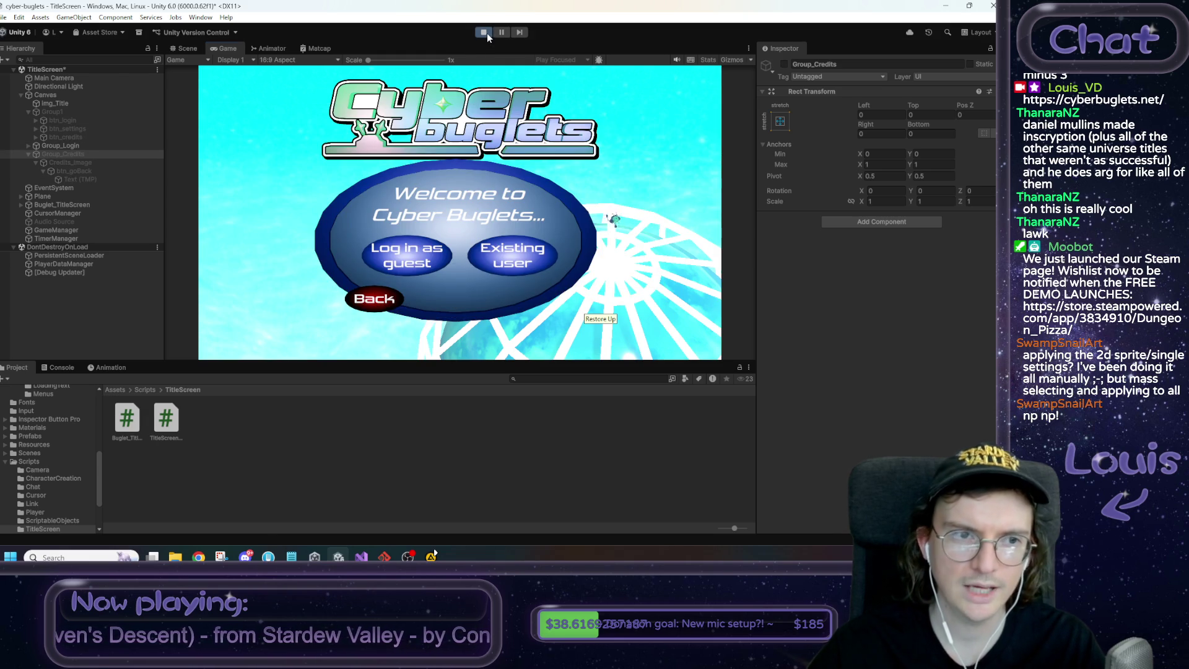
left_click(484, 32)
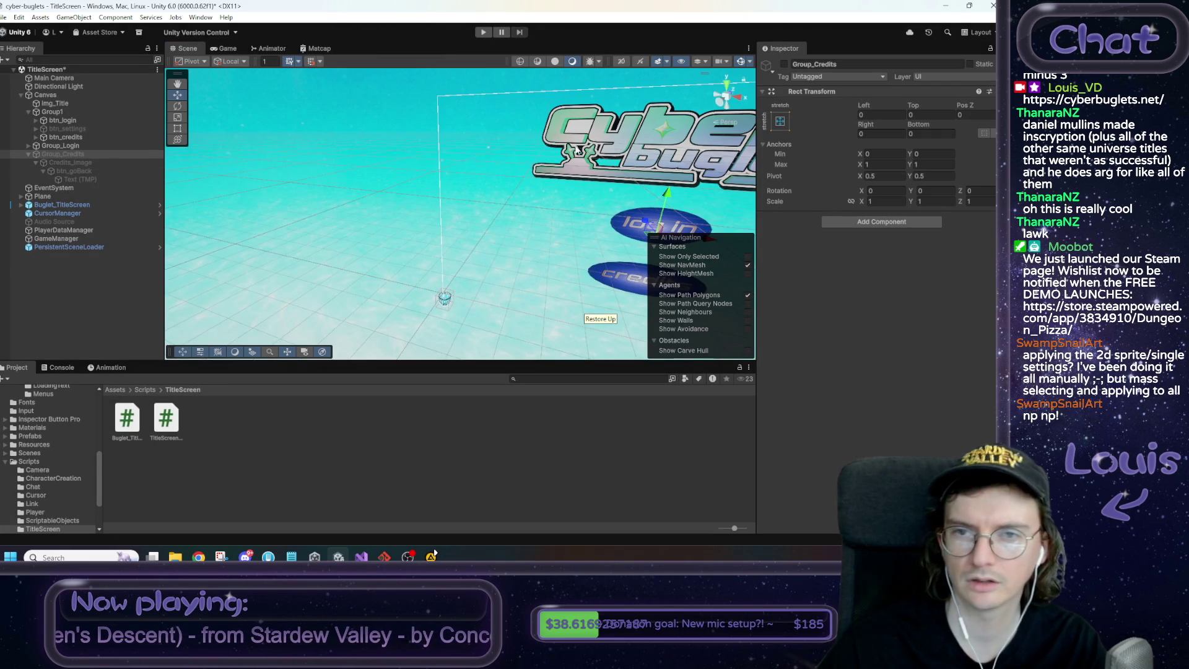
Make the credits Back button show Group1 instead of Login_Group1 and playtest it
left_click(82, 171)
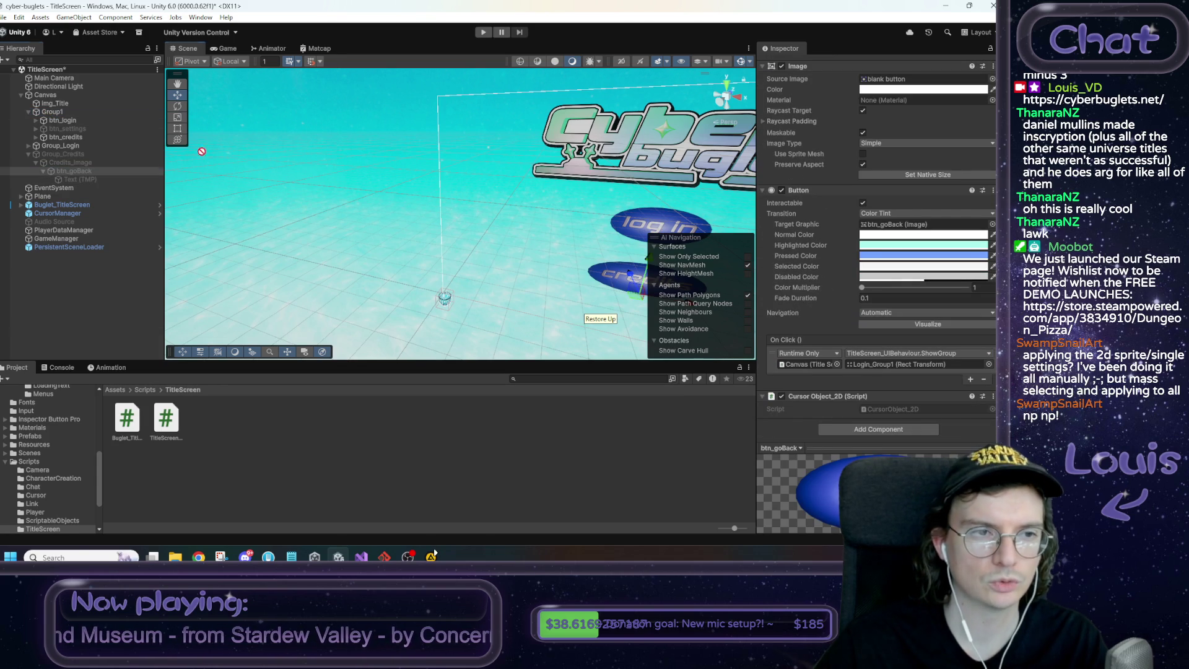
mouse_move(54, 116)
left_mouse_down()
mouse_move(751, 350)
mouse_move(872, 366)
left_mouse_up()
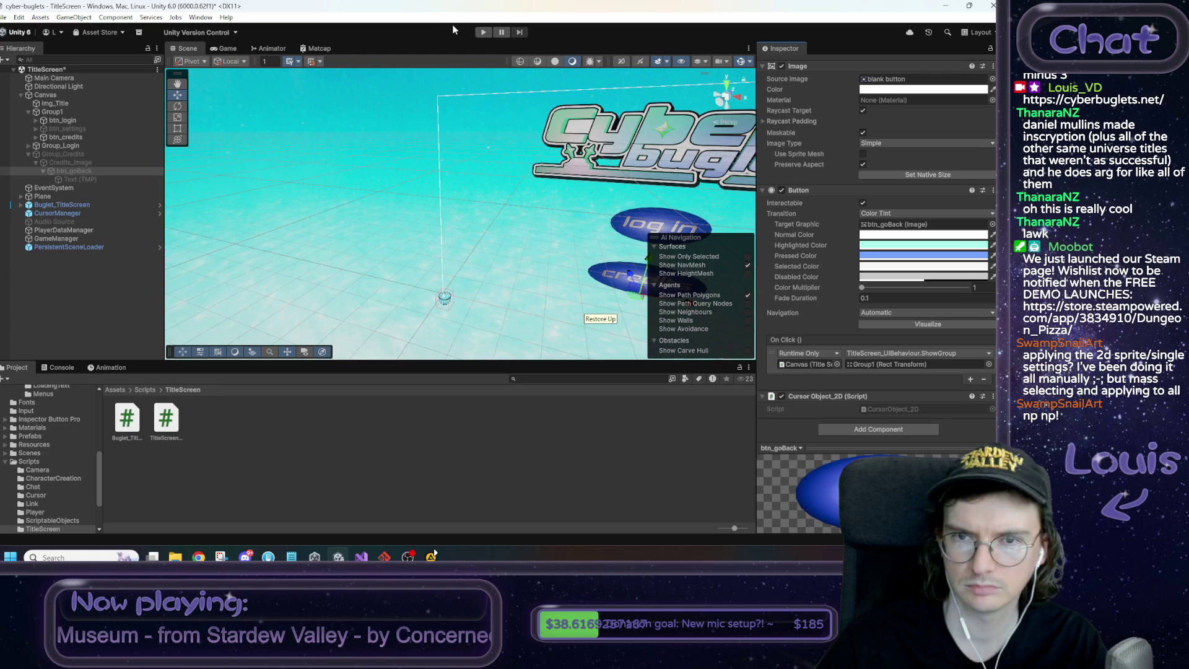
left_click(478, 32)
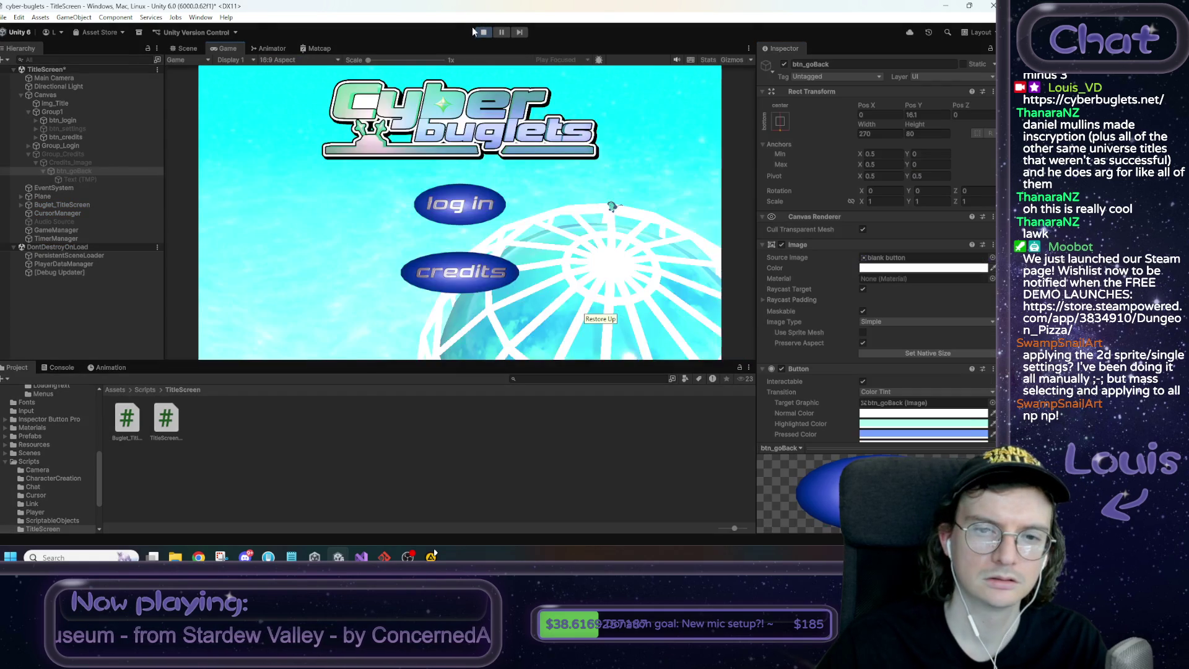
left_click(467, 272)
left_click(458, 291)
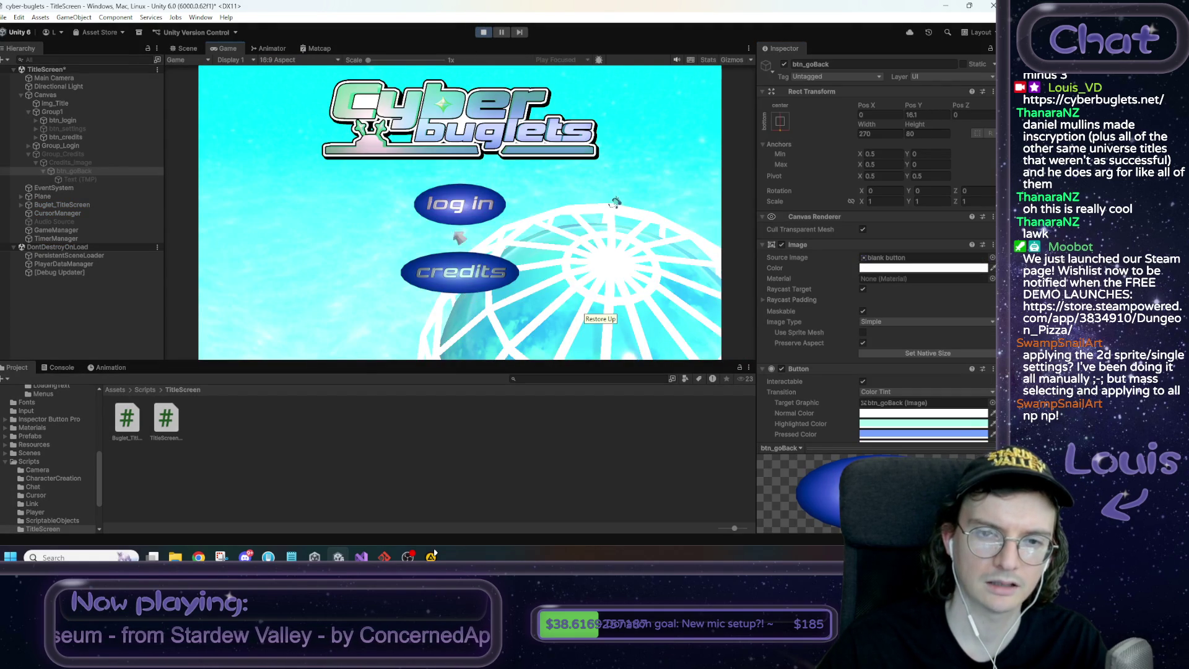
left_click(460, 206)
left_click(374, 300)
left_click(455, 275)
left_click(447, 292)
Repeatedly open and close the credits and welcome panels, then continue as a guest
left_click(454, 213)
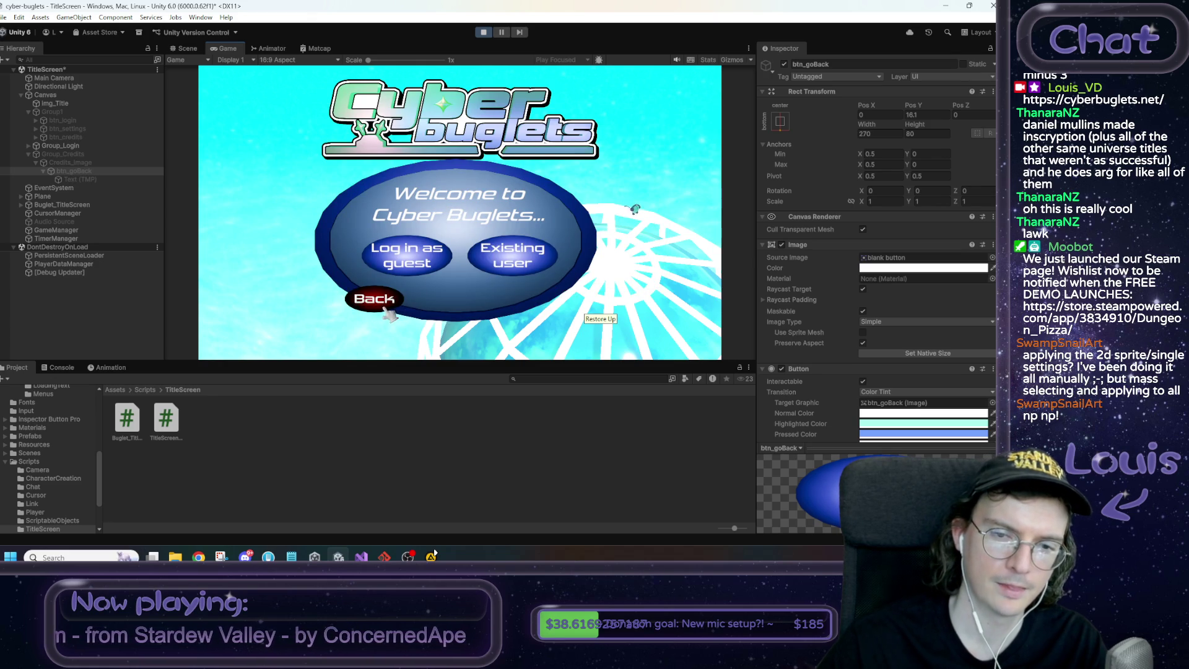
left_click(374, 299)
left_click(457, 271)
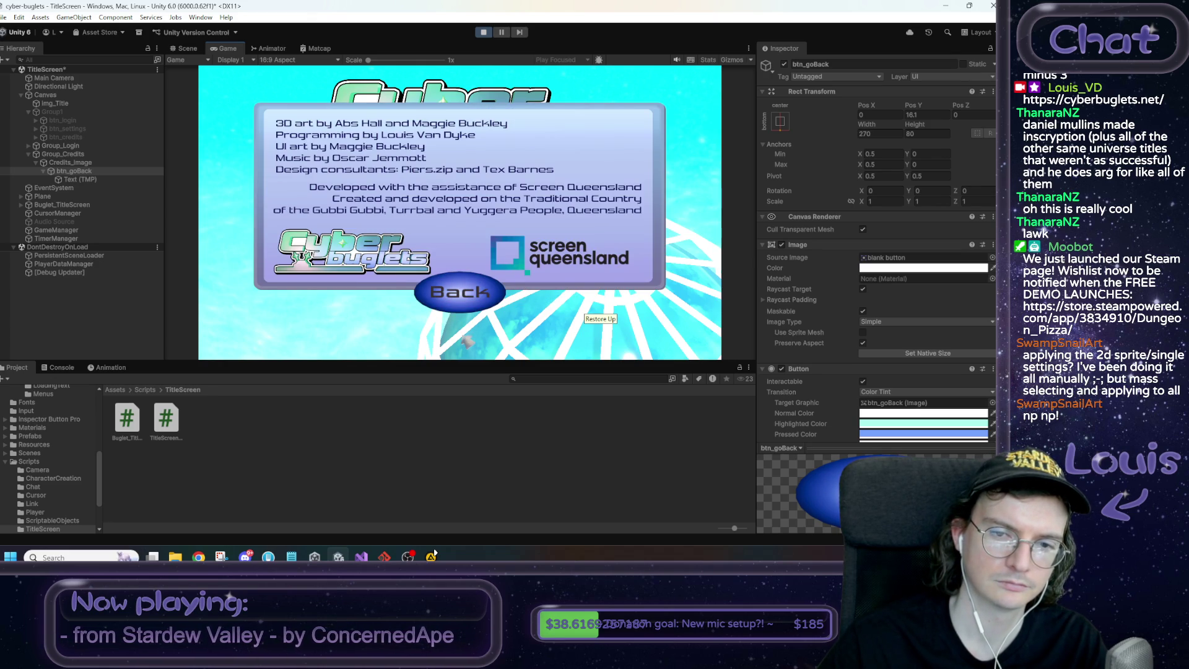
left_click(470, 296)
left_click(470, 297)
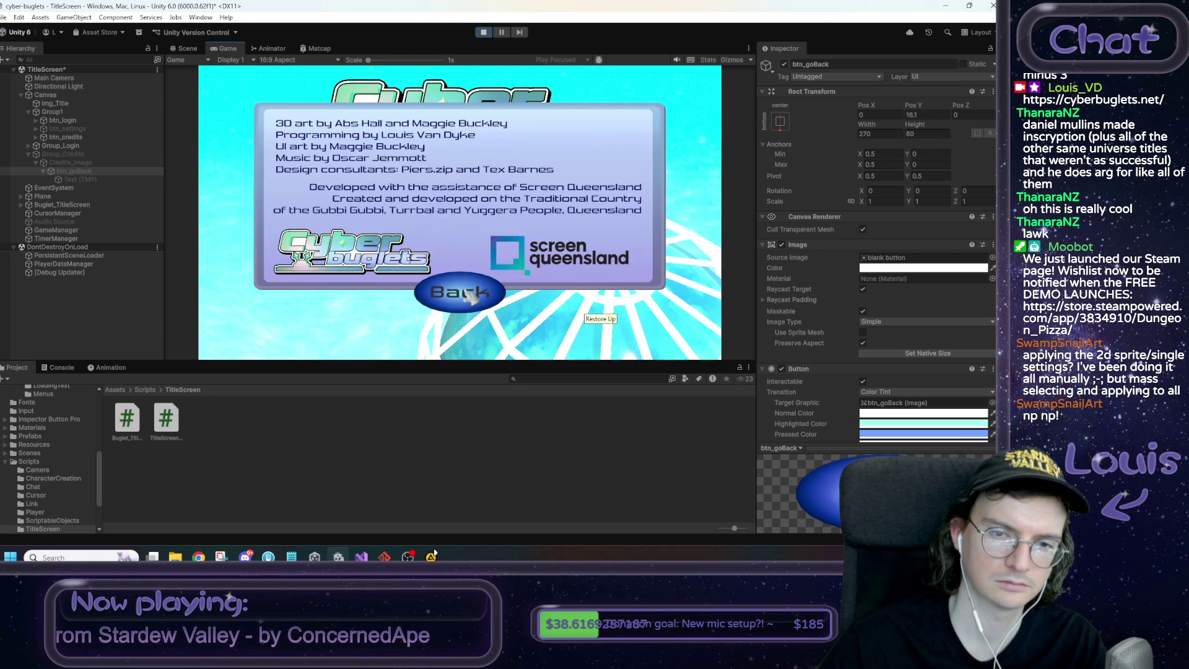
left_click(470, 296)
left_click(471, 296)
left_click(470, 296)
left_click(470, 296)
left_click(471, 296)
left_click(457, 211)
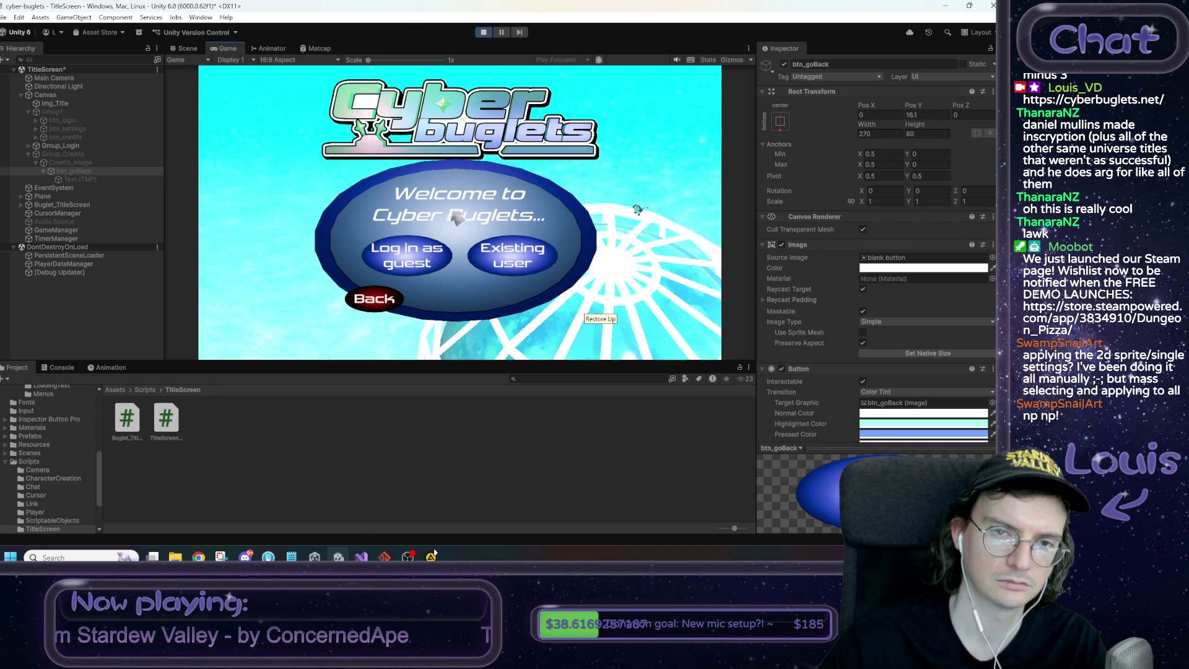
left_click(418, 261)
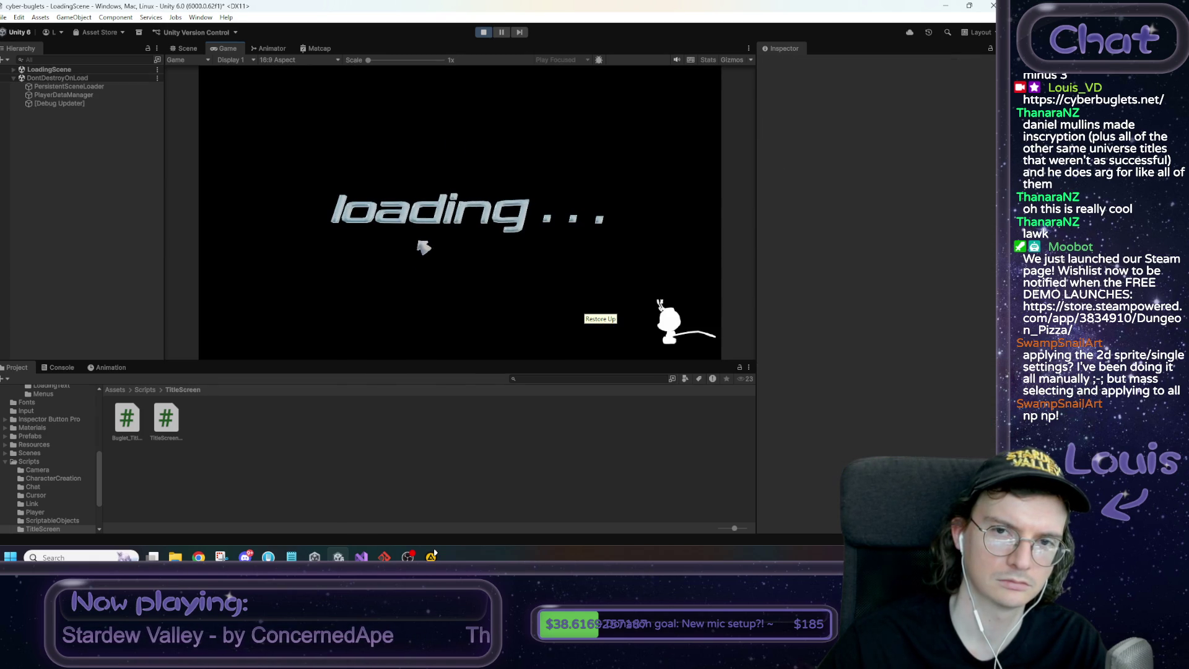
Stop play mode, re-enable the Audio Source object and save the TitleScreen scene
left_click(484, 32)
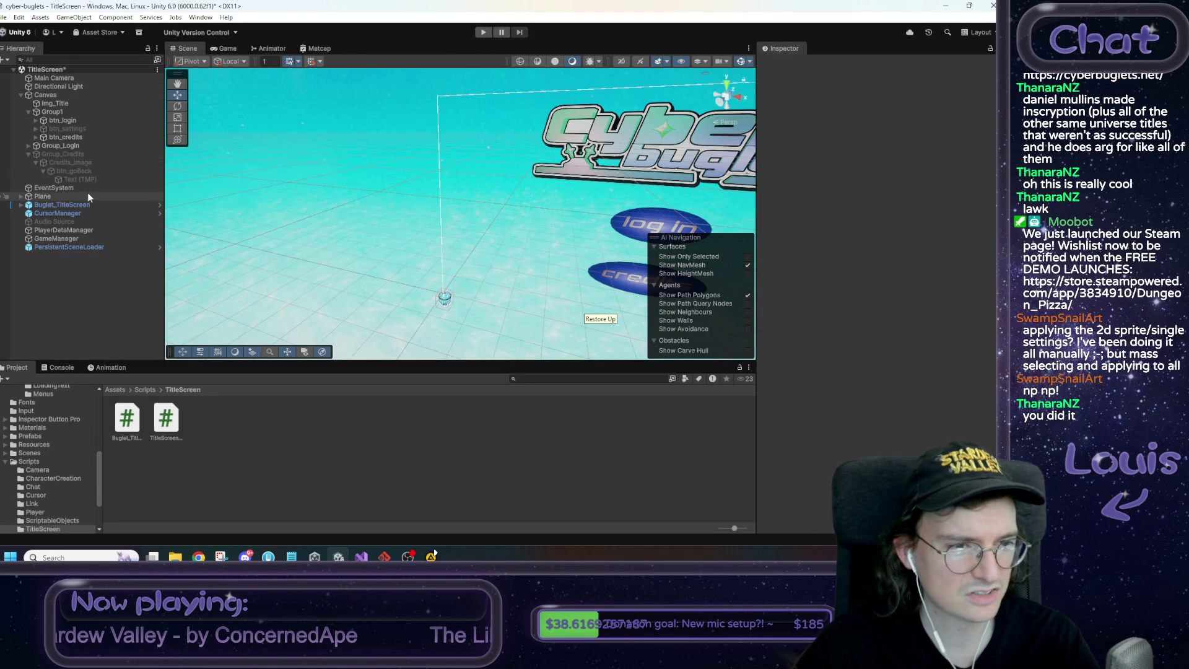
left_click(88, 221)
left_click(784, 63)
key("ctrl+s")
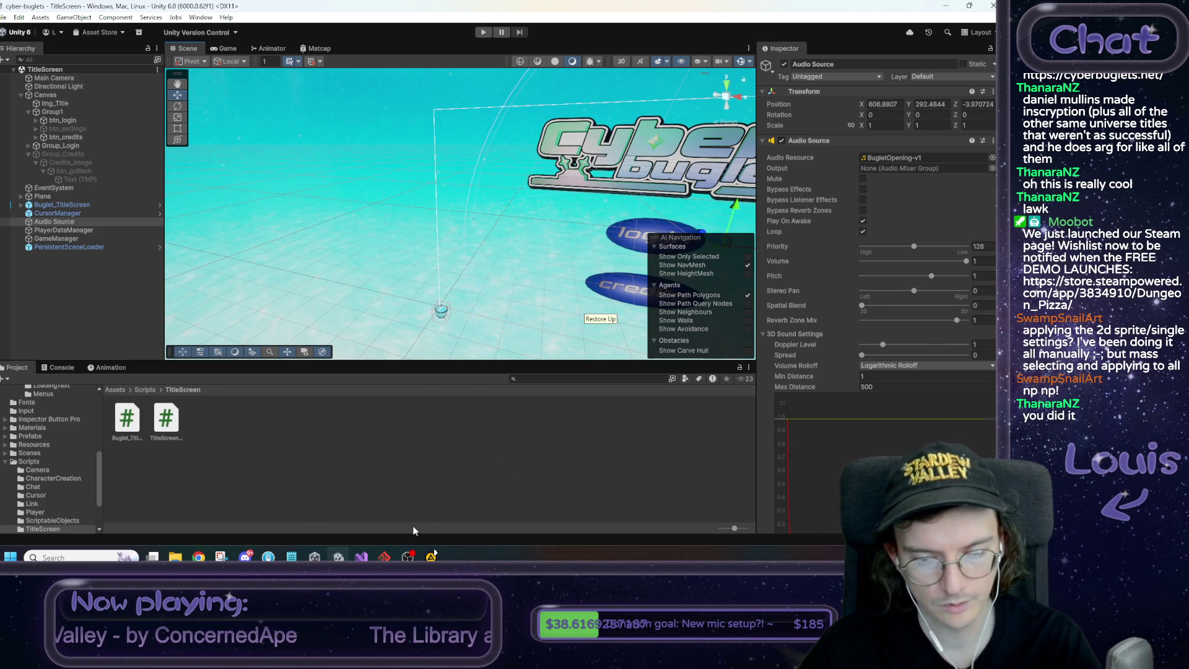
Tick the credits task with an x and add the line 'credits are in' below it
left_click(292, 554)
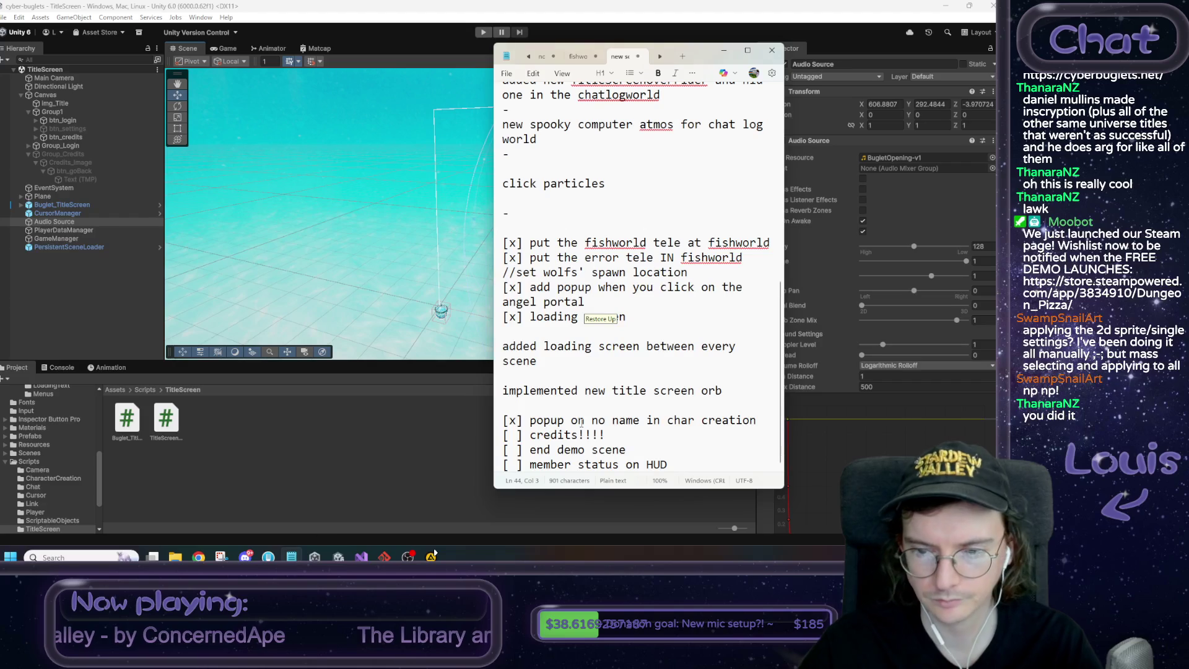
key("BackSpace")
type("x")
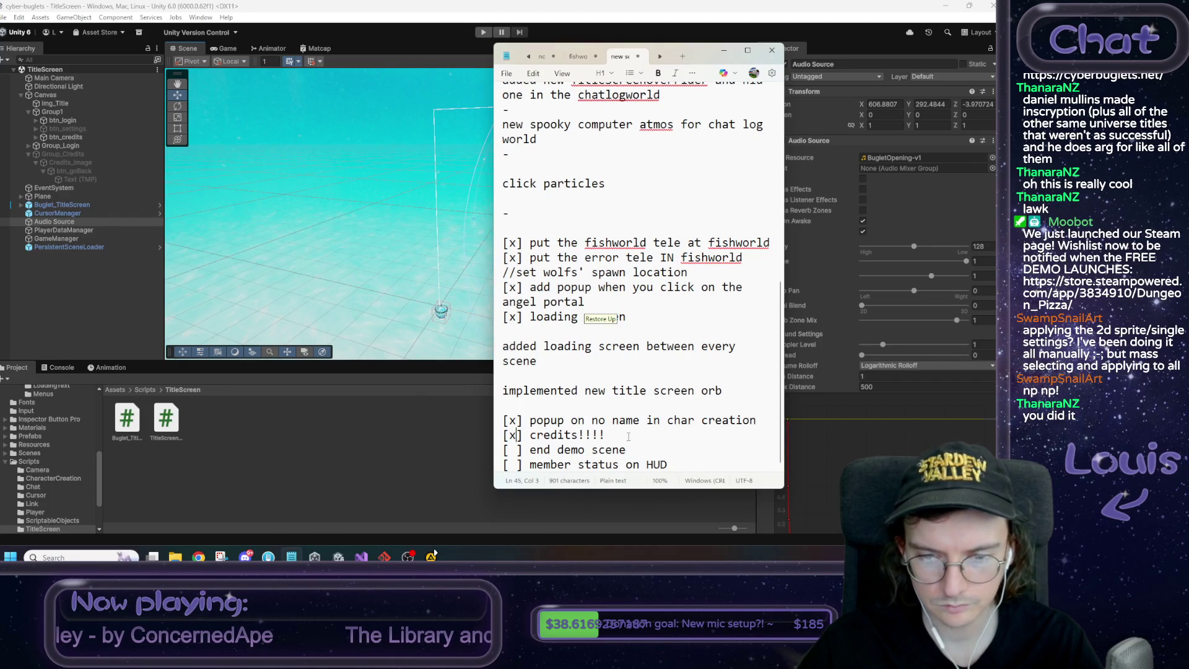
key("Return")
key("Return")
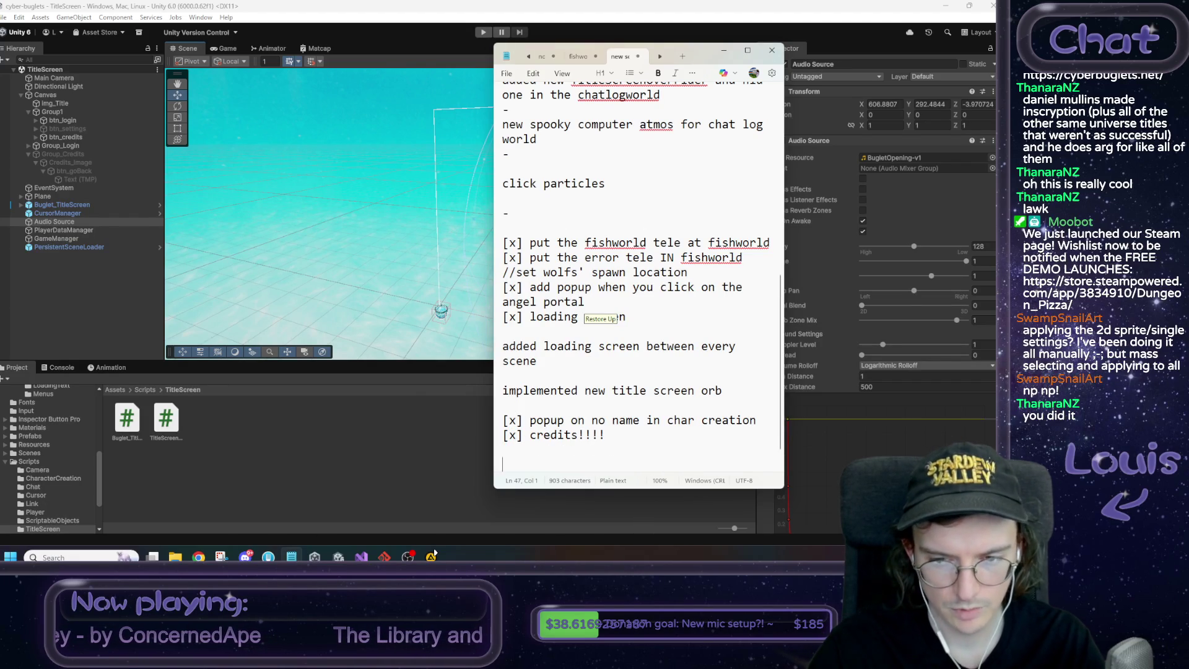
type("credits are in")
scroll(642, 435, "down", 1)
key("Home")
key("shift+End")
left_click(268, 556)
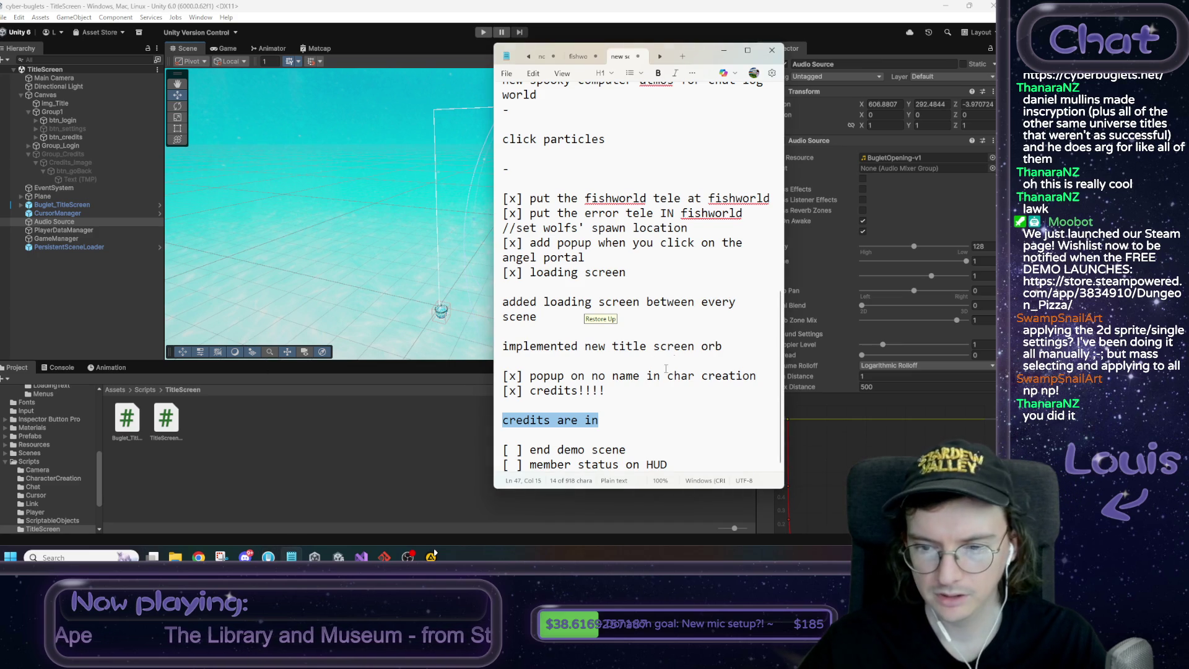
Look over the end demo scene task, leaving it unticked, and return to Unity
left_click(665, 452)
left_click_drag(636, 450, 482, 451)
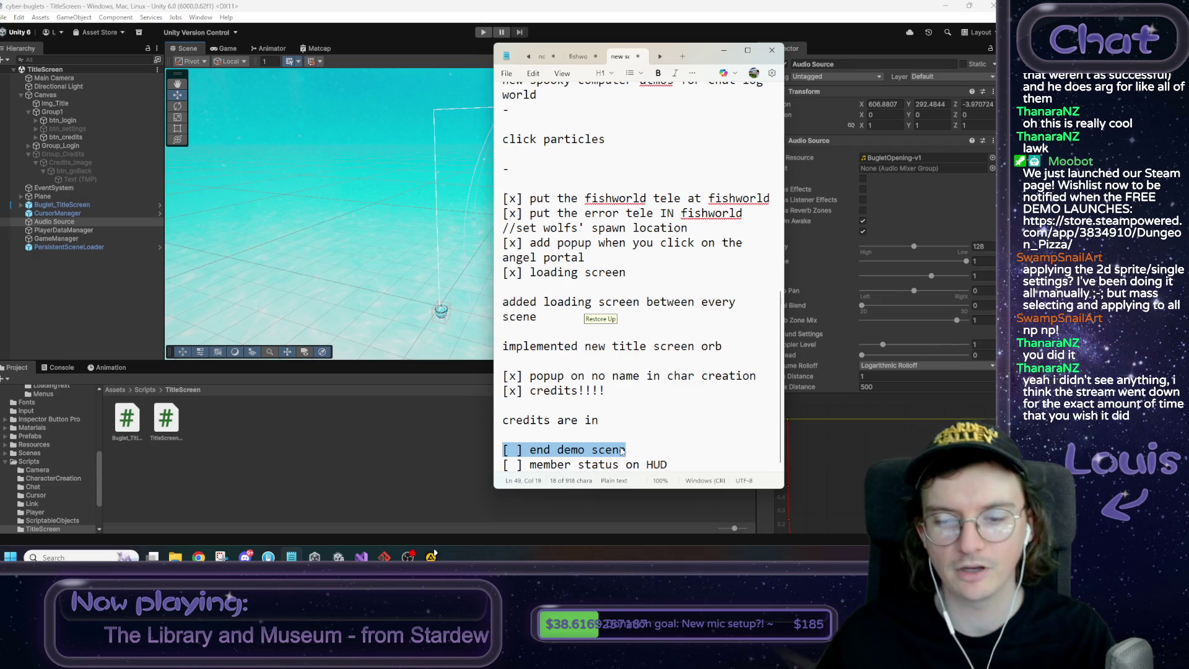
left_click(622, 450)
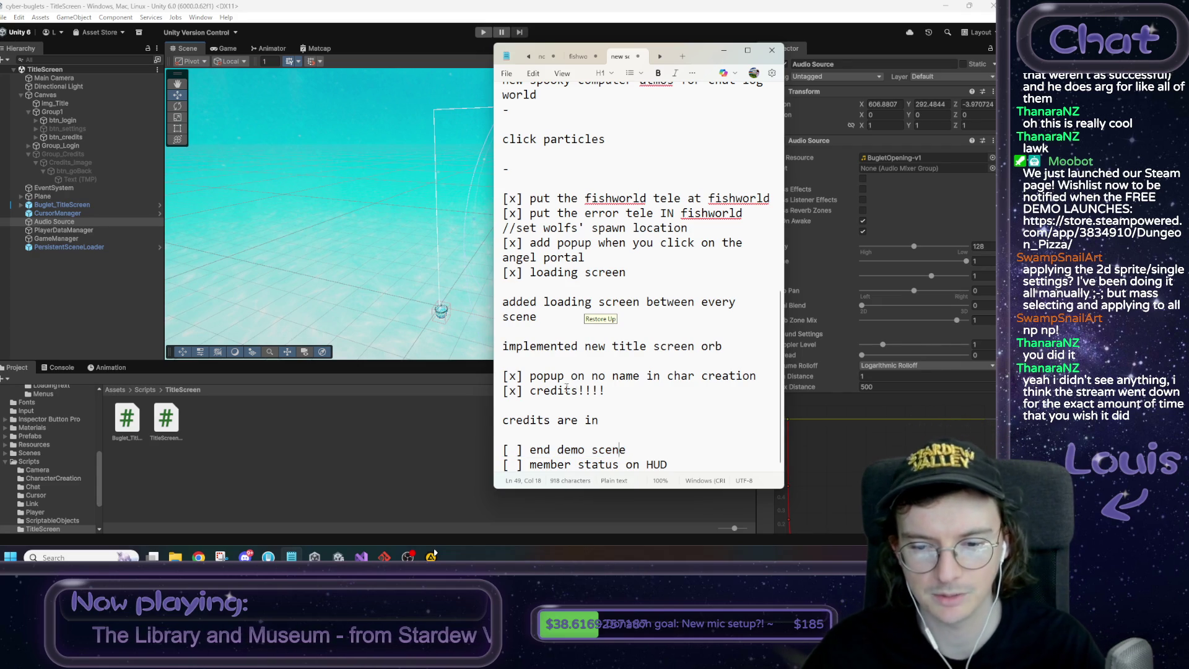
double_click(513, 450)
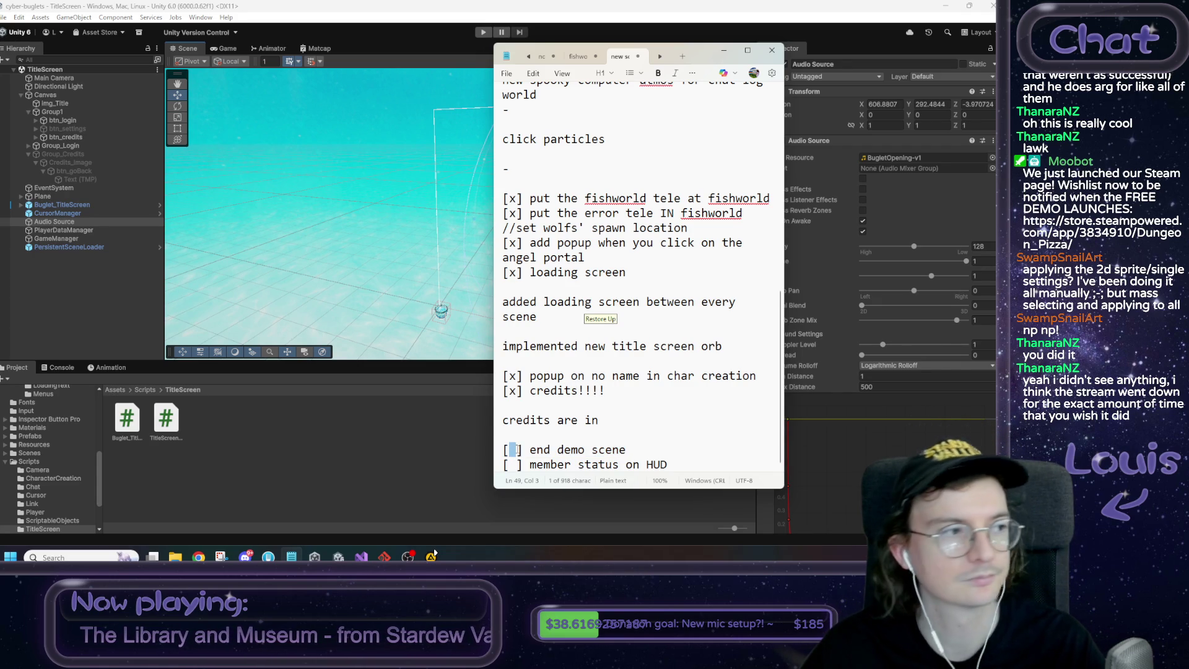
left_click(663, 453)
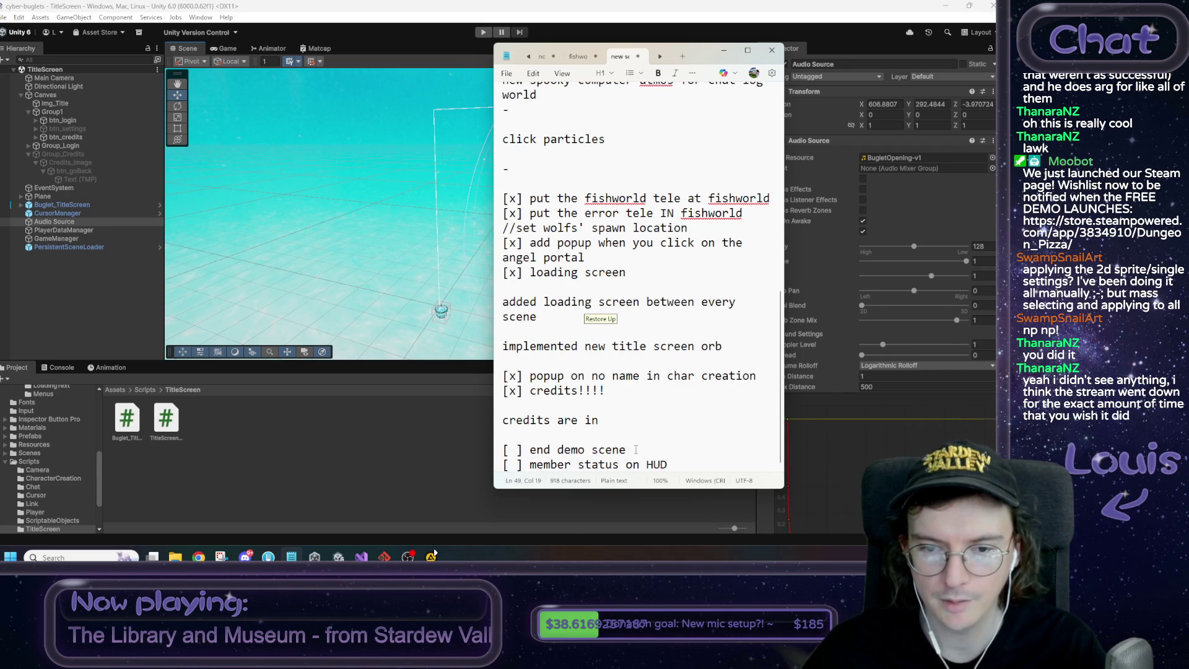
left_click(115, 395)
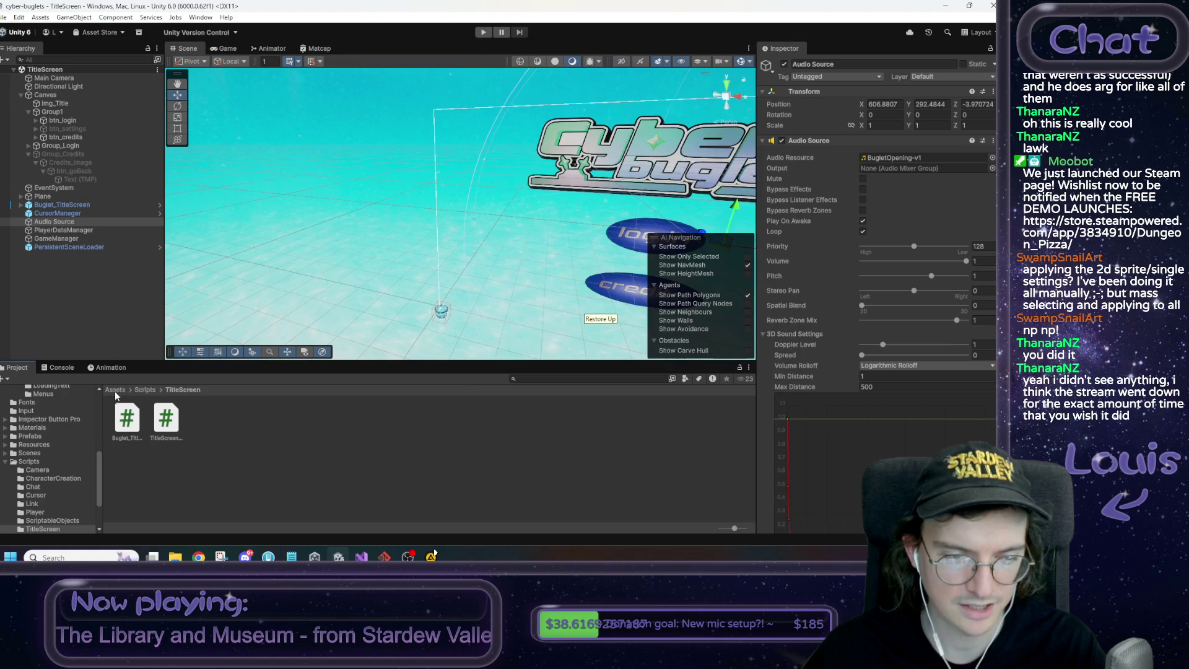
Browse Assets > Art > UI > EndCard and open EndCard_Screen_01 in an image viewer
left_click(116, 392)
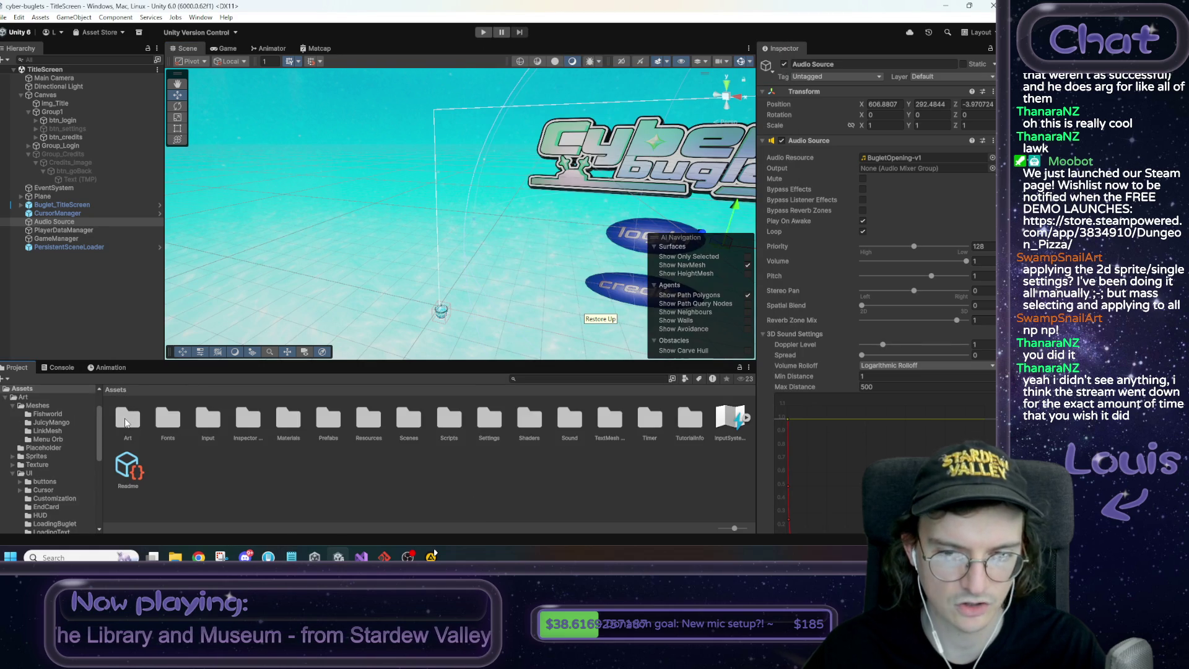
double_click(128, 422)
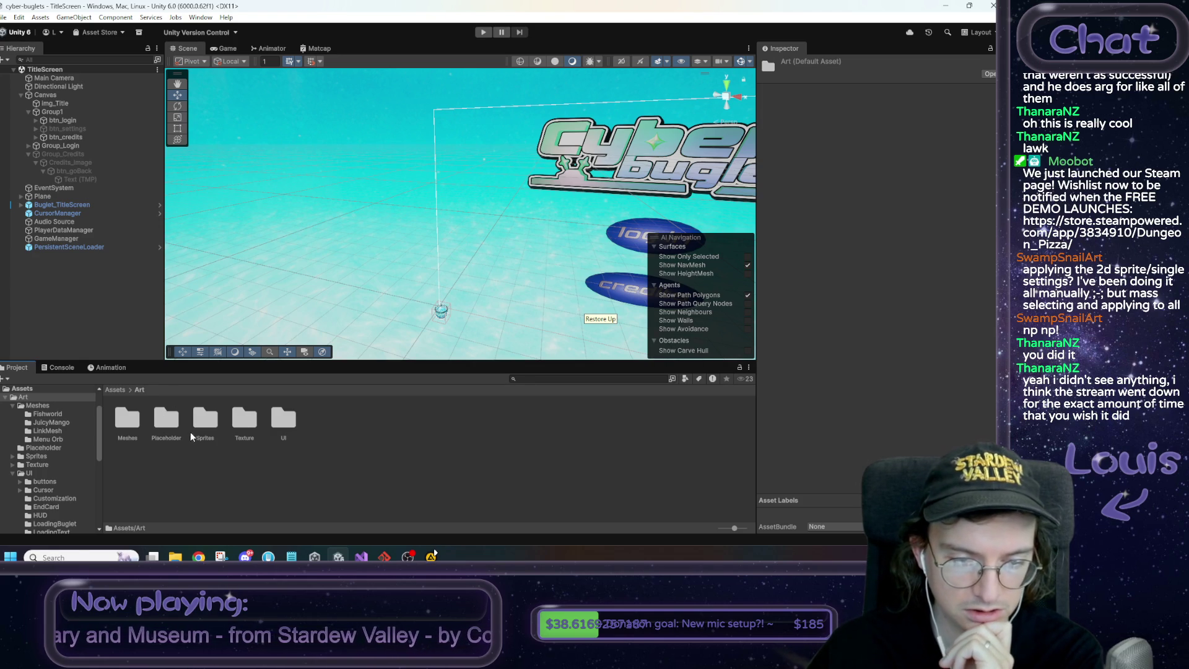
double_click(280, 422)
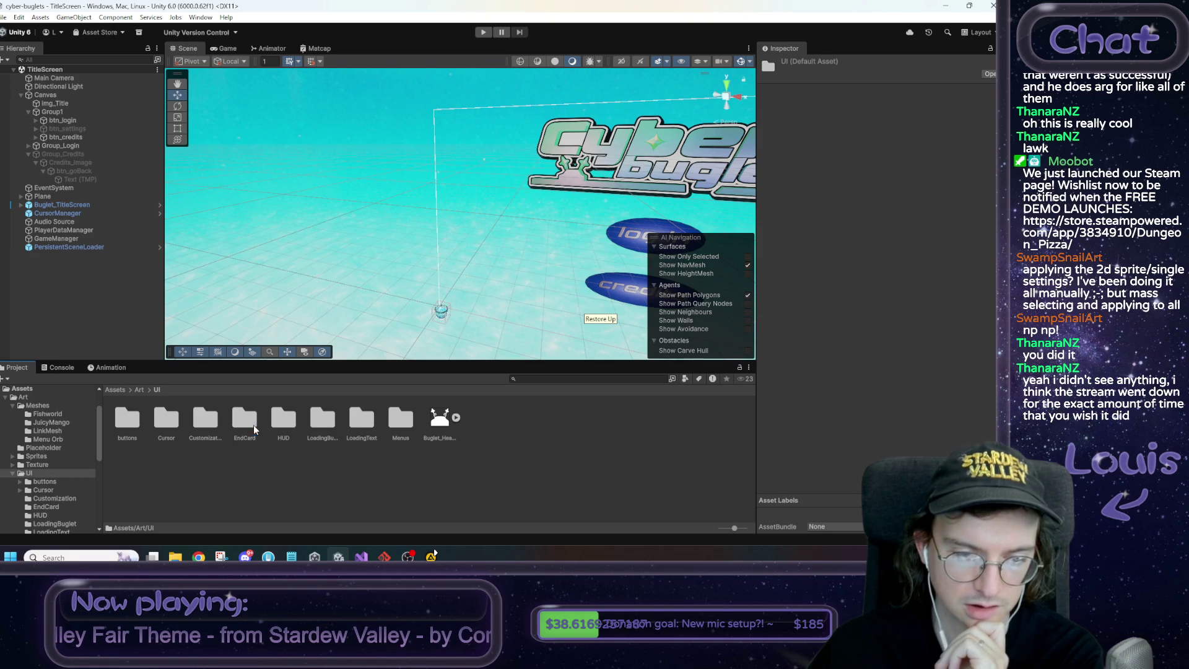
double_click(253, 425)
left_click(128, 419)
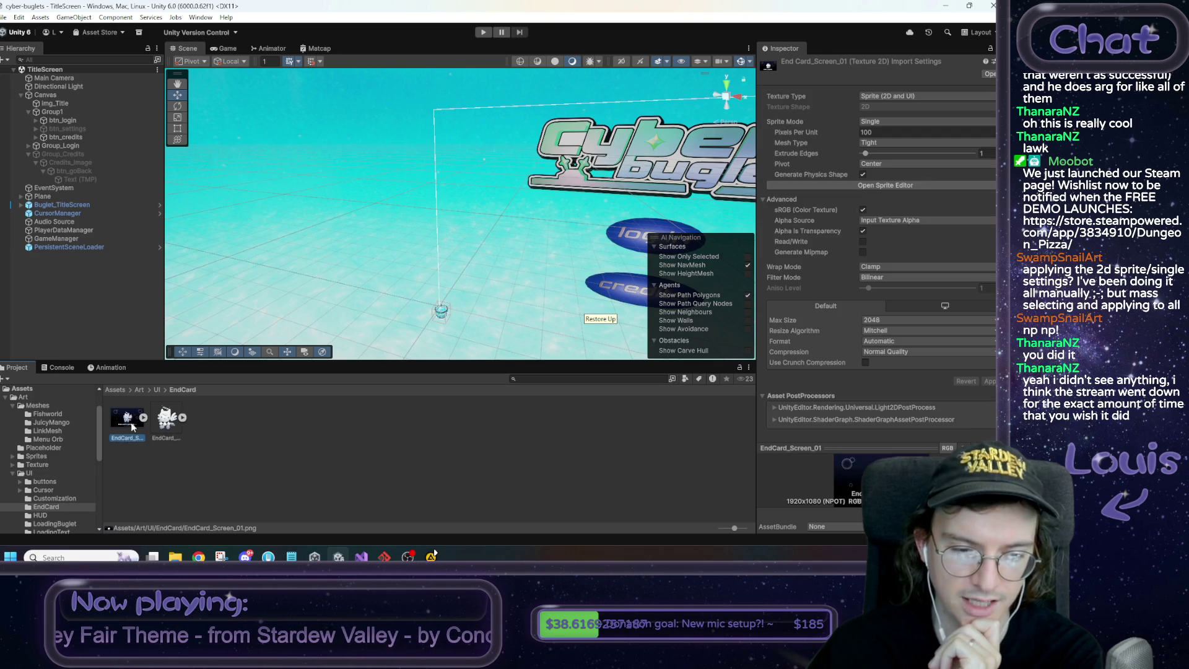
double_click(131, 422)
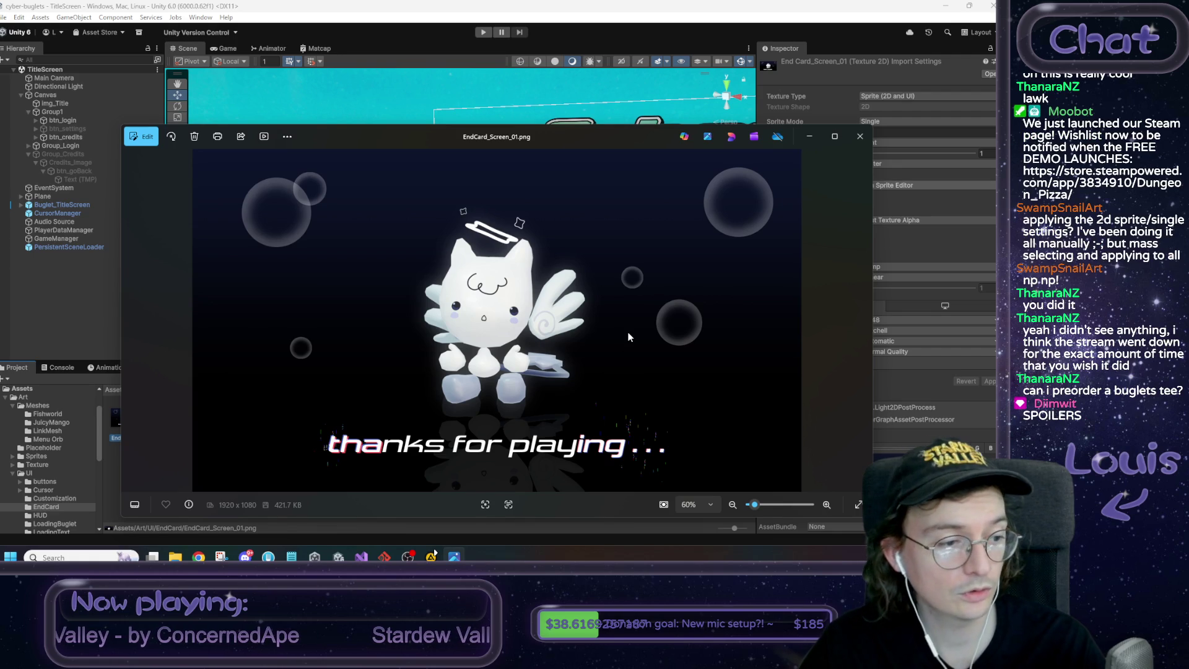
left_click(858, 139)
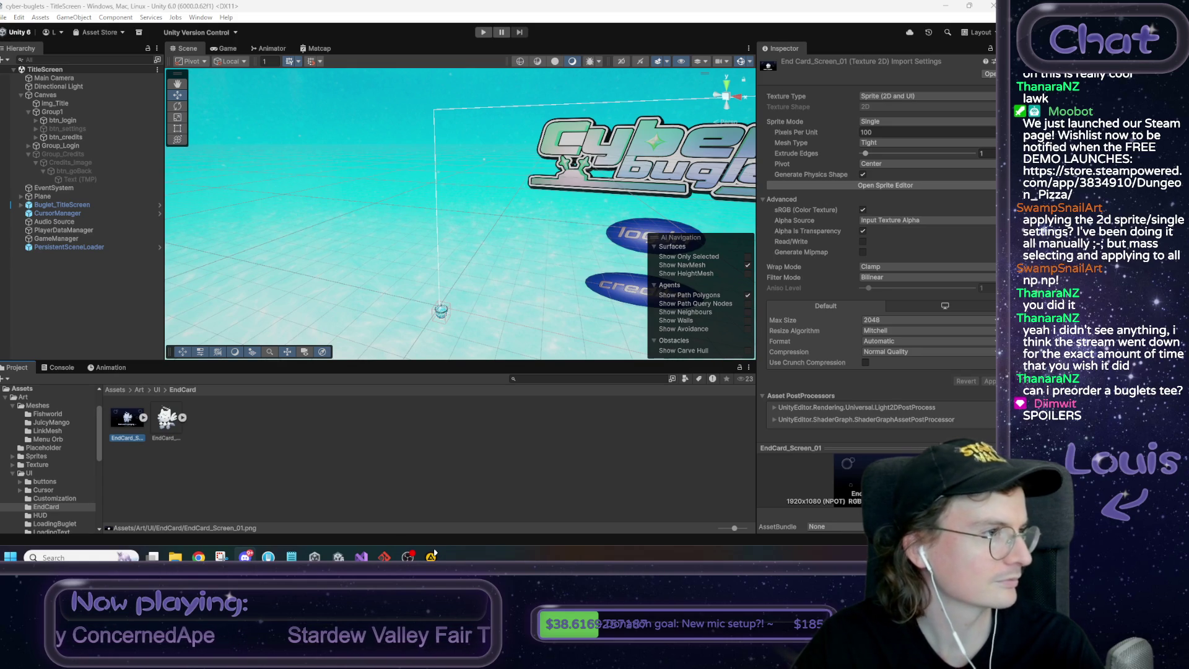
key("alt+Tab")
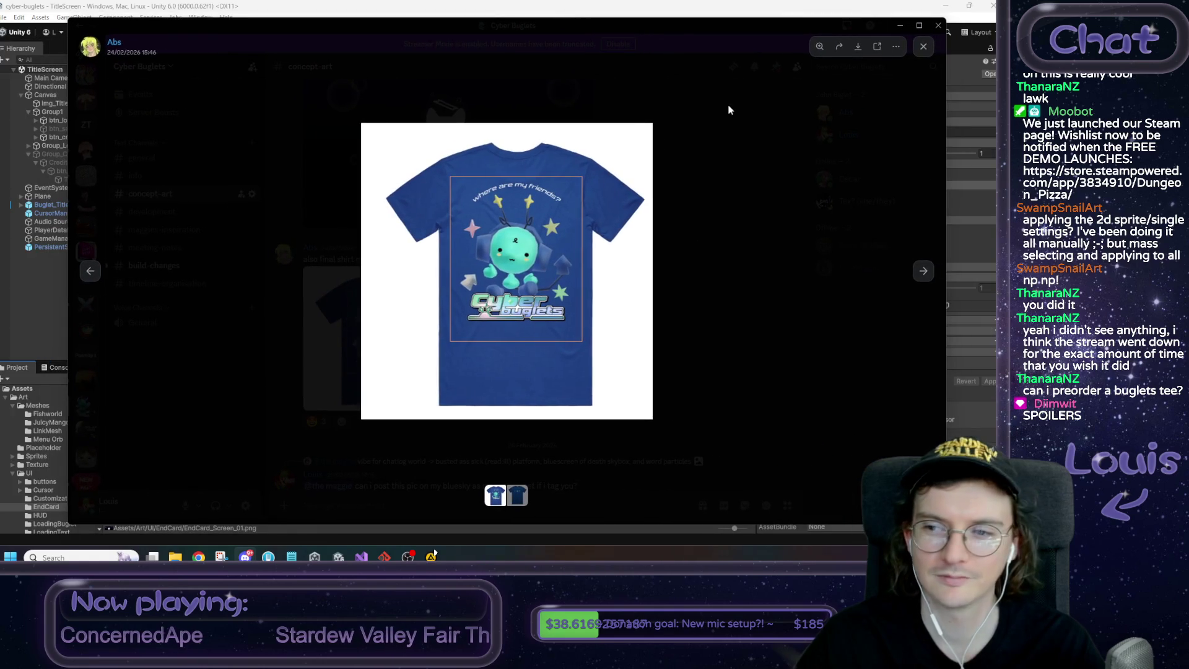
left_click(923, 271)
left_click(504, 210)
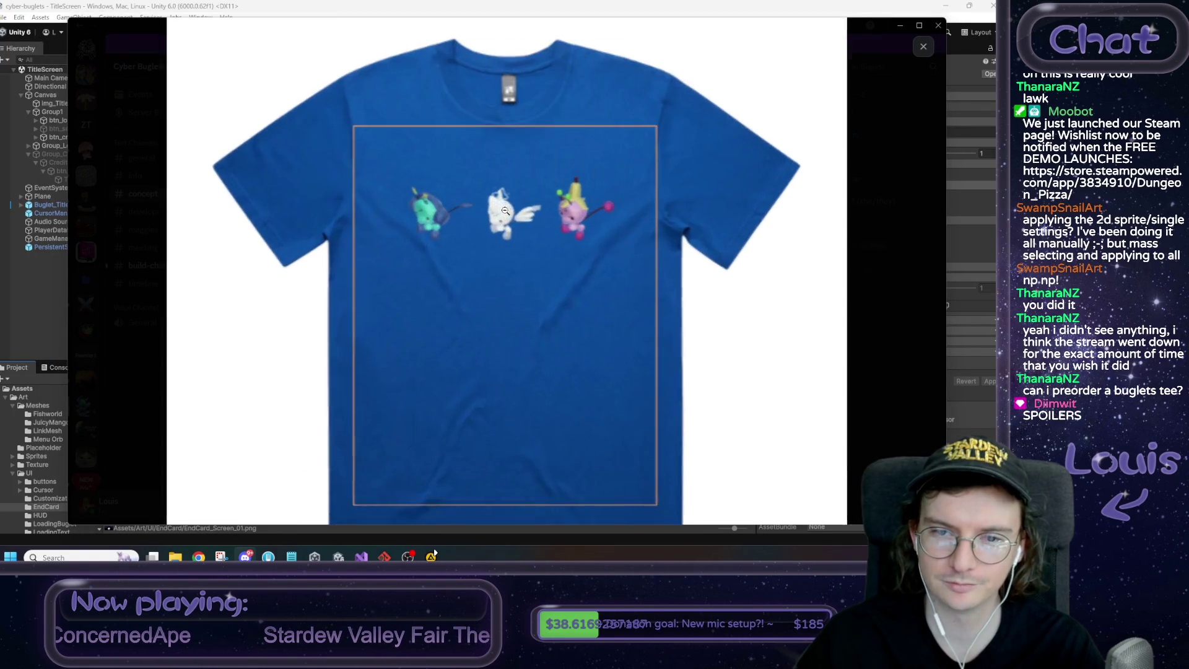
left_click(615, 253)
left_click(89, 272)
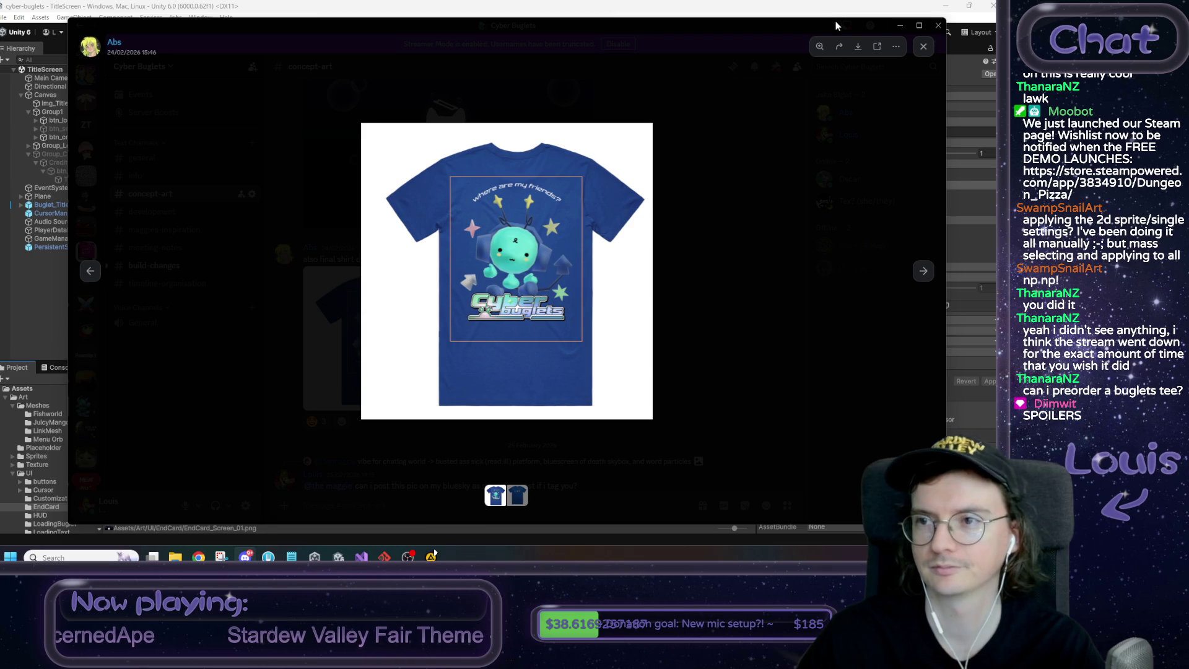
left_click(900, 26)
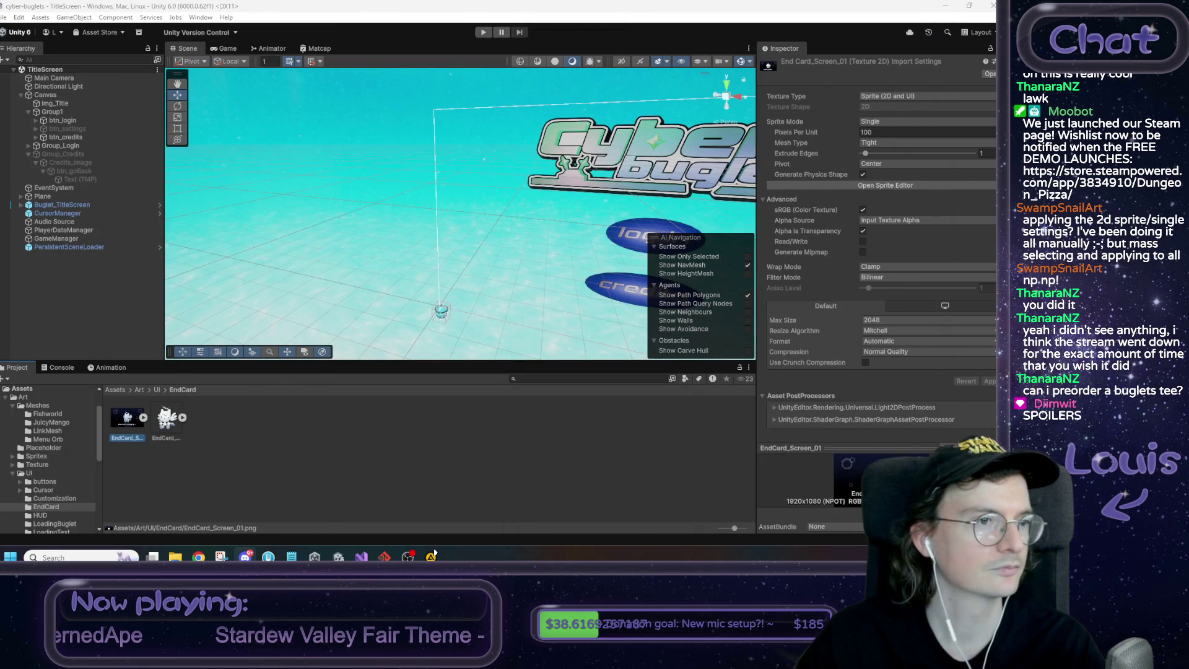
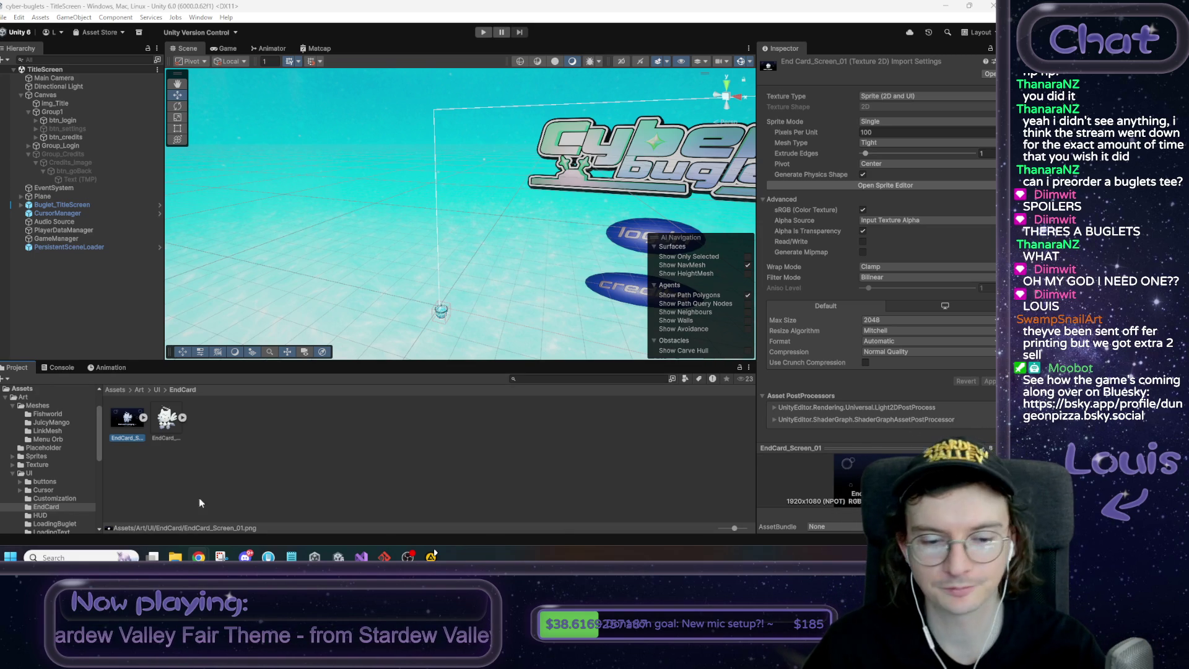
Return to the top-level Assets folder and centre the Cyber Buglets logo and buttons in view
left_click(306, 474)
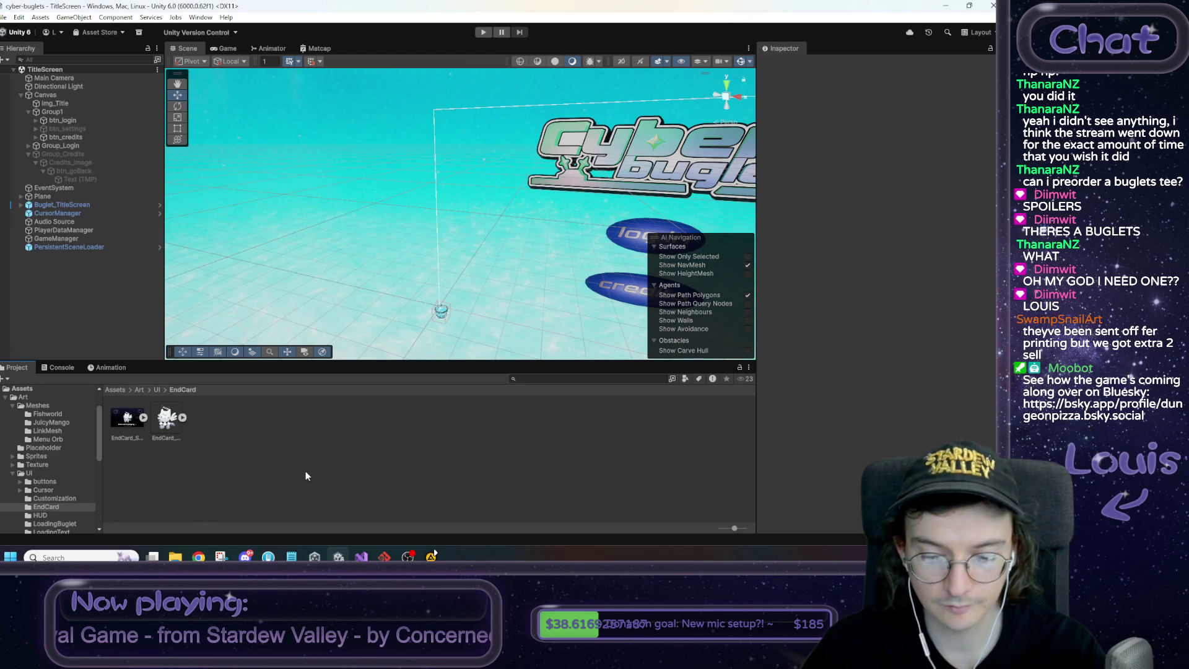
left_click(119, 390)
mouse_move(408, 260)
left_mouse_down()
mouse_move(391, 254)
mouse_move(439, 250)
left_mouse_up()
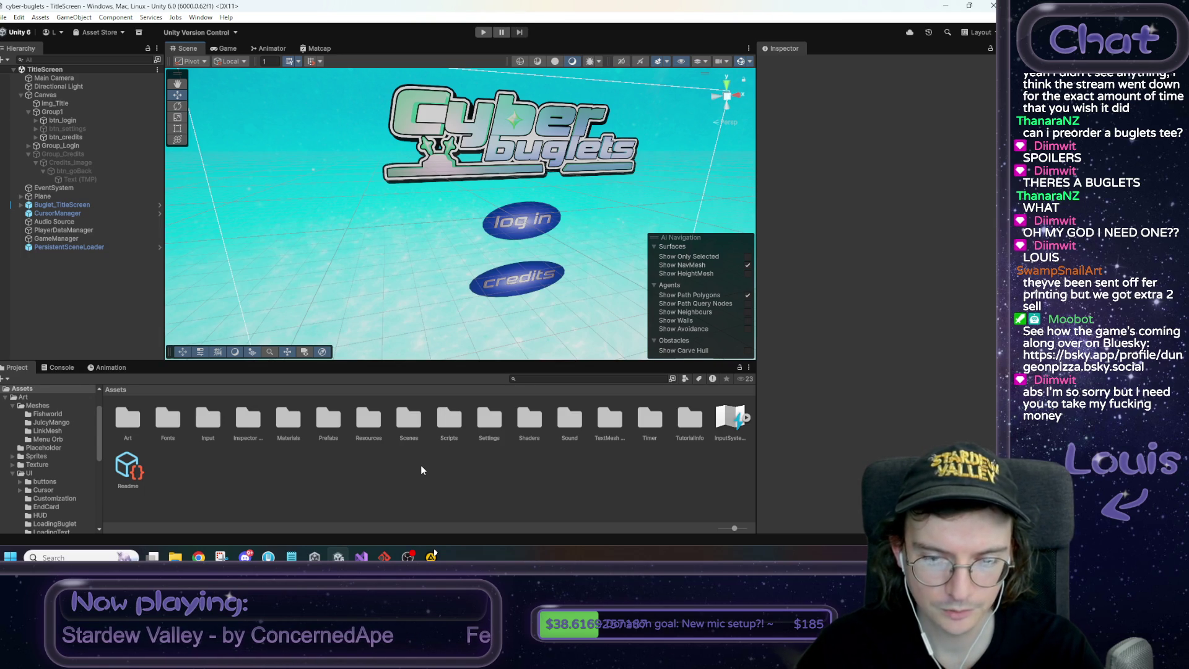
Create a new scene named DemoEndScene inside the Scenes folder and open it
double_click(408, 419)
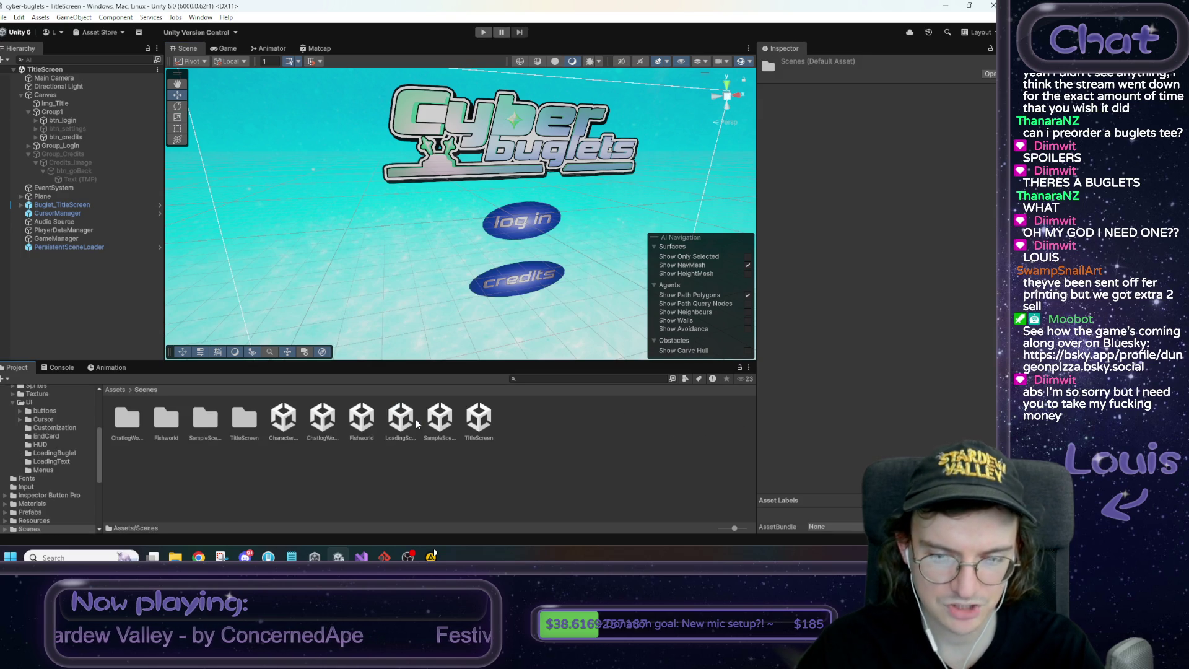
right_click(528, 421)
mouse_move(583, 124)
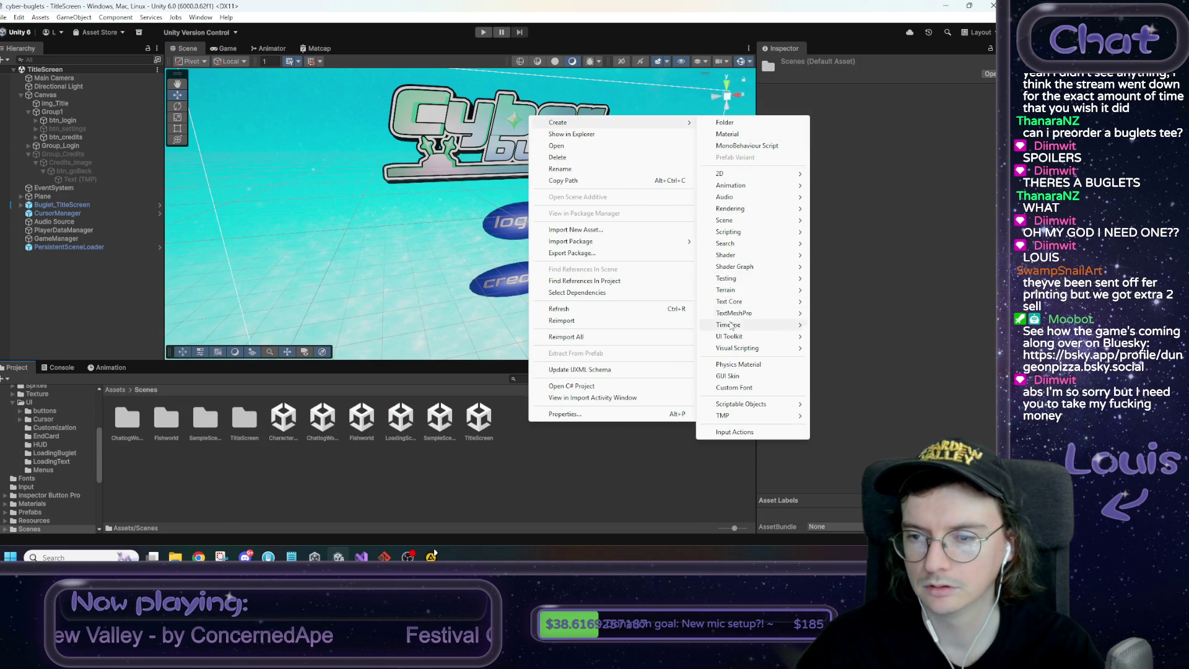
mouse_move(726, 220)
left_click(842, 222)
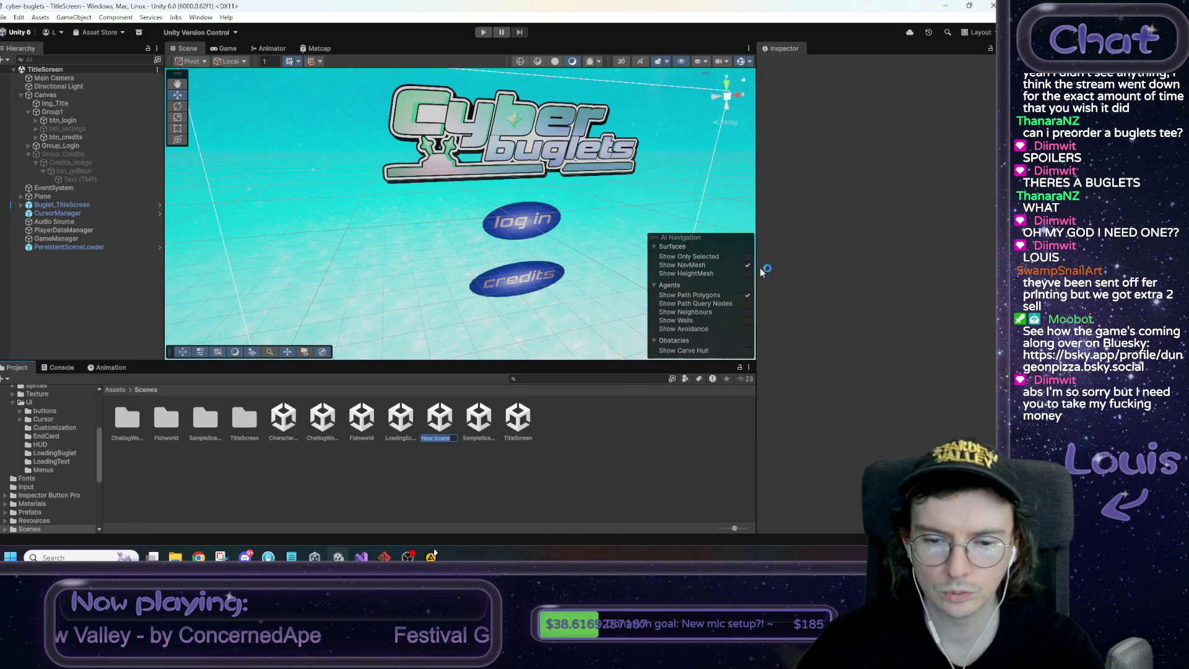
type("De")
type("EndWAS")
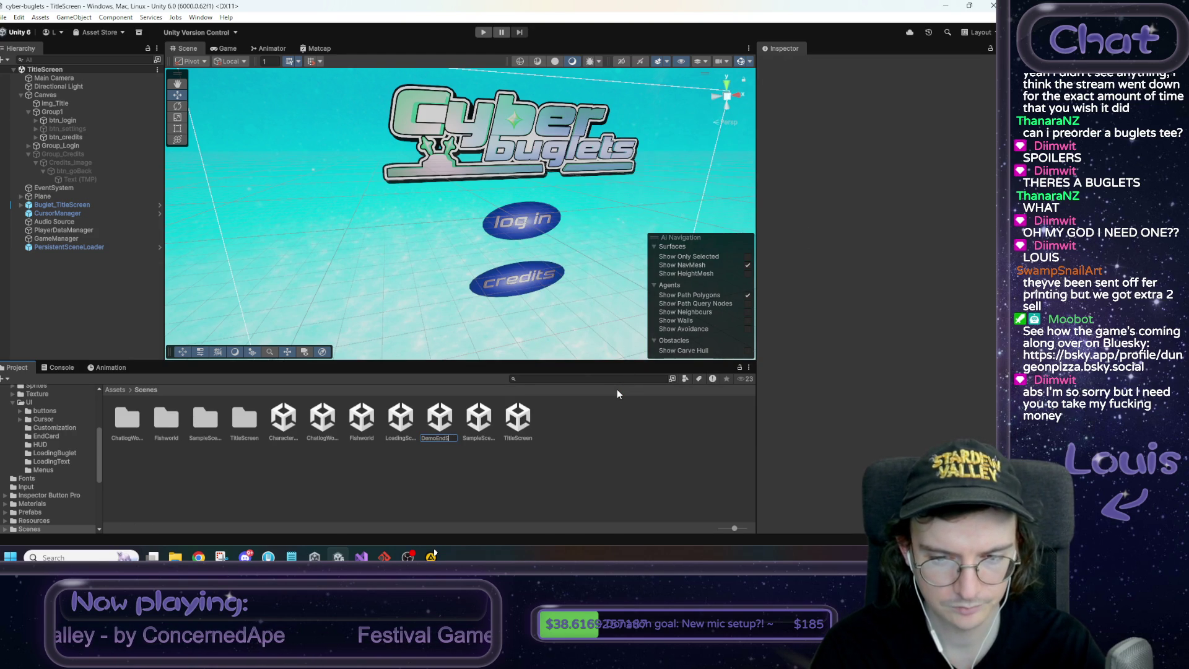
type("cene")
key("Return")
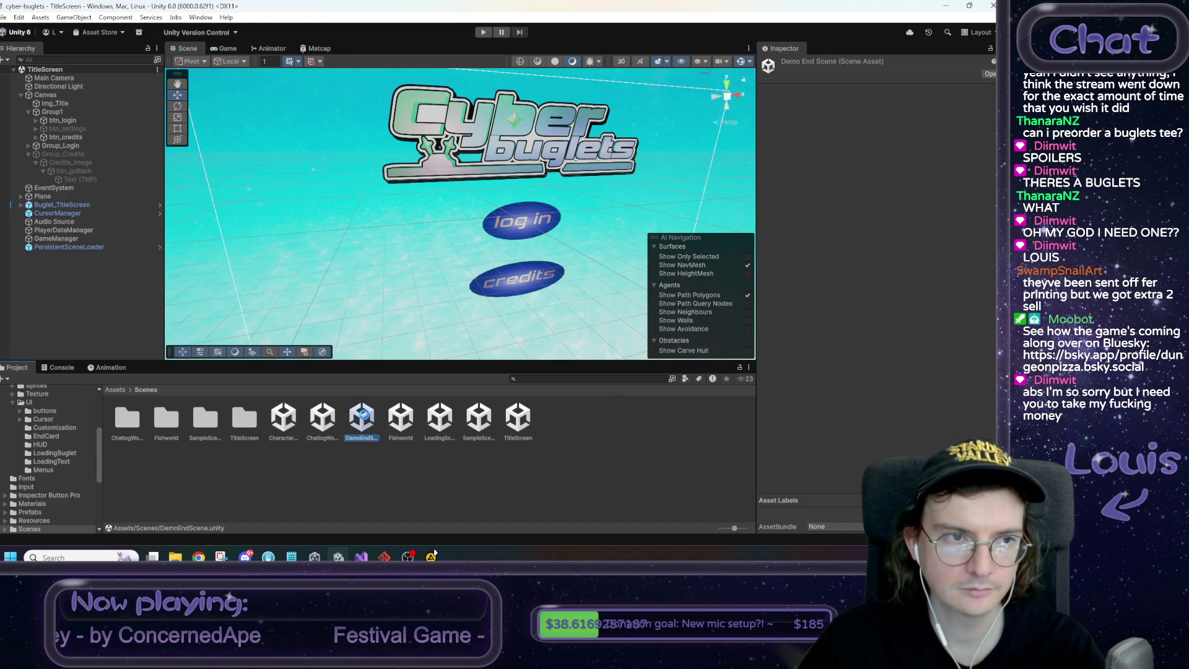
double_click(366, 418)
right_click(68, 174)
Add a UI Canvas to DemoEndScene with a child Image under it
mouse_move(127, 364)
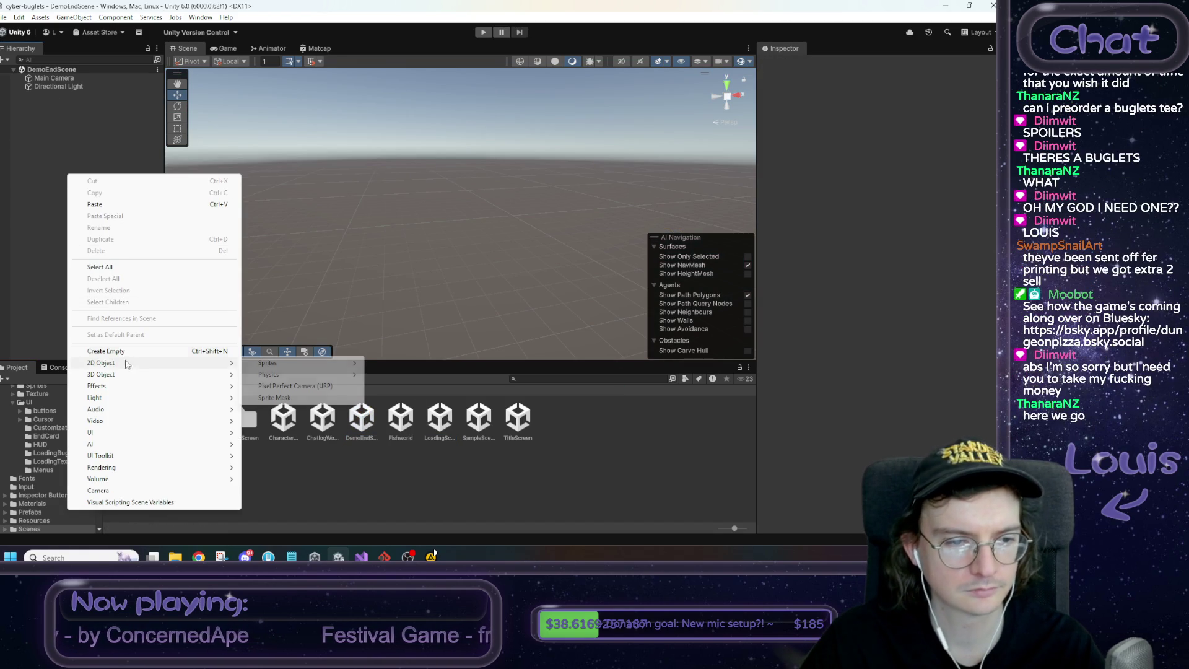
mouse_move(134, 433)
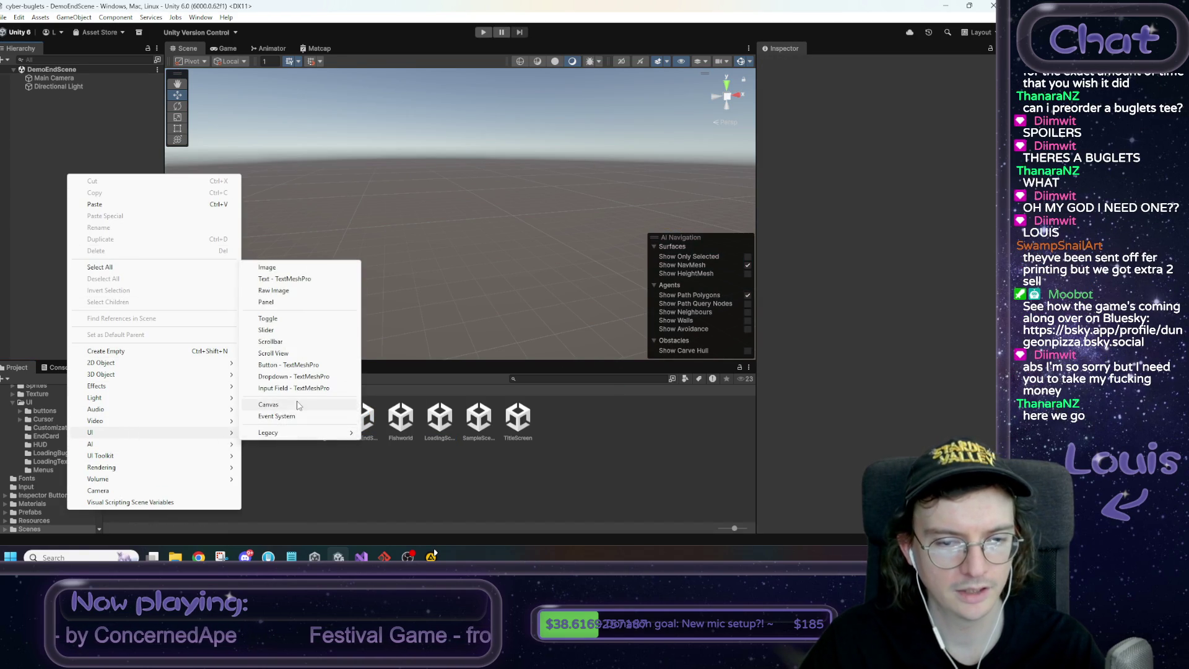
left_click(298, 404)
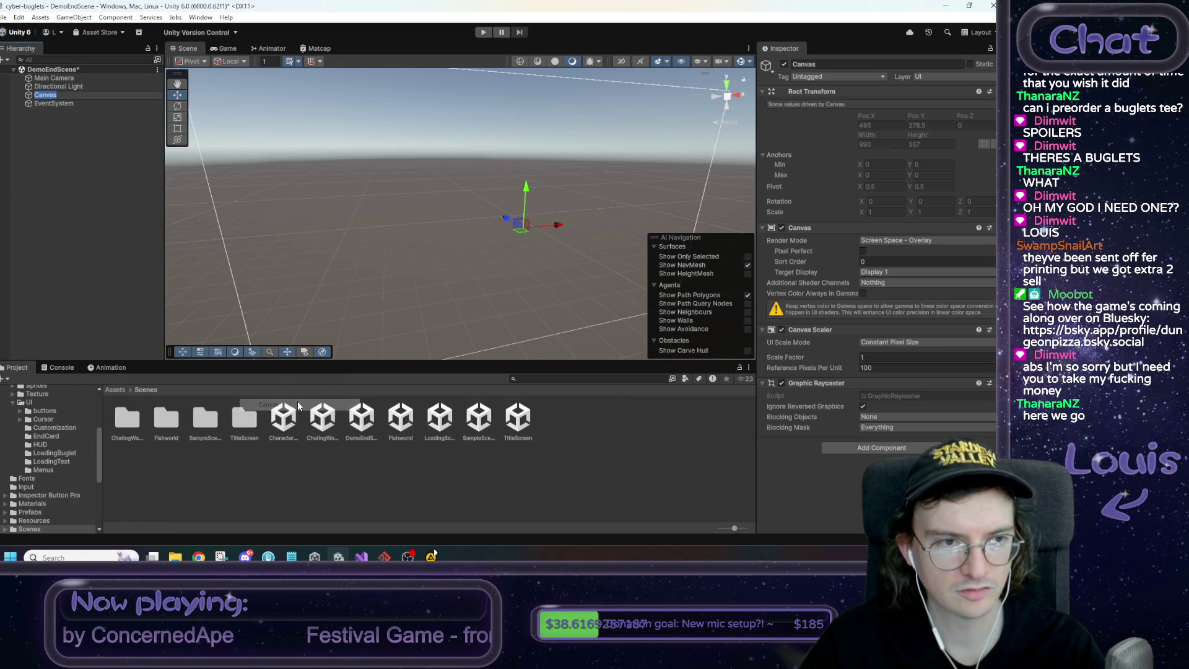
left_click(102, 185)
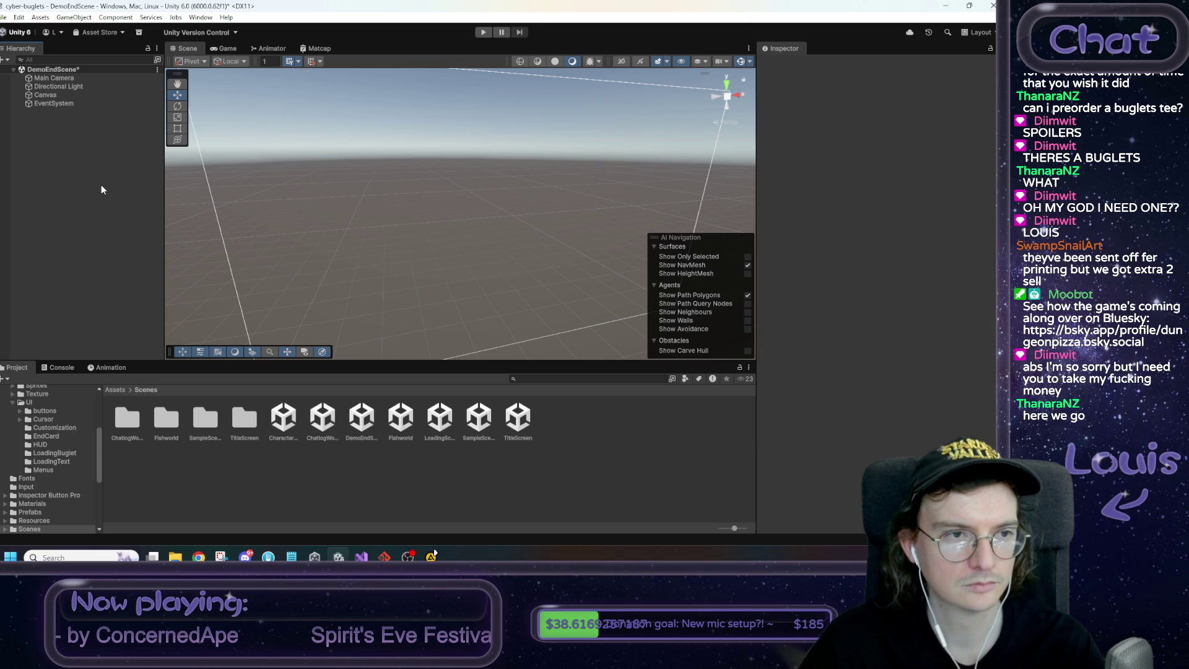
left_click(71, 95)
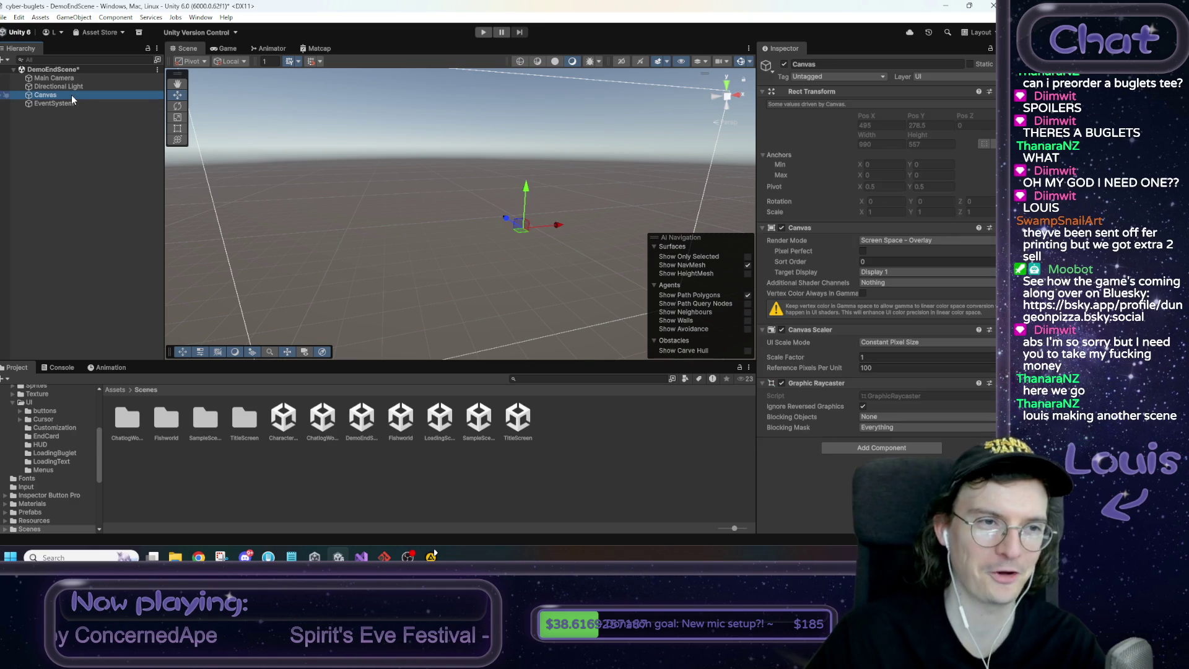
right_click(72, 95)
mouse_move(177, 381)
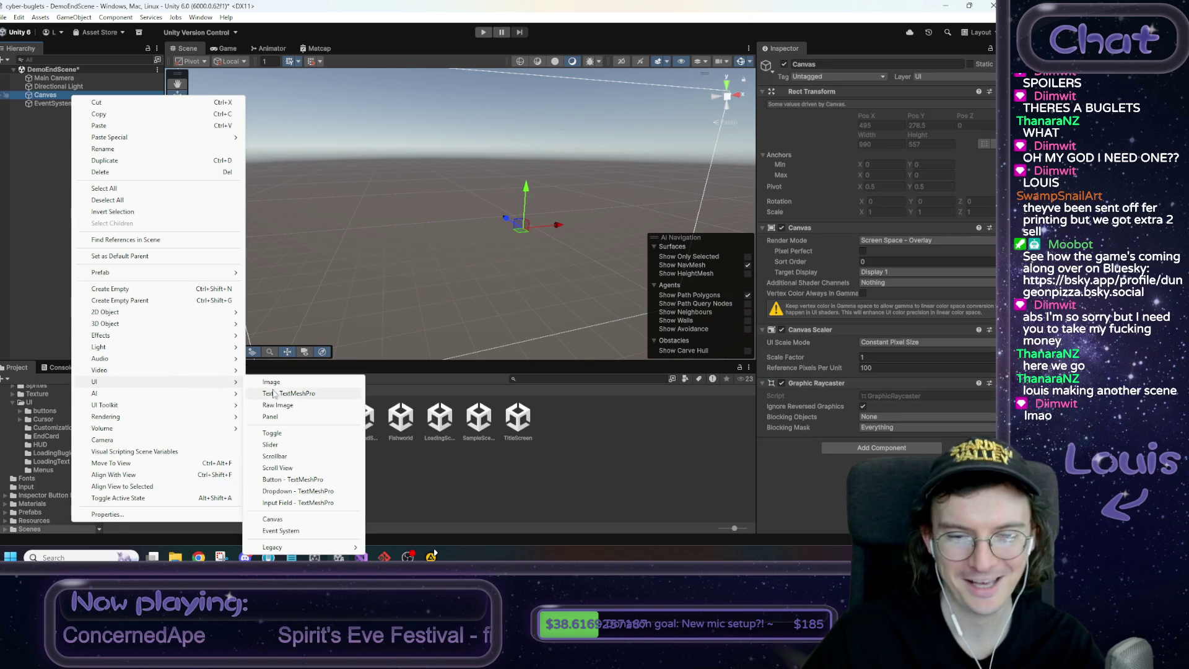
left_click(282, 387)
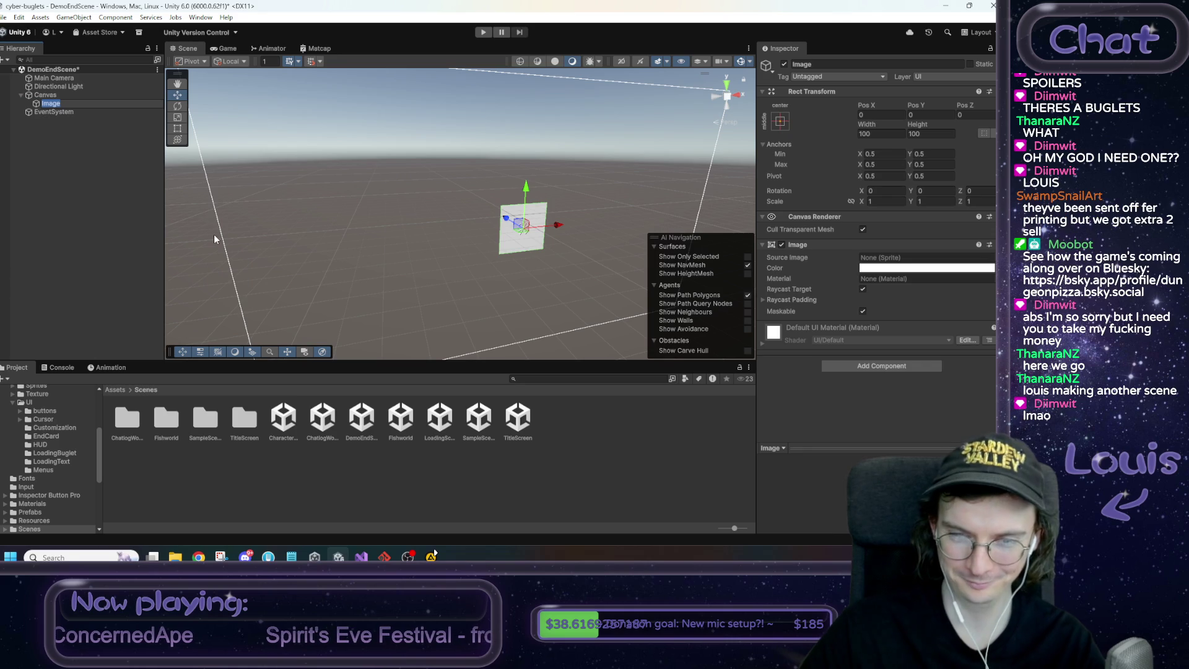
Anchor the Image to stretch across the canvas with its edge offsets set to 0
left_click(779, 122)
left_click(892, 279)
left_click(879, 114)
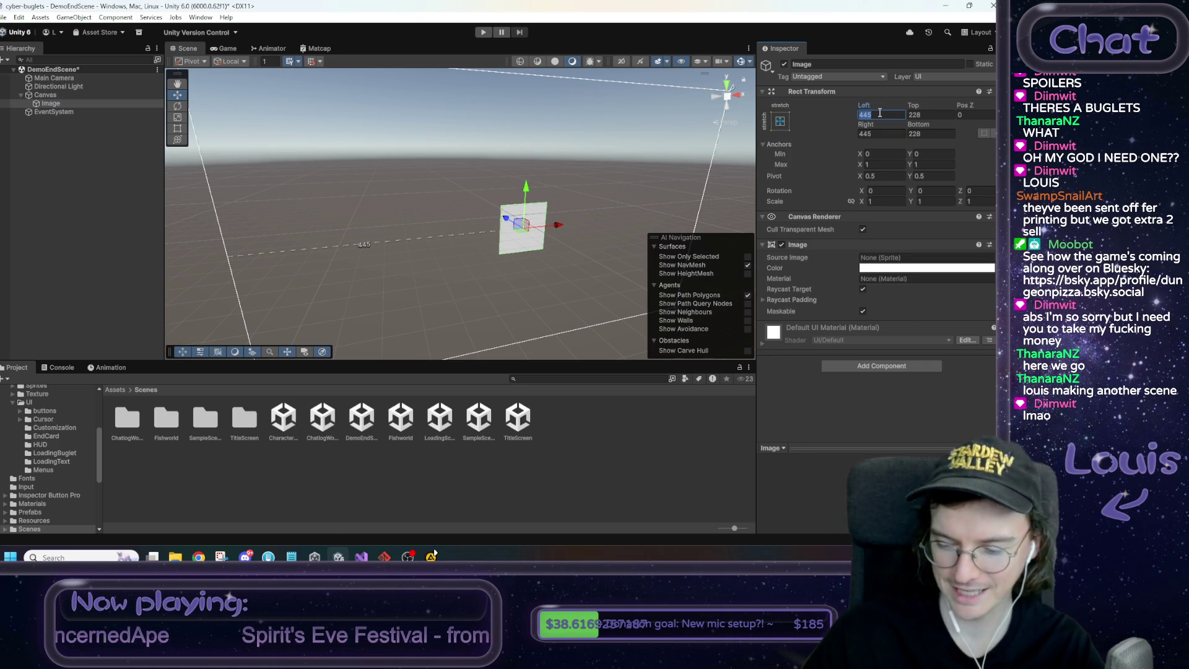
type("0")
key("Tab")
type("0")
key("Tab")
key("Tab")
type("0")
key("Tab")
type("0")
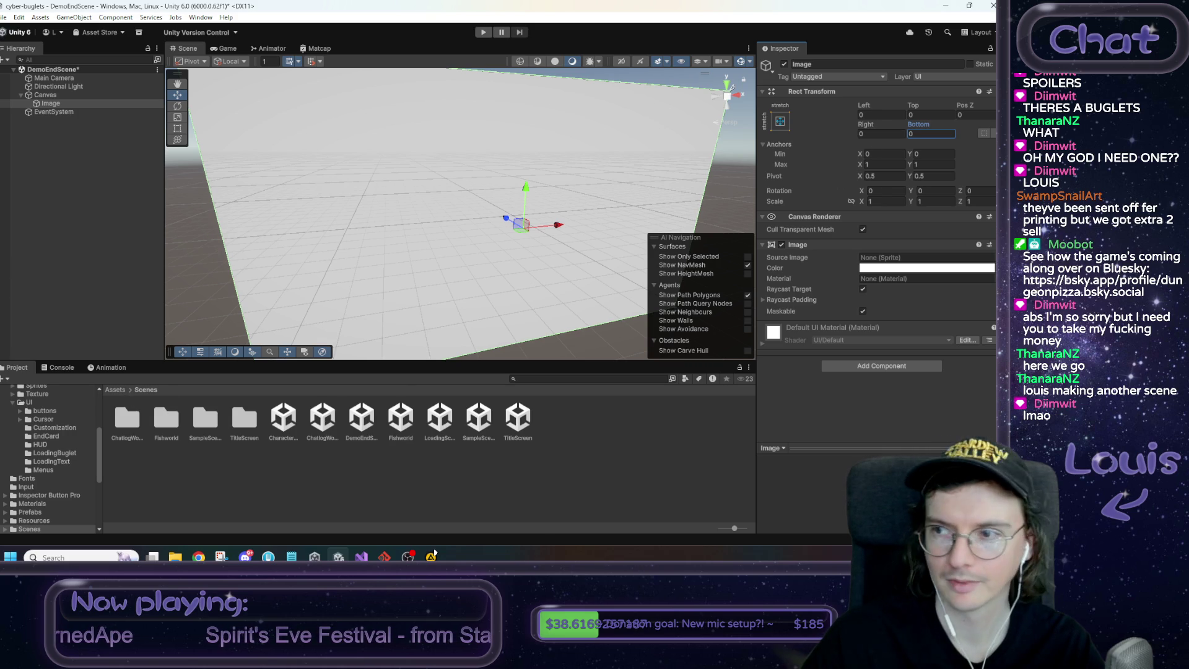
left_click(120, 392)
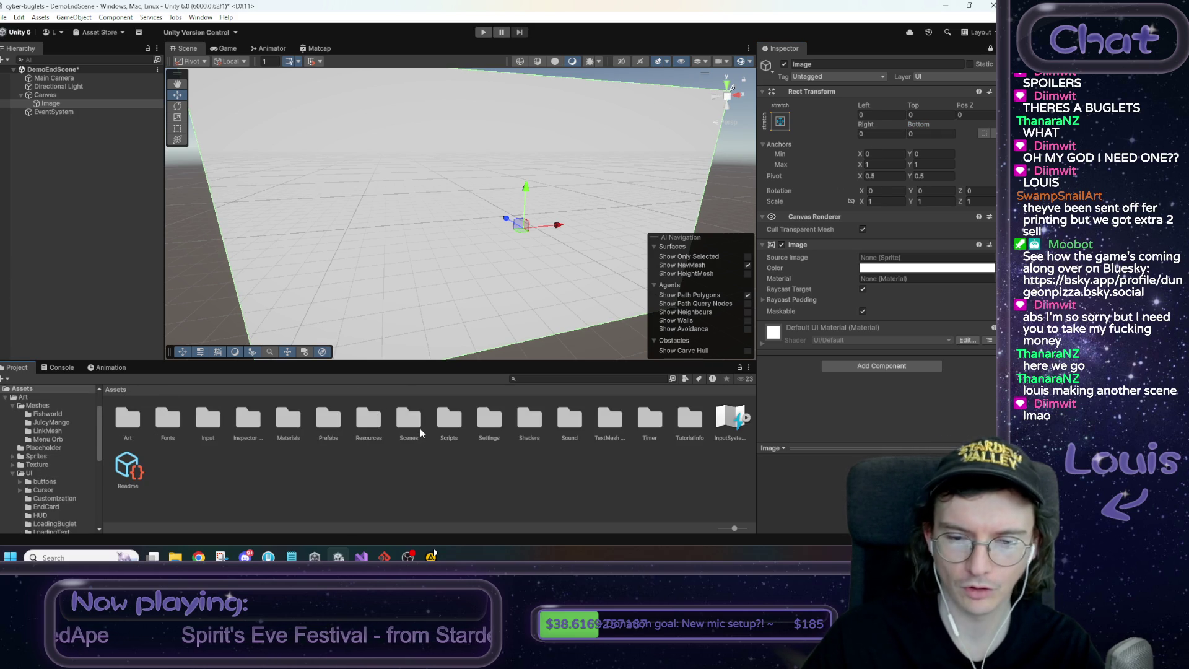
right_click(56, 104)
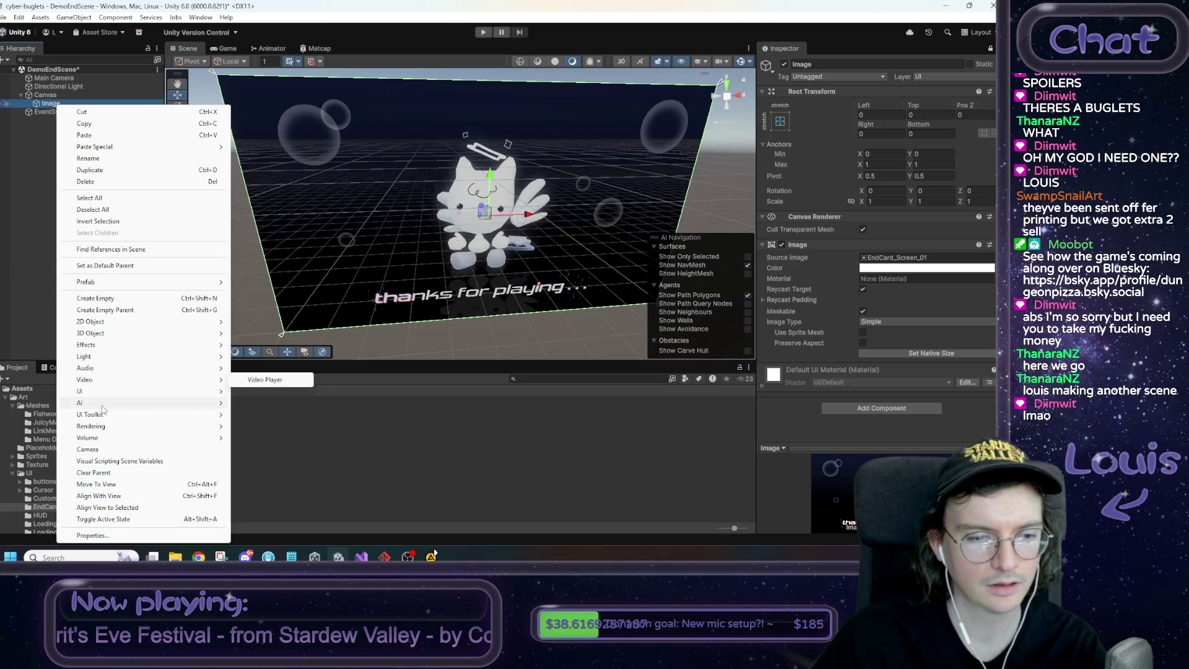
Add a Panel under the end-card Image and remove the Panel's source image
mouse_move(87, 390)
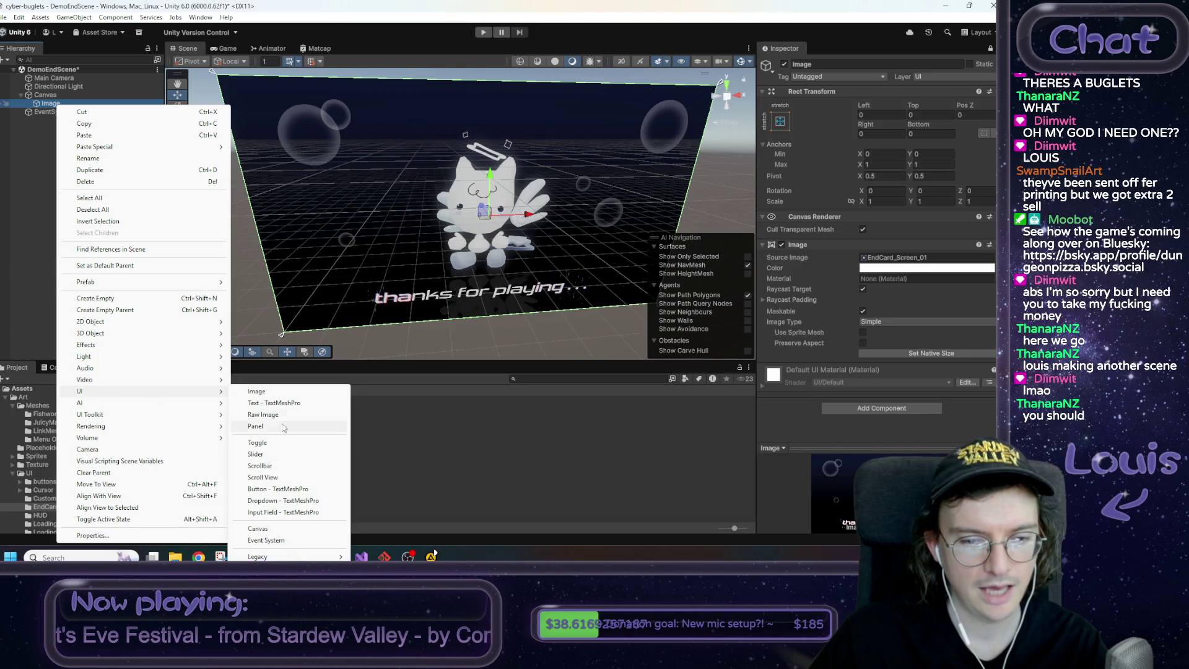
left_click(279, 426)
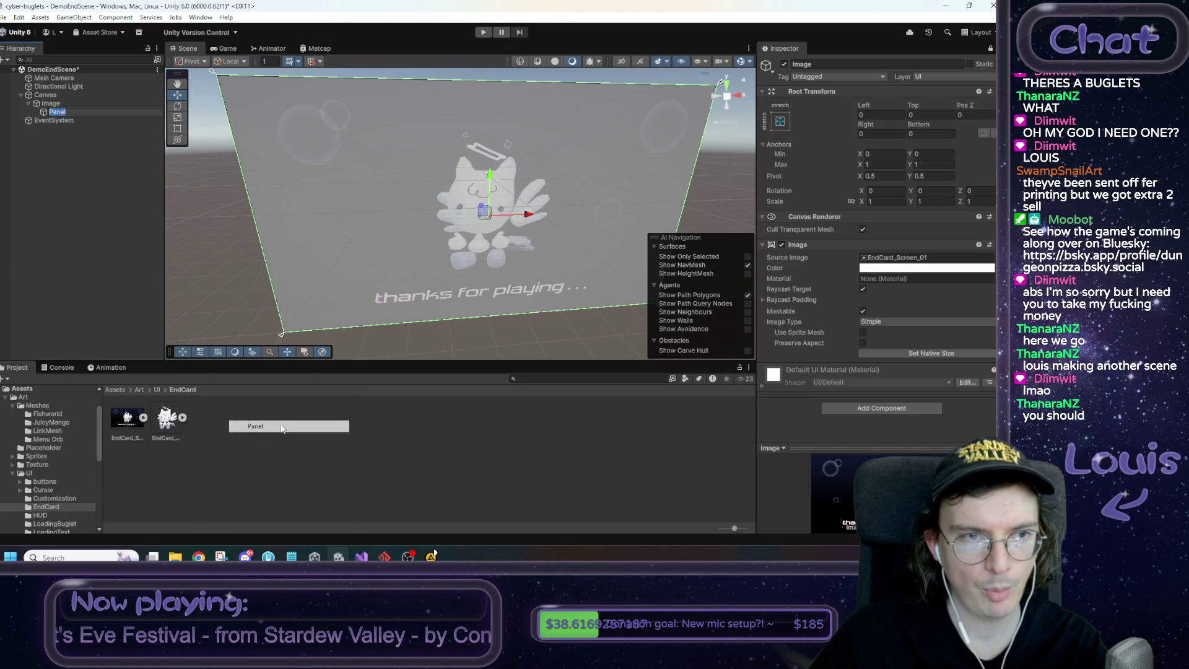
left_click(106, 225)
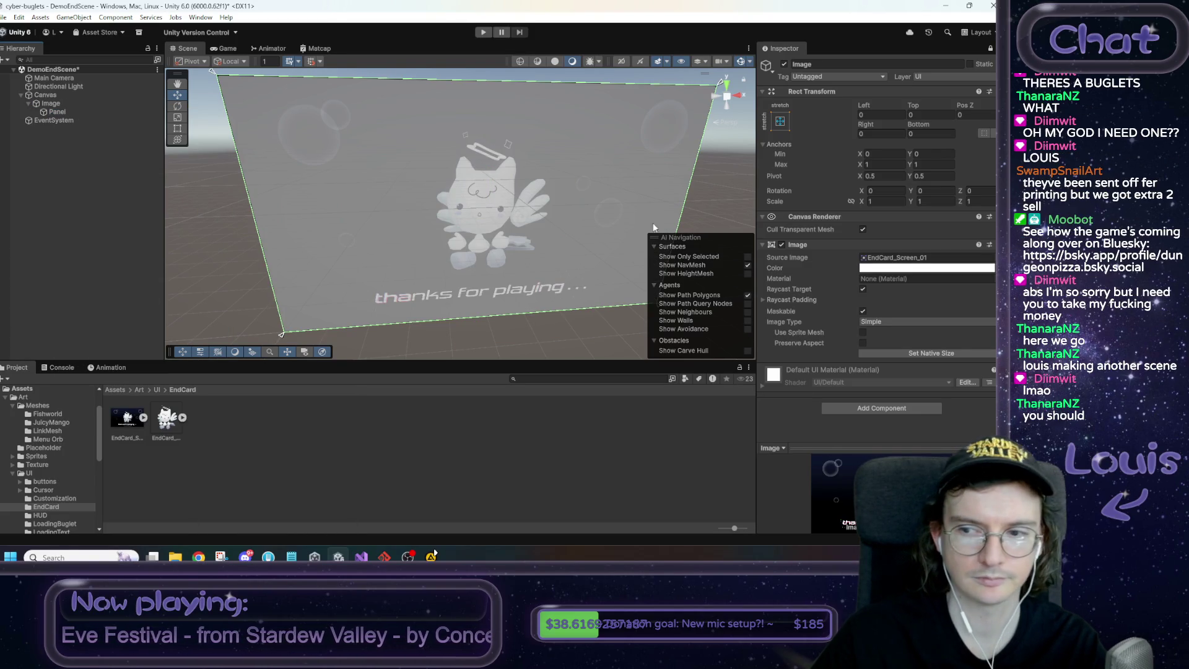
left_click(865, 268)
left_click(57, 112)
left_click(989, 48)
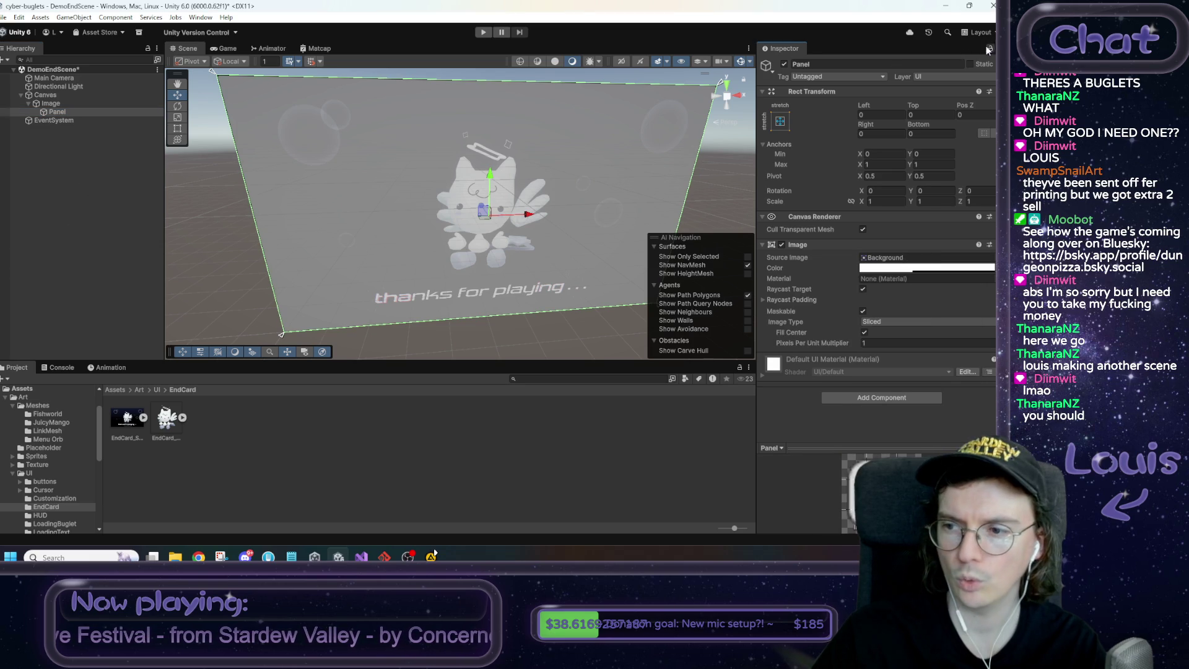
left_click(960, 260)
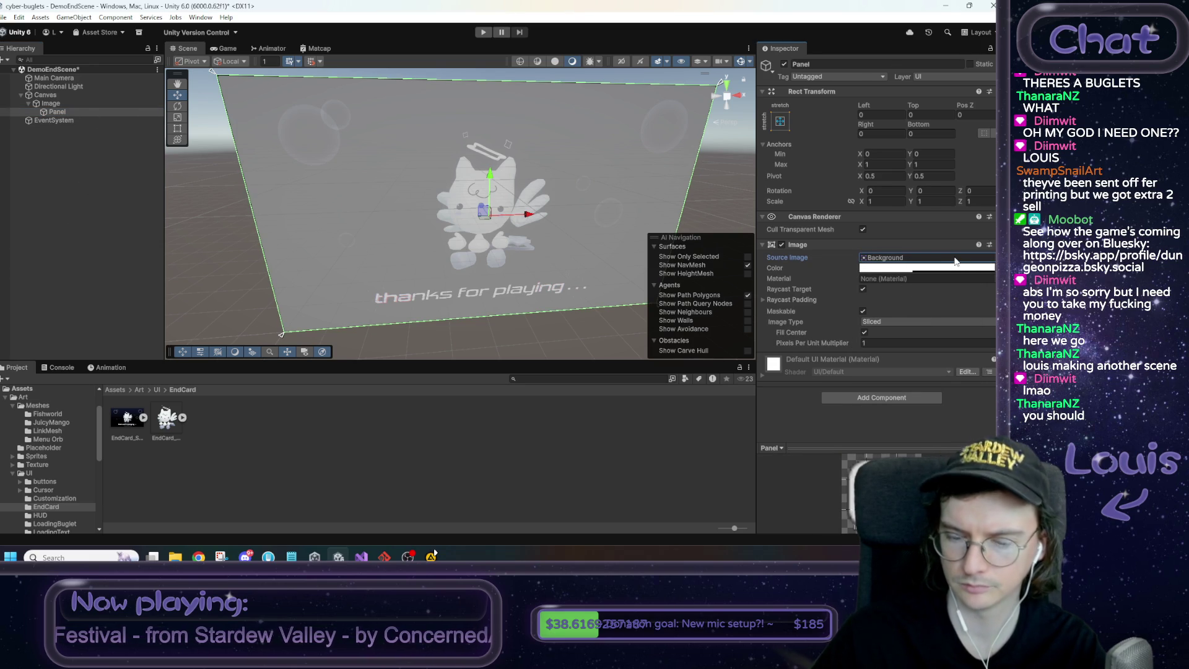
key("Delete")
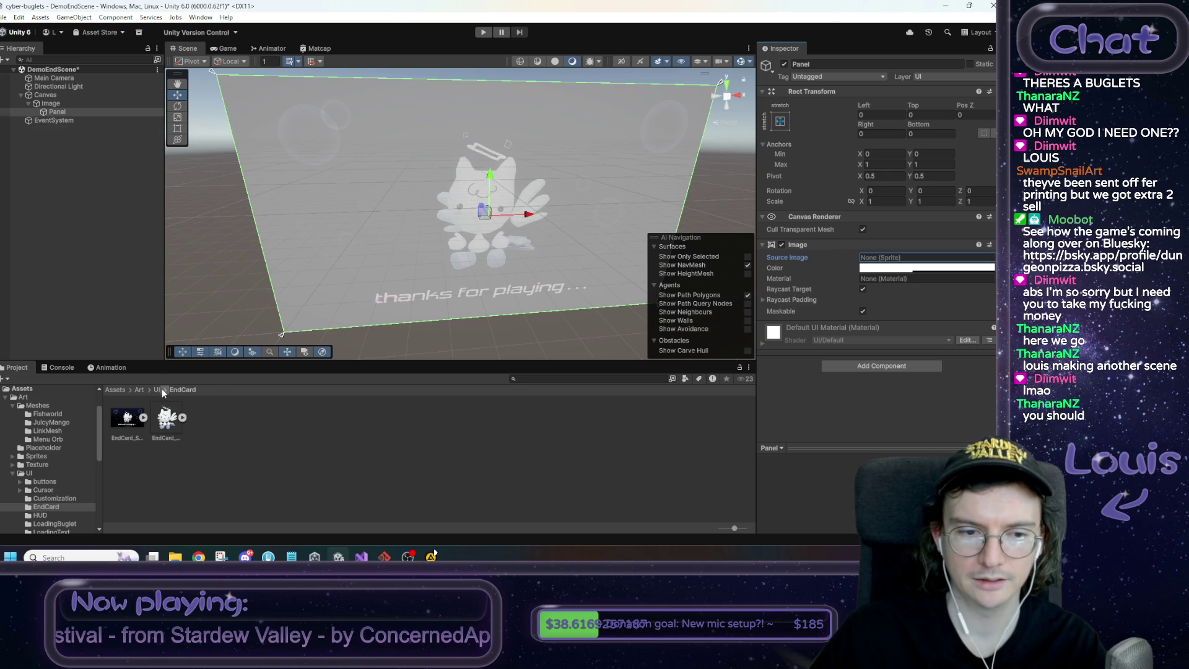
Darken the Panel's colour toward grey, then delete the Panel
right_click(246, 425)
mouse_move(298, 132)
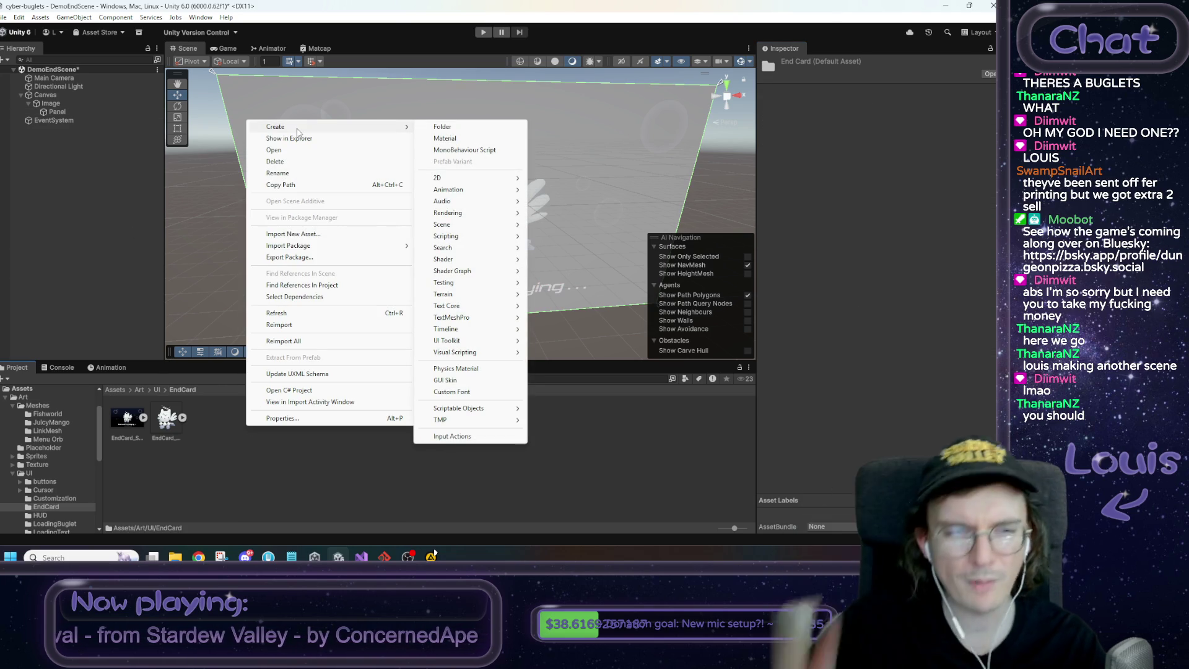
left_click(57, 112)
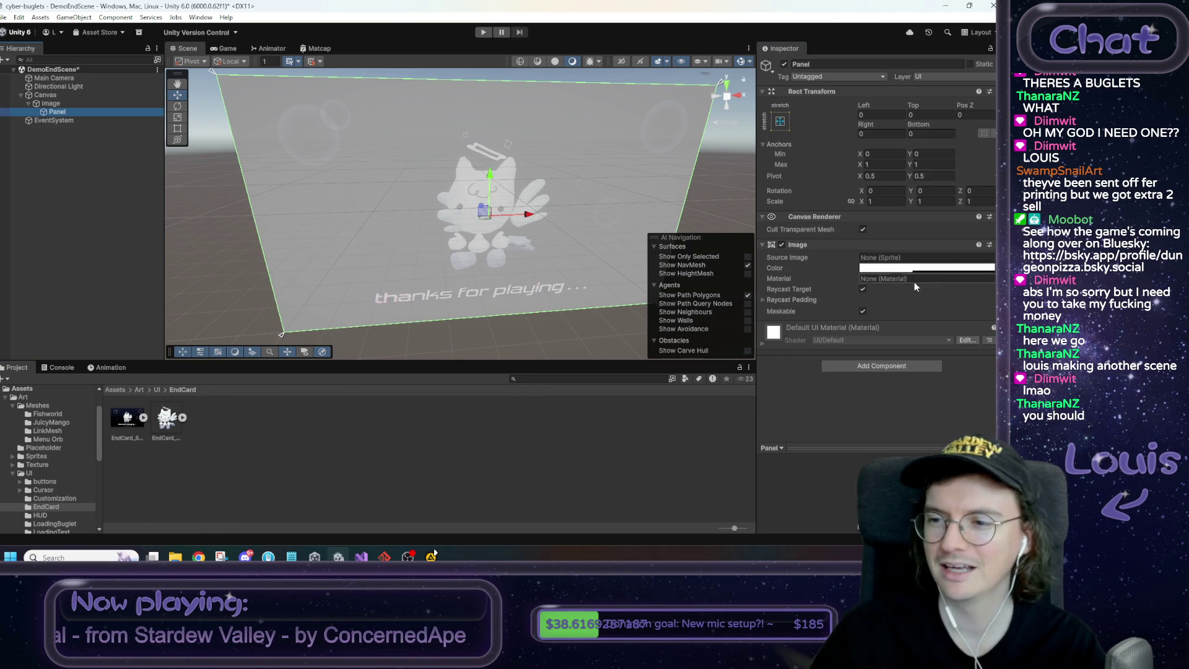
left_click(869, 267)
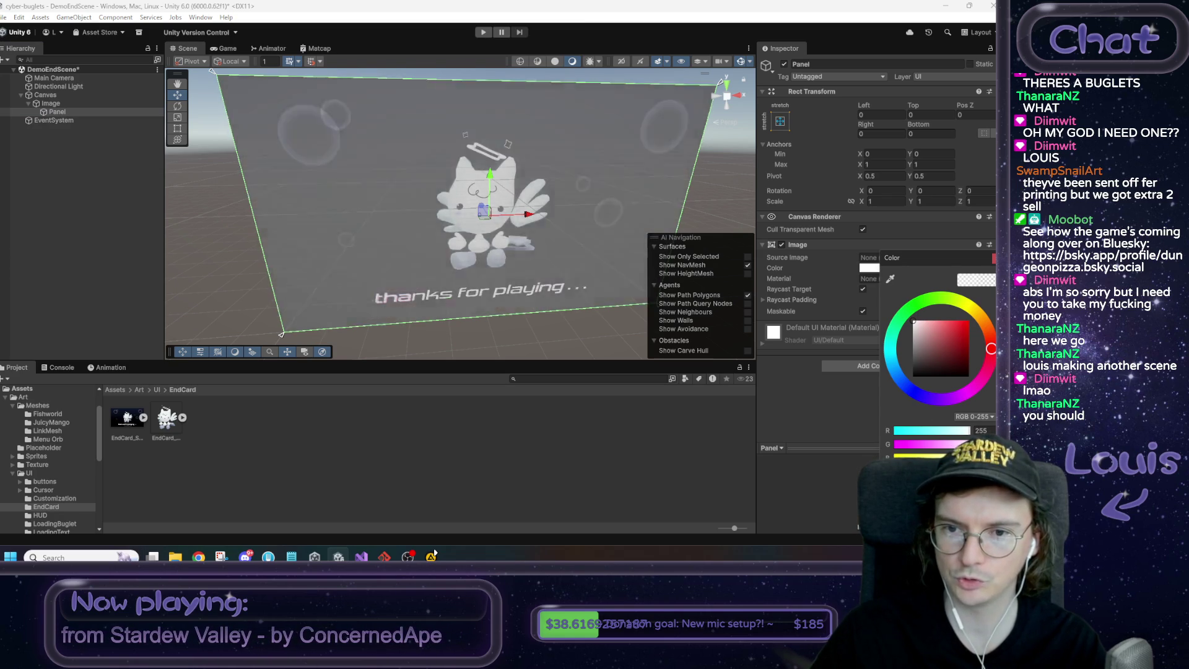
mouse_move(913, 323)
left_mouse_down()
mouse_move(905, 356)
mouse_move(884, 346)
left_mouse_up()
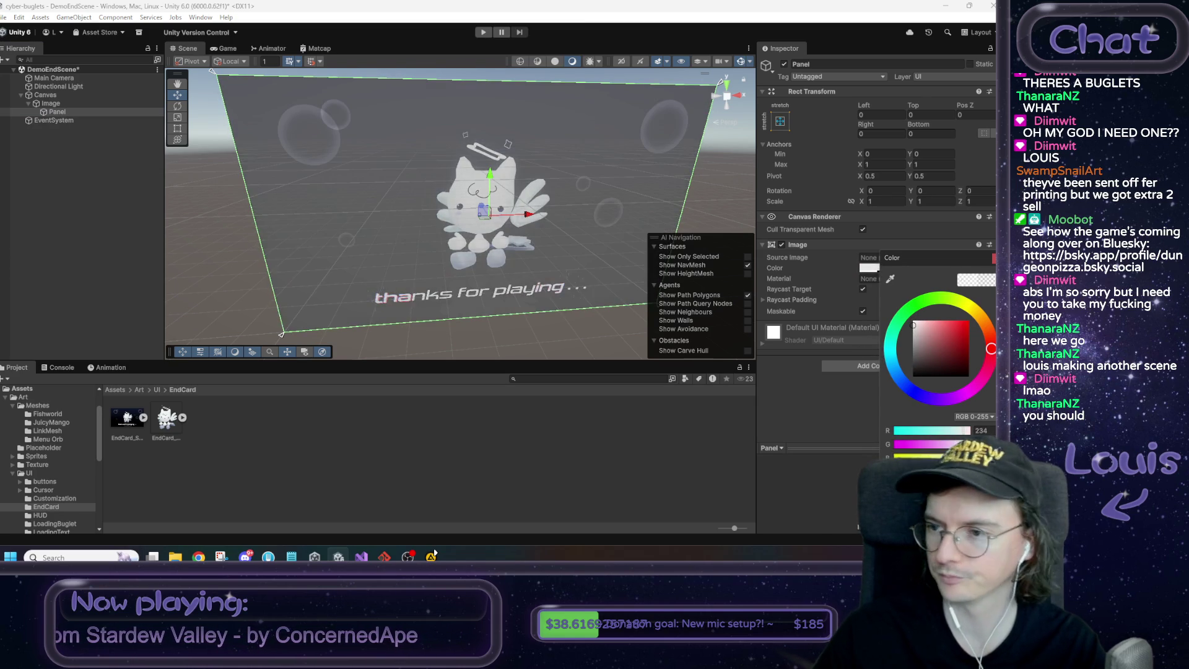
left_click(659, 260)
left_click(58, 112)
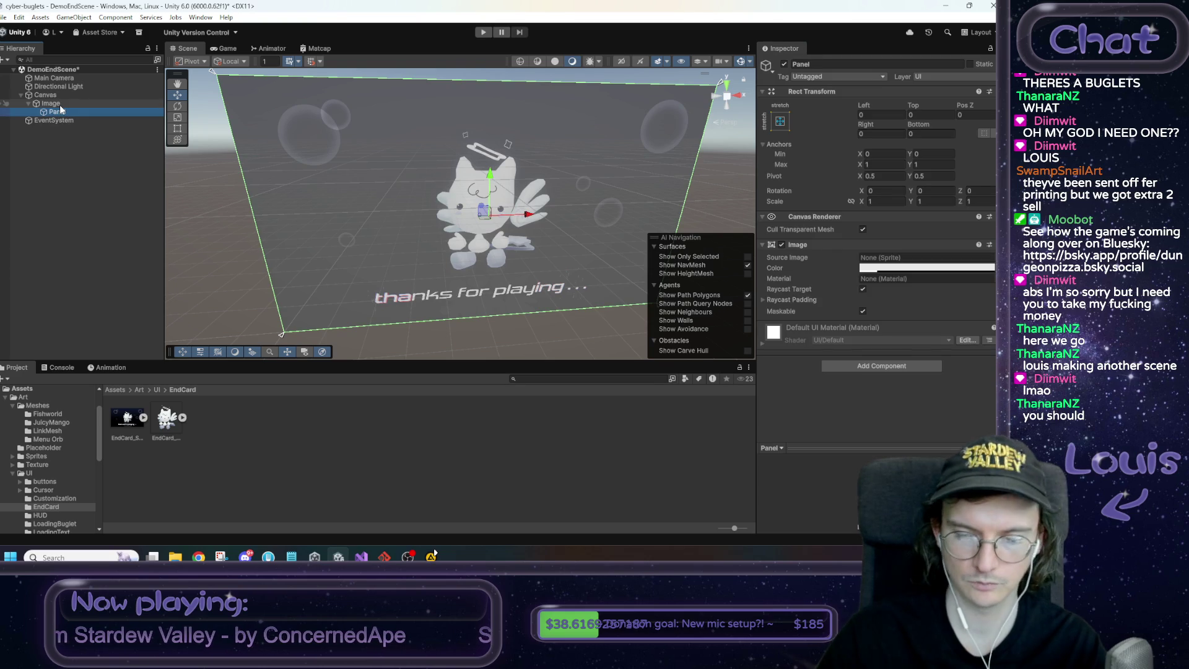
key("Delete")
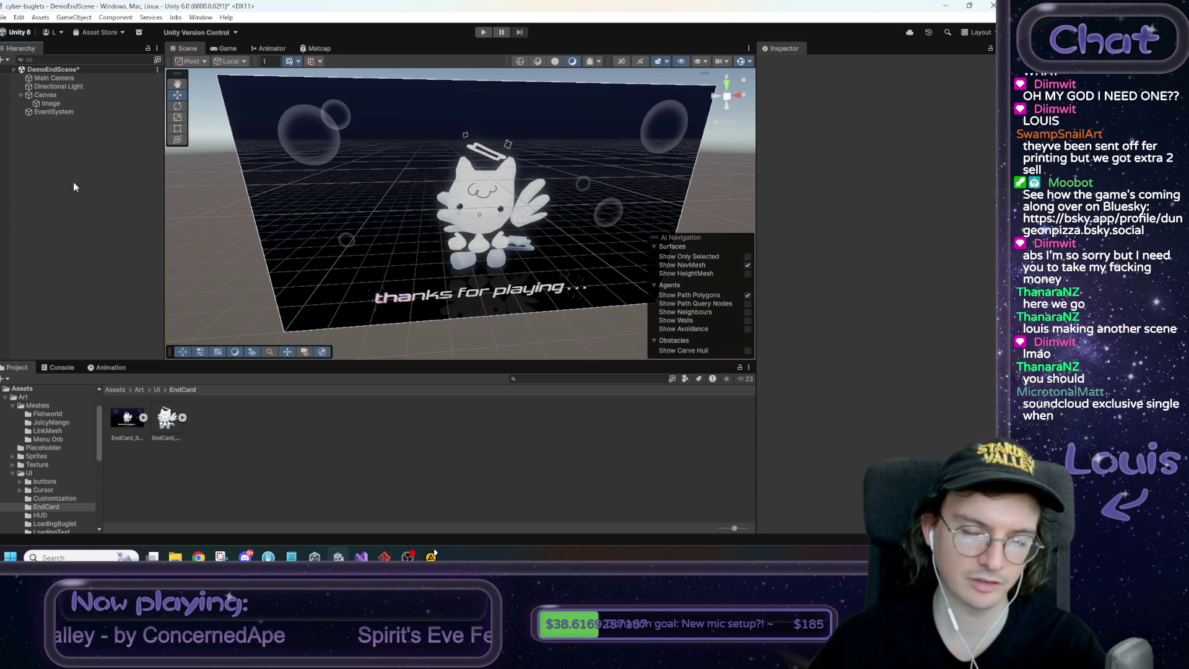
Save DemoEndScene, check the EndCard sprite's settings, and return to the Assets root
left_click_drag(326, 277, 330, 281)
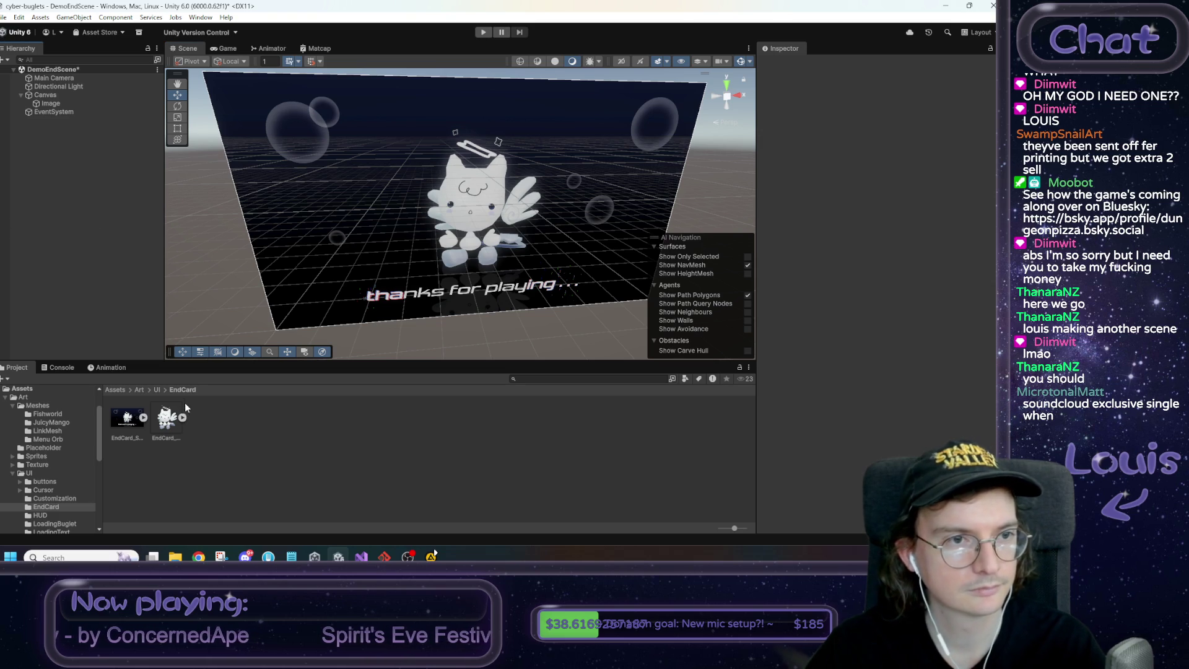
key("ctrl+s")
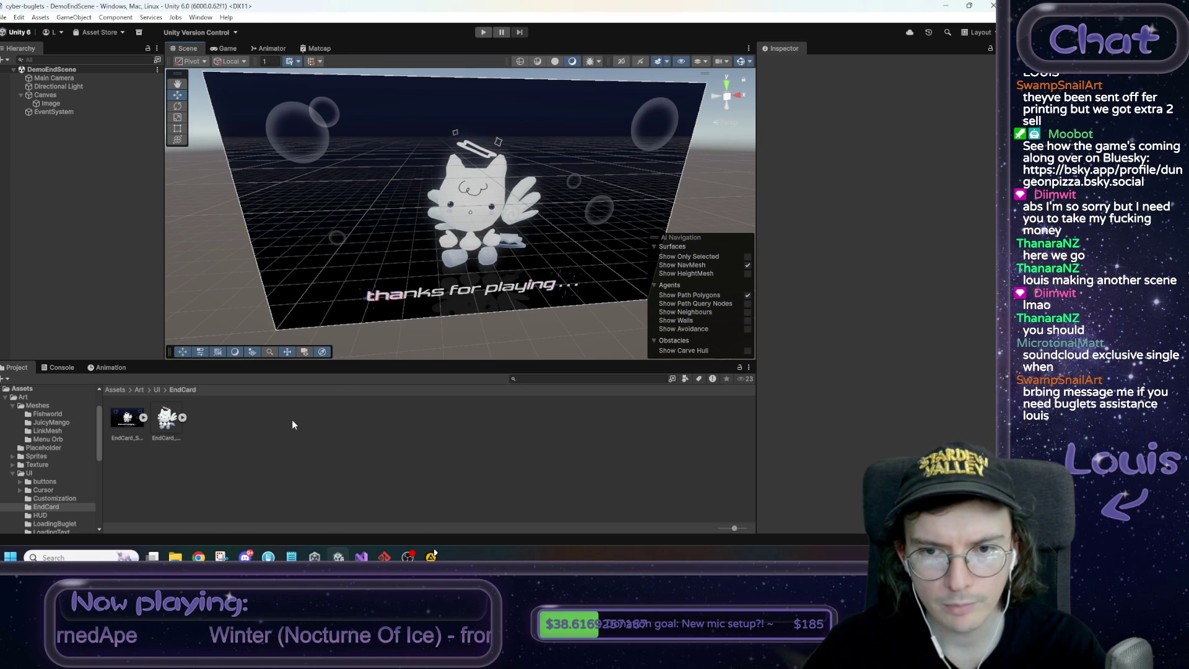
left_click(166, 424)
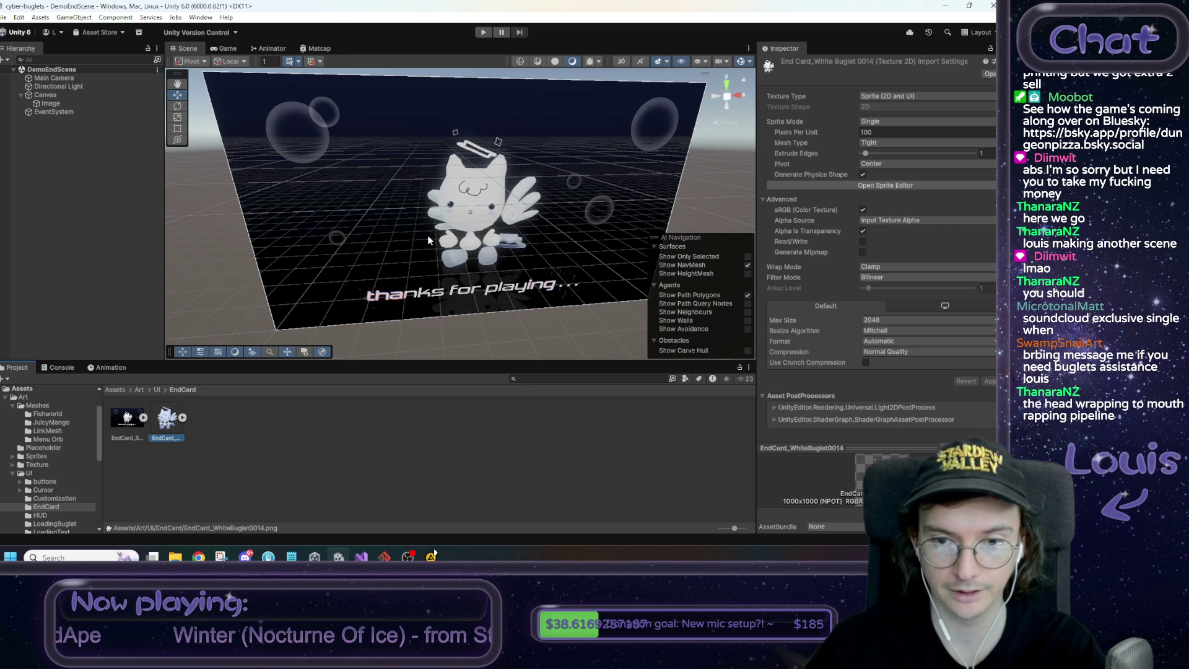
left_click(63, 146)
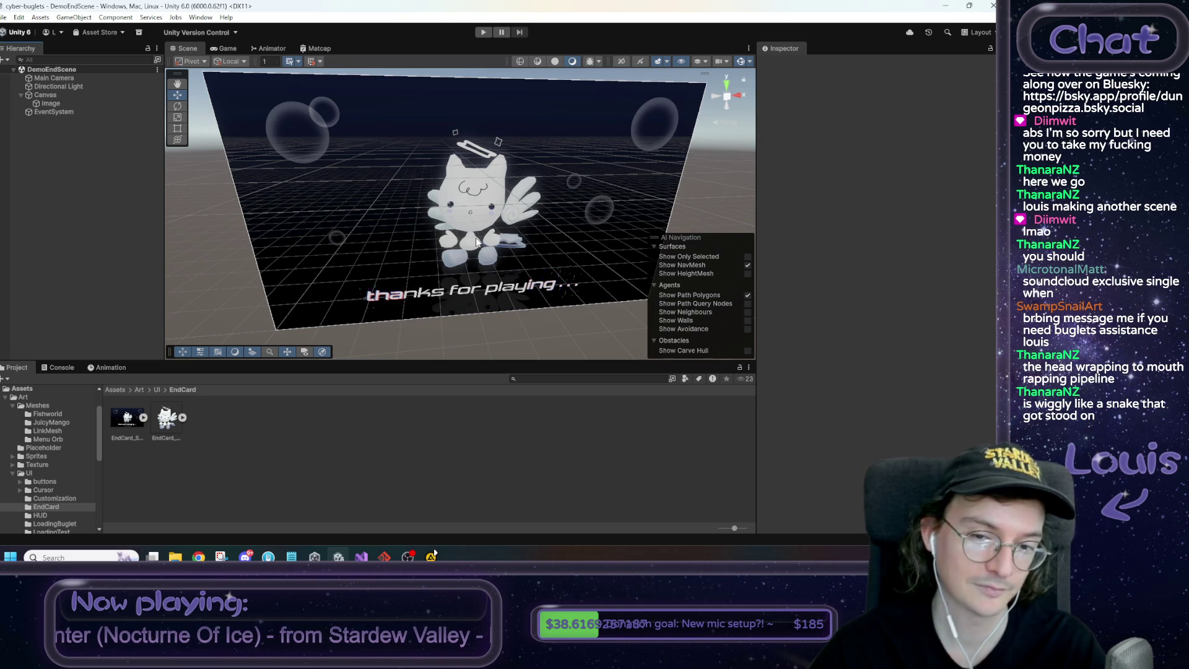
left_click(114, 390)
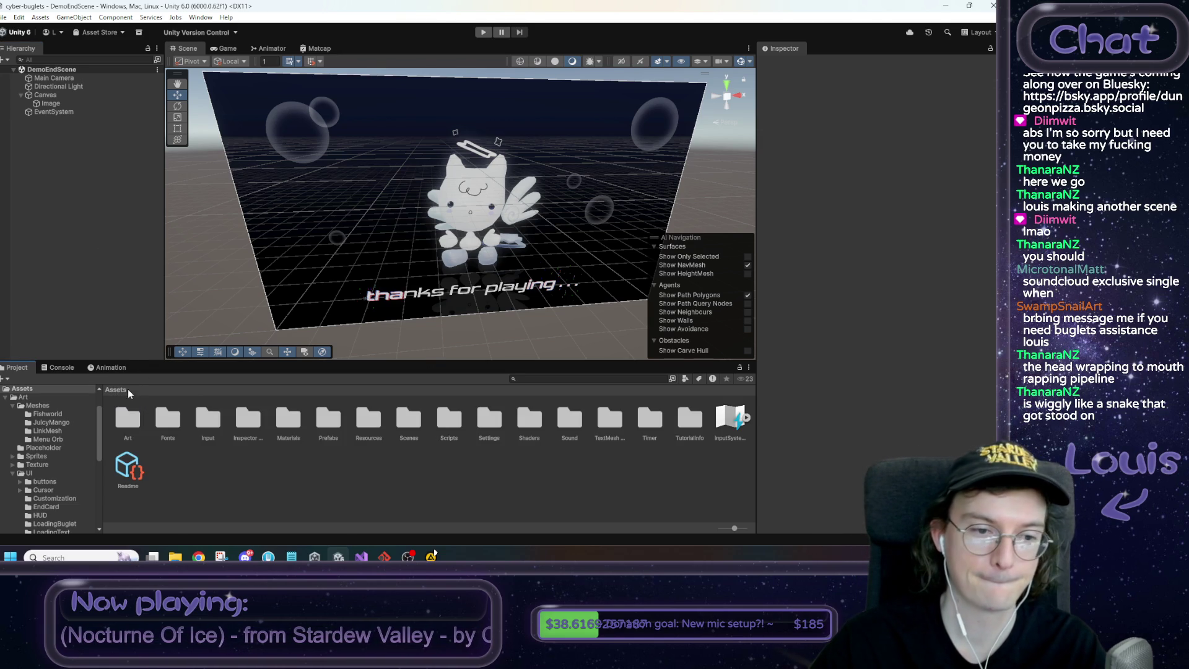
Open SampleScene, inspect HUDCanvas, AreaChat and LightShaft (6), then reopen DemoEndScene
double_click(404, 436)
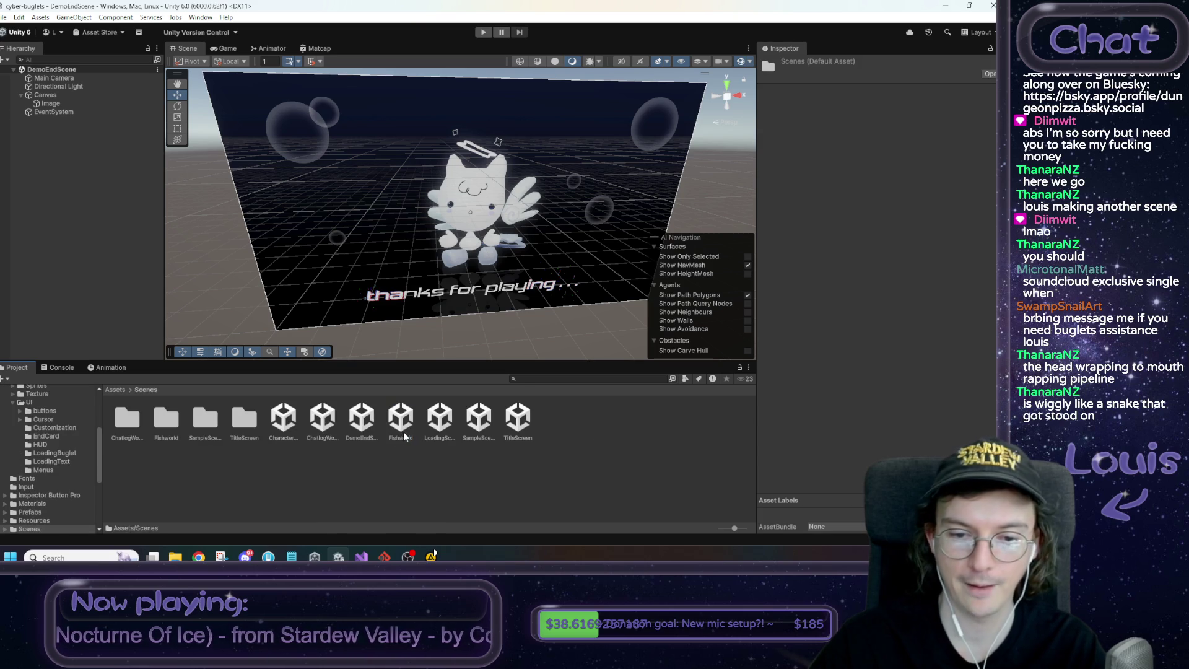
left_click(477, 420)
double_click(470, 418)
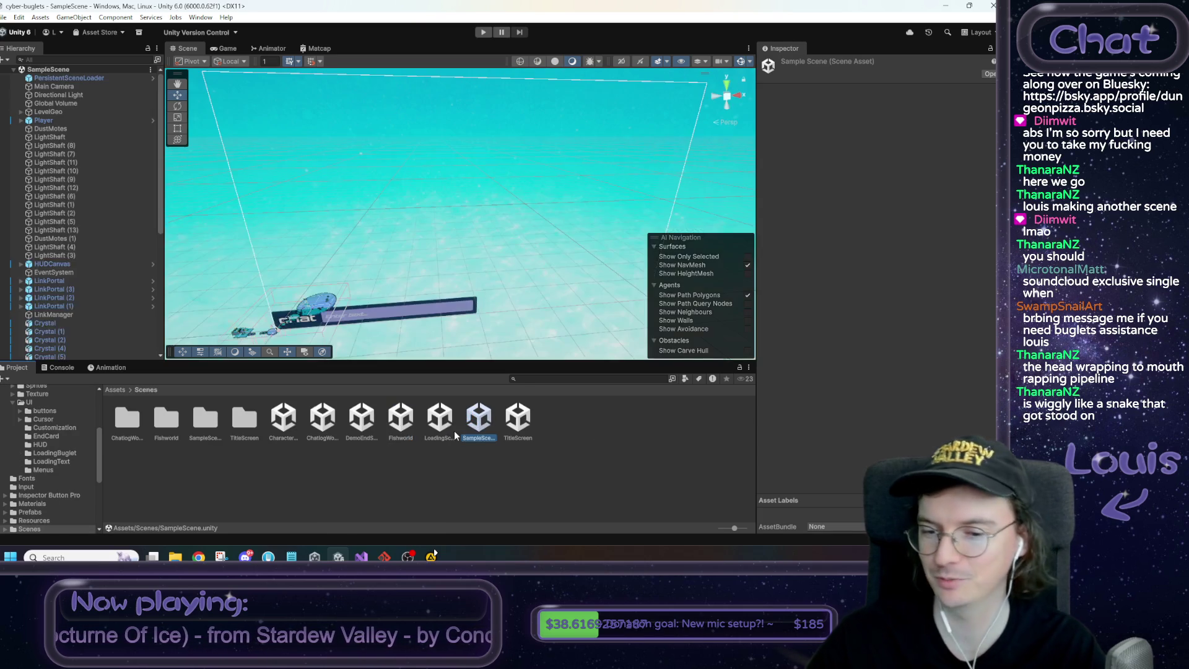
left_click(318, 302)
left_click(318, 305)
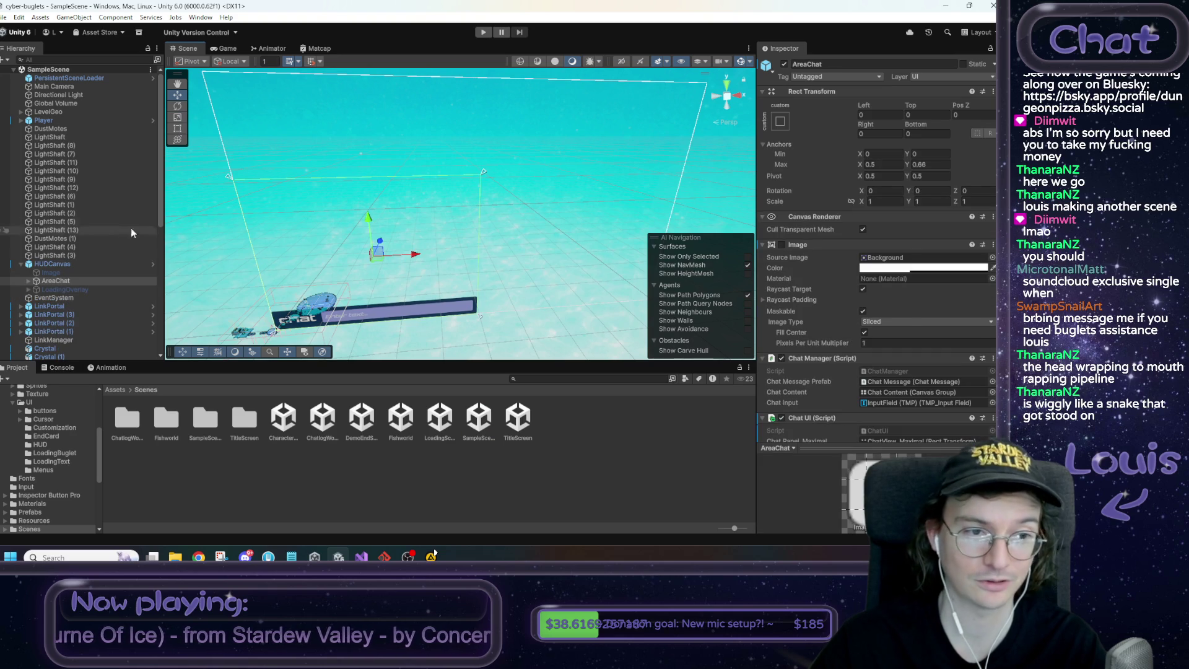
double_click(98, 197)
left_click_drag(558, 258, 454, 261)
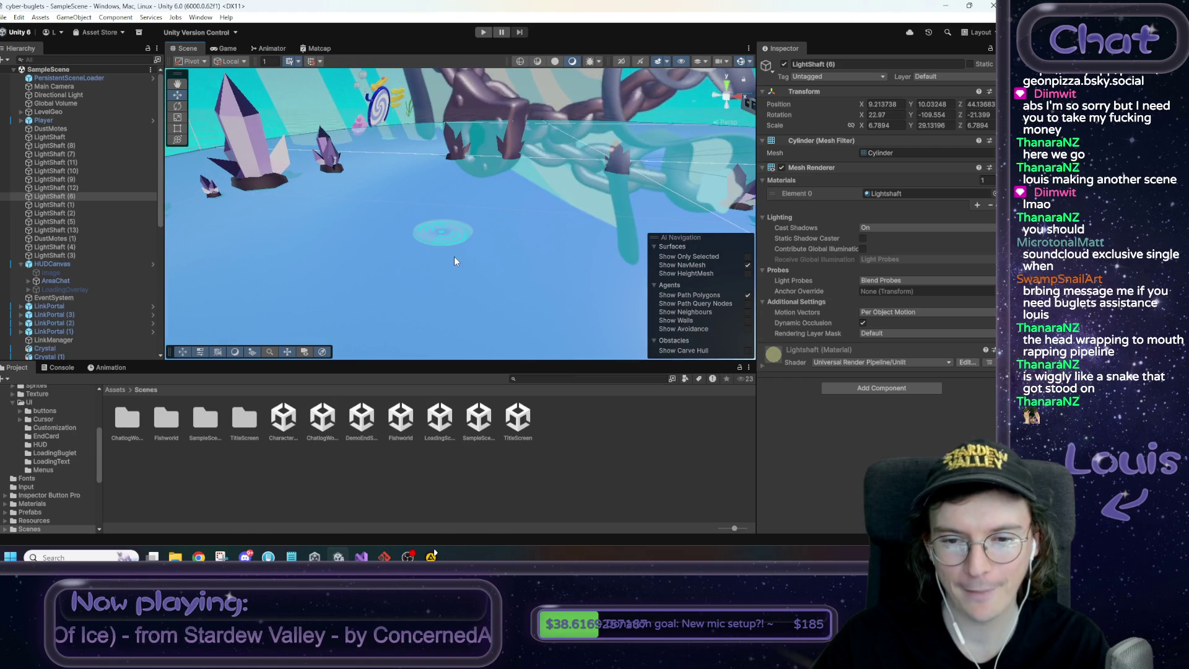
double_click(361, 418)
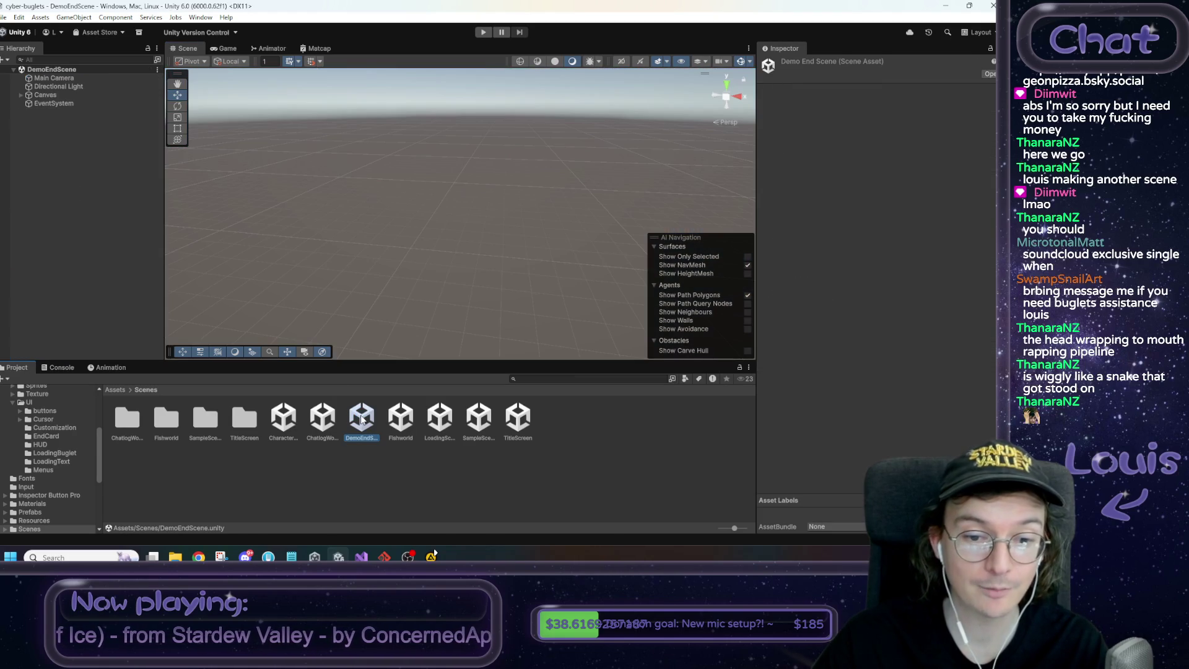
Add the open DemoEndScene to the Build Profiles scene list as scene 6
left_click(4, 18)
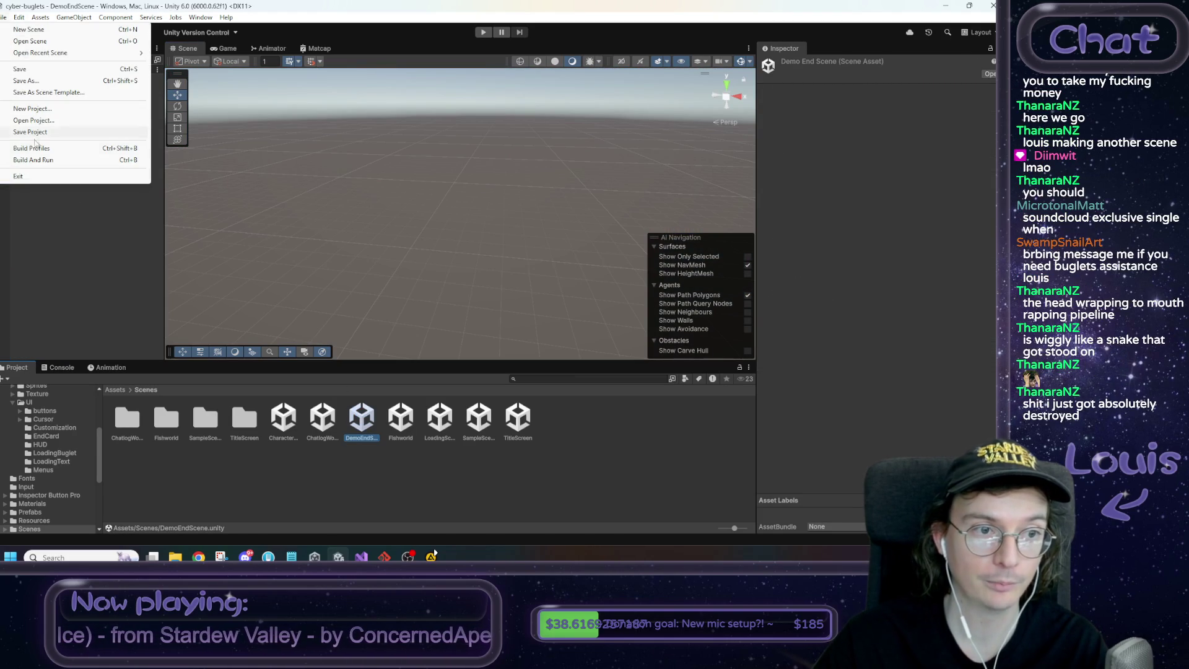
left_click(35, 147)
left_click(673, 271)
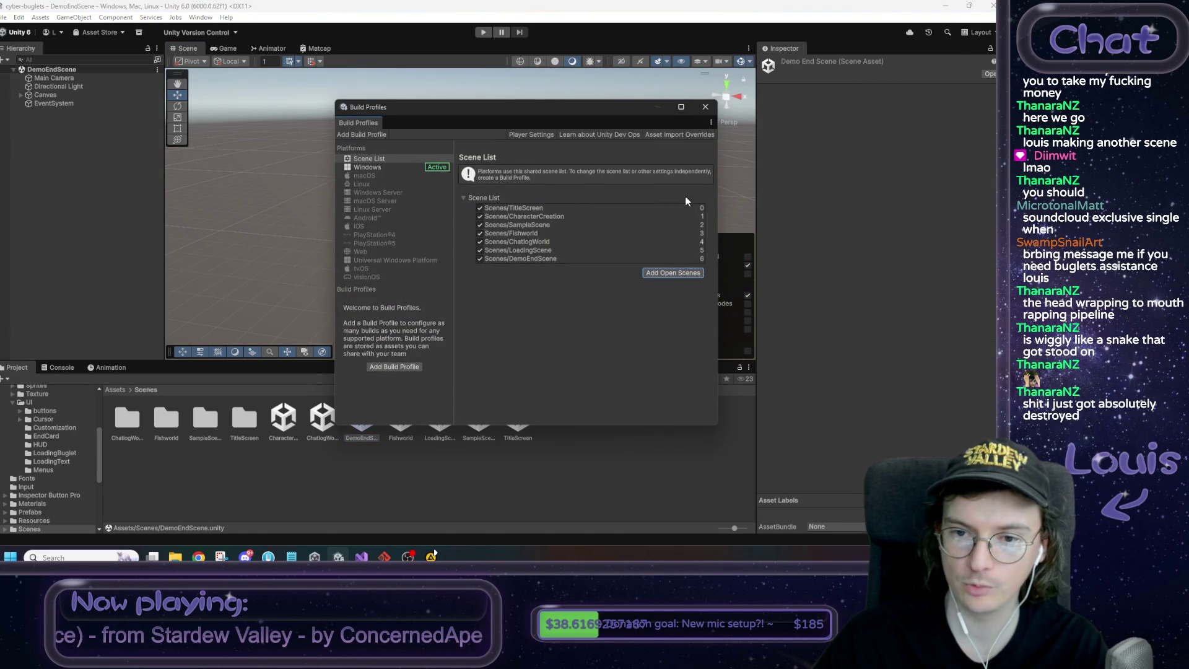
left_click(704, 110)
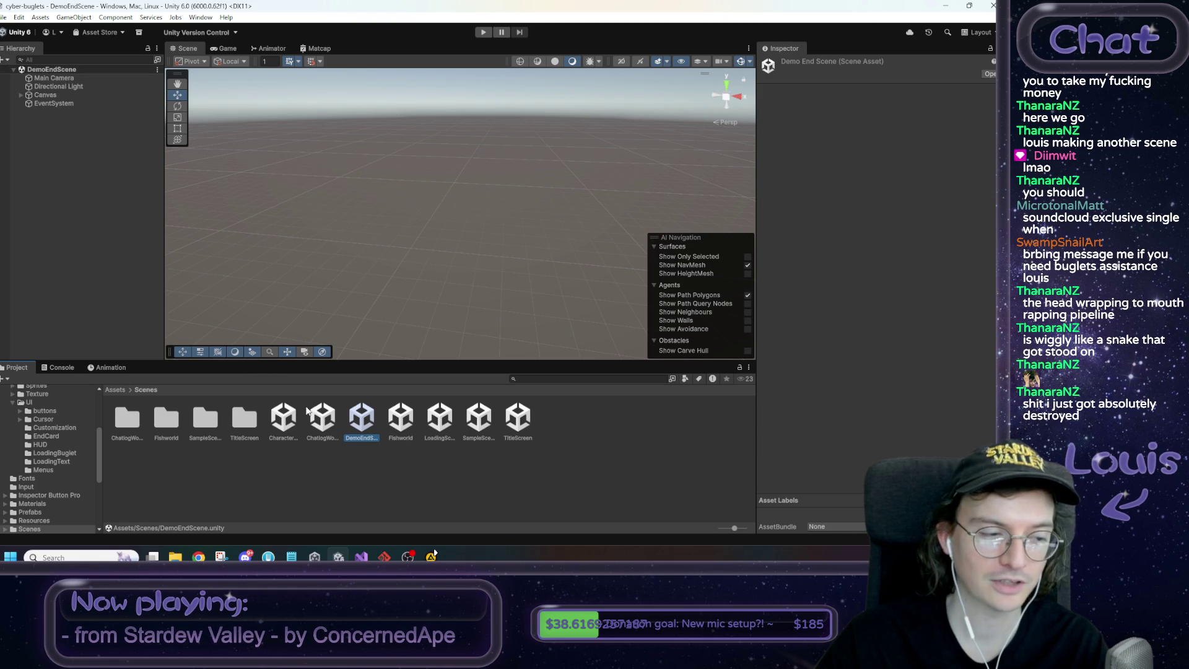
Reopen SampleScene and select a light shaft in the Hierarchy
left_click(399, 469)
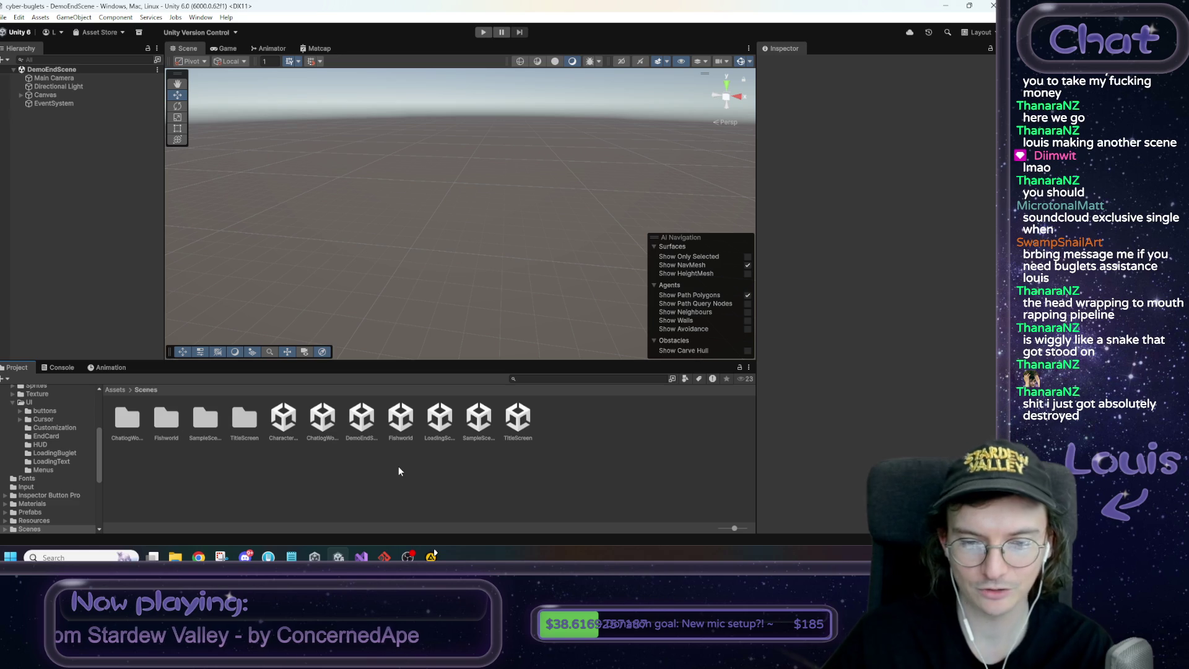
double_click(478, 423)
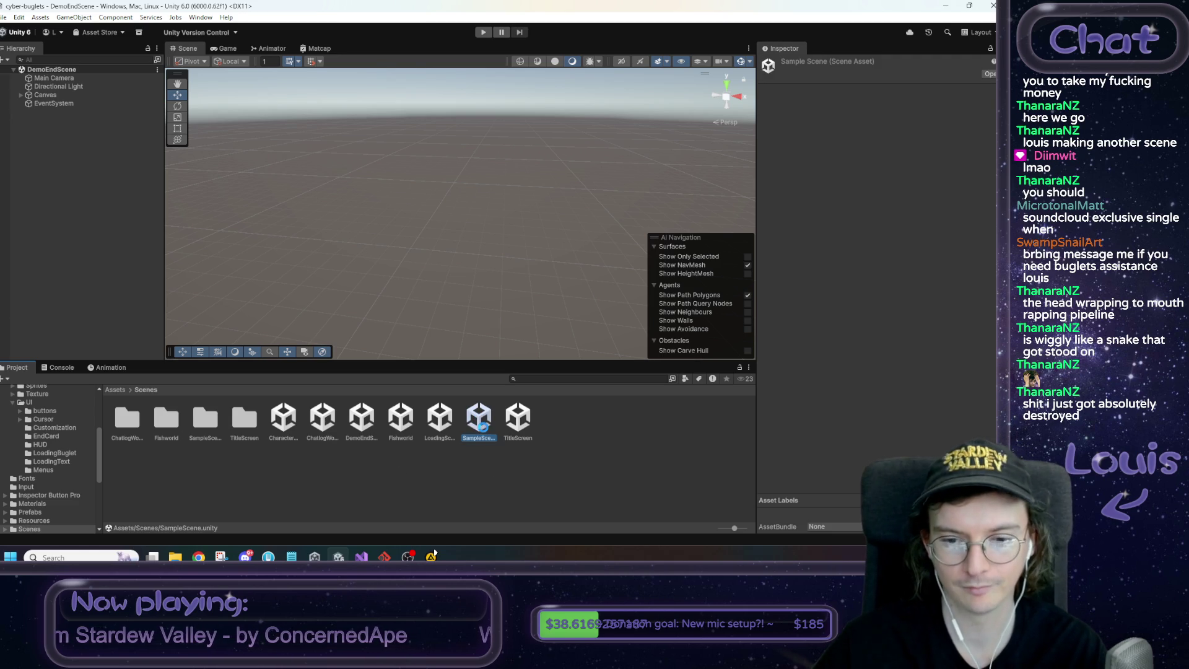
left_click(94, 153)
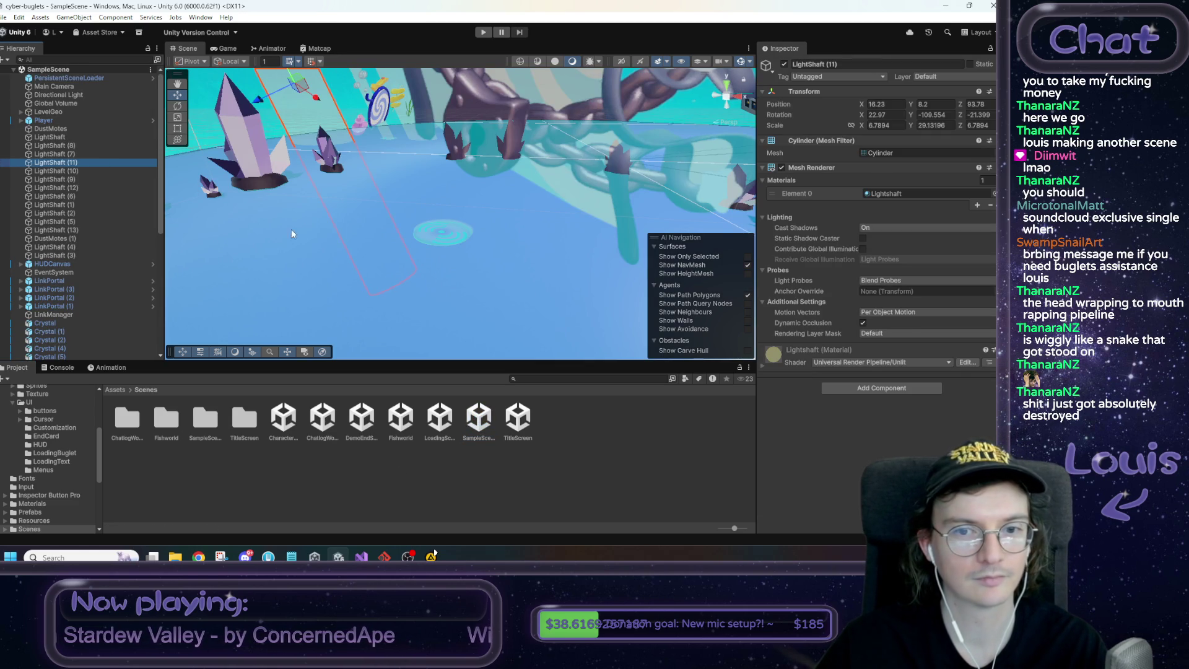
Set the scene portal's Warp To Scene to EndDemo and rename DemoEndScene to EndDemo
left_click(432, 226)
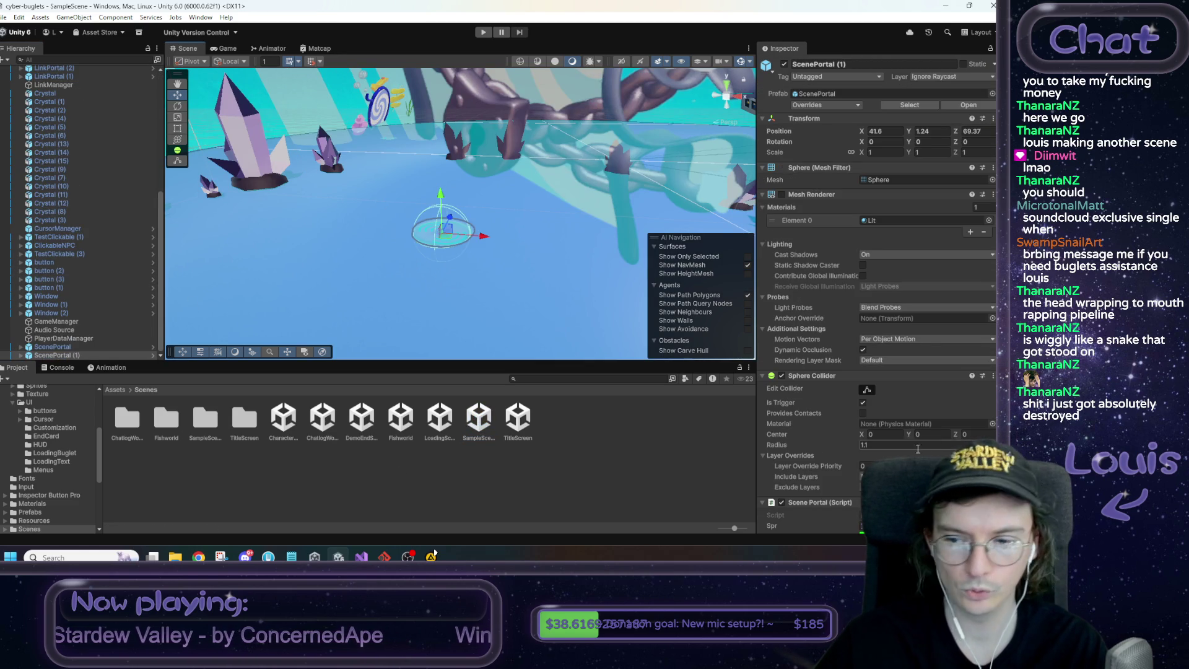
scroll(954, 445, "down", 3)
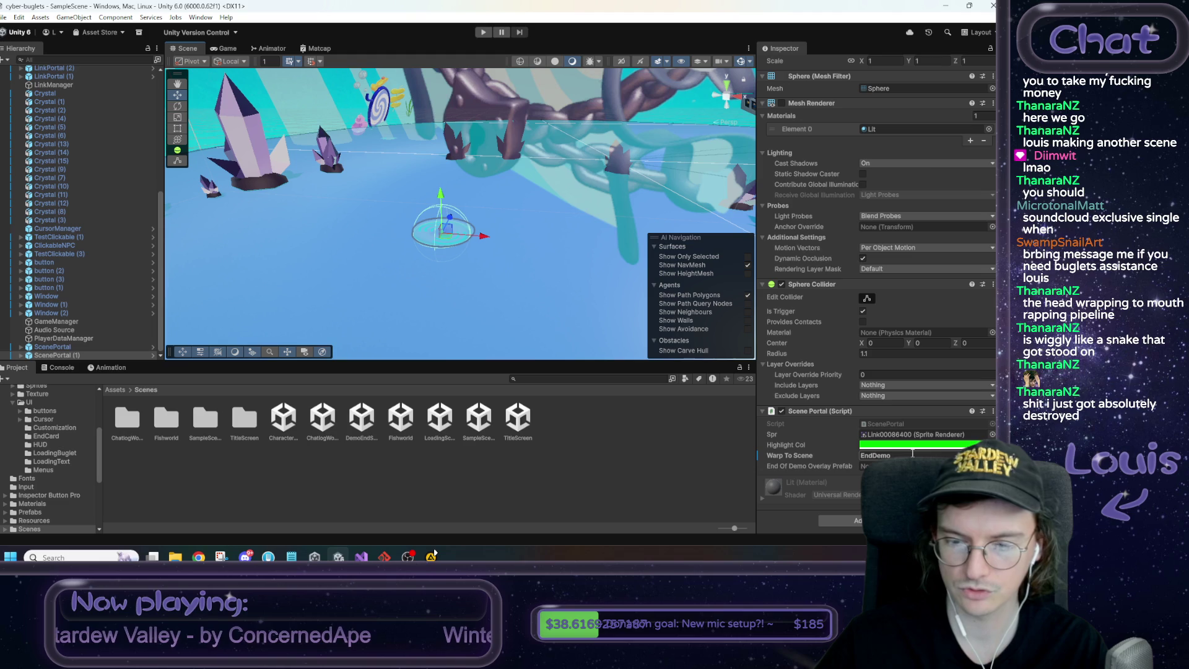
key("Return")
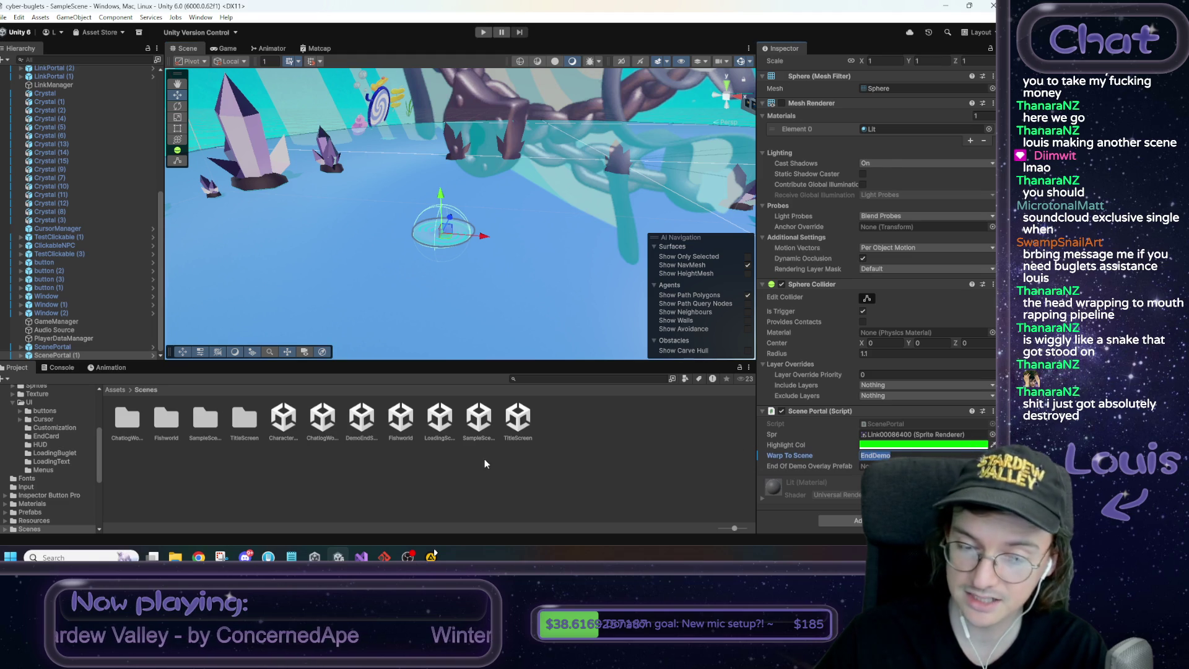
left_click(368, 426)
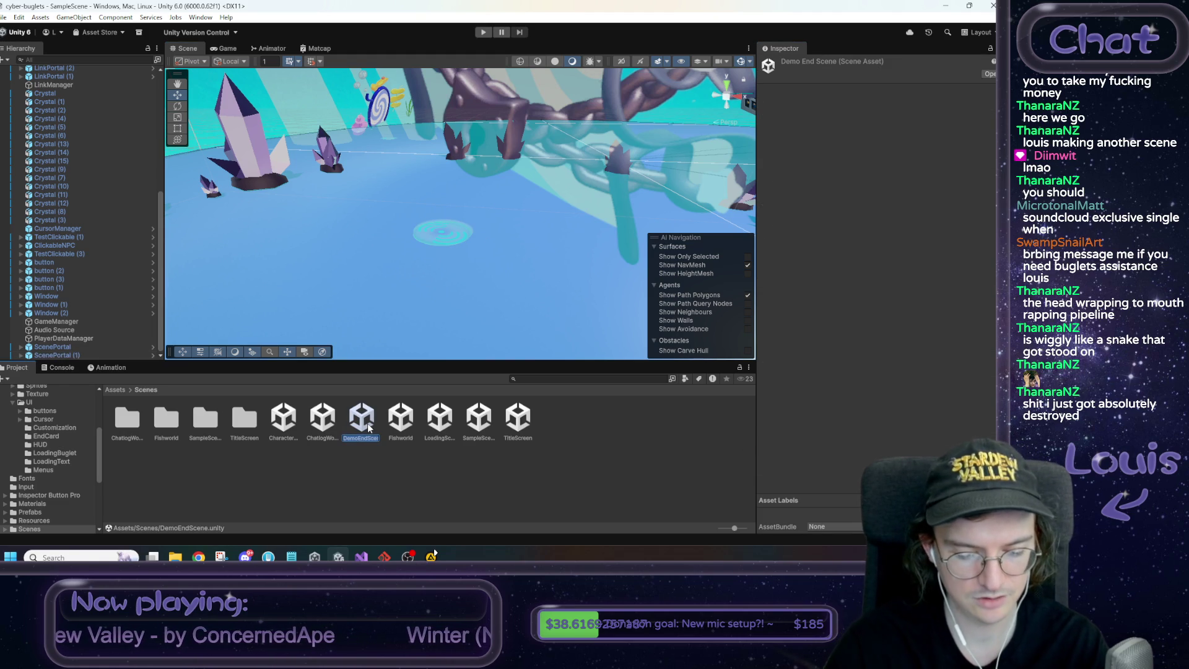
key("F2")
type("EndDemo")
key("Return")
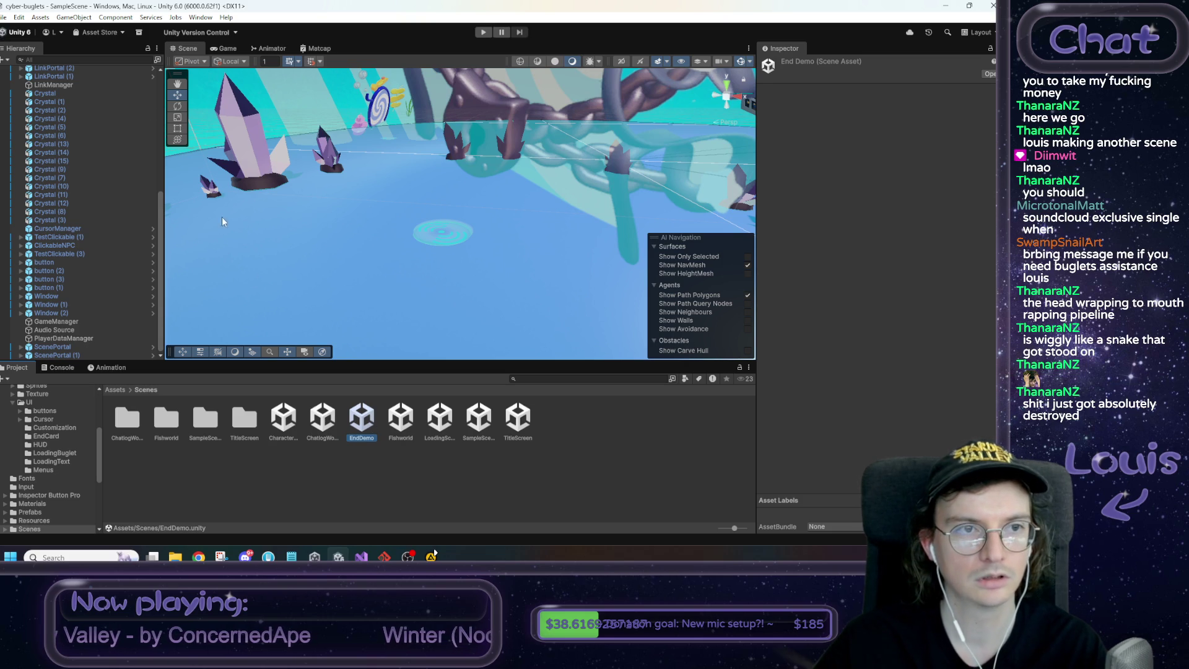
Confirm the build scene list shows Scenes/EndDemo, then reselect the scene portal
left_click(5, 17)
left_click(37, 148)
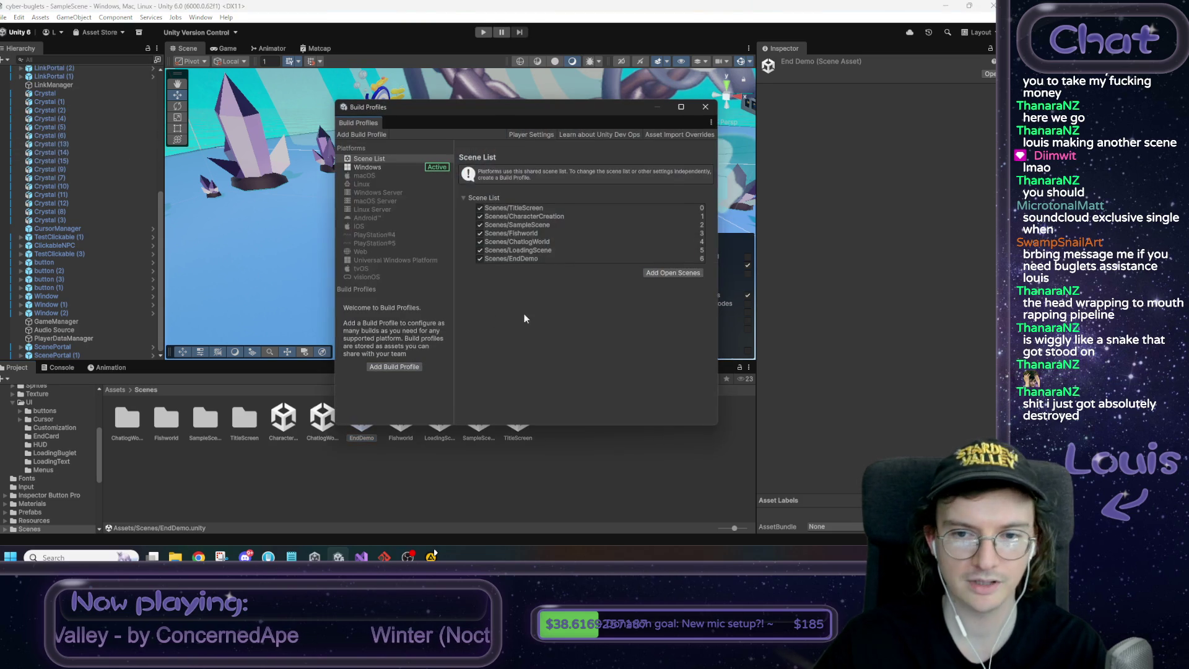
left_click(705, 107)
left_click(314, 503)
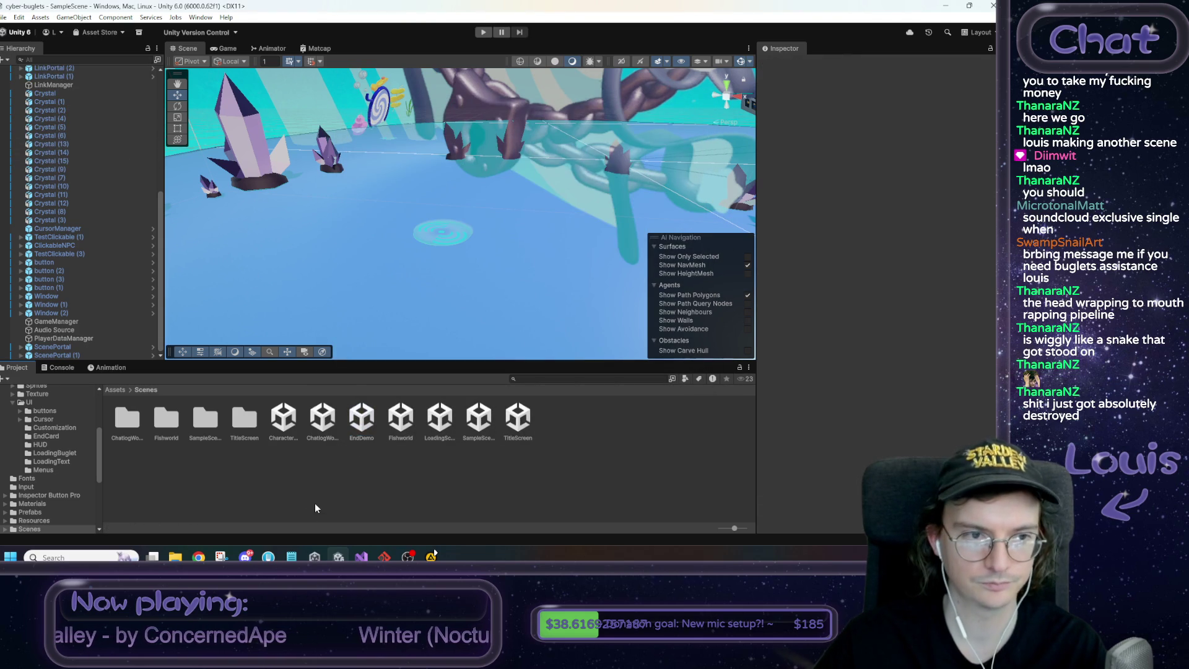
left_click(439, 233)
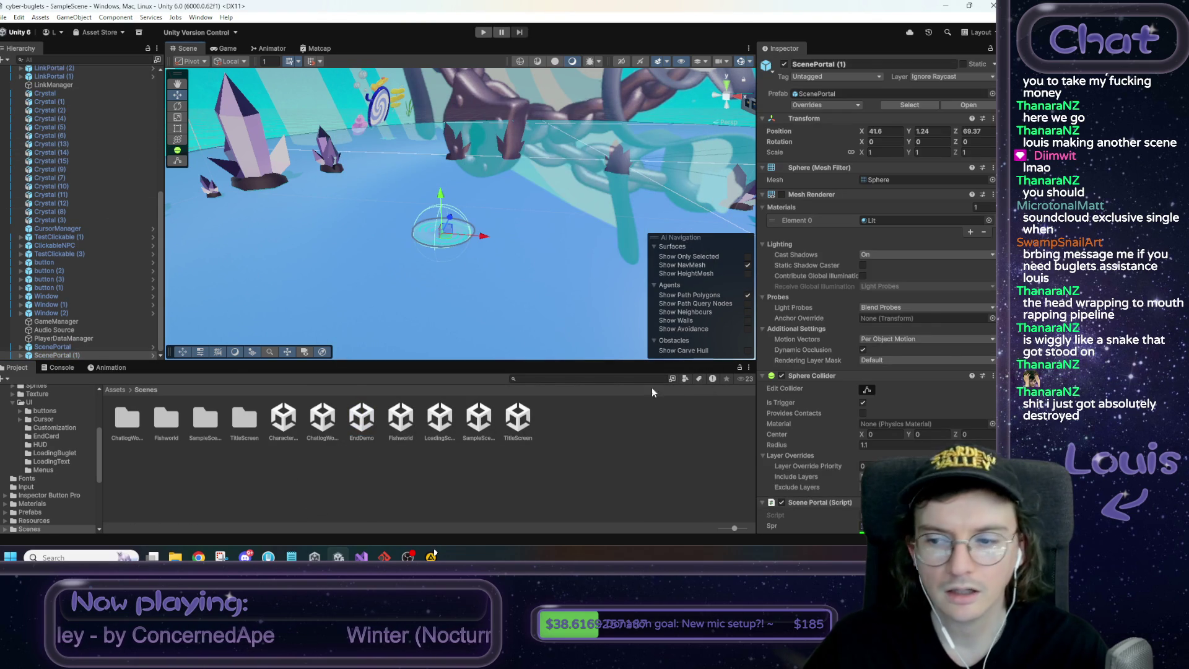
In ScenePortal.cs, change the character-name check in TeleportPlayer from == to !=
double_click(885, 423)
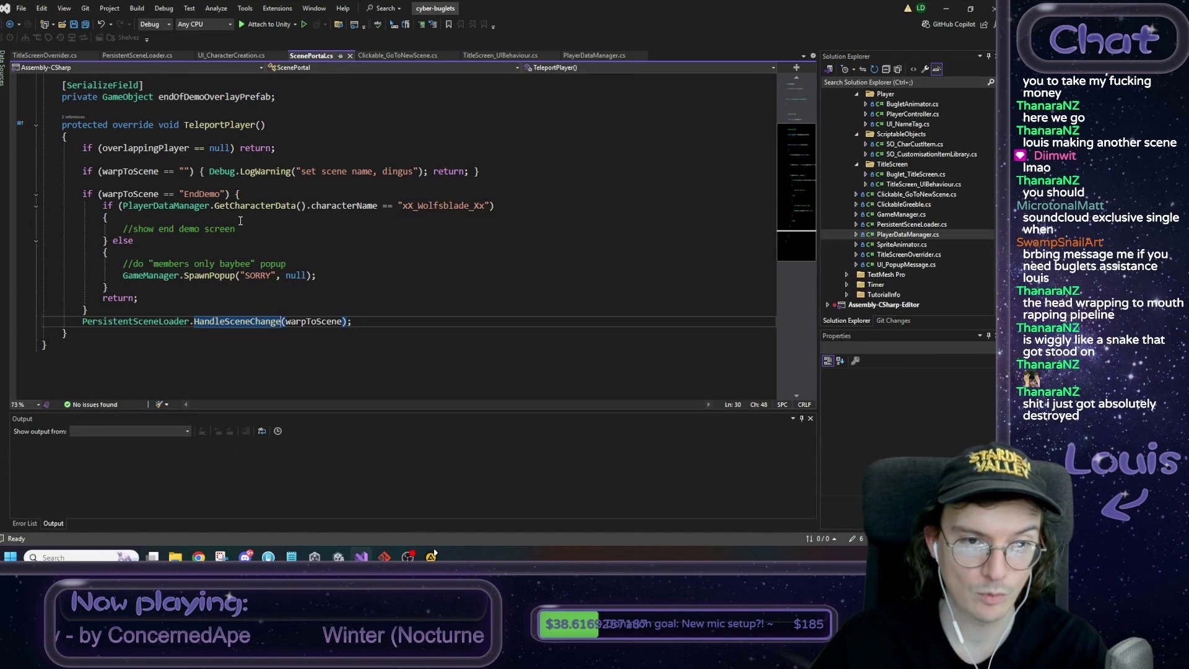
left_click(230, 194)
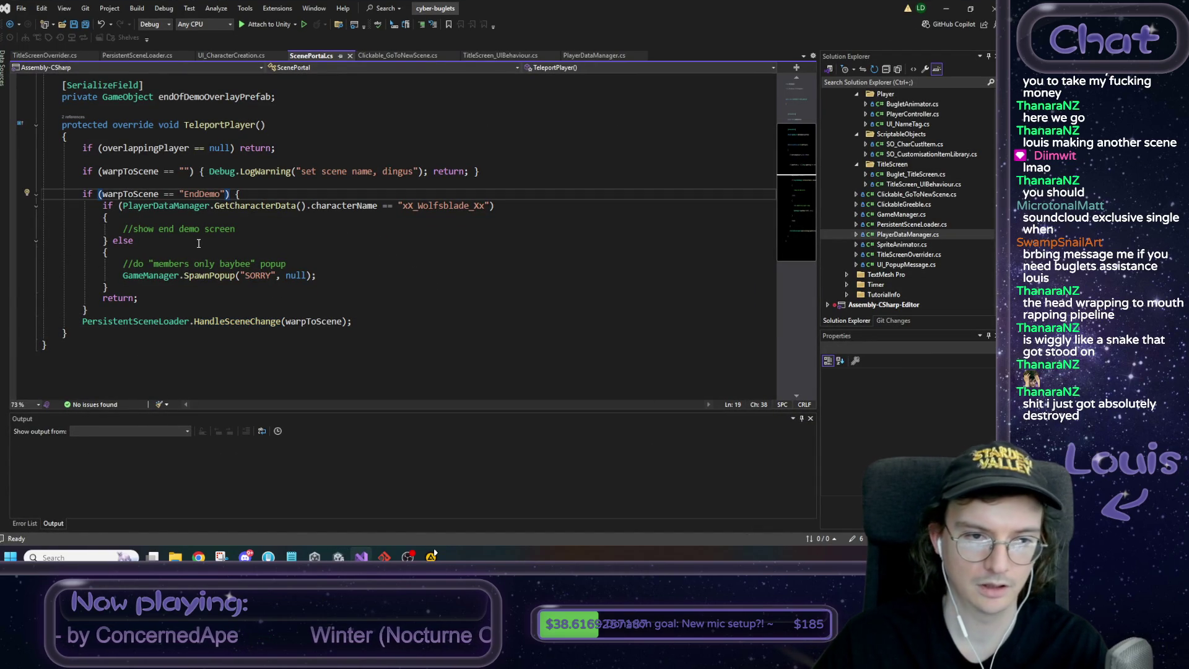
double_click(198, 194)
left_click(260, 230)
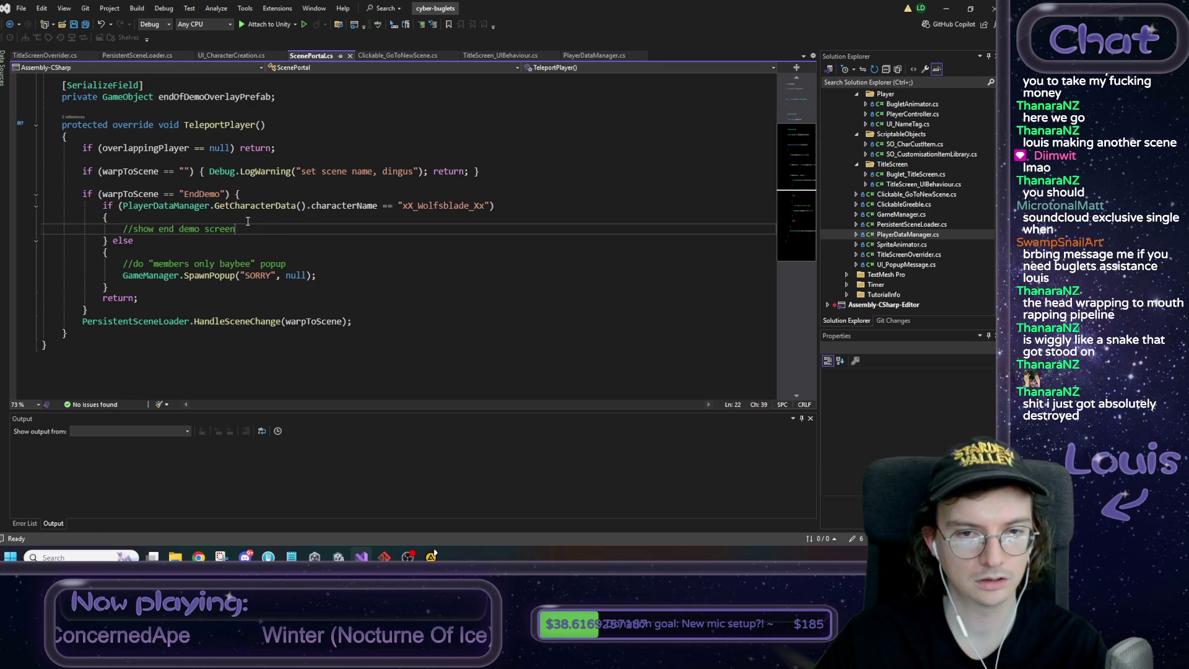
left_click(258, 209)
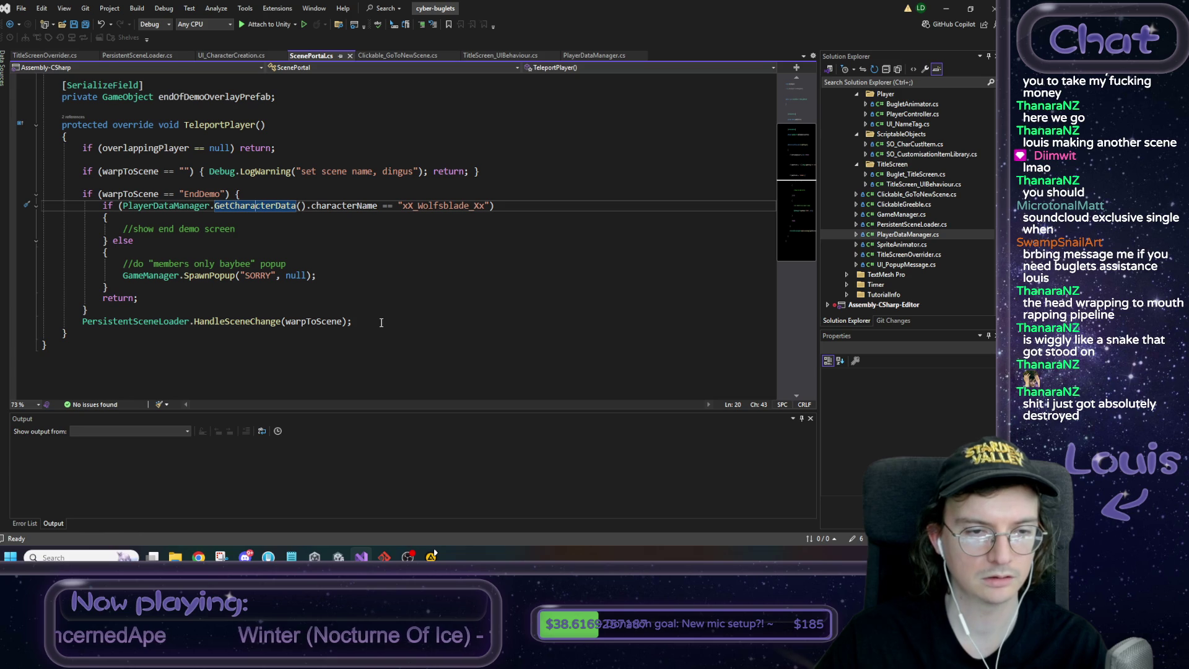
left_click(387, 207)
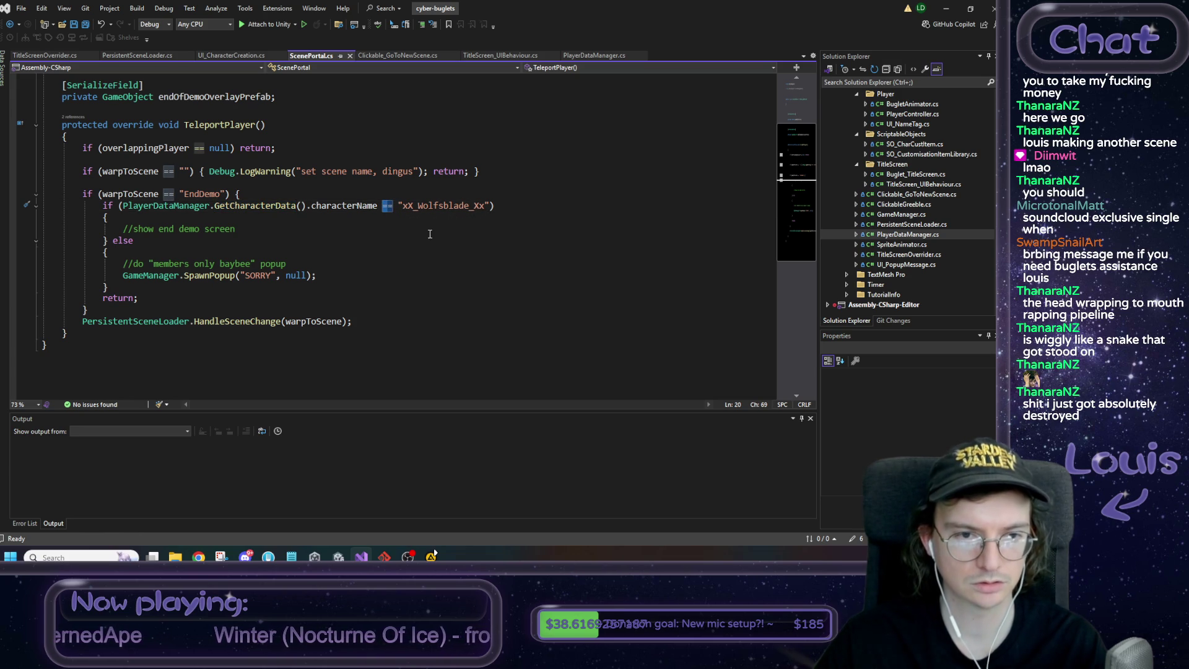
key("BackSpace")
type("!")
Delete the empty show-end-demo branch and else, moving return inside the if block
left_click_drag(109, 253, 0, 229)
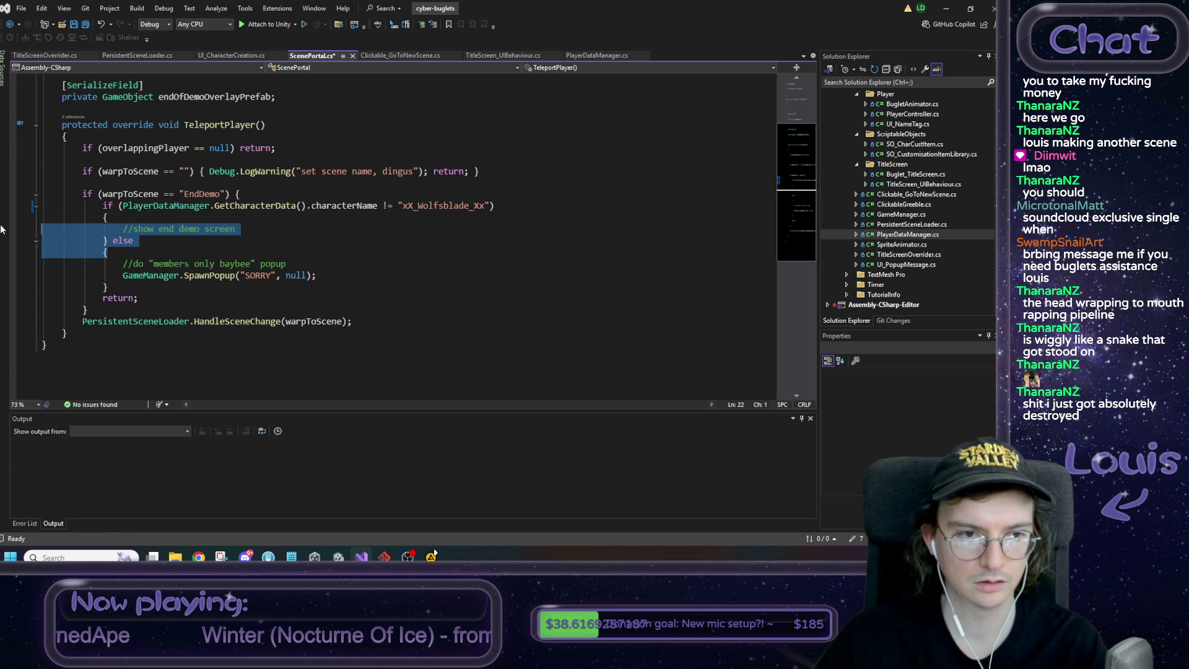
key("BackSpace")
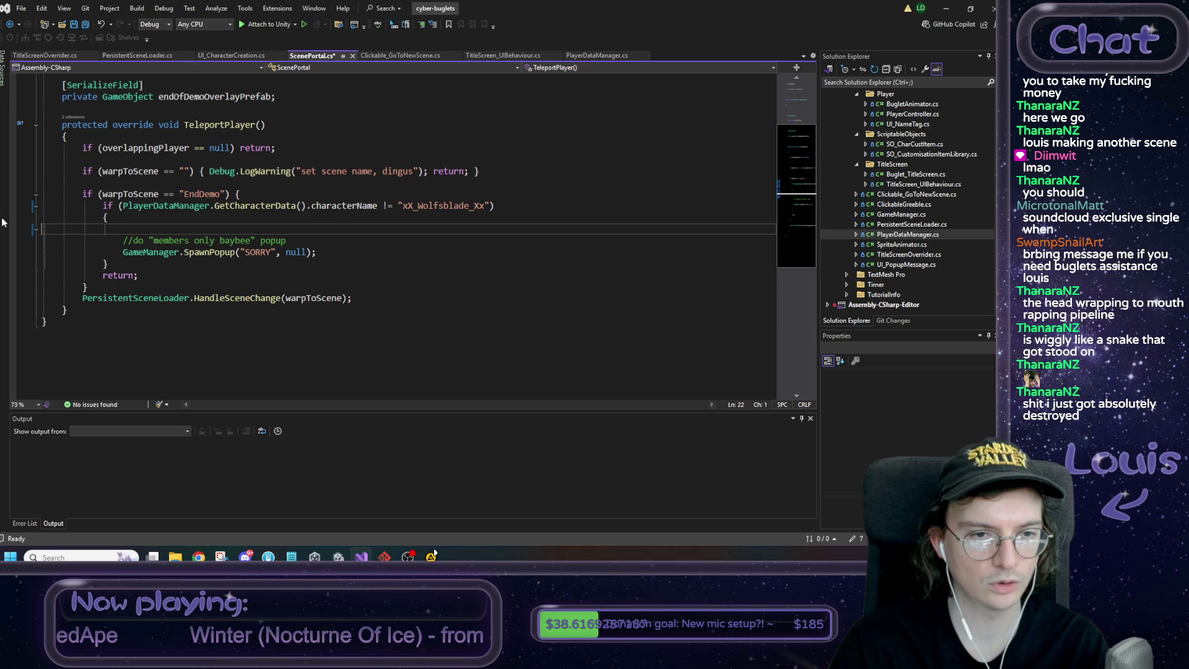
key("BackSpace")
left_click(130, 263)
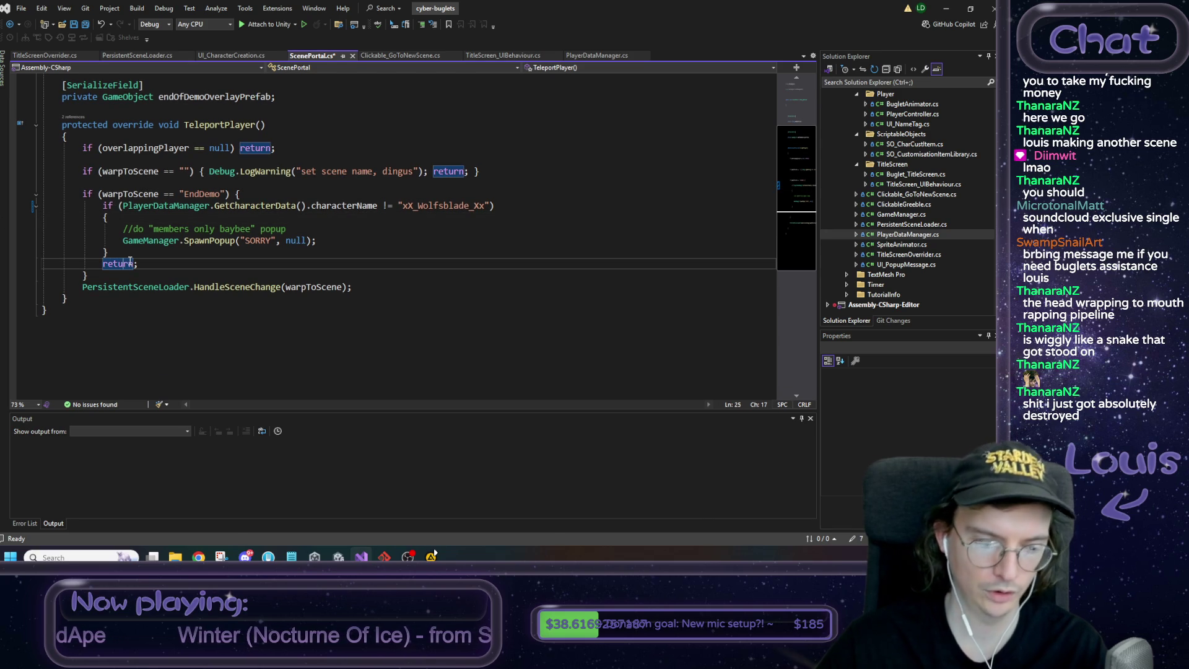
key("alt+Up")
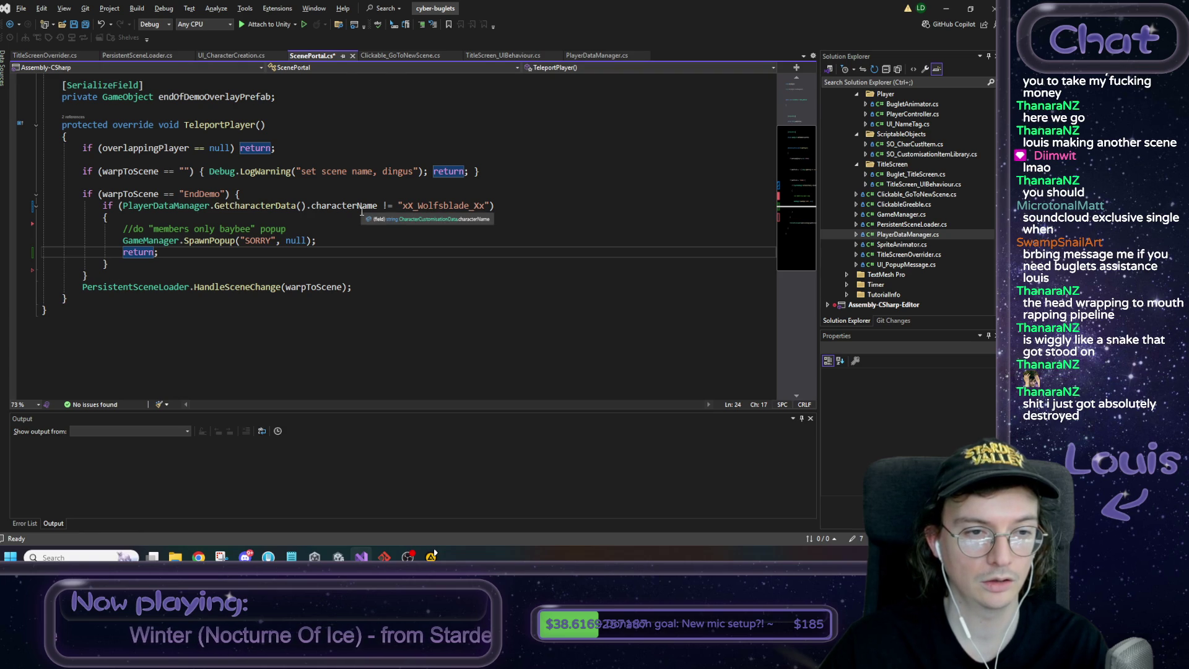
Review the compared member name string and save ScenePortal.cs
left_click(383, 205)
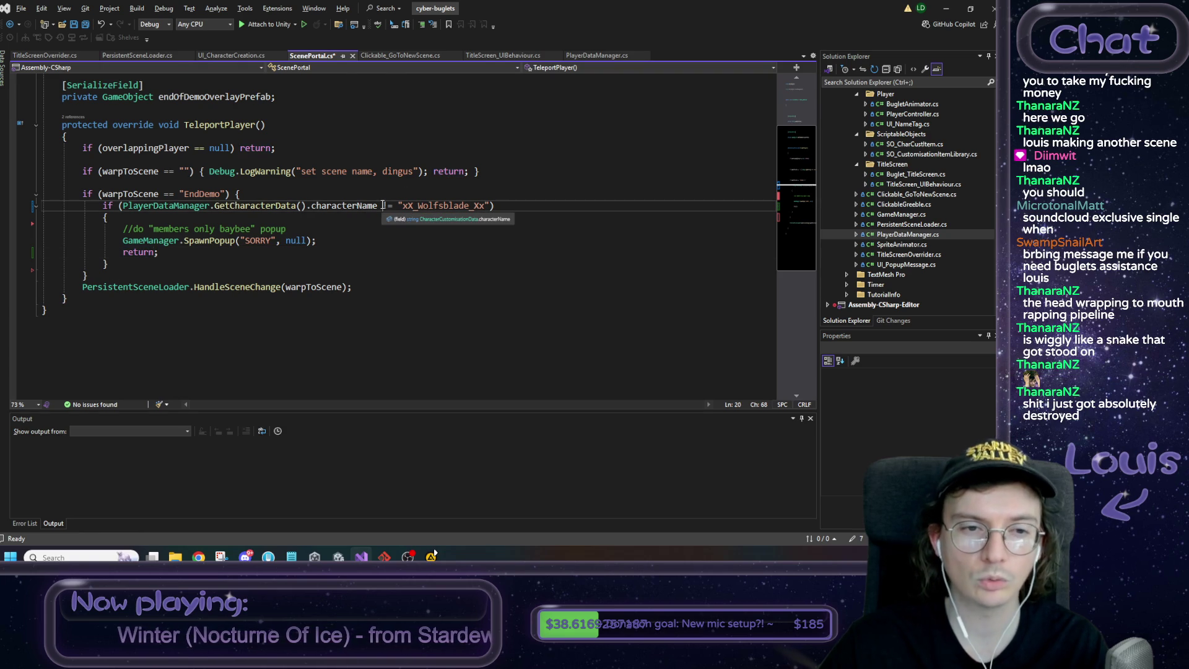
double_click(202, 193)
double_click(440, 208)
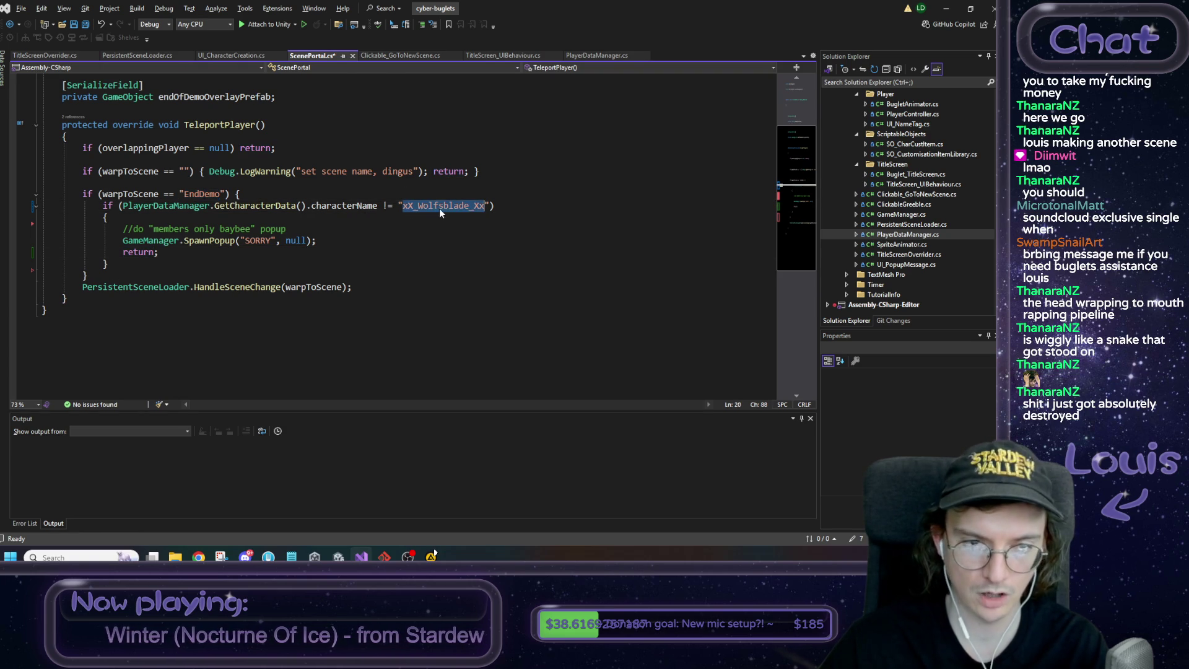
left_click(402, 279)
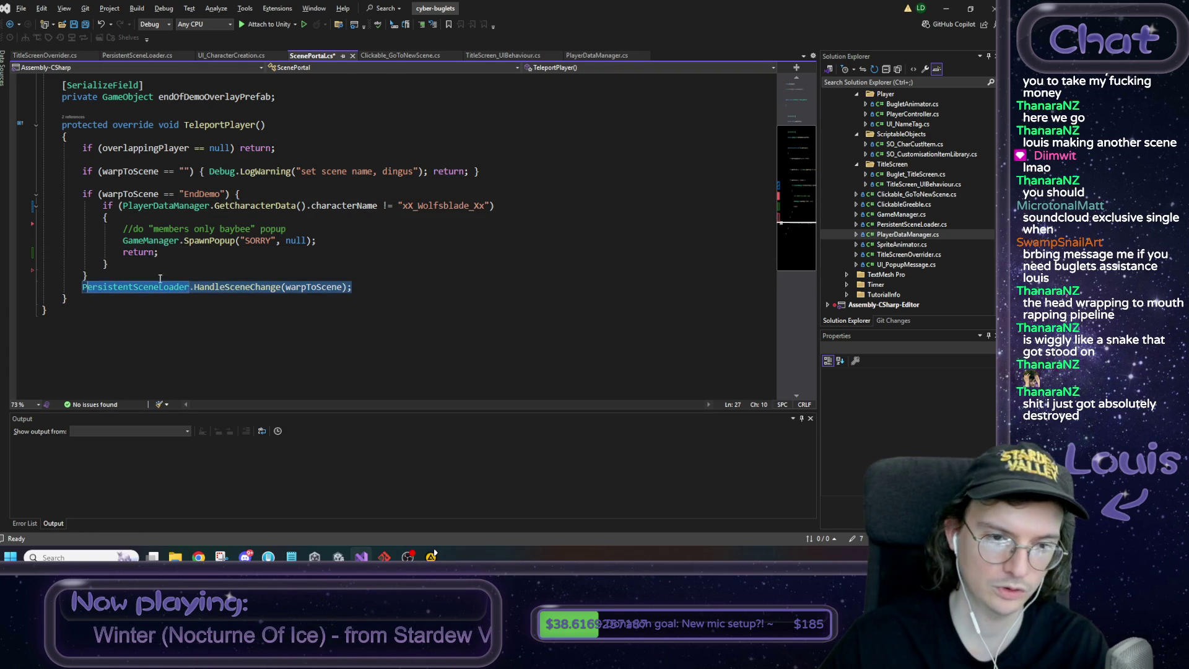
key("ctrl+s")
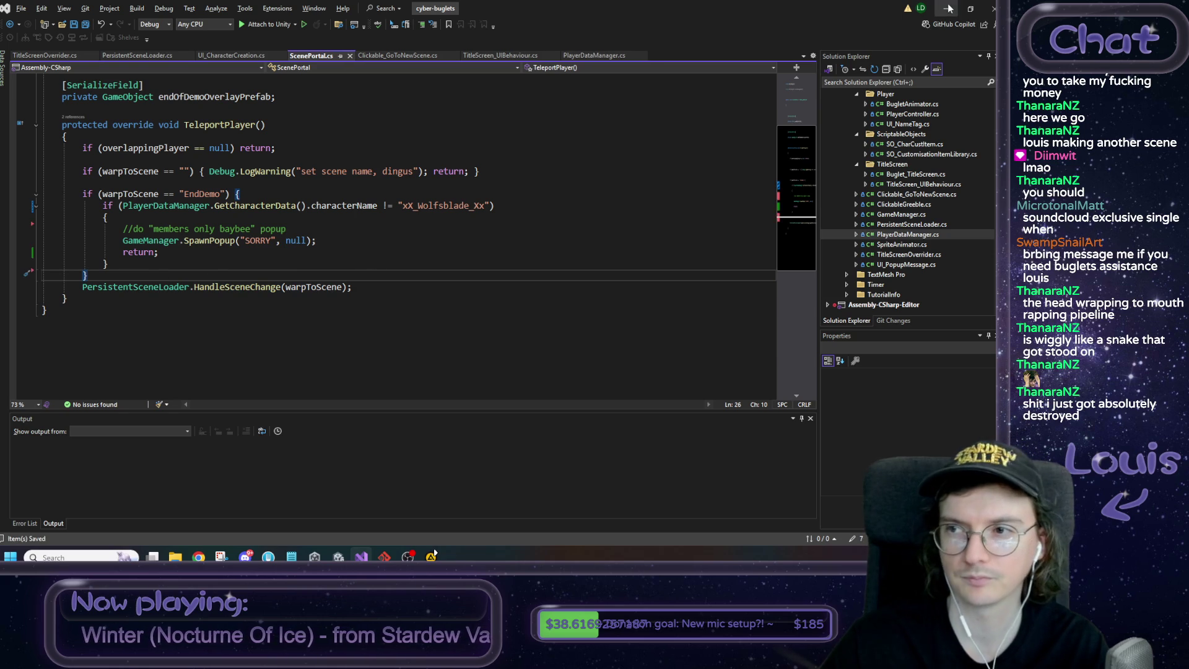
left_click(948, 9)
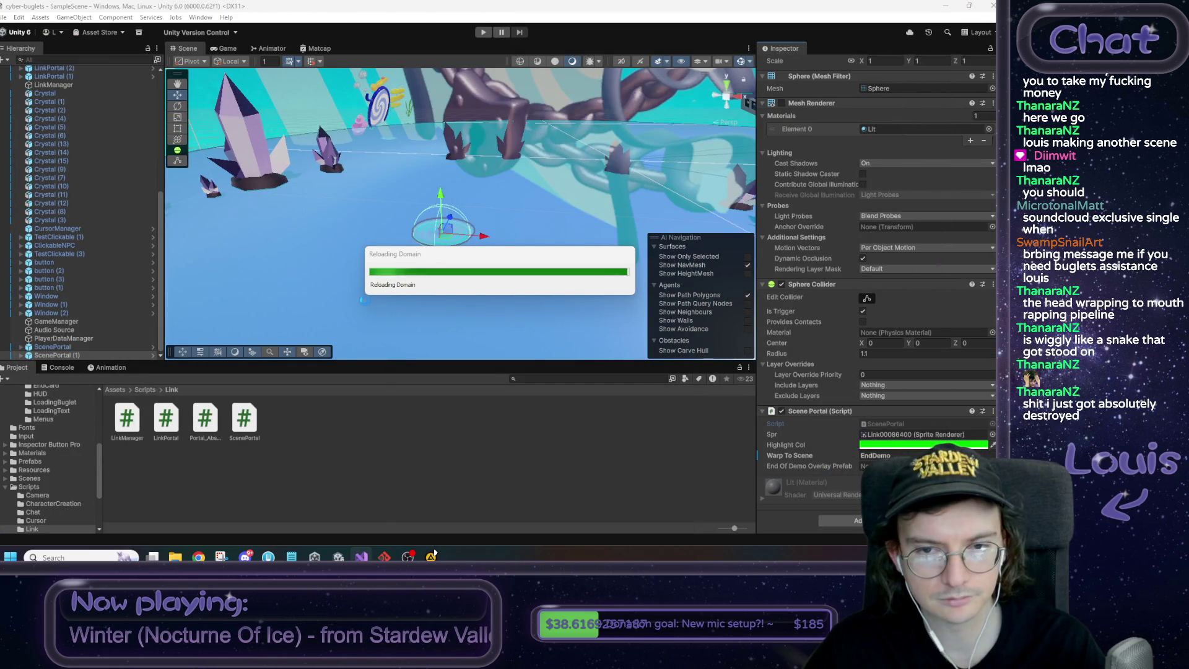
Recheck the member name string in the script, then run and stop a quick play test
key("alt+Tab")
double_click(427, 208)
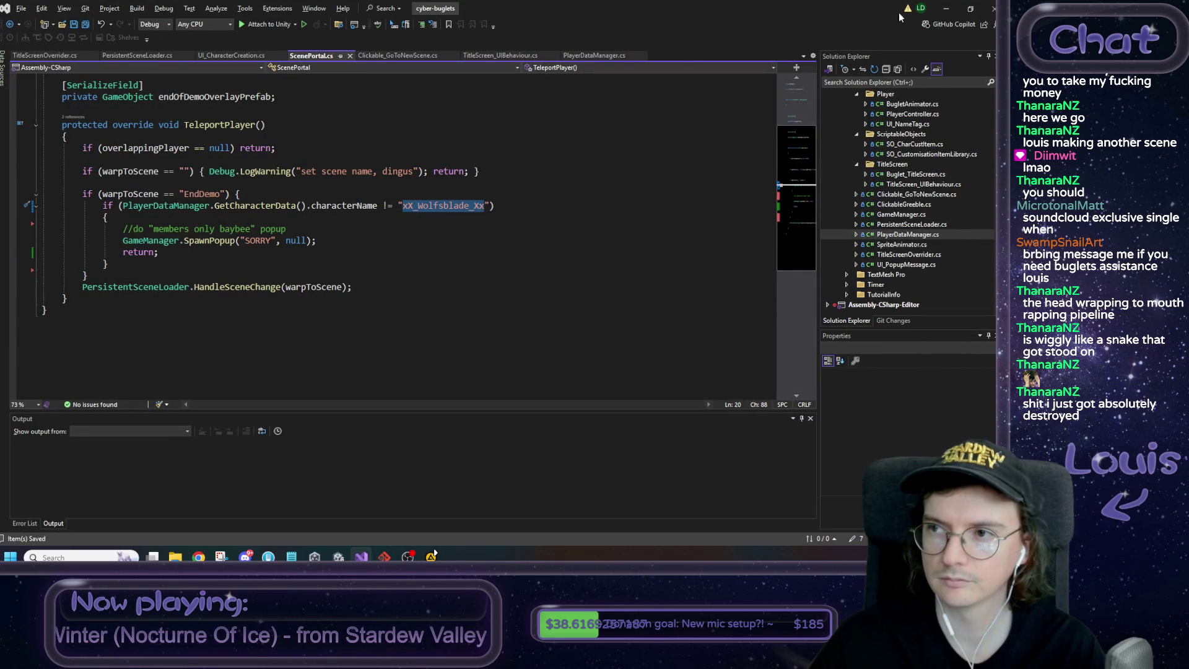
left_click(946, 8)
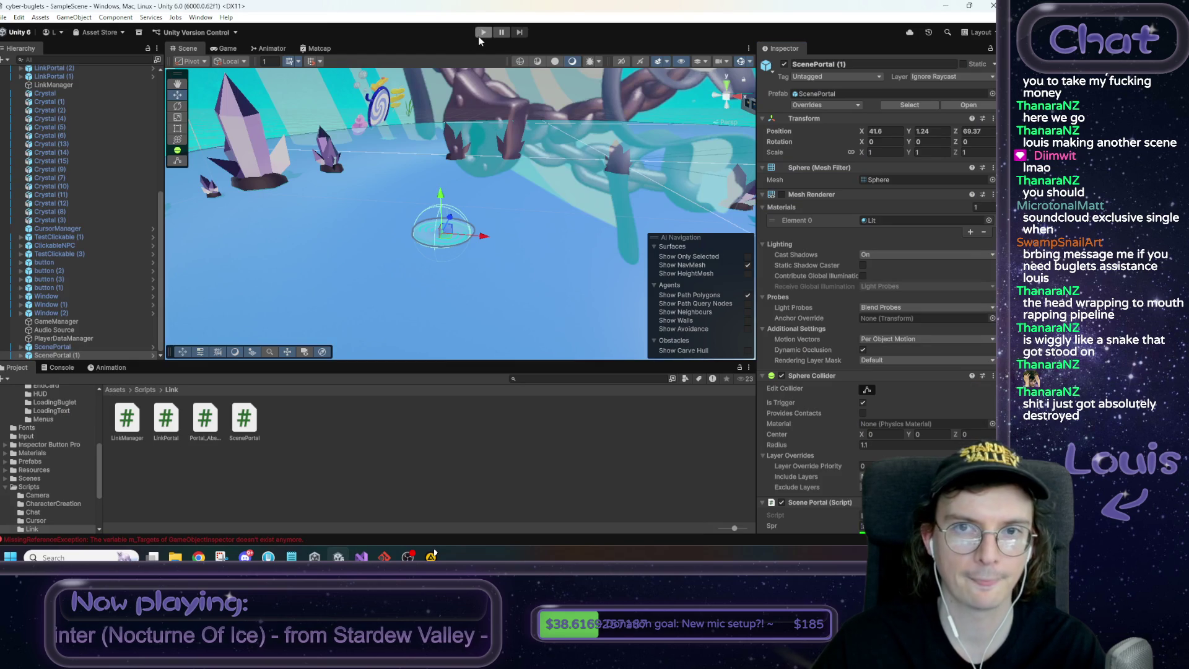
left_click(480, 34)
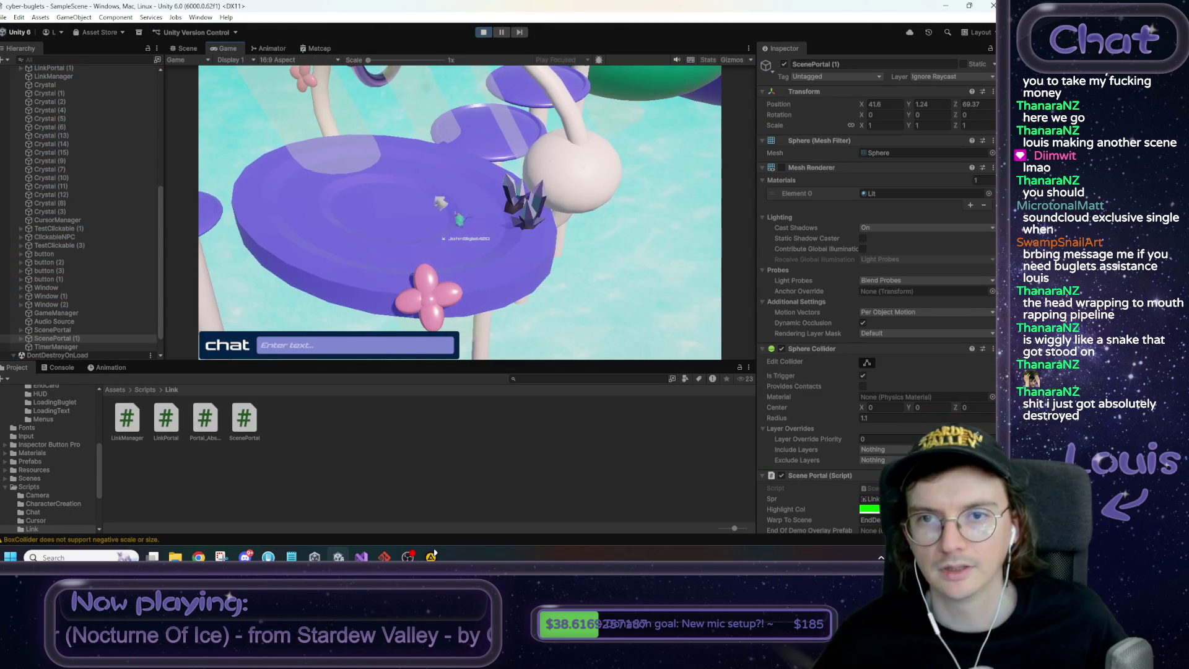
left_click(483, 32)
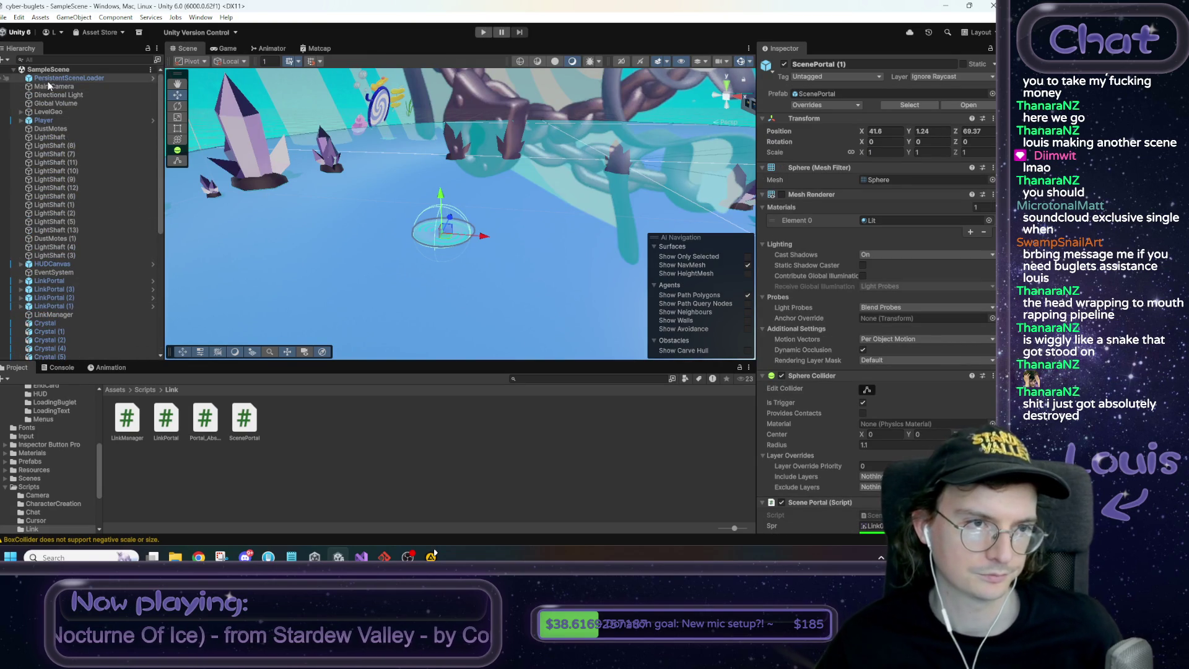
Disable the Audio Source, then play-test as a guest and dismiss the portal's SORRY popup
scroll(56, 124, "down", 9)
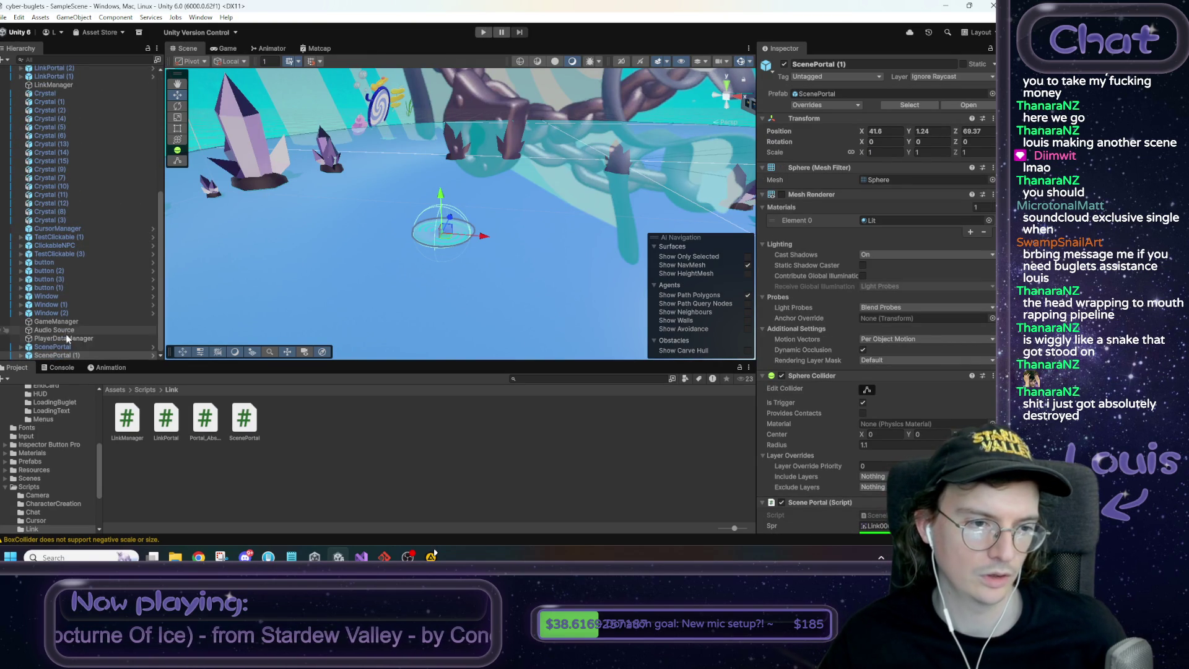
left_click(65, 334)
left_click(781, 141)
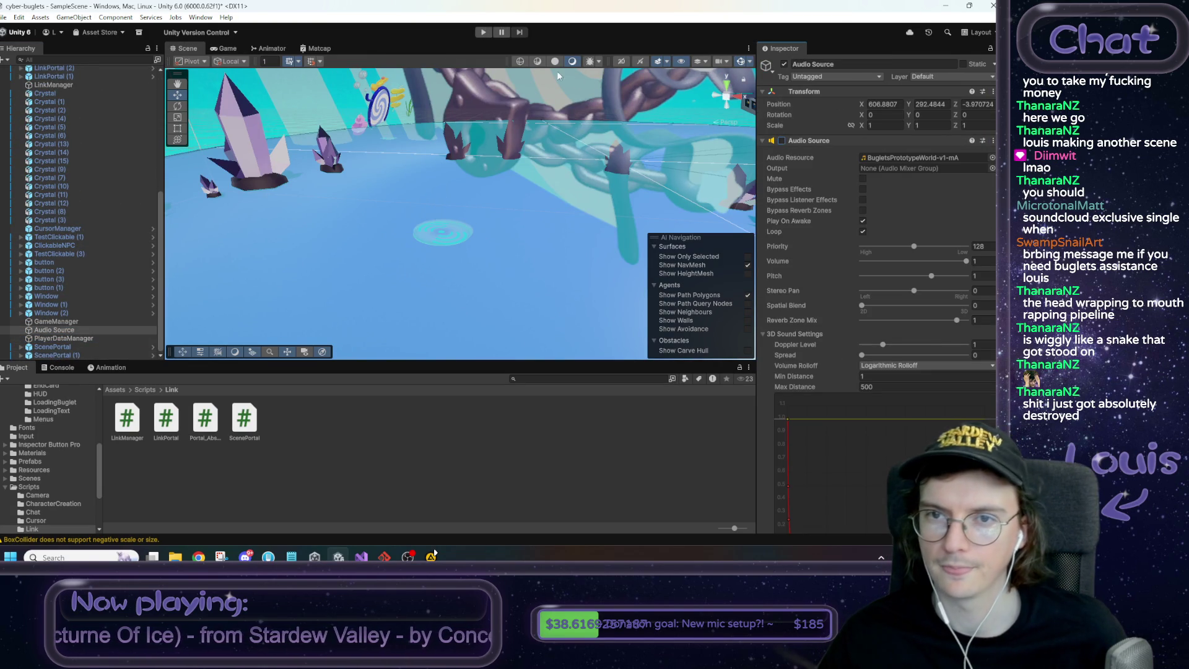
key("ctrl+p")
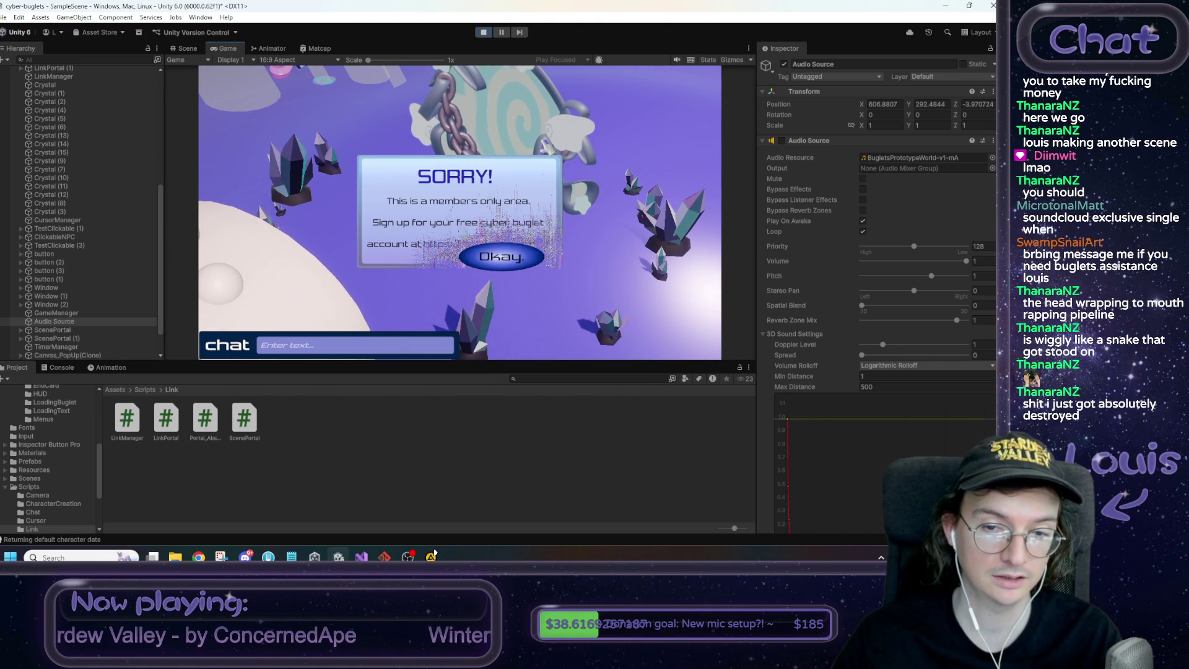
left_click(501, 265)
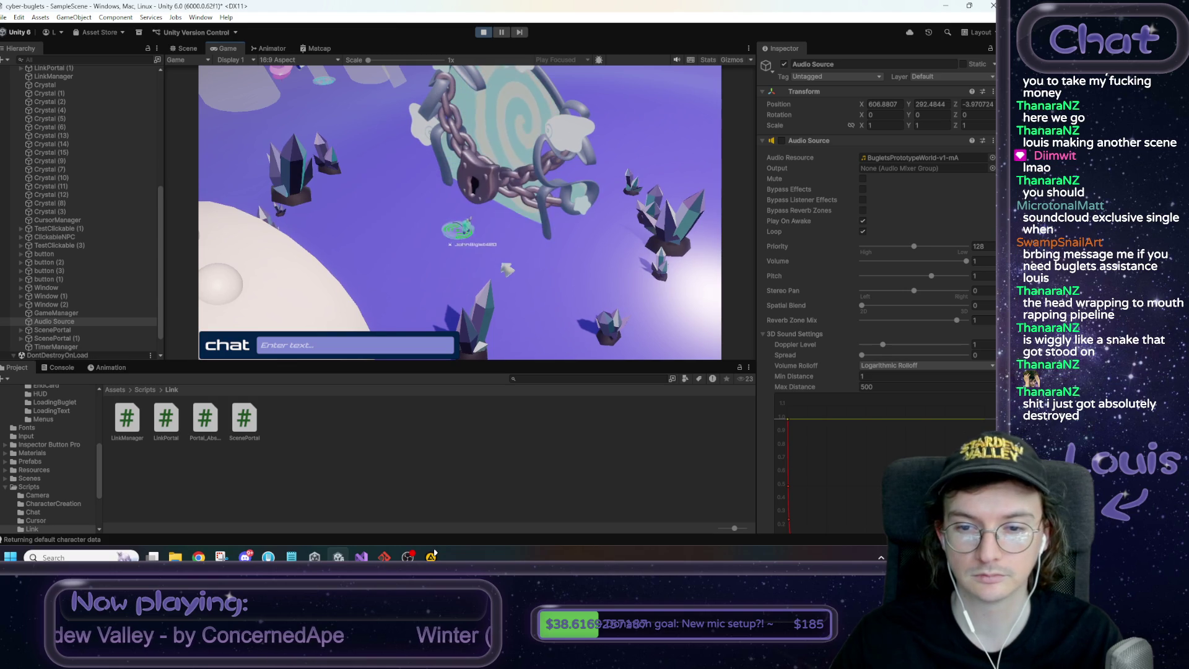
left_click(480, 34)
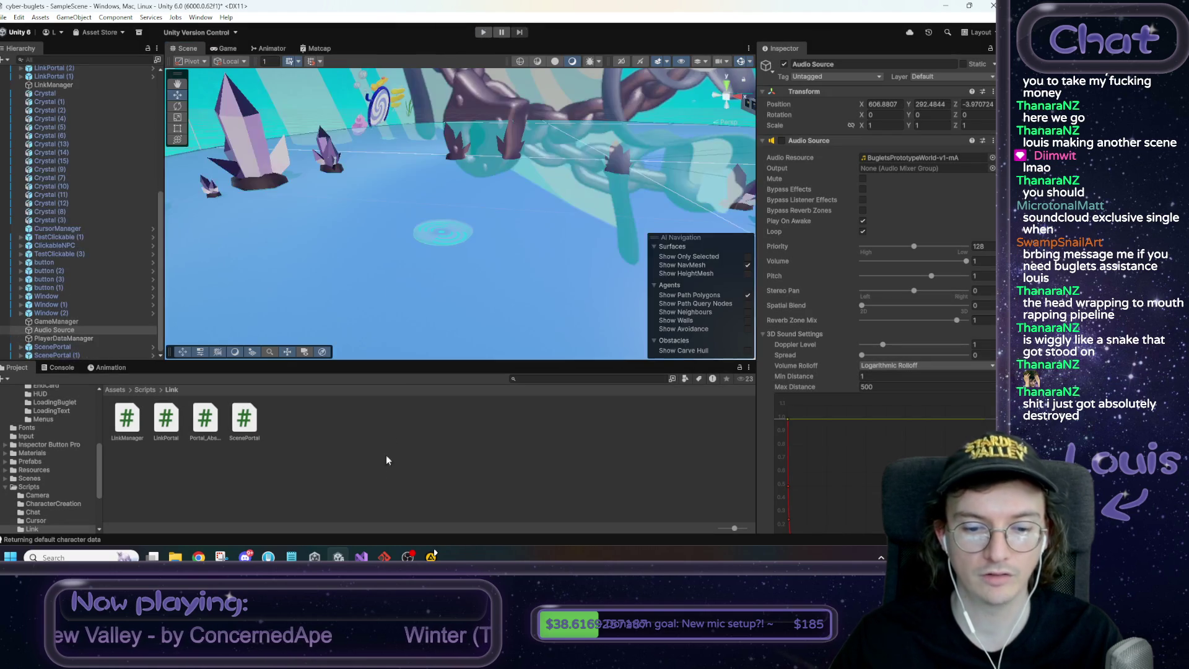
Save SampleScene and open the TitleScreen scene from Assets > Scenes
left_click(118, 390)
double_click(407, 421)
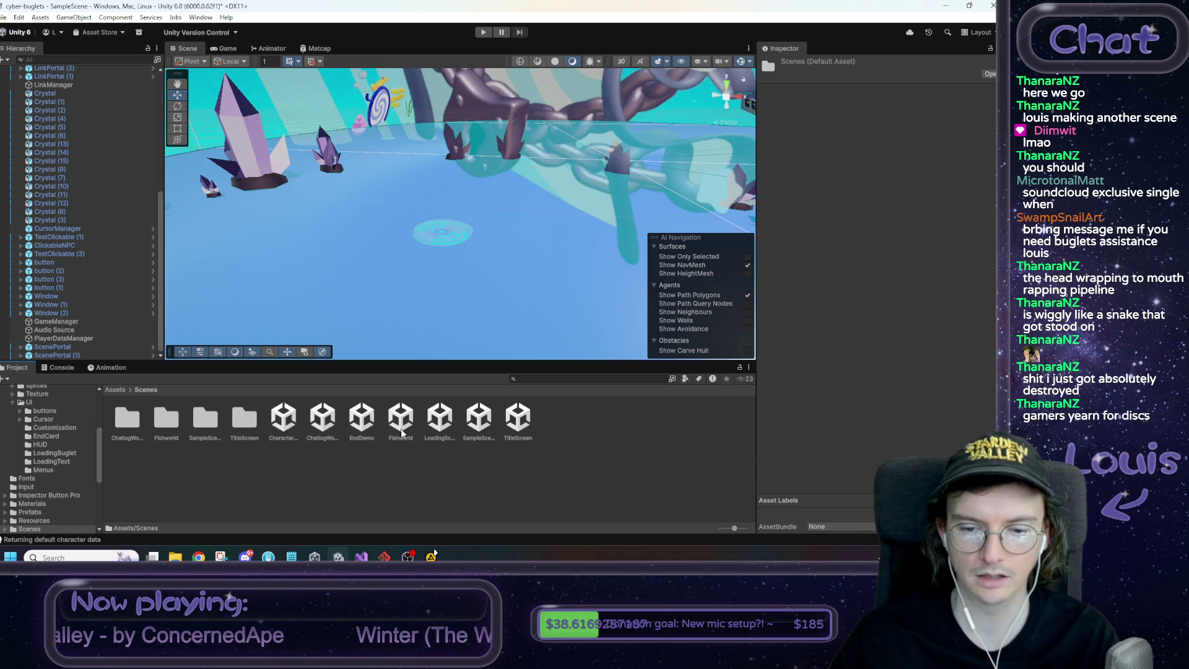
double_click(512, 423)
left_click(489, 301)
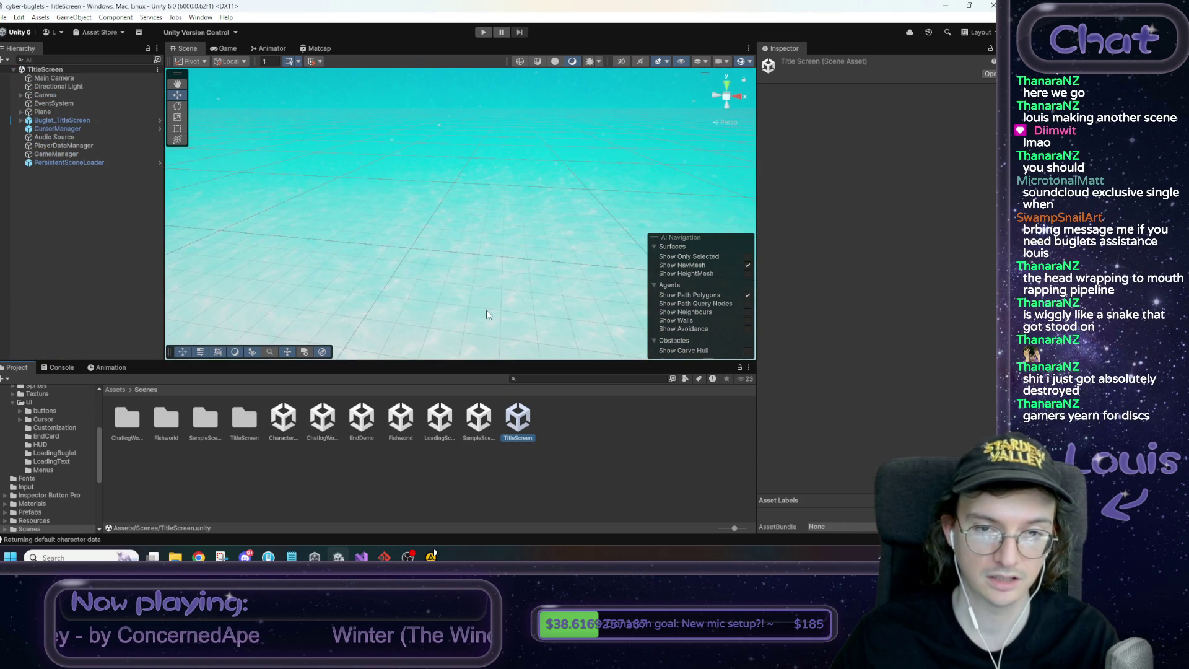
Play-test logging in as an existing member, reaching the thanks-for-playing screen, then stop play mode
left_click(484, 32)
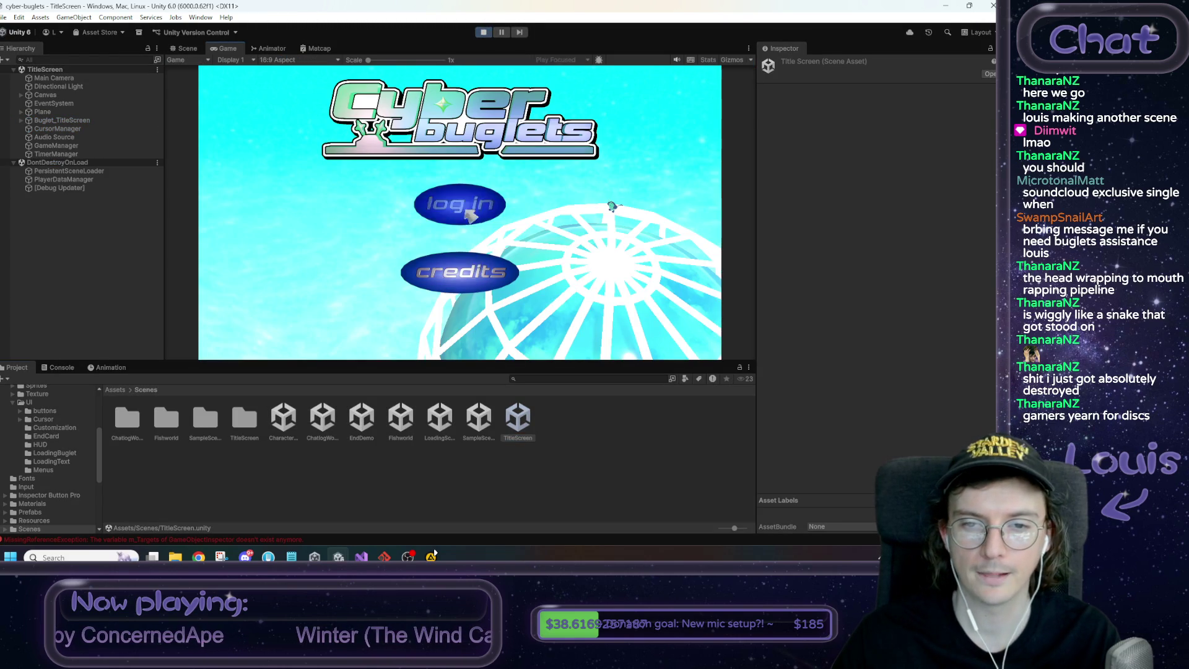
left_click(466, 209)
left_click(512, 257)
left_click(461, 221)
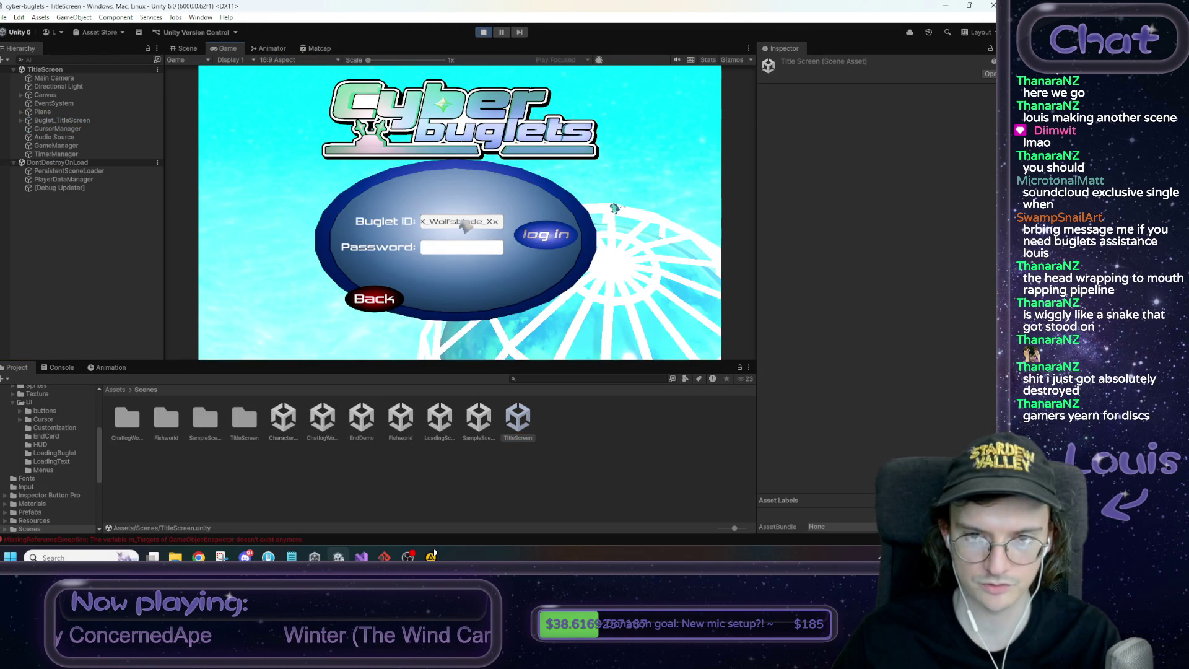
left_click(458, 247)
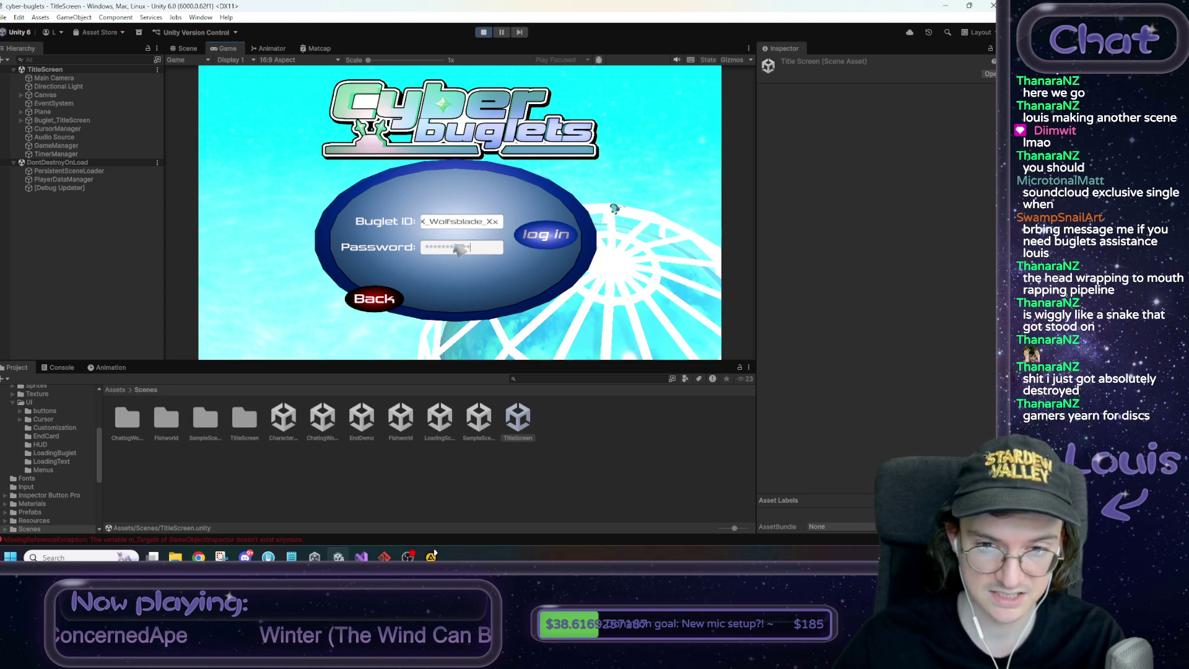
left_click(544, 241)
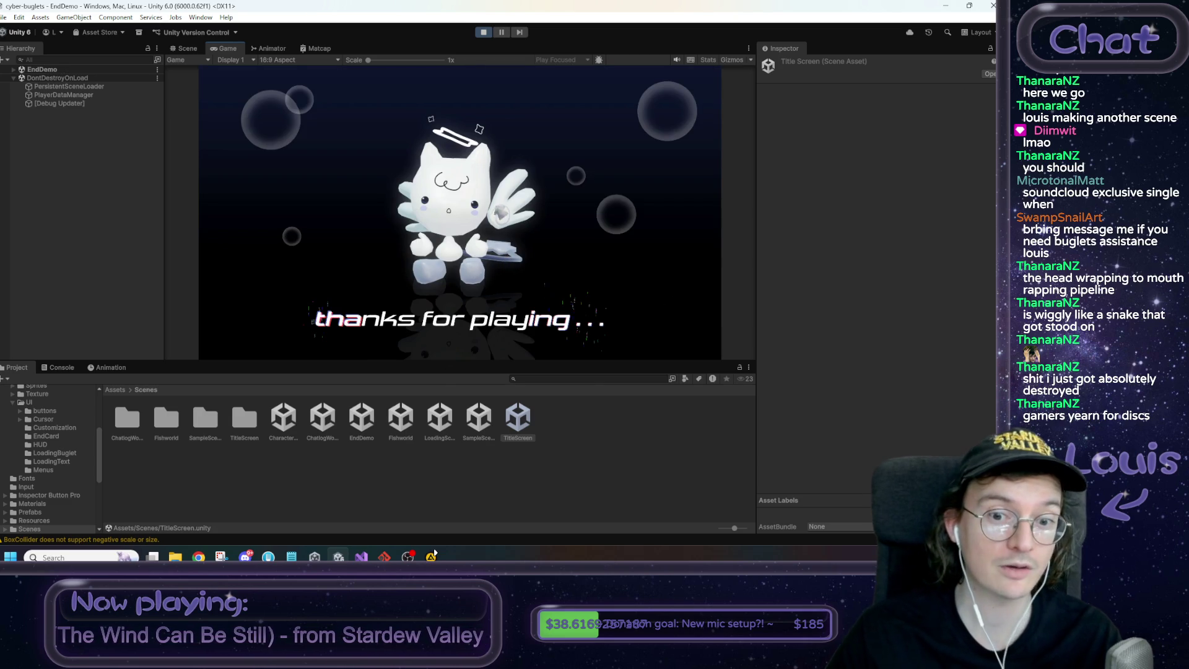
left_click(483, 32)
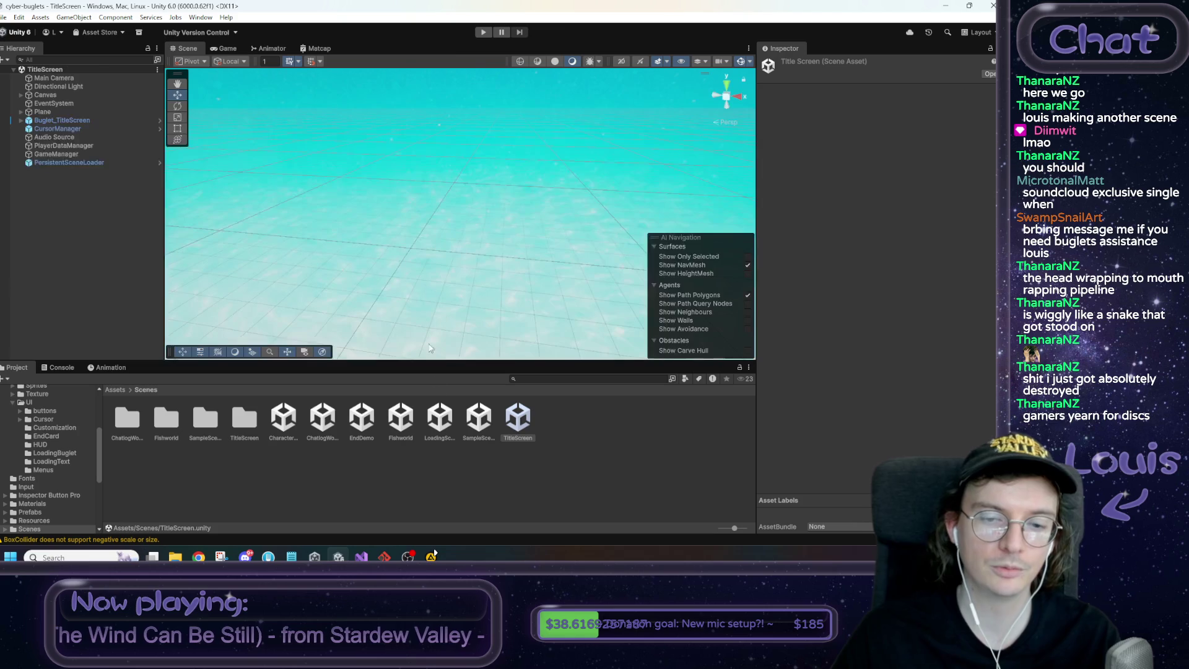
Change '[ ] end demo scene' to '[x] end demo scene' in the Notepad to-do list, then return to Unity
left_click(291, 556)
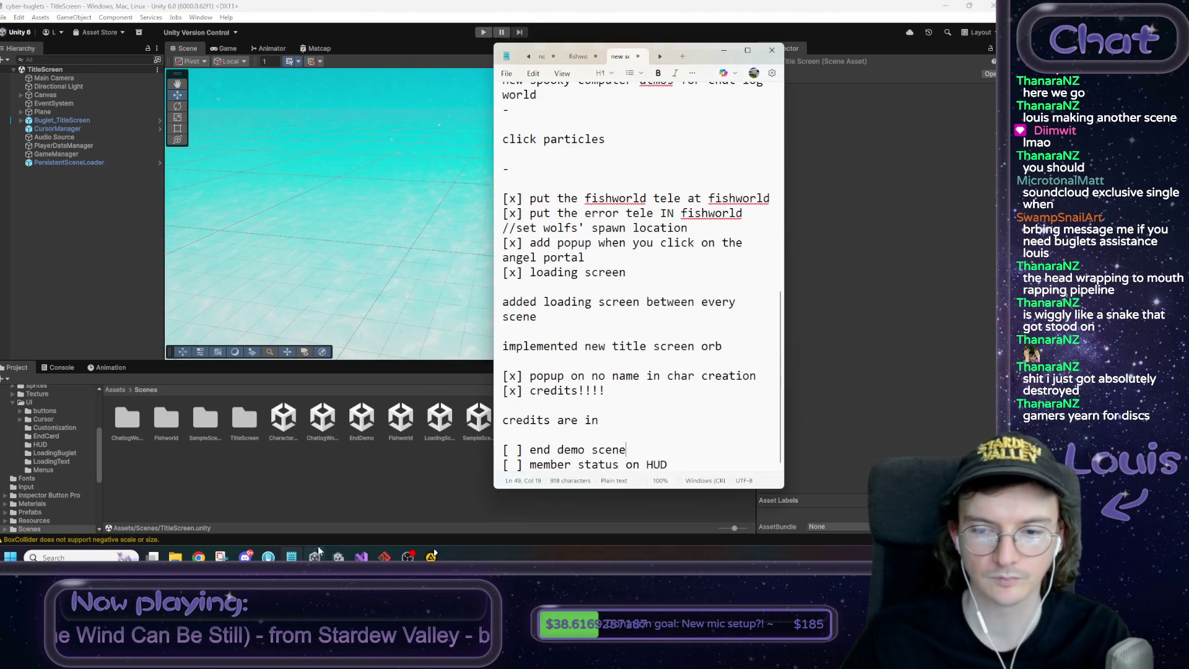
left_click(513, 450)
key("BackSpace")
type("x")
left_click(367, 498)
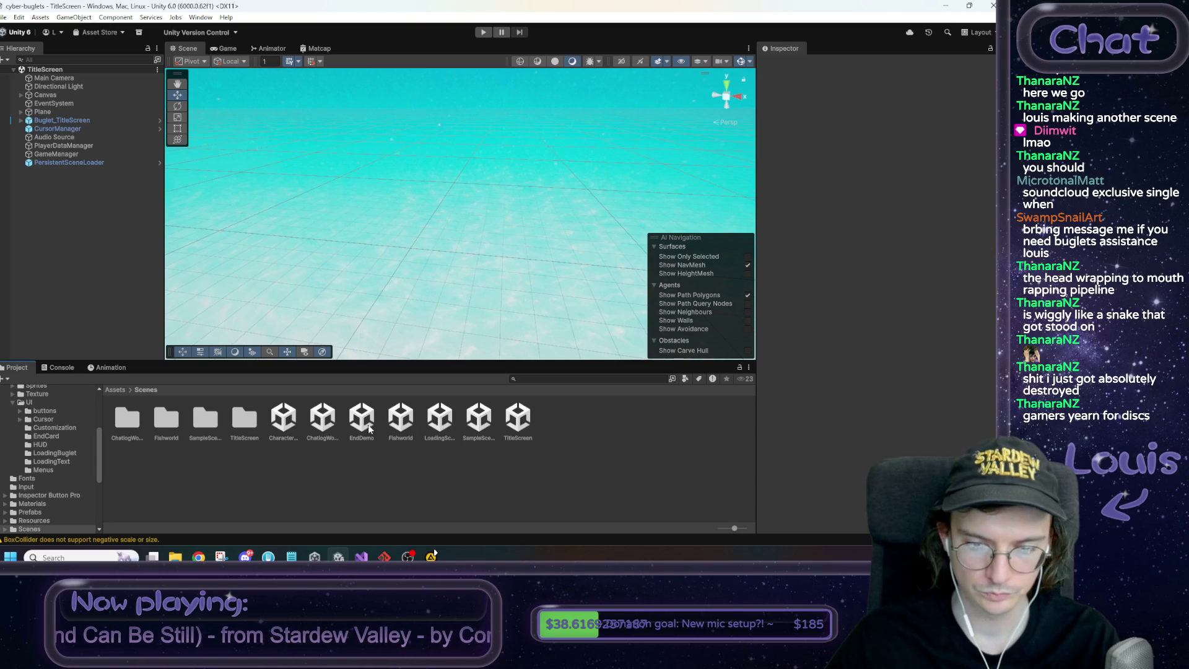
Open SampleScene and copy its Audio Source component
double_click(478, 420)
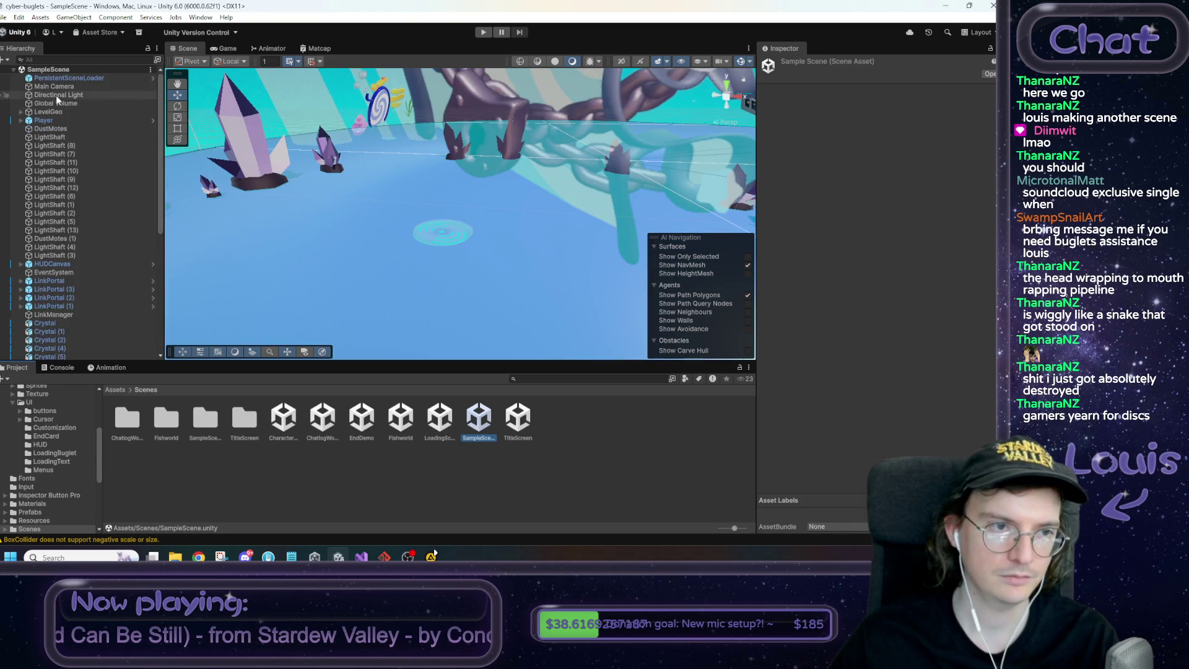
left_click(75, 329)
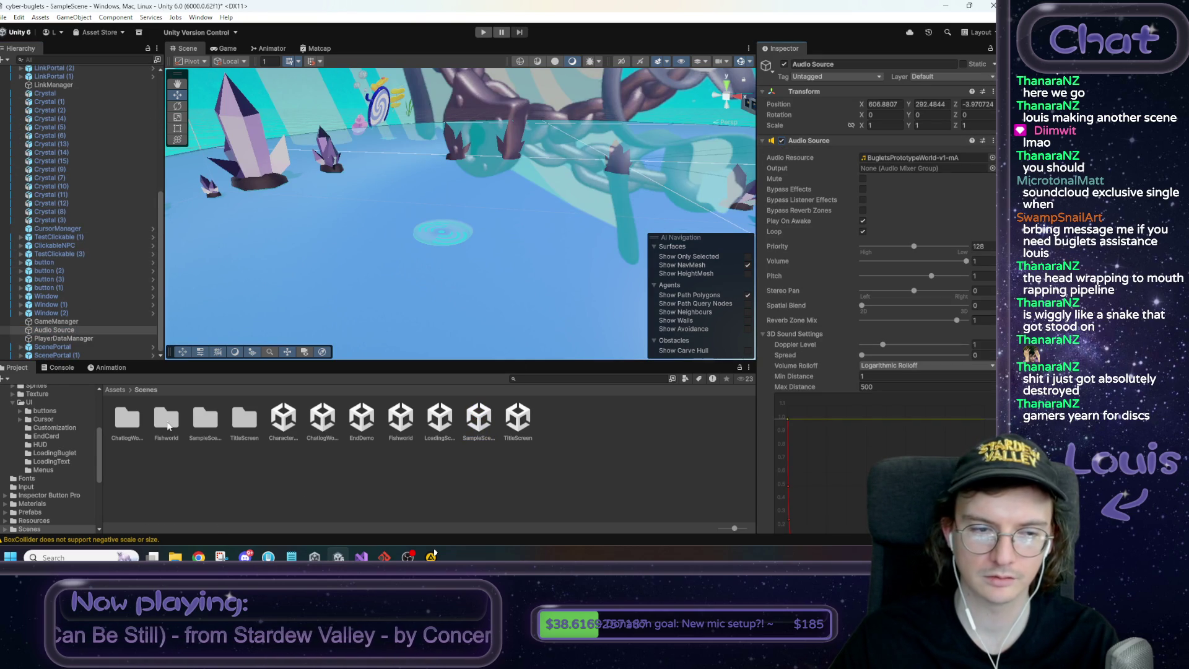
left_click(59, 321)
left_click(63, 330)
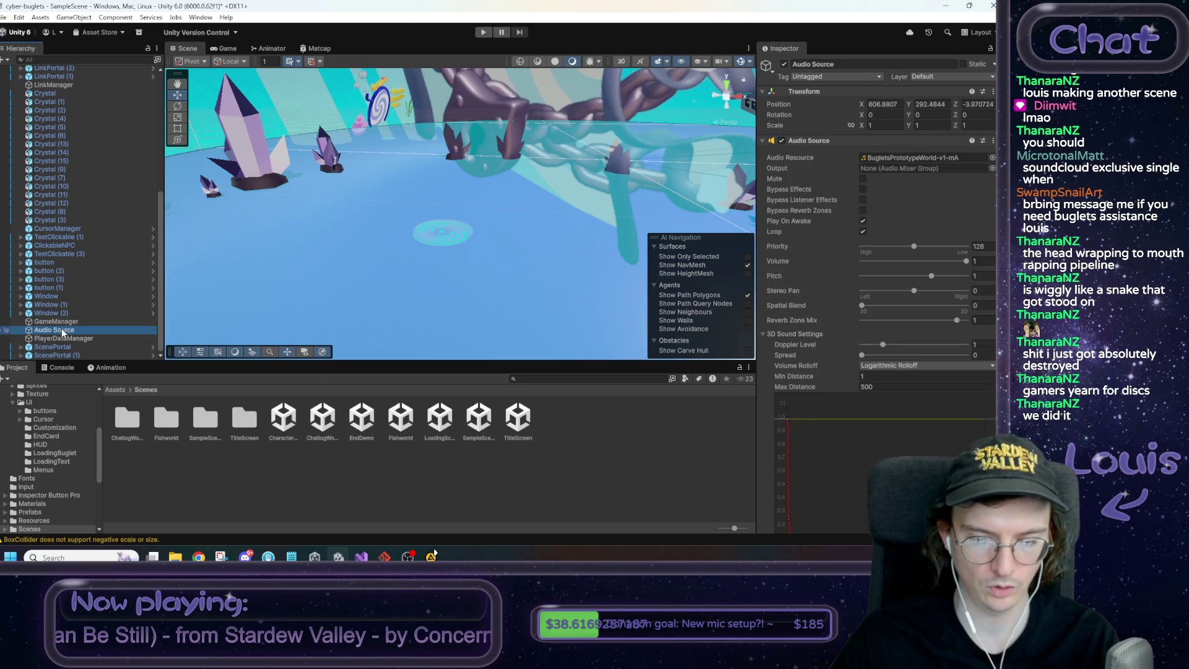
left_click(407, 465)
Open EndDemo without saving, paste the Audio Source, and set its Audio Resource to chat-world
double_click(362, 417)
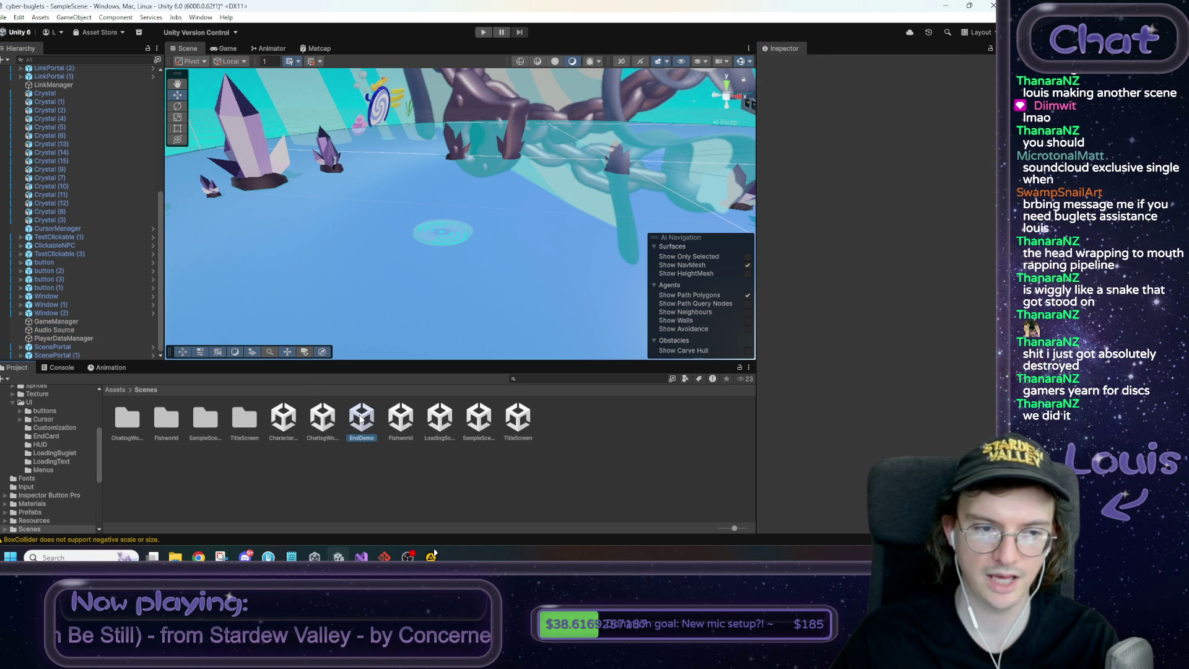
left_click(487, 300)
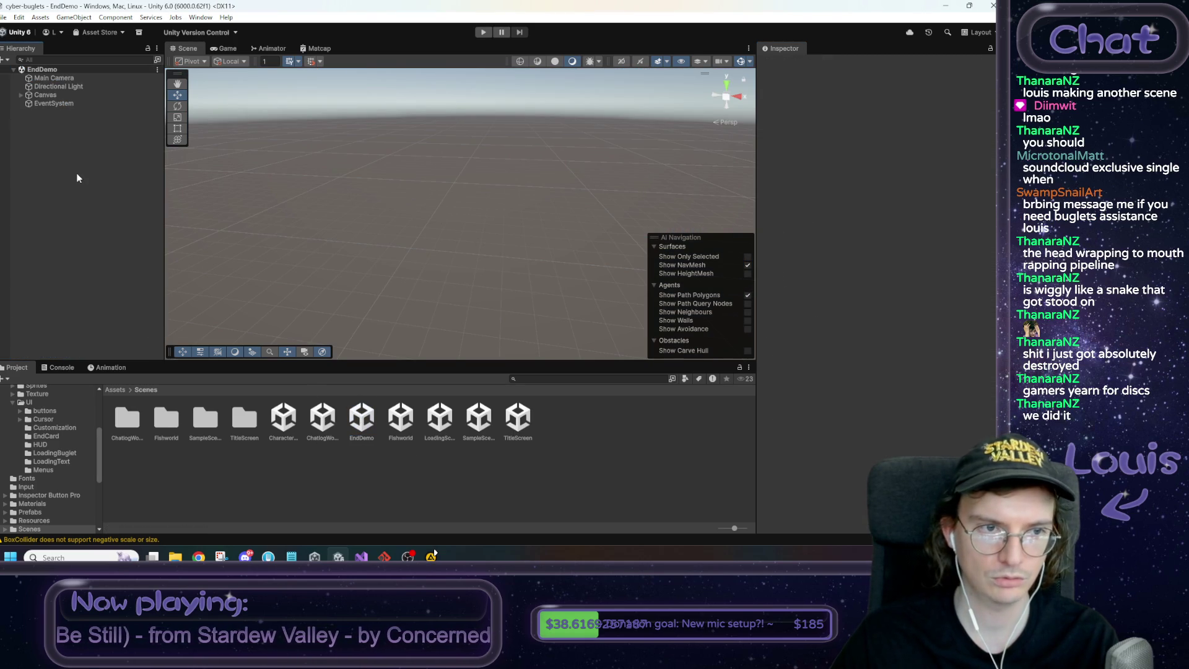
left_click(55, 112)
left_click(991, 157)
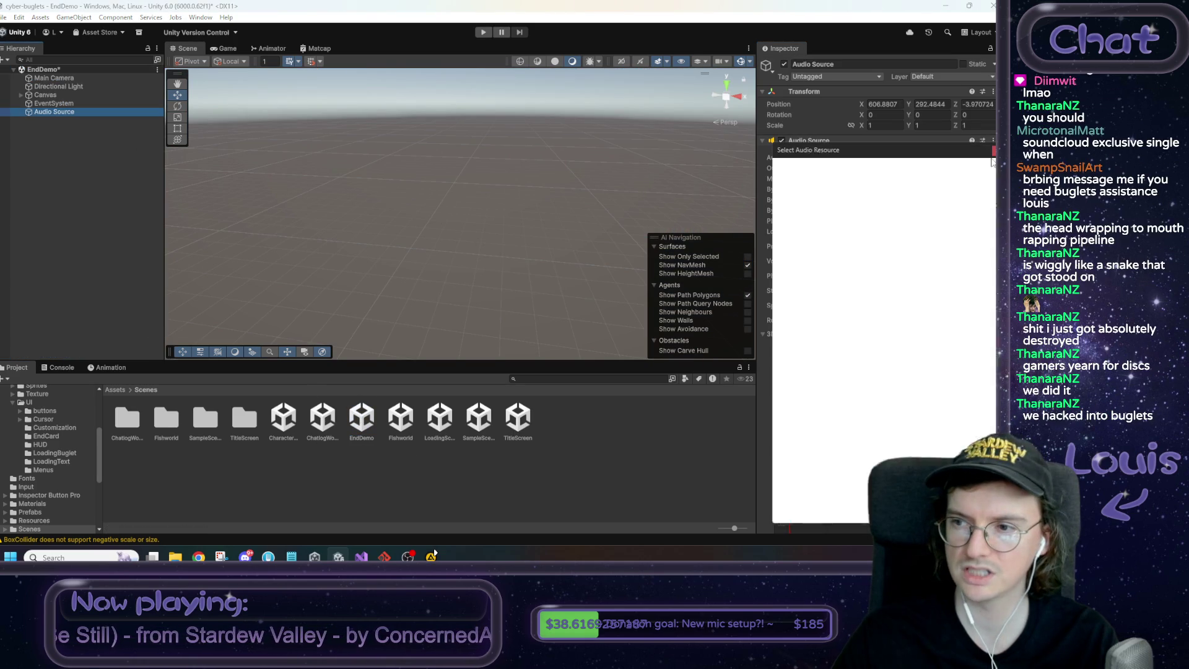
left_click(807, 210)
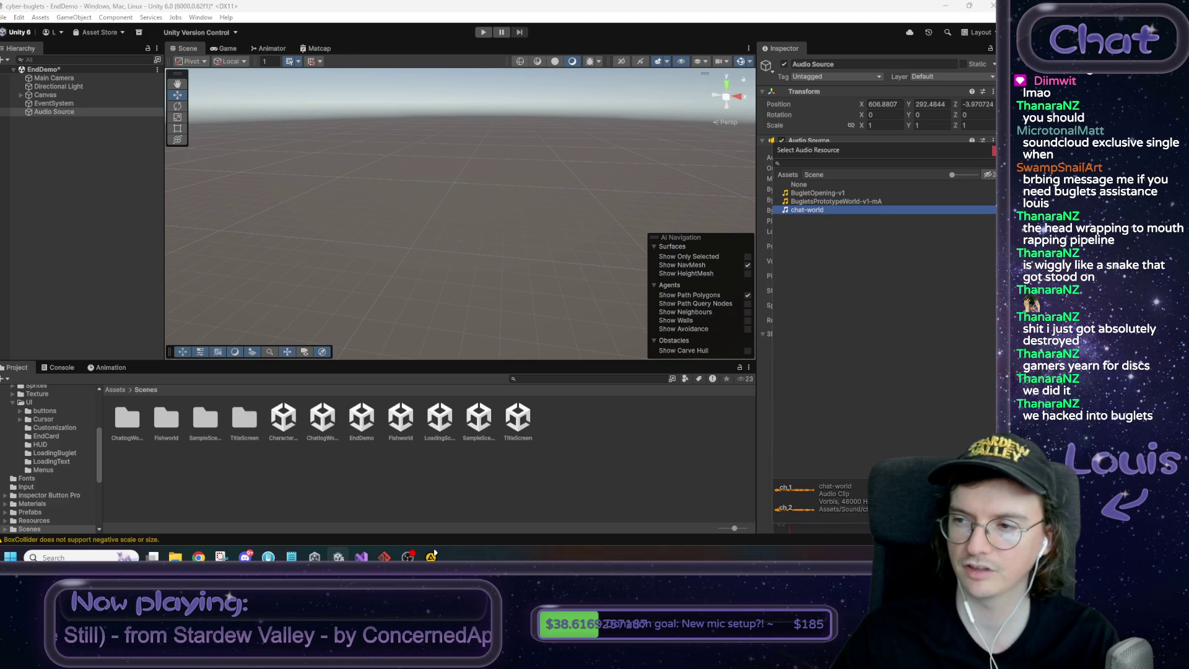
left_click(993, 151)
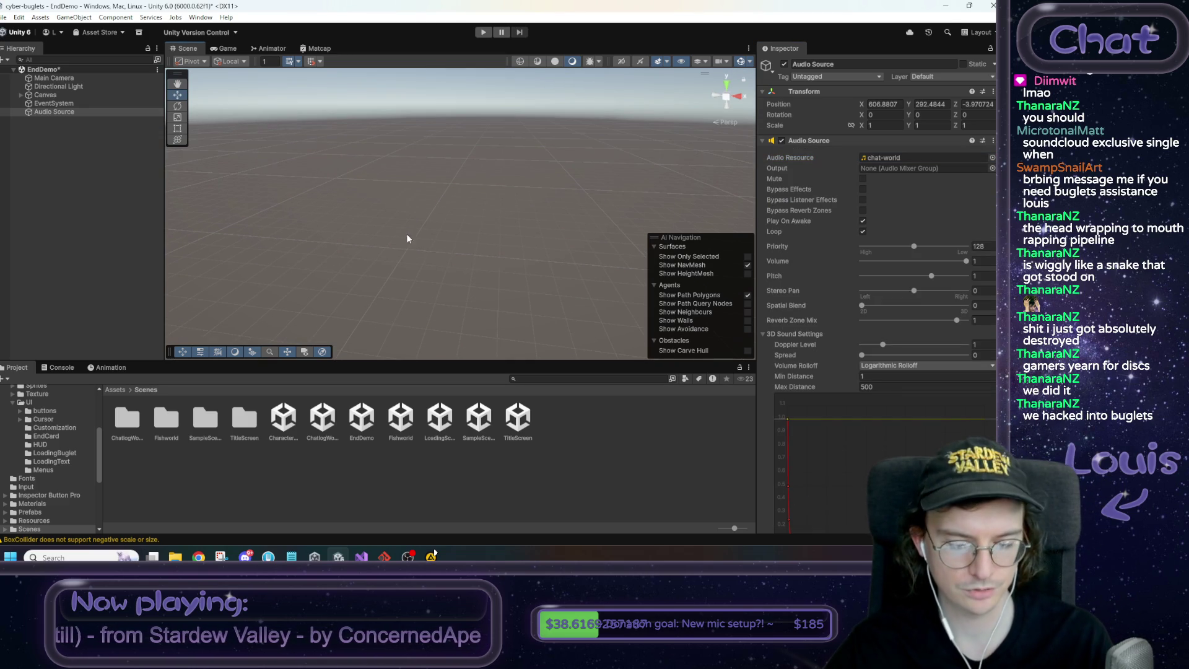
Review the last two to-do lines in Notepad, then reopen SampleScene in Unity
left_click(291, 556)
mouse_move(672, 465)
left_mouse_down()
mouse_move(544, 346)
mouse_move(647, 465)
mouse_move(572, 465)
mouse_move(617, 436)
mouse_move(620, 418)
mouse_move(650, 438)
left_mouse_up()
key("Right")
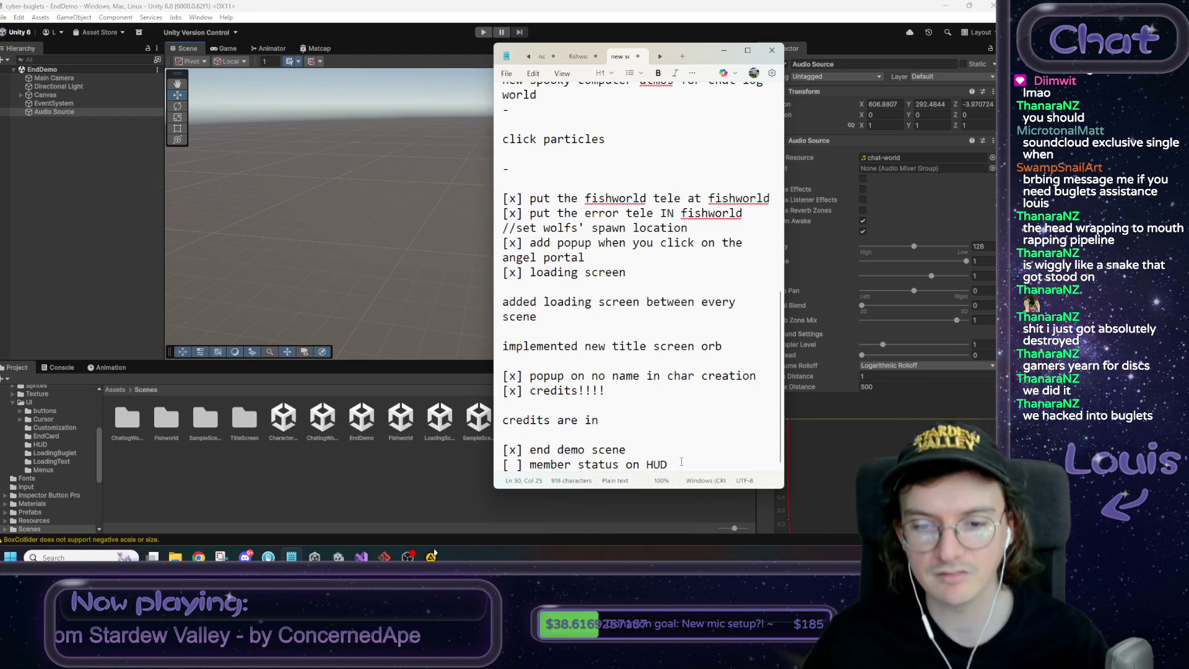
left_click(403, 475)
double_click(485, 431)
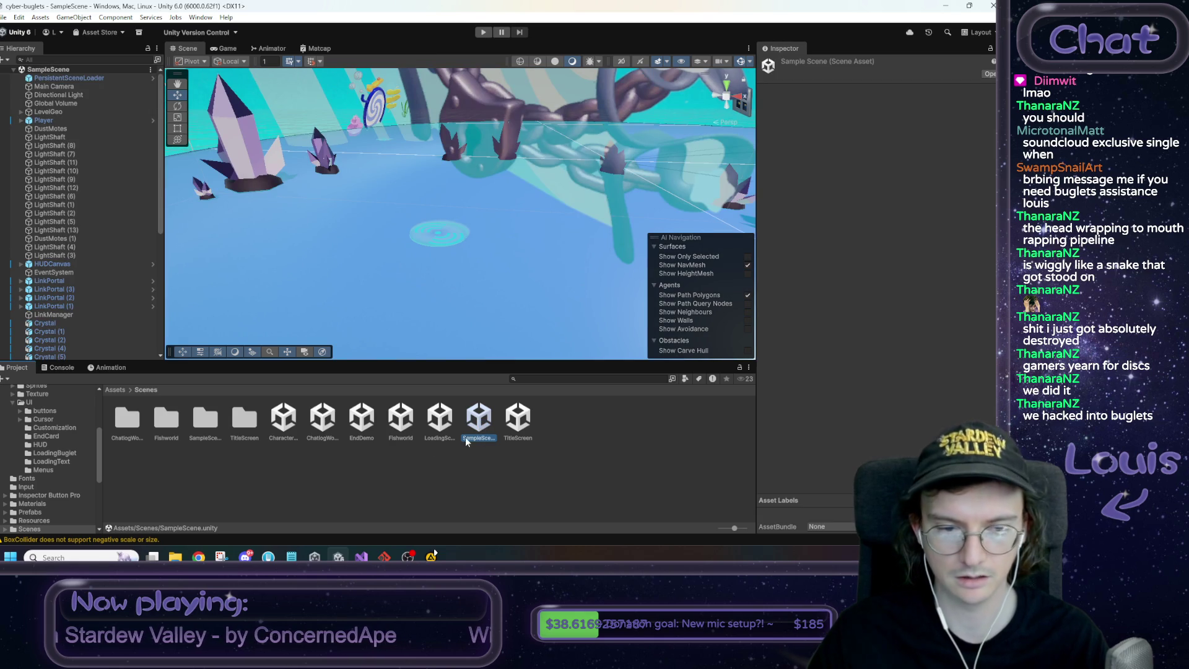
Expand HUDCanvas in the Hierarchy and open it with Prefab > Open Asset in Isolation
left_click(115, 390)
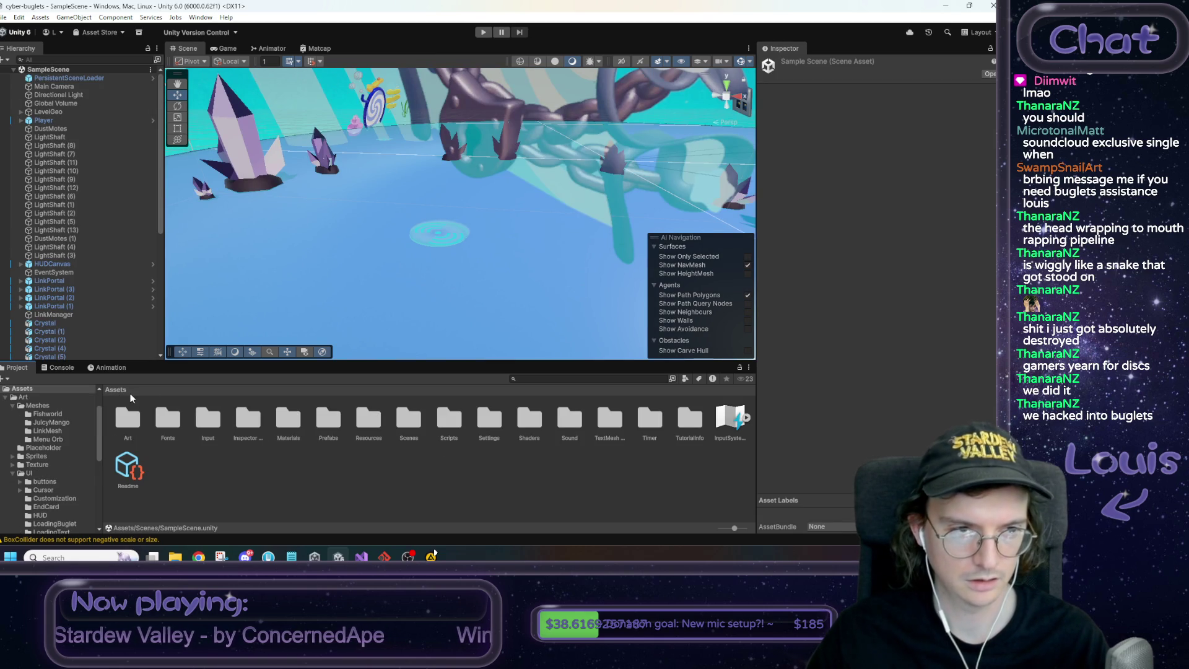
double_click(65, 264)
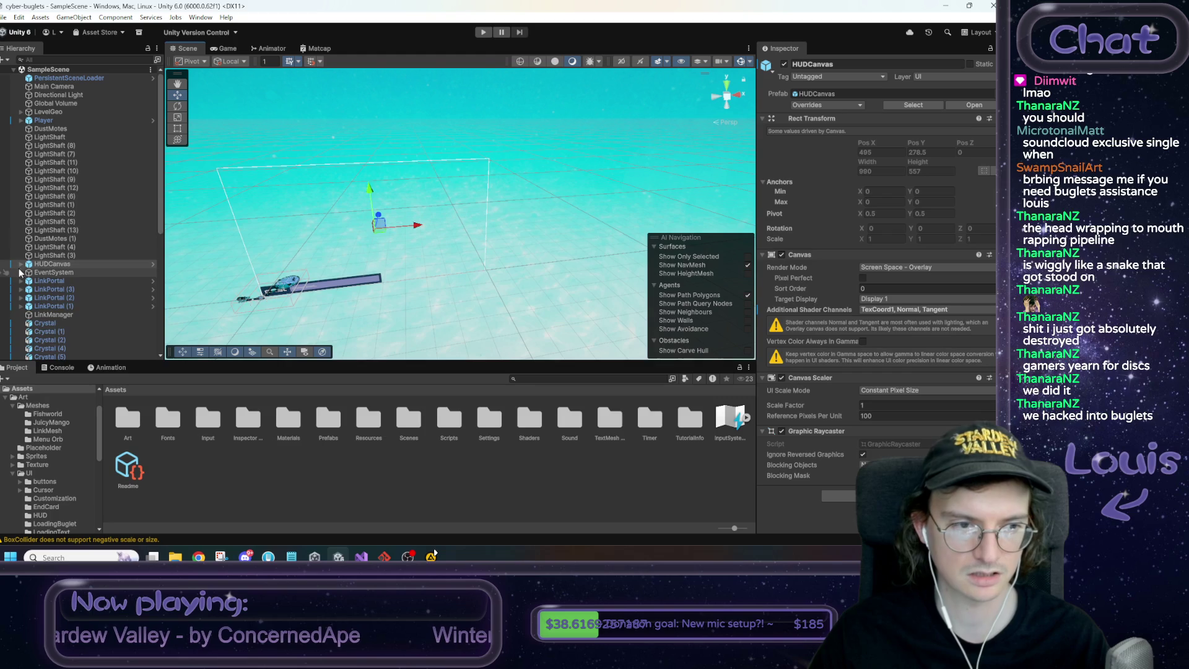
left_click(21, 264)
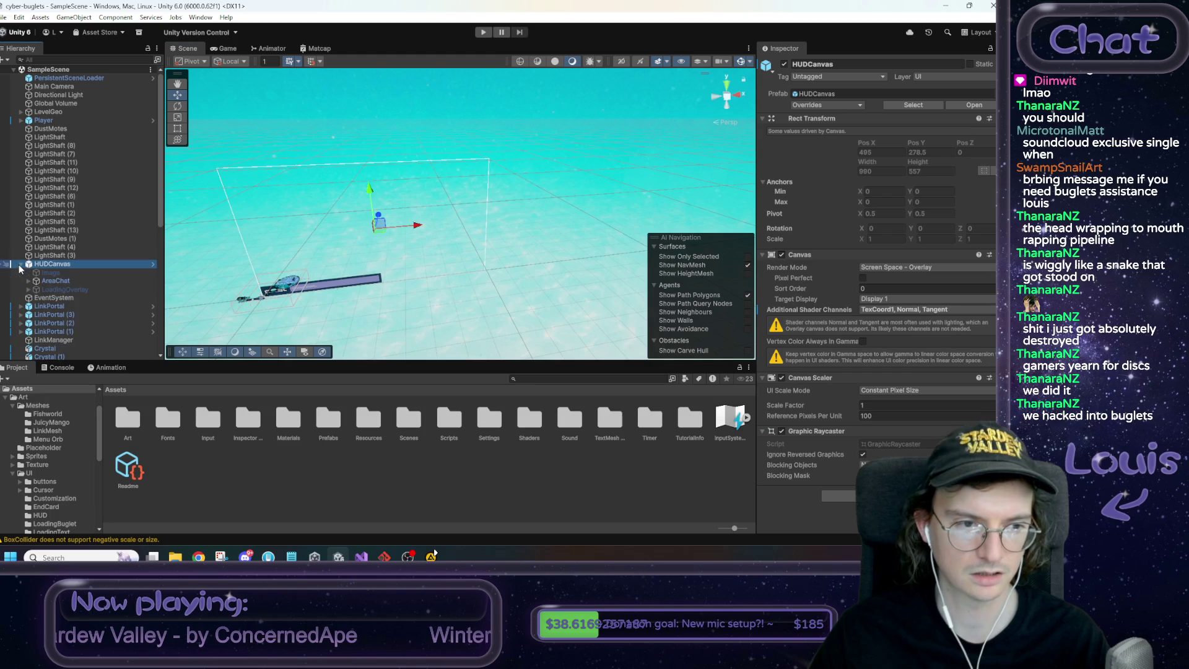
left_click(56, 273)
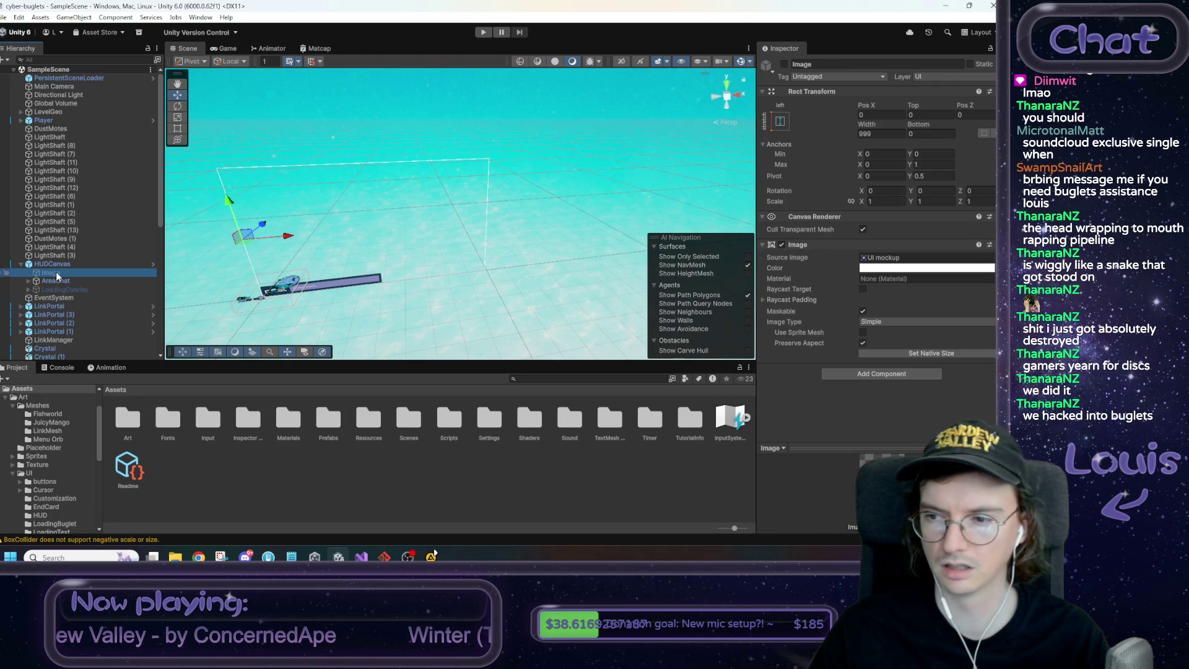
right_click(55, 266)
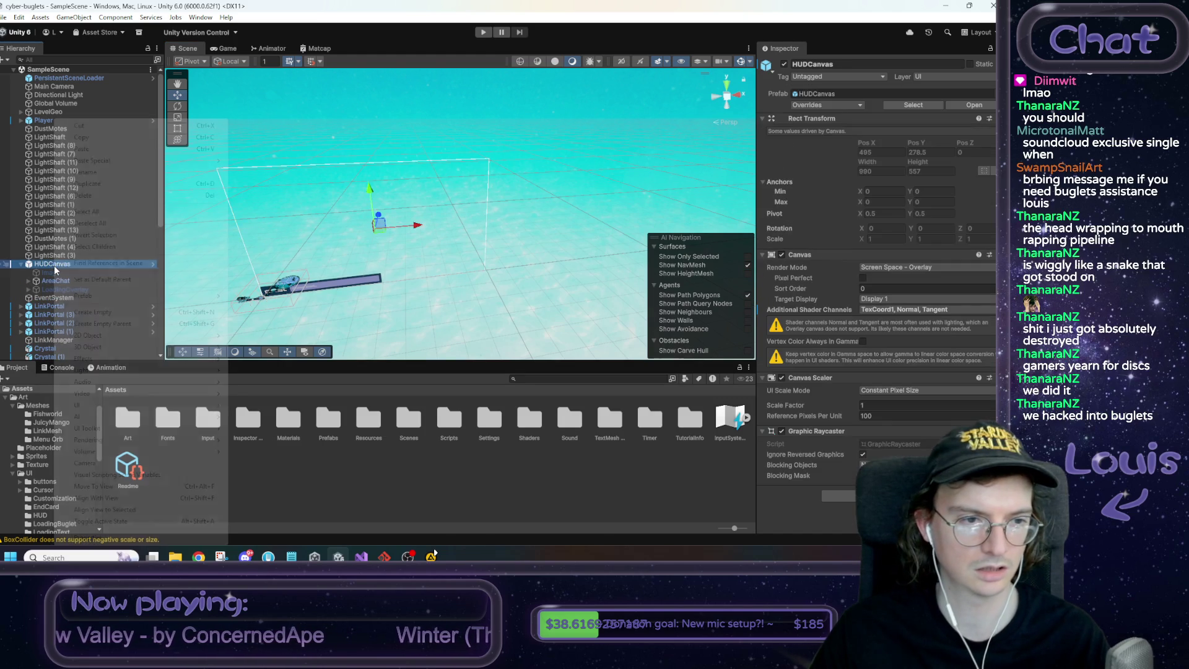
double_click(43, 267)
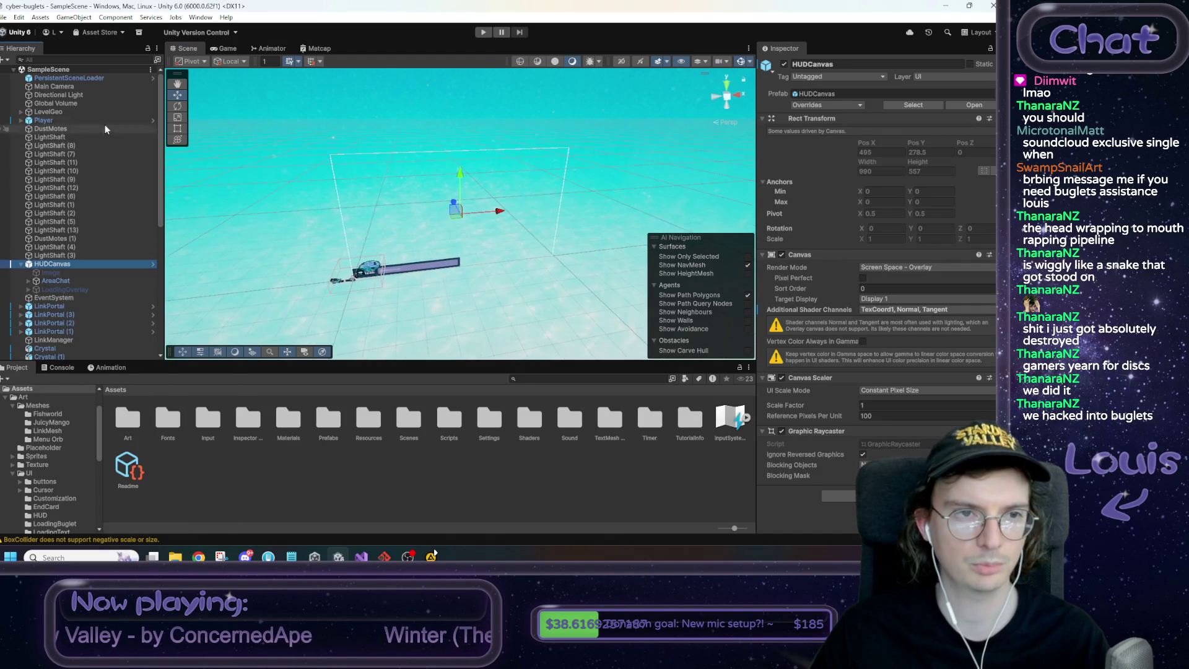
right_click(59, 265)
mouse_move(186, 295)
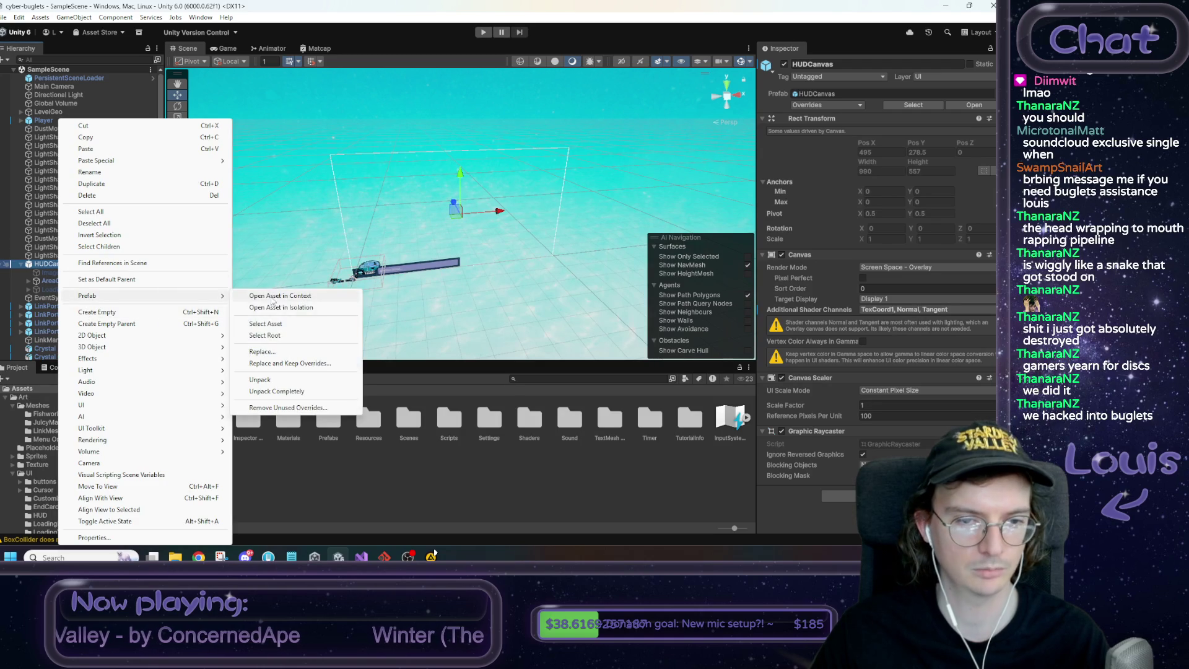
left_click(283, 309)
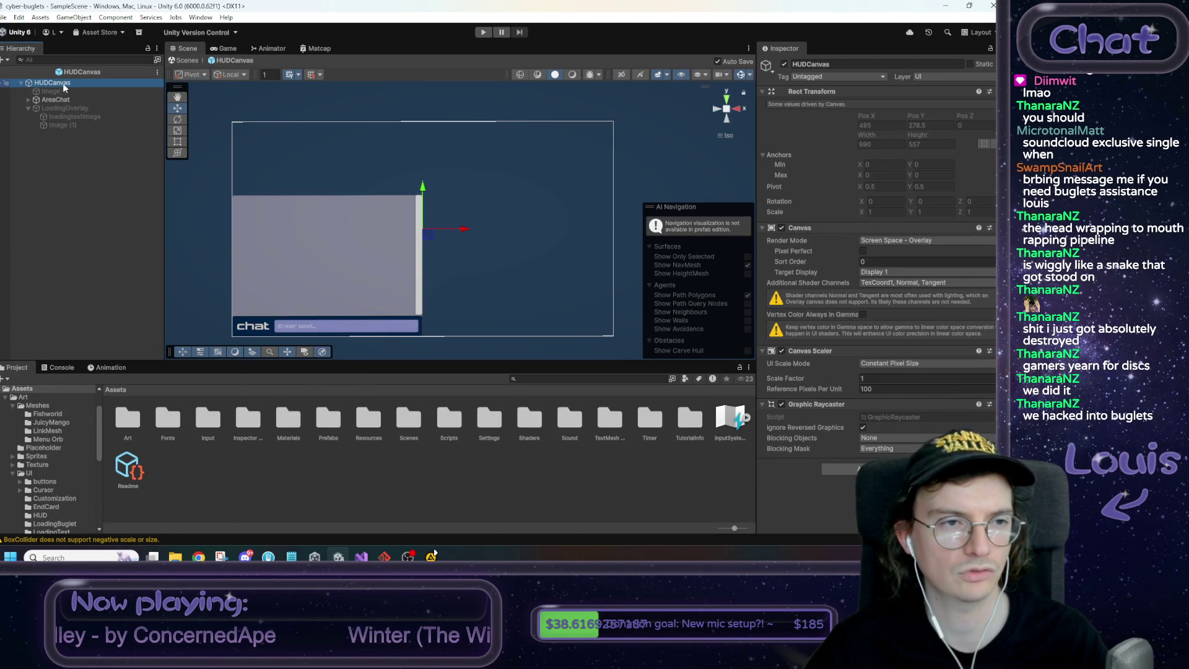
Add a UI Image under HUDCanvas named MemberStatus
right_click(62, 83)
mouse_move(147, 364)
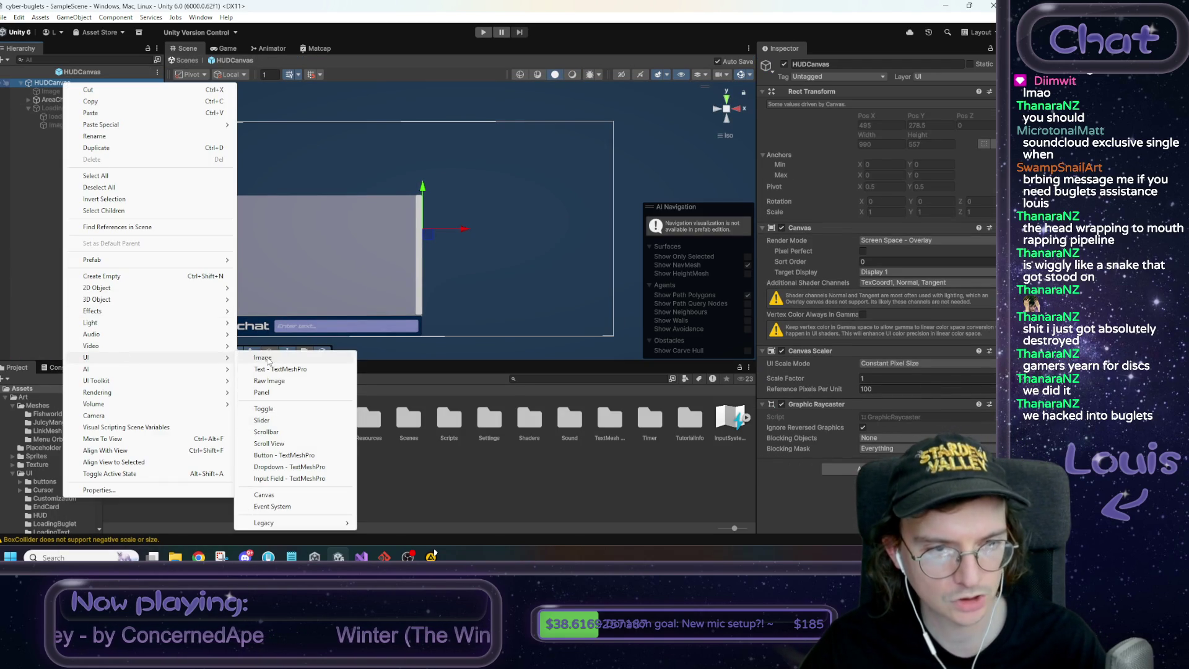
left_click(263, 357)
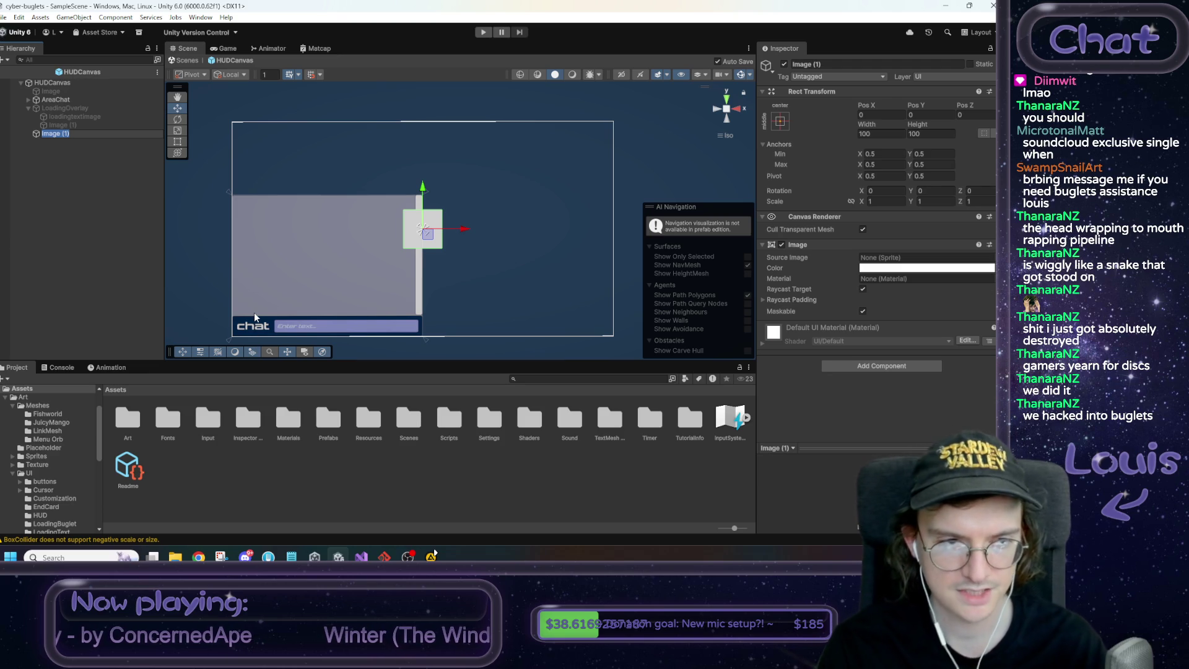
type("MemberS")
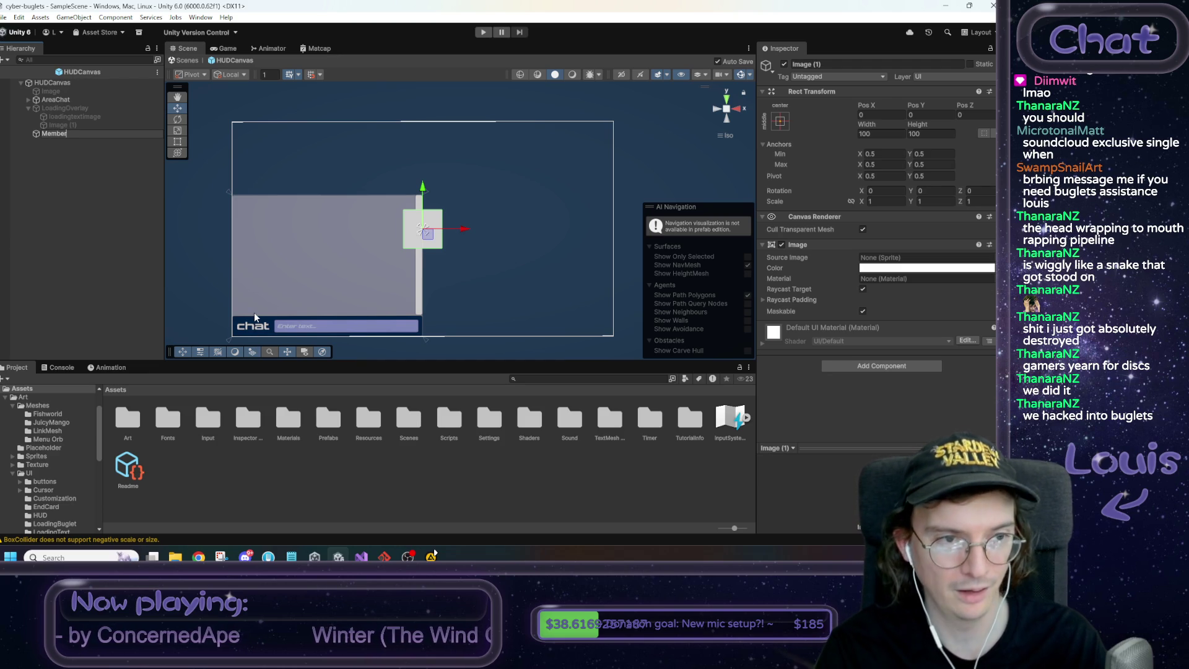
key("Return")
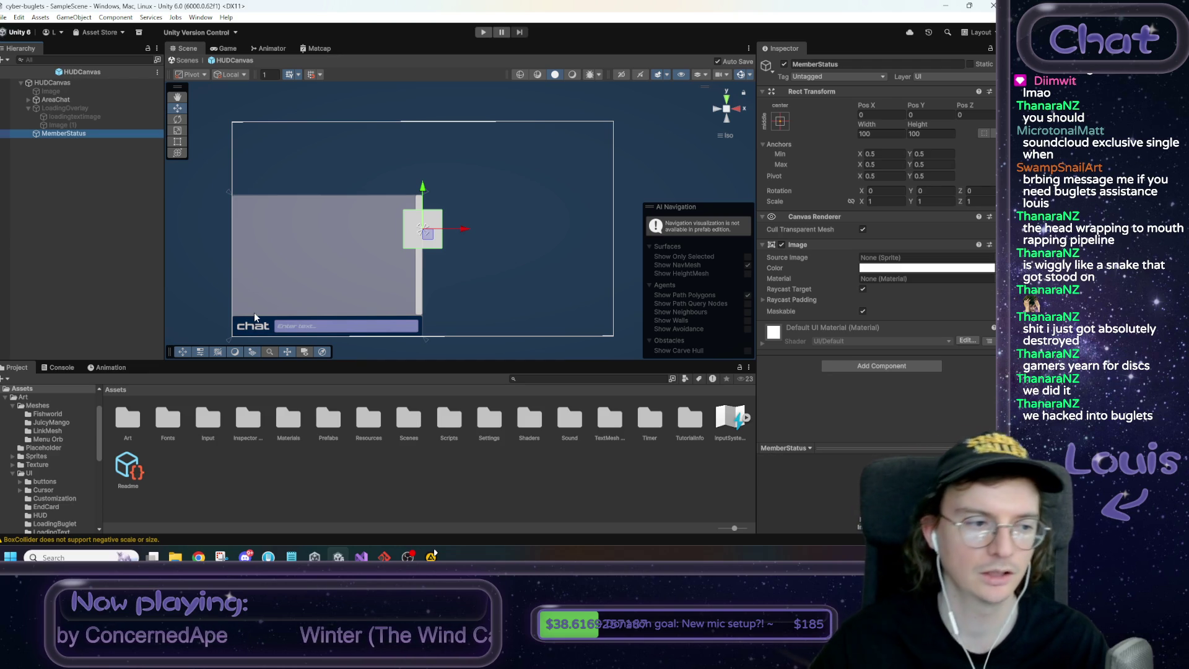
Set the Loggedin_guest and Loggedin_member textures in Art/UI/HUD to Sprite (2D and UI)
double_click(123, 423)
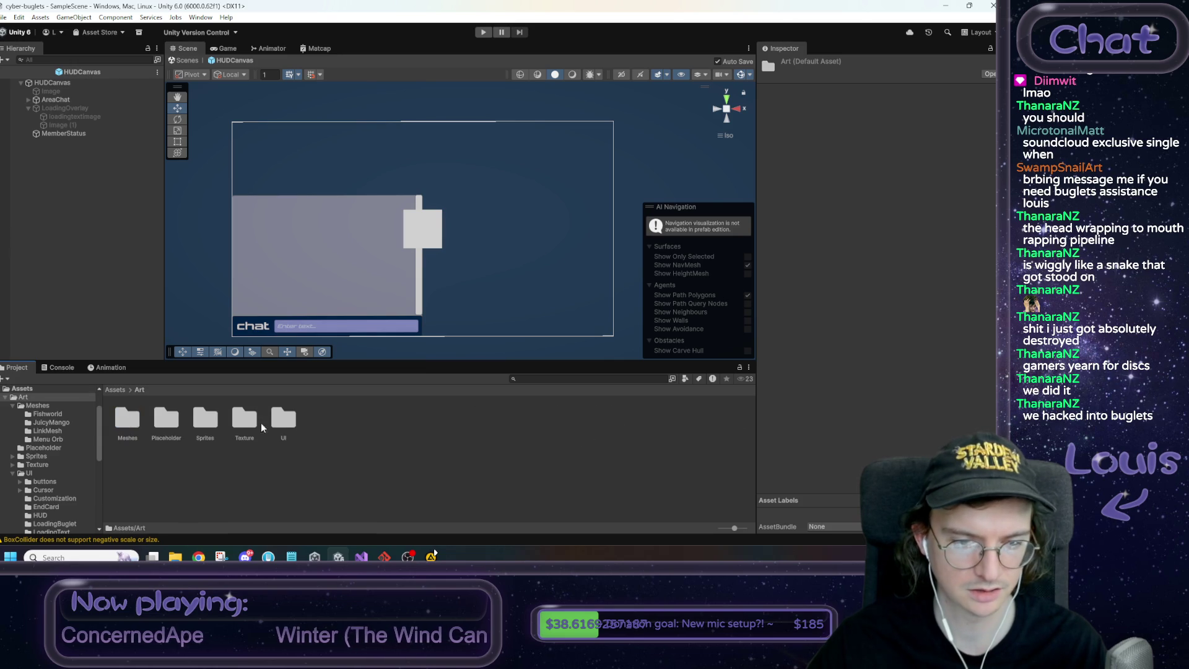
double_click(282, 419)
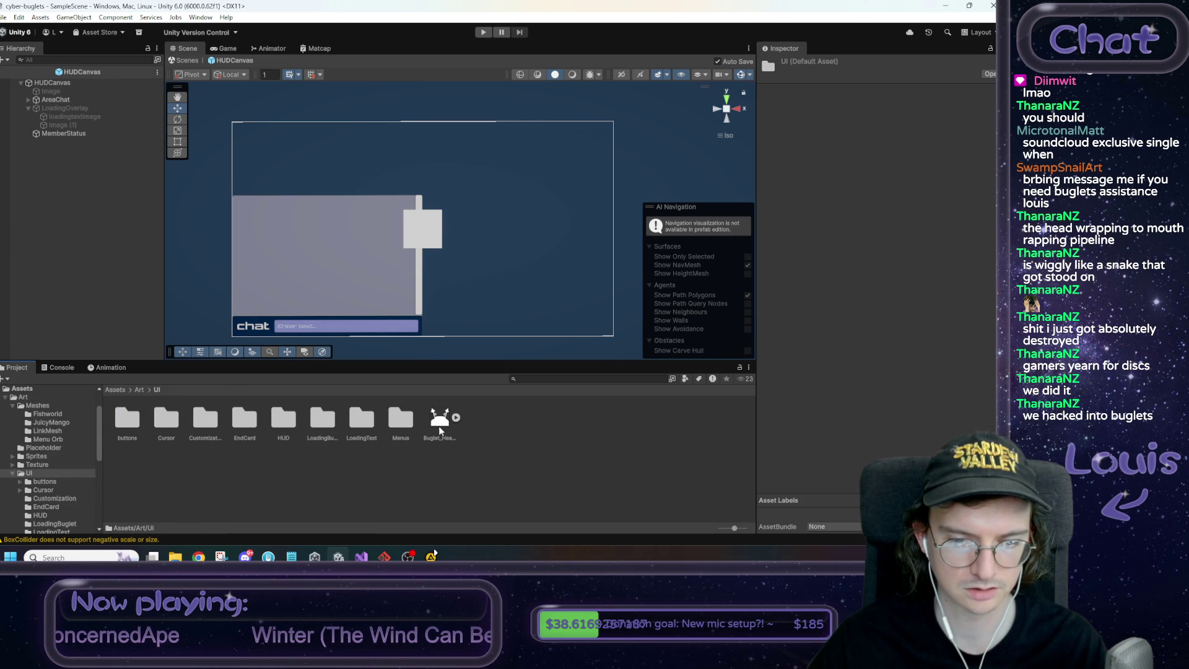
double_click(277, 419)
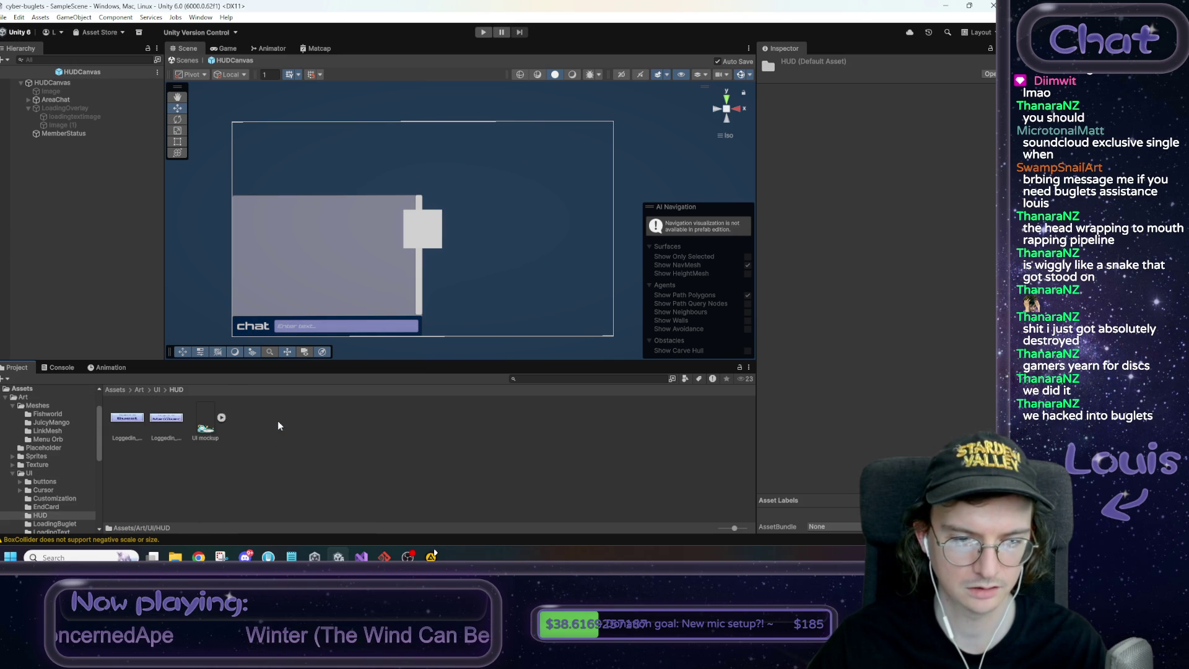
left_click(132, 418)
left_click(162, 419)
left_click(127, 418, "ctrl")
left_click(881, 96)
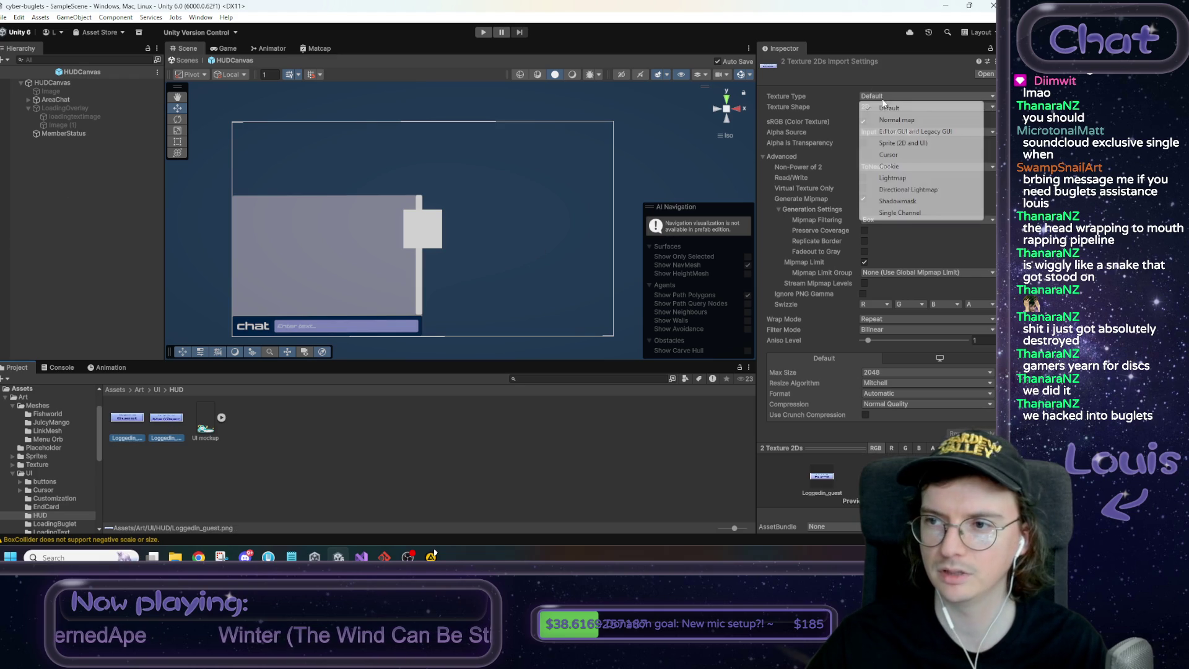
left_click(896, 142)
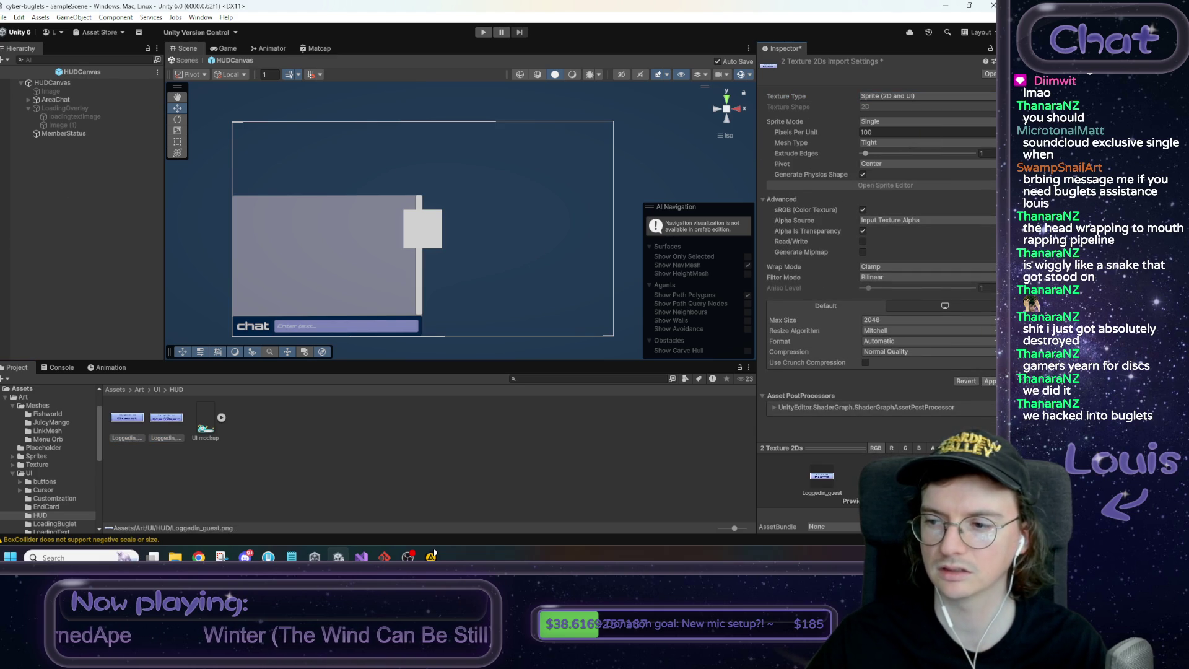
left_click(72, 134)
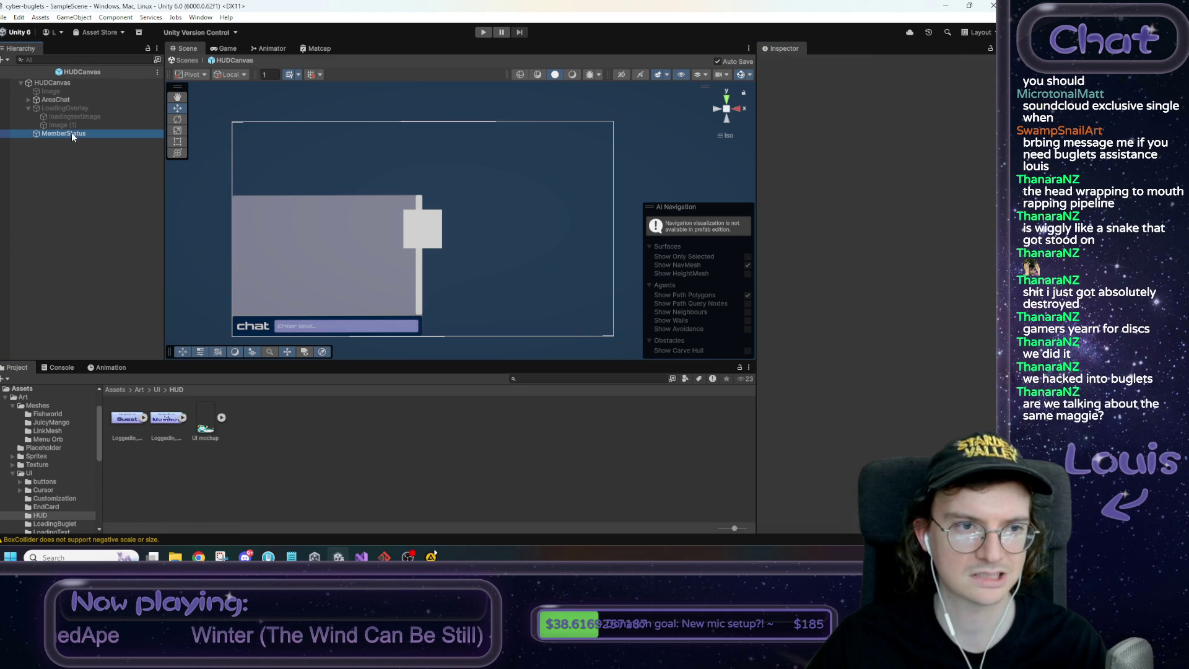
Assign the Loggedin_member sprite to MemberStatus and set its anchors, with Max X 1 and Min Y 0
left_click_drag(165, 418, 891, 258)
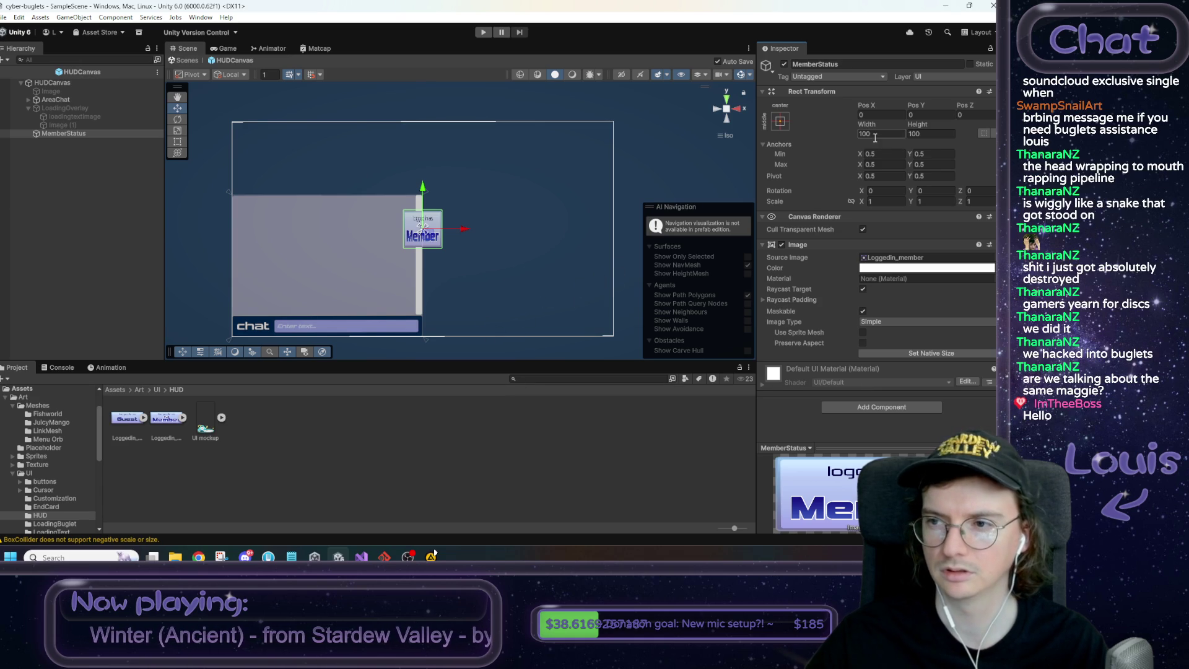
left_click(889, 154)
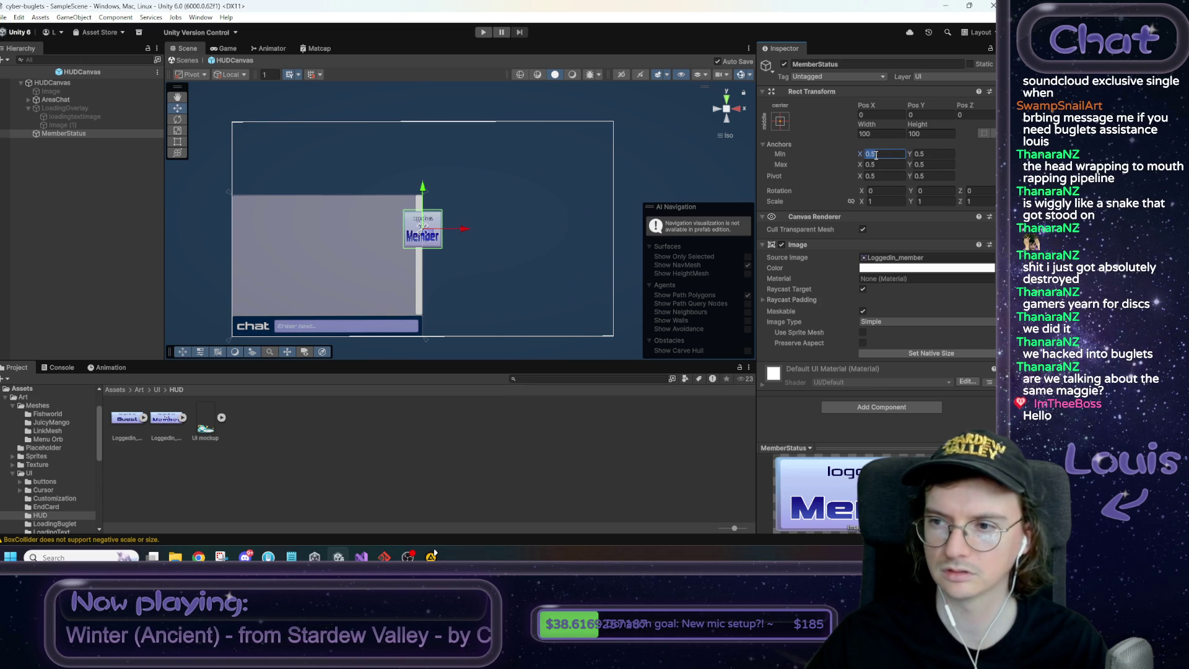
left_click(895, 165)
type("1")
key("Tab")
type("1")
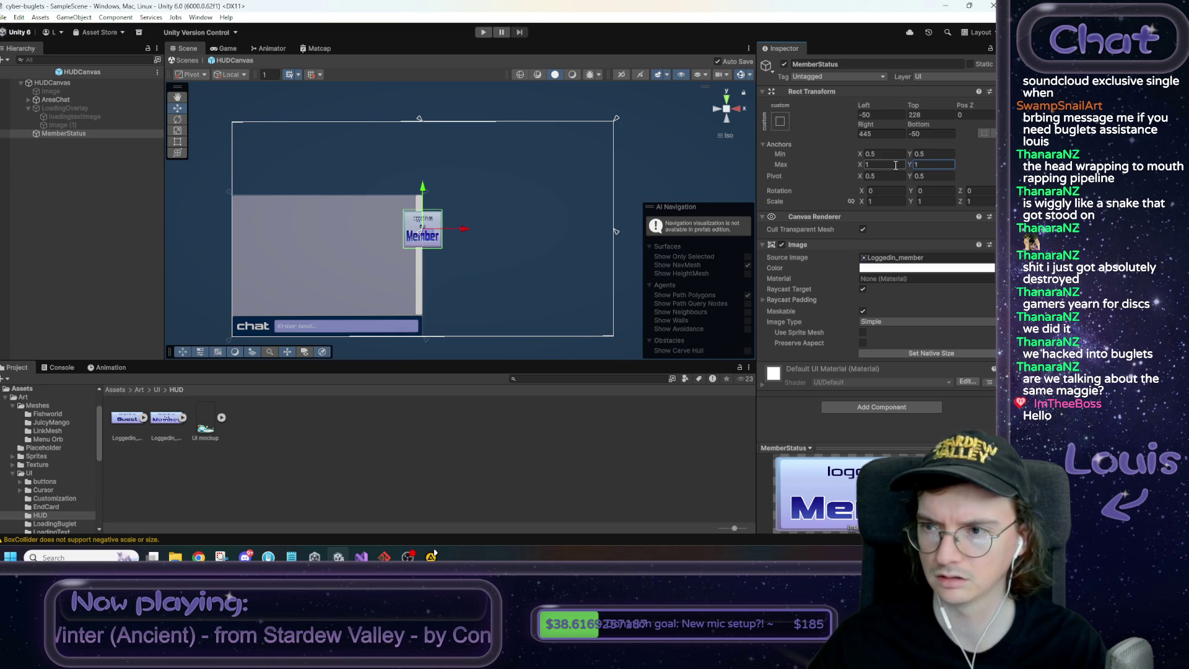
type("0.5")
left_click(922, 153)
type("1")
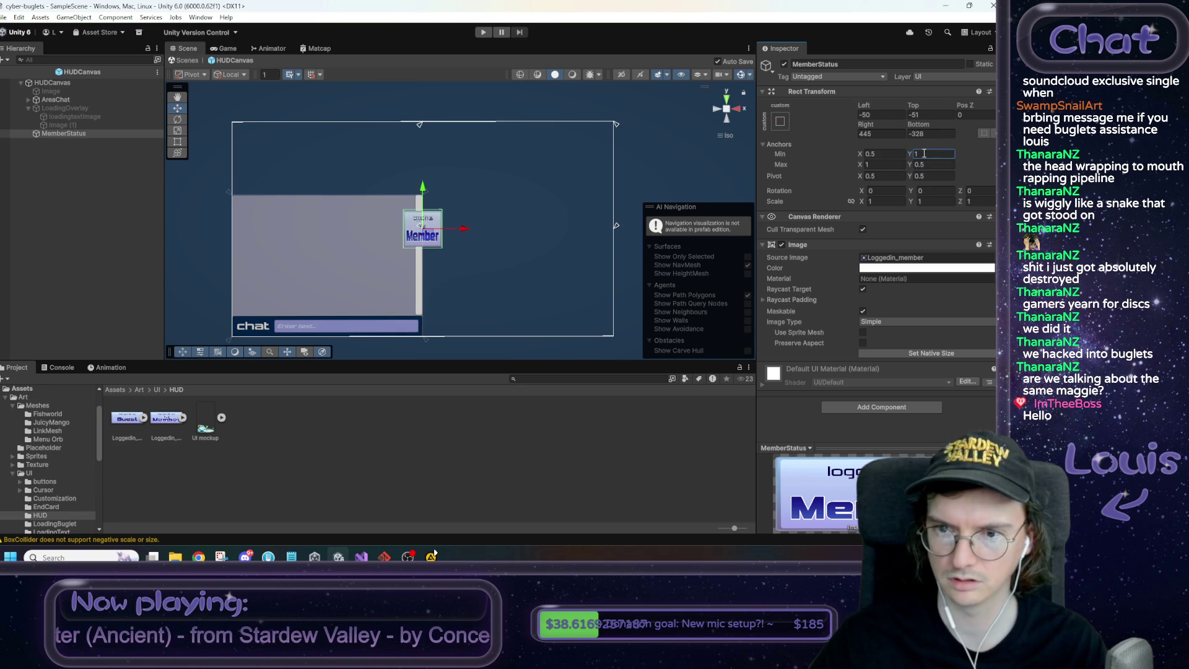
key("BackSpace")
type("0")
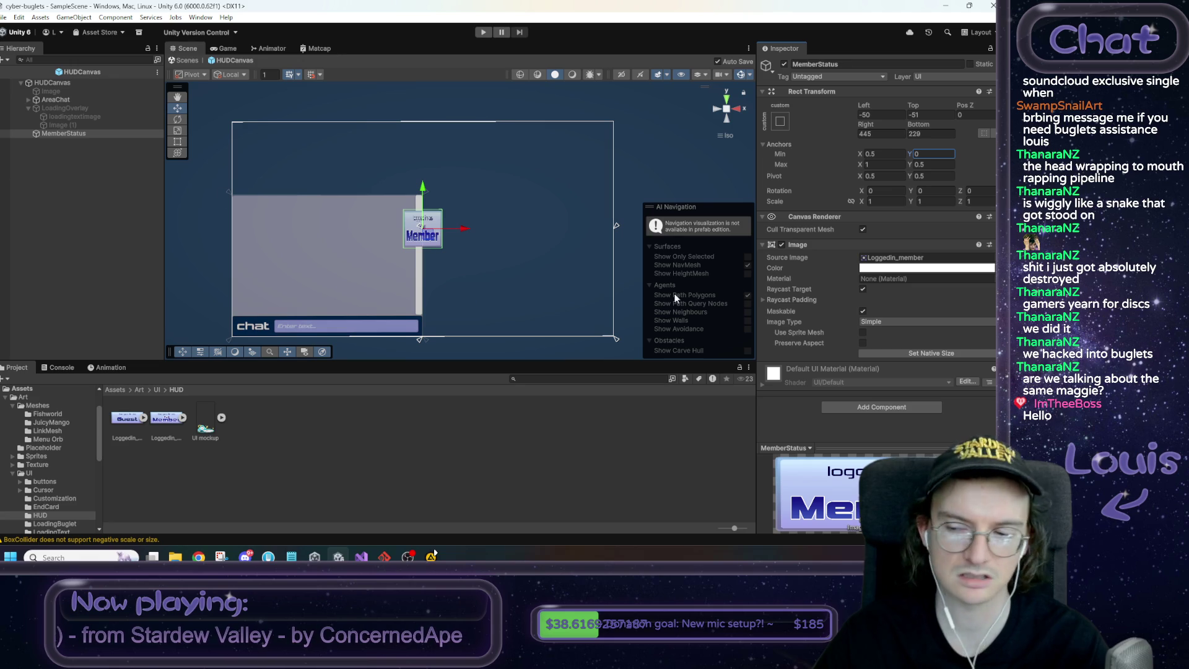
Zero the badge's Left, Top, Right and Bottom offsets
left_click(878, 113)
type("0")
key("Tab")
type("0")
key("Tab")
key("Tab")
type("0")
key("Tab")
type("0")
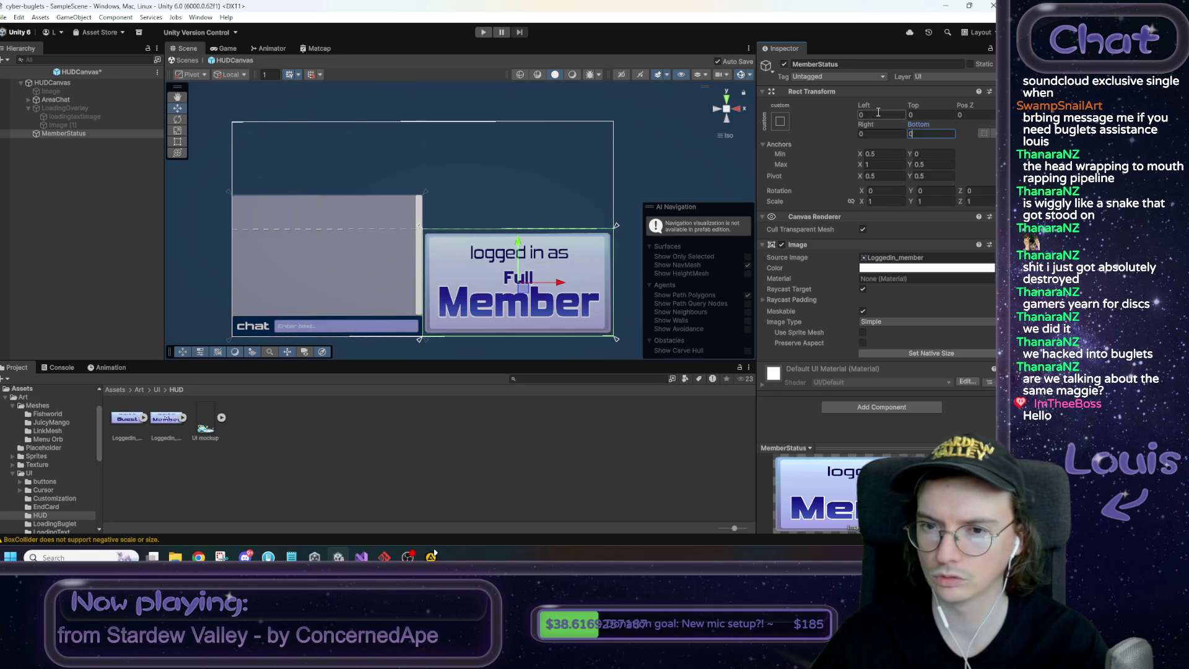
Drag the anchors into the canvas's bottom-right corner, re-zero the offsets, and preview in Game view
left_click_drag(424, 232, 519, 296)
left_click(878, 115)
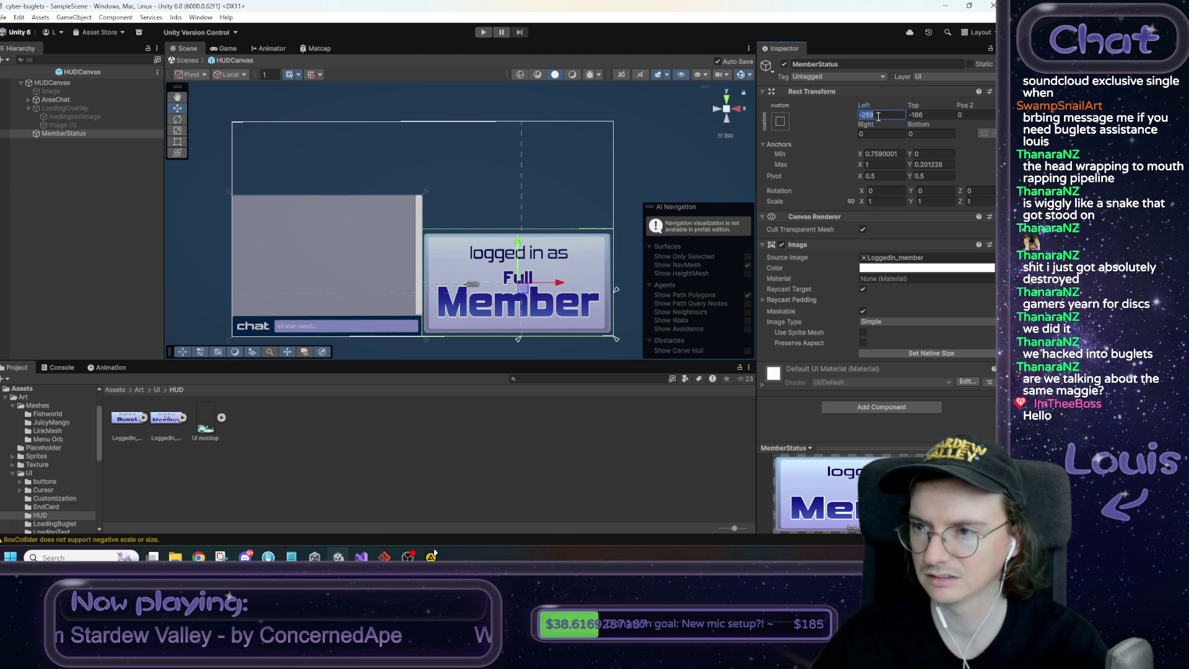
type("0")
key("Tab")
type("0")
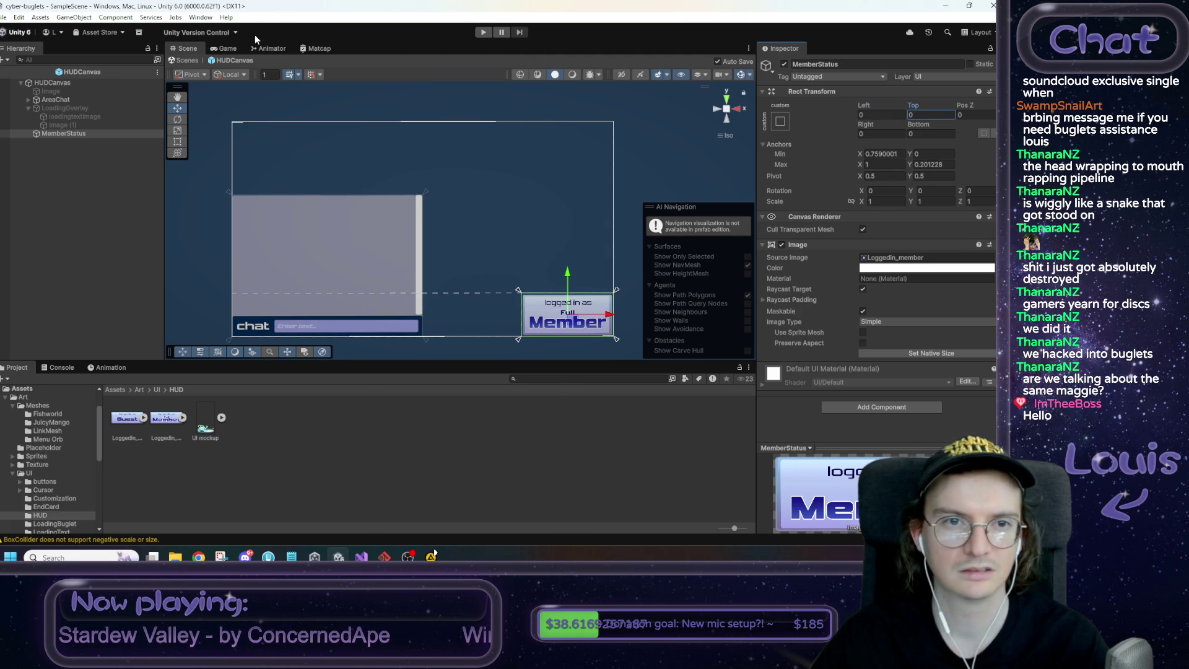
left_click(226, 49)
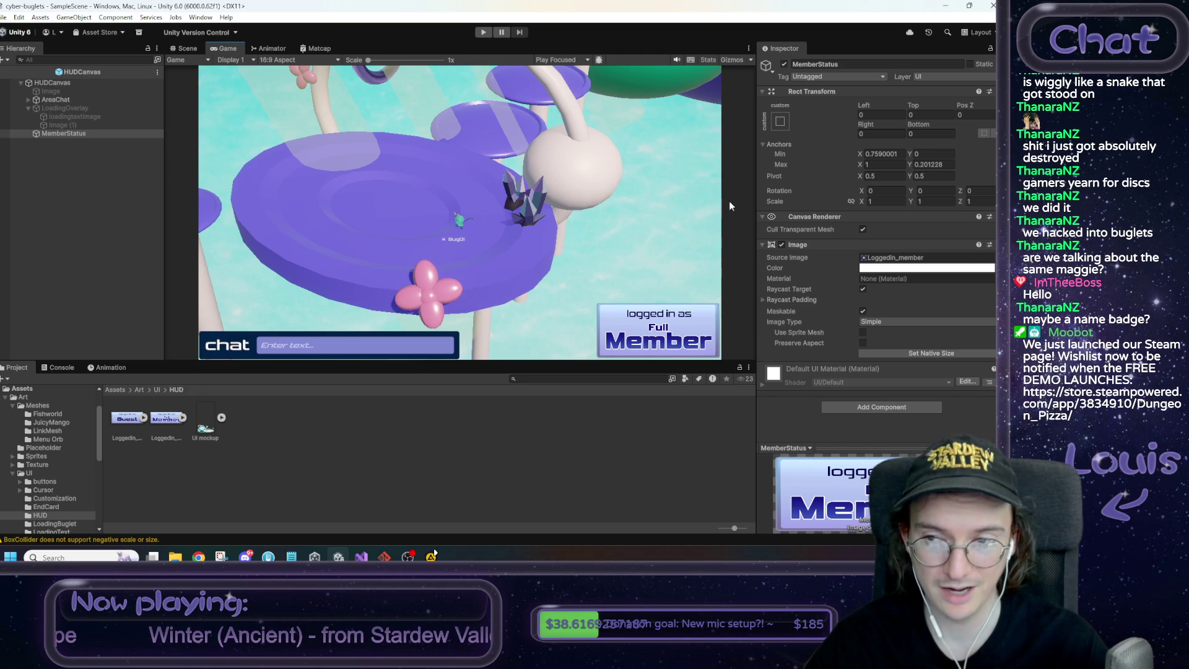
Drag the badge's anchors about midway up the right edge, zero the offsets, and preview in Game view
key("ctrl+1")
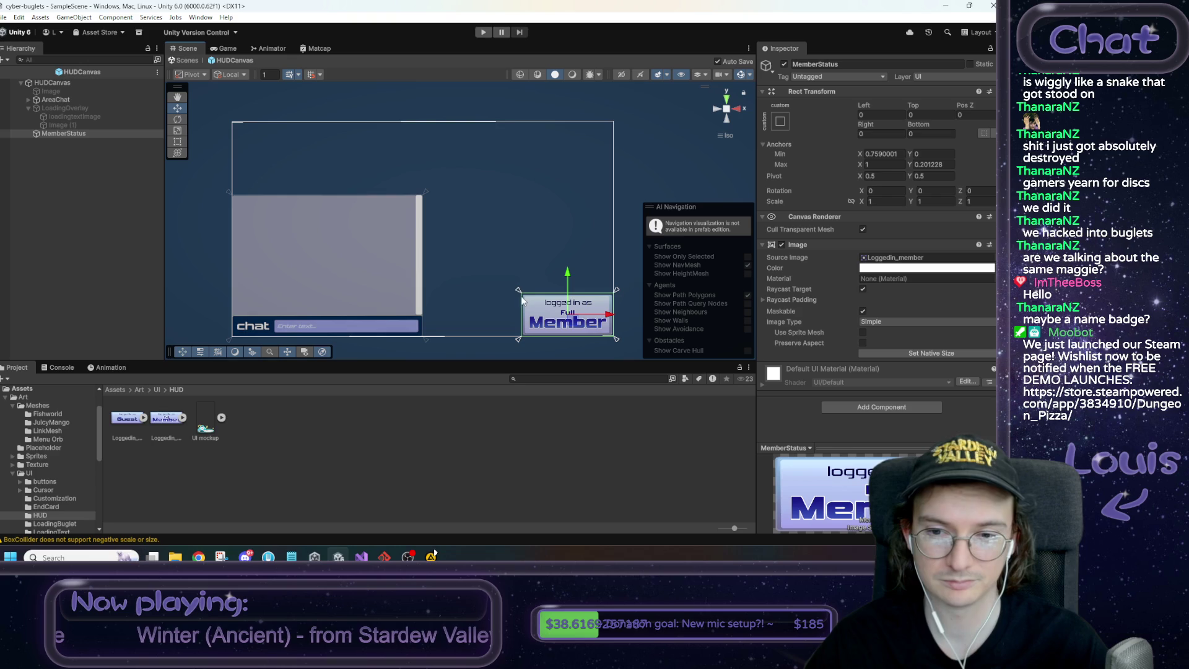
left_click_drag(519, 295, 519, 197)
mouse_move(524, 344)
left_mouse_down()
mouse_move(533, 244)
mouse_move(516, 243)
left_mouse_up()
left_click(880, 114)
type("0")
key("Tab")
type("0")
key("Tab")
key("Tab")
key("Tab")
type("0")
left_click(226, 48)
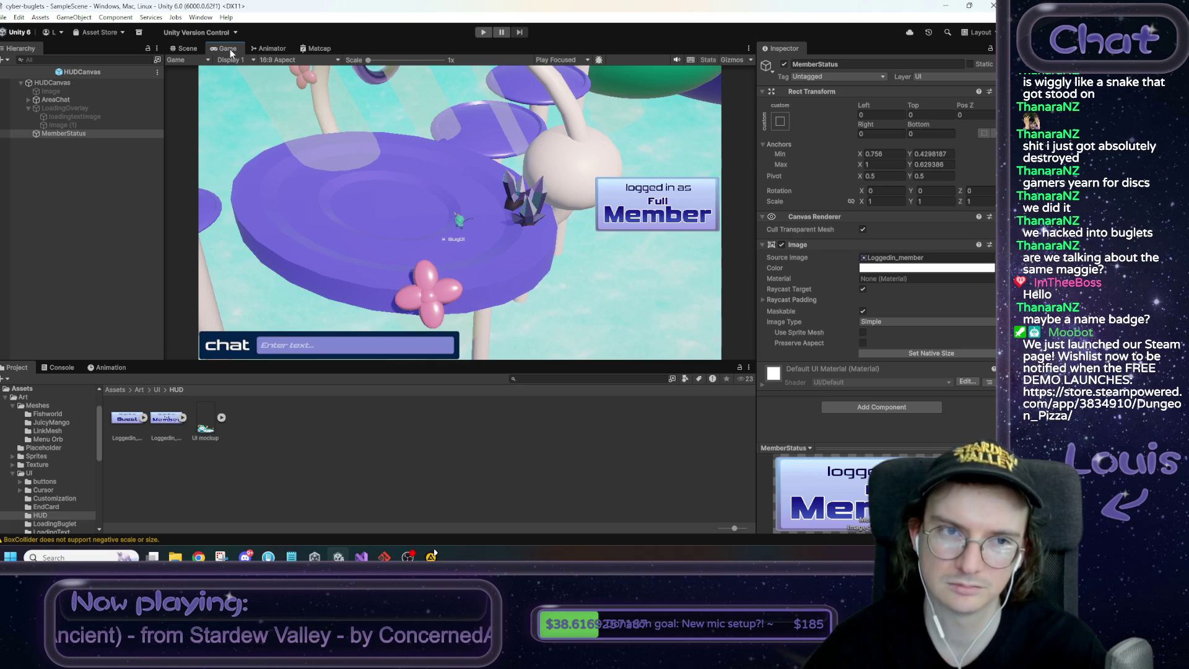
left_click(185, 48)
Drag the badge's anchors up to the top edge, zero the offsets, and preview in Game view
left_click_drag(505, 197, 511, 115)
left_click_drag(517, 245, 522, 165)
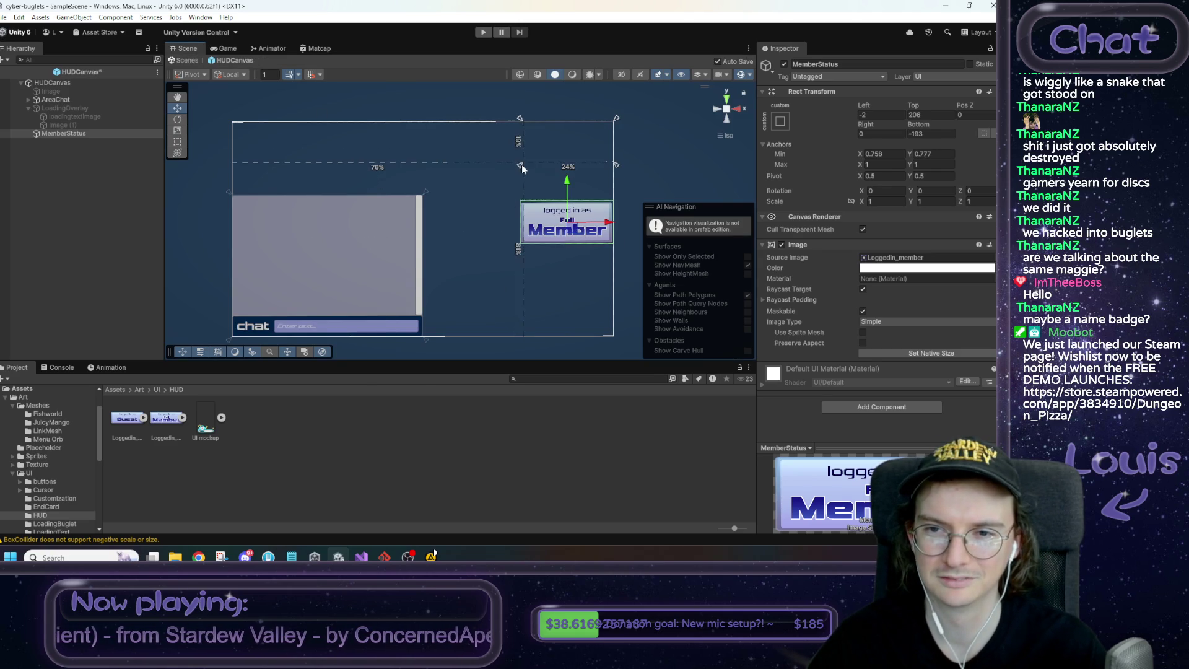
left_click(871, 114)
type("0")
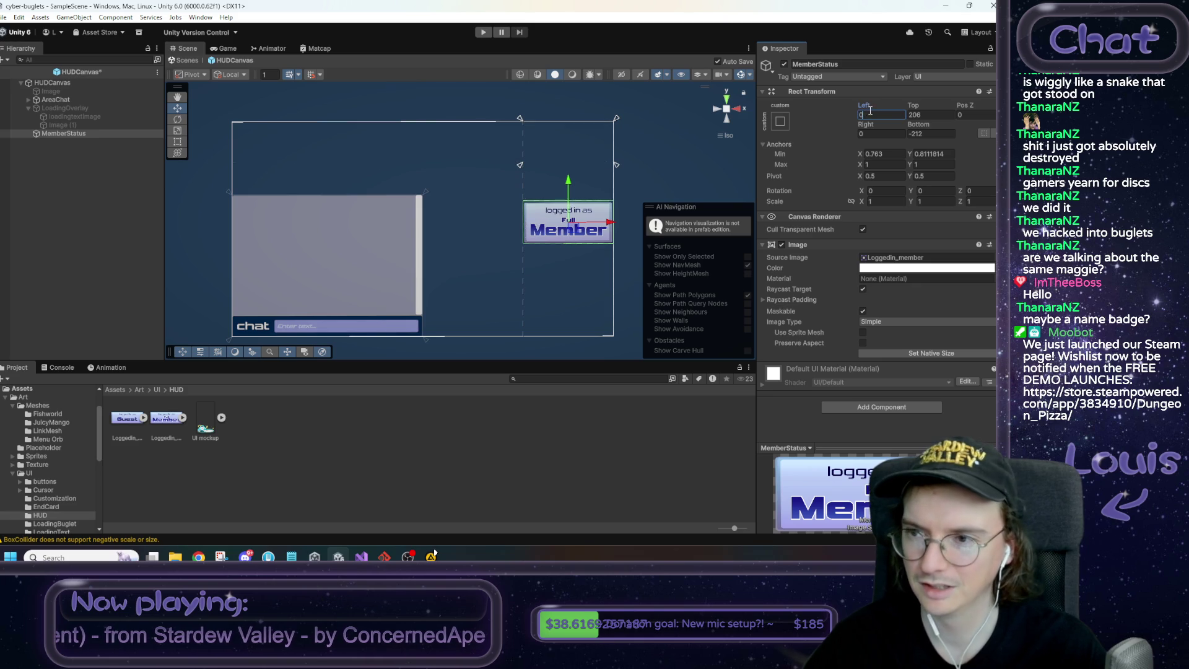
key("Tab")
type("0")
key("Tab")
key("Tab")
type("0")
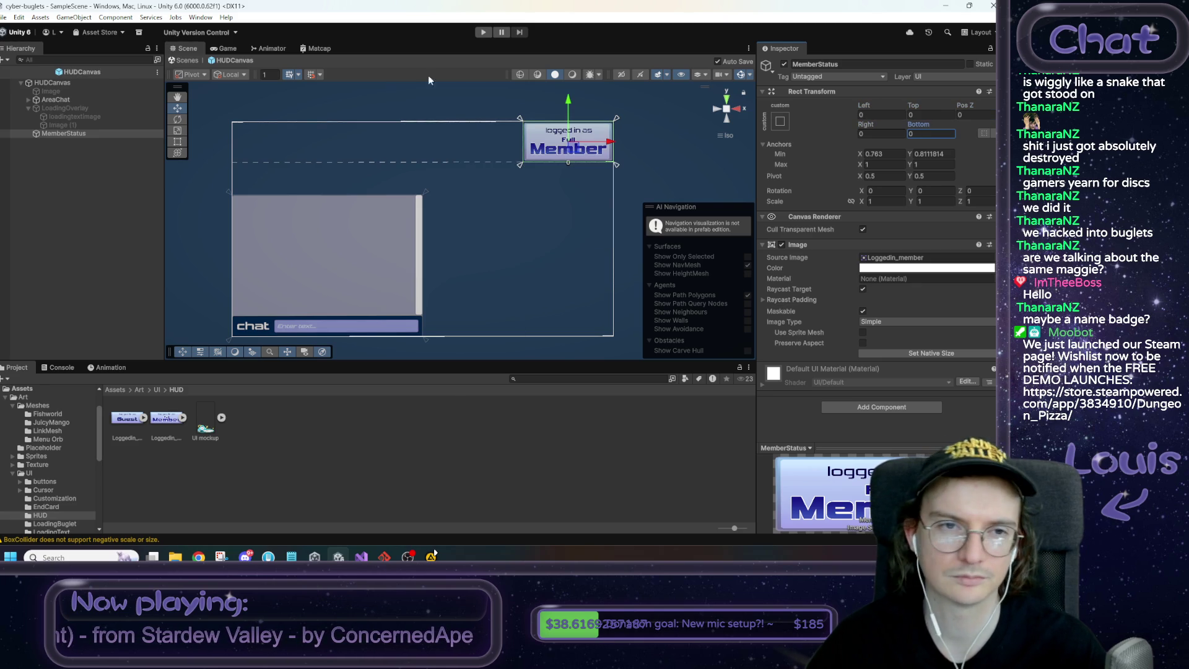
left_click(227, 49)
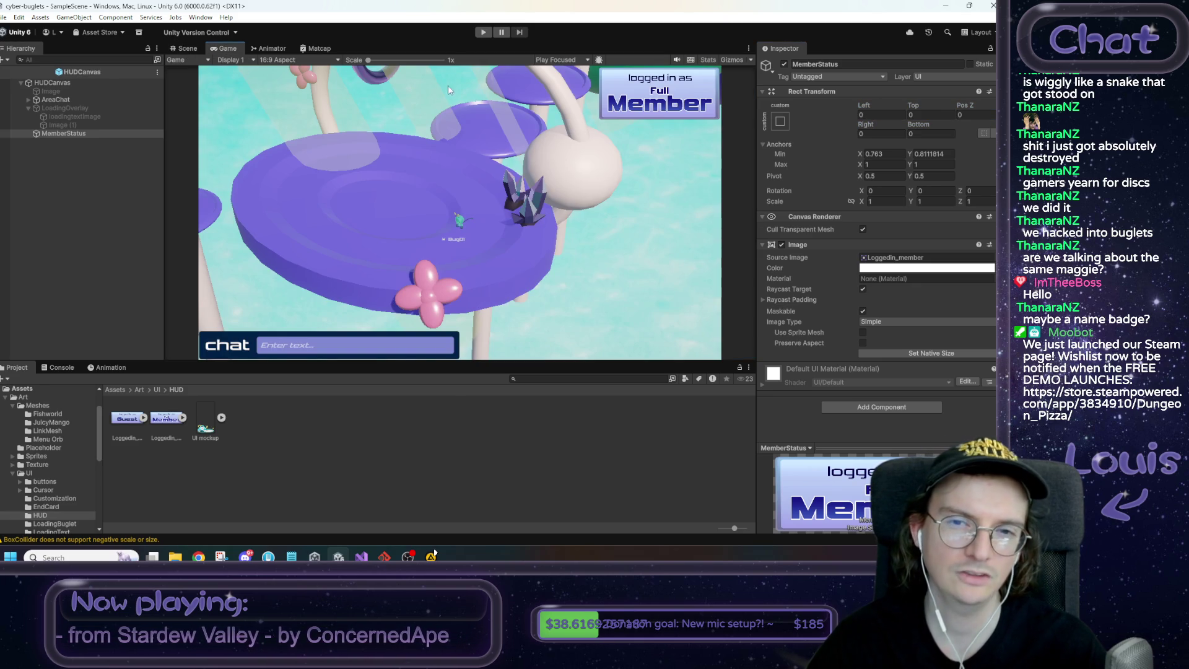
left_click(184, 48)
Pull the left and right anchors toward the centre, zero the offsets, and preview again
left_click_drag(522, 165, 364, 166)
left_click_drag(617, 165, 492, 167)
left_click(885, 115)
type("06")
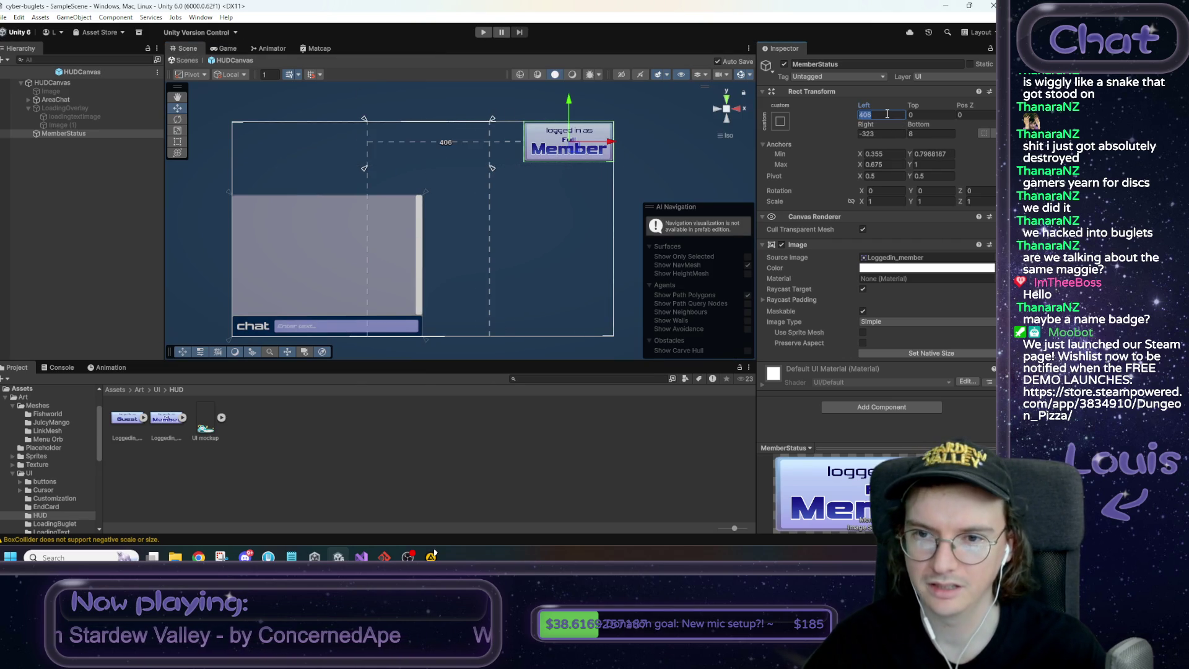
key("Tab")
key("Tab")
key("Tab")
type("0")
key("Tab")
type("0")
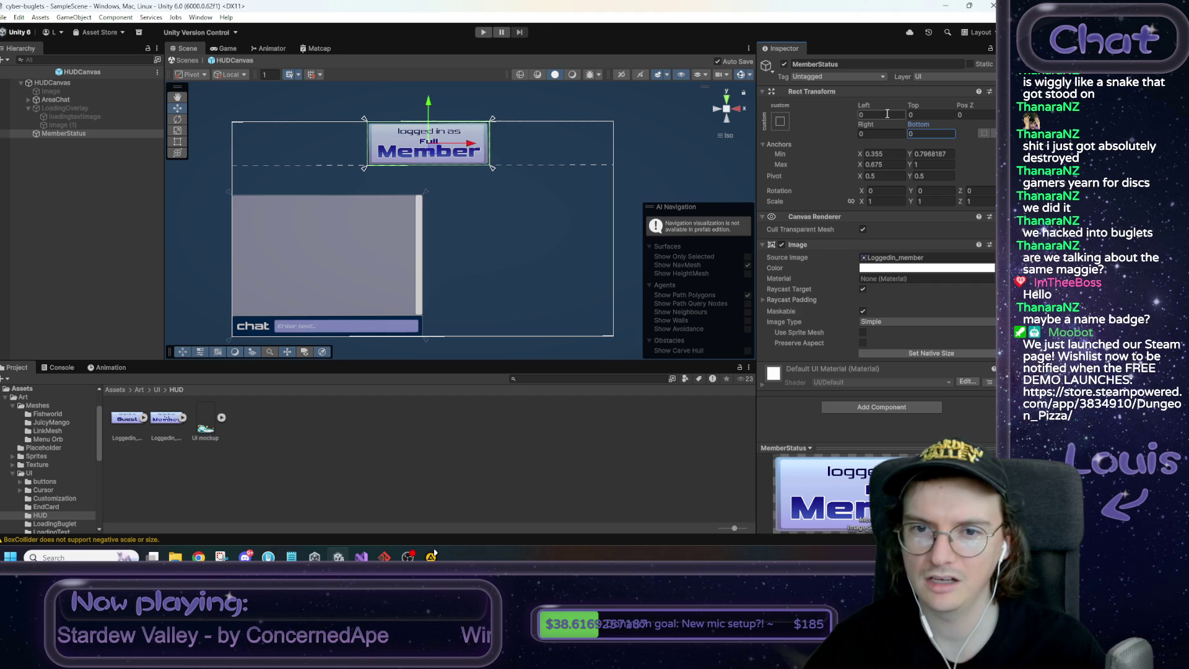
left_click(227, 48)
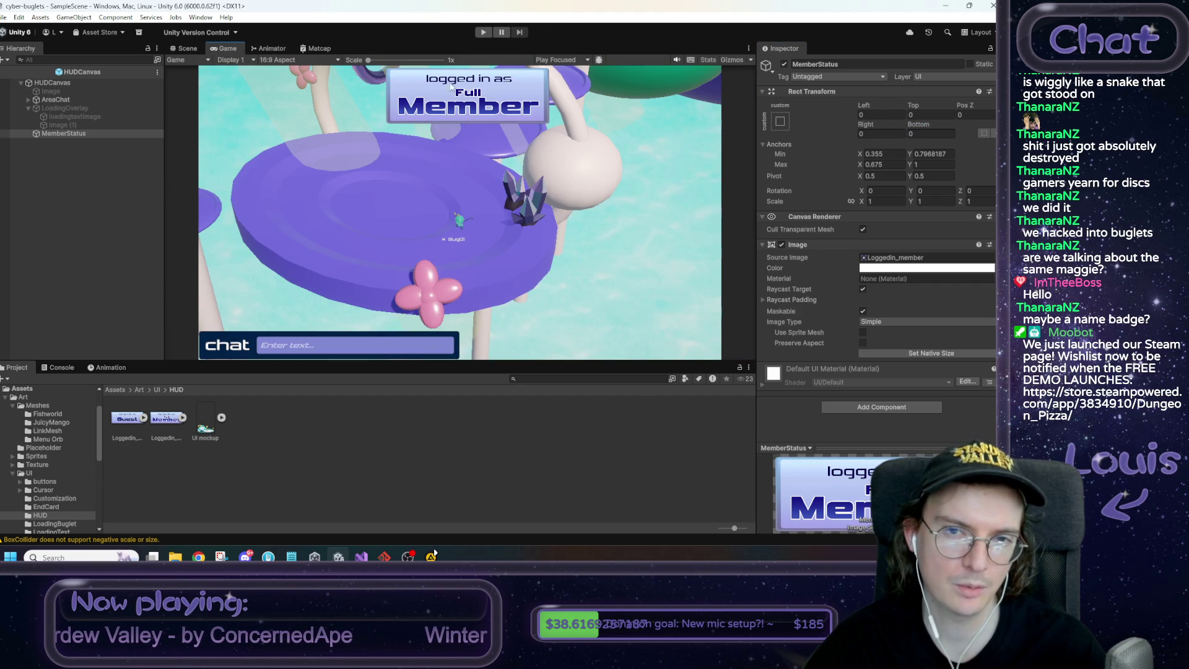
left_click(187, 48)
Set the anchors to 0.35–0.65 by 0.8–1, zero the offsets, preview, then deactivate MemberStatus
left_click(883, 154)
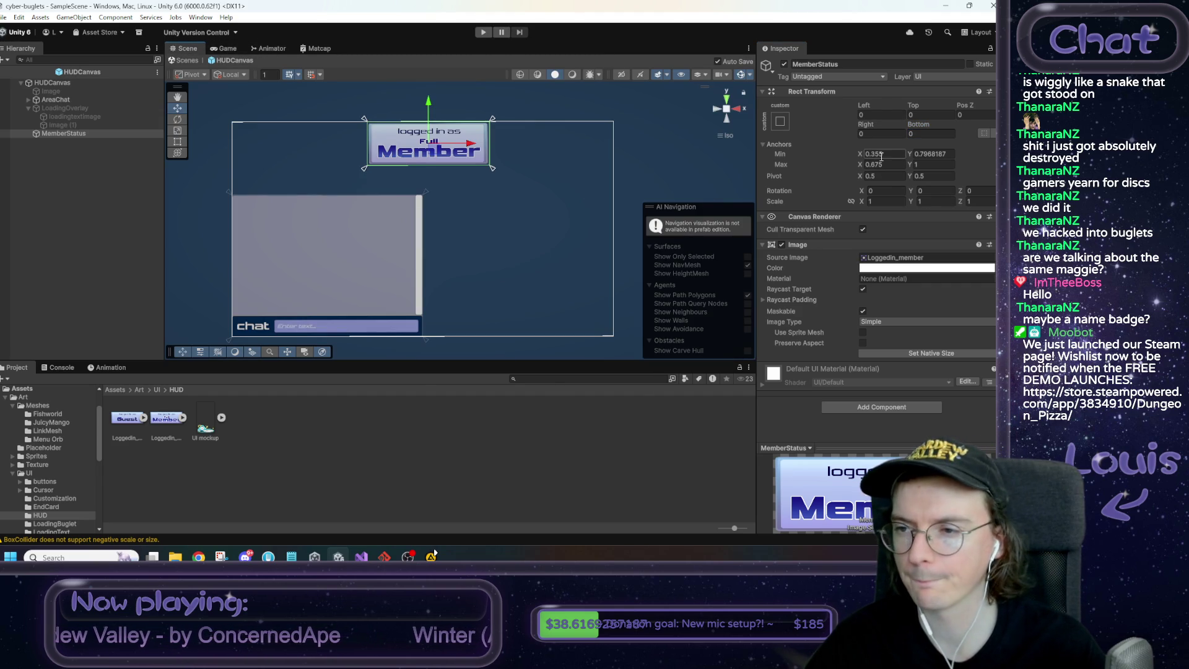
type("0")
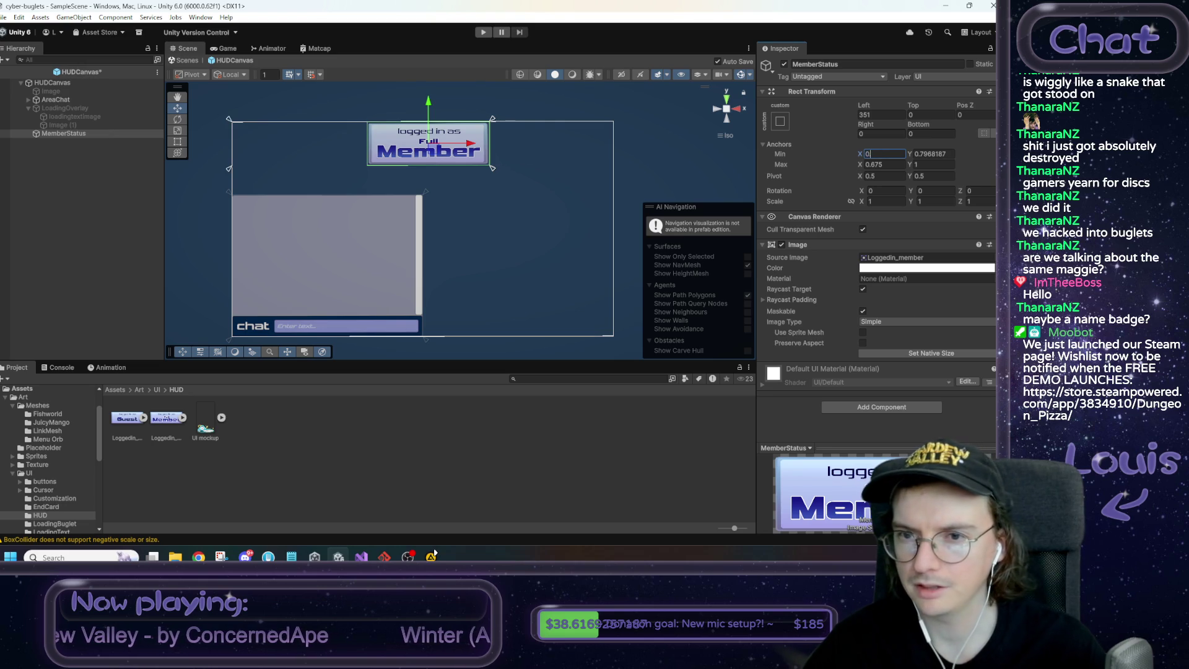
type(".675")
key("Tab")
key("Tab")
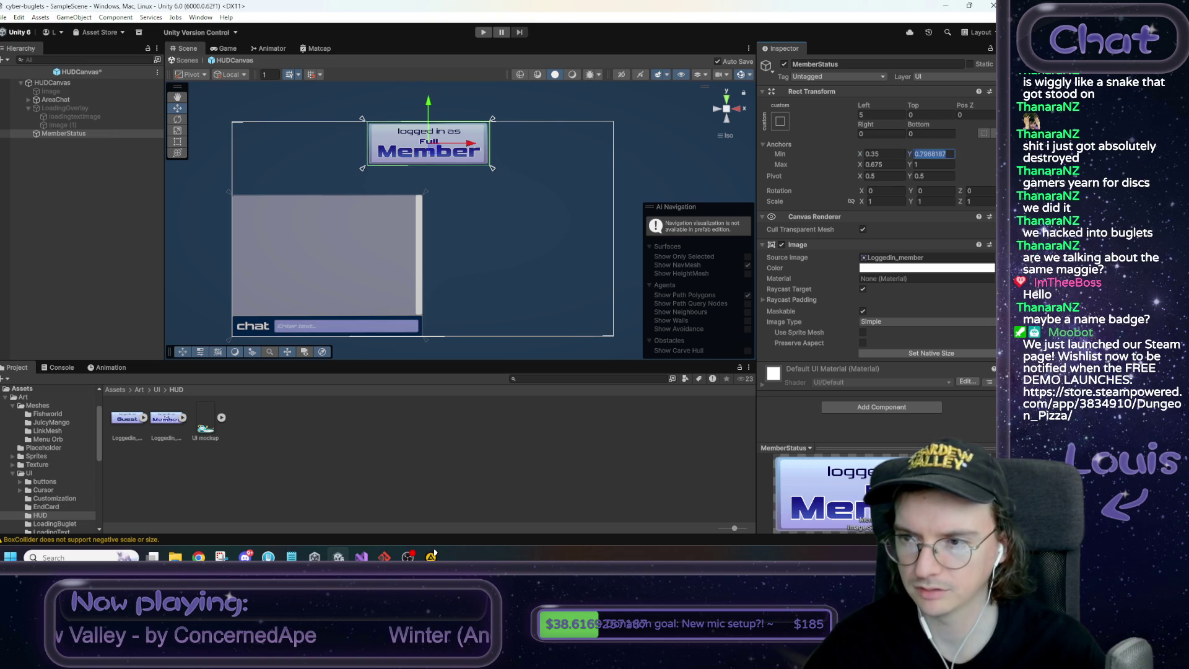
type("0.65")
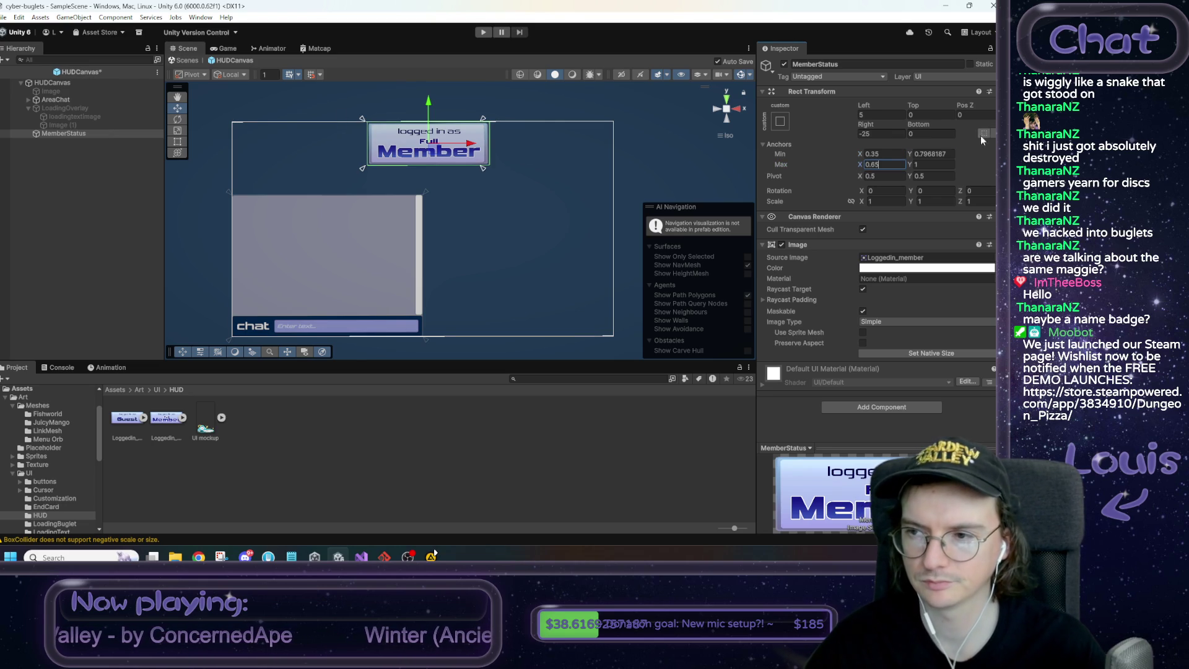
left_click(932, 154)
type("0.8")
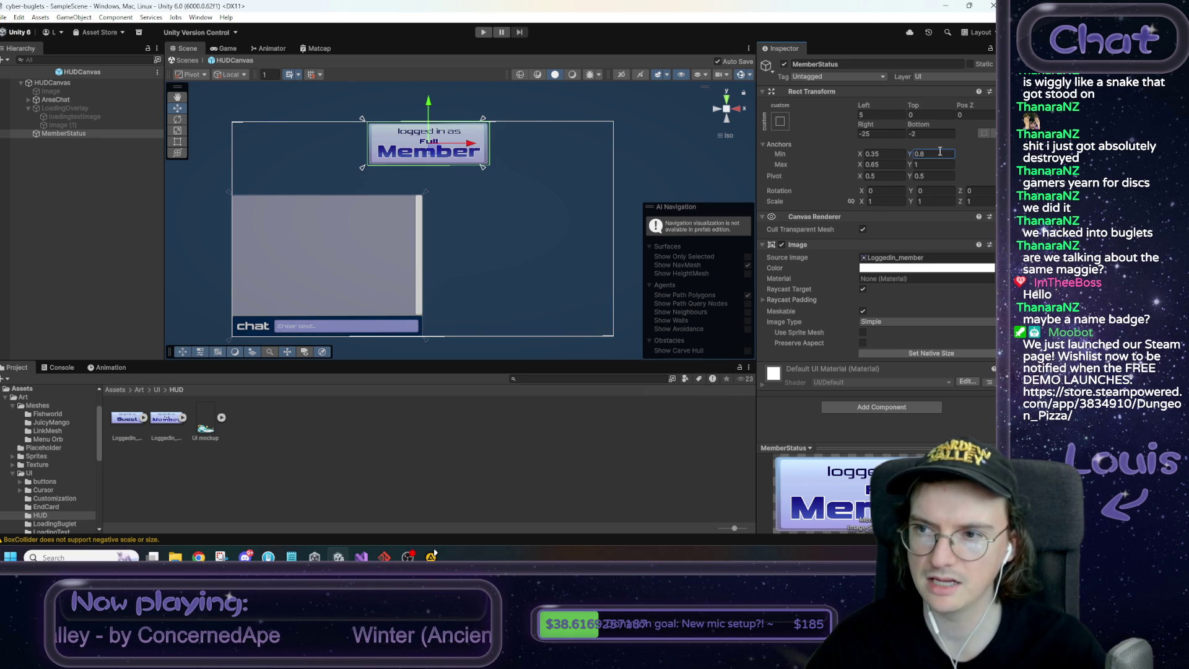
left_click(873, 114)
type("0")
key("Tab")
key("Tab")
key("Tab")
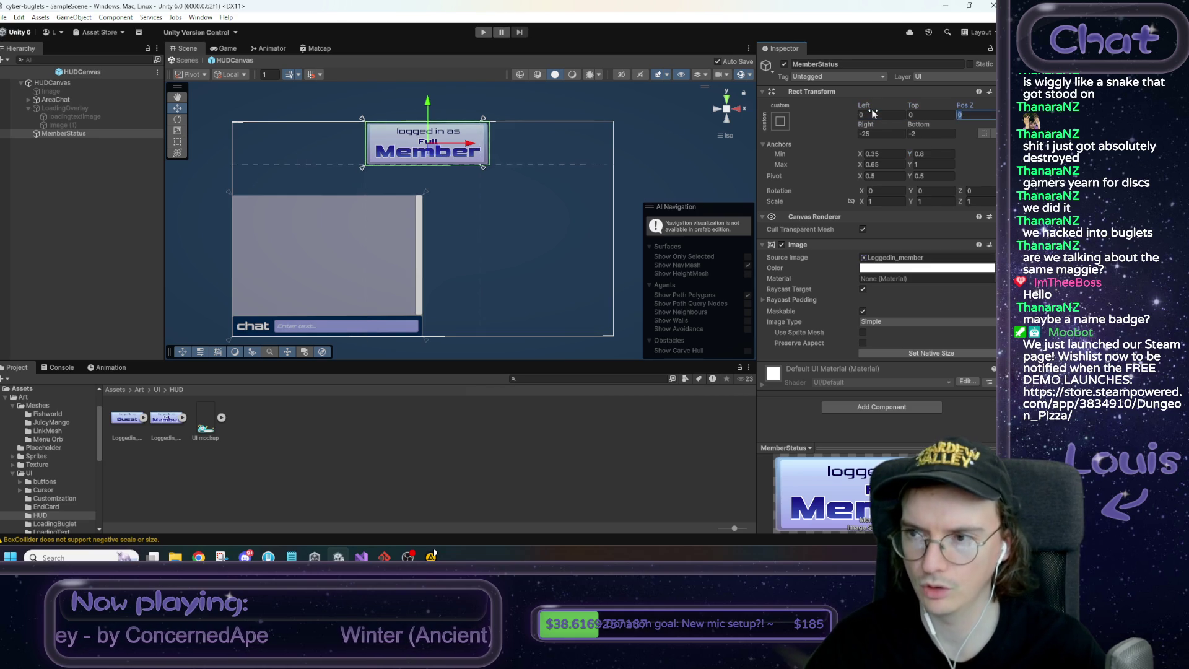
type("0")
key("Tab")
type("0")
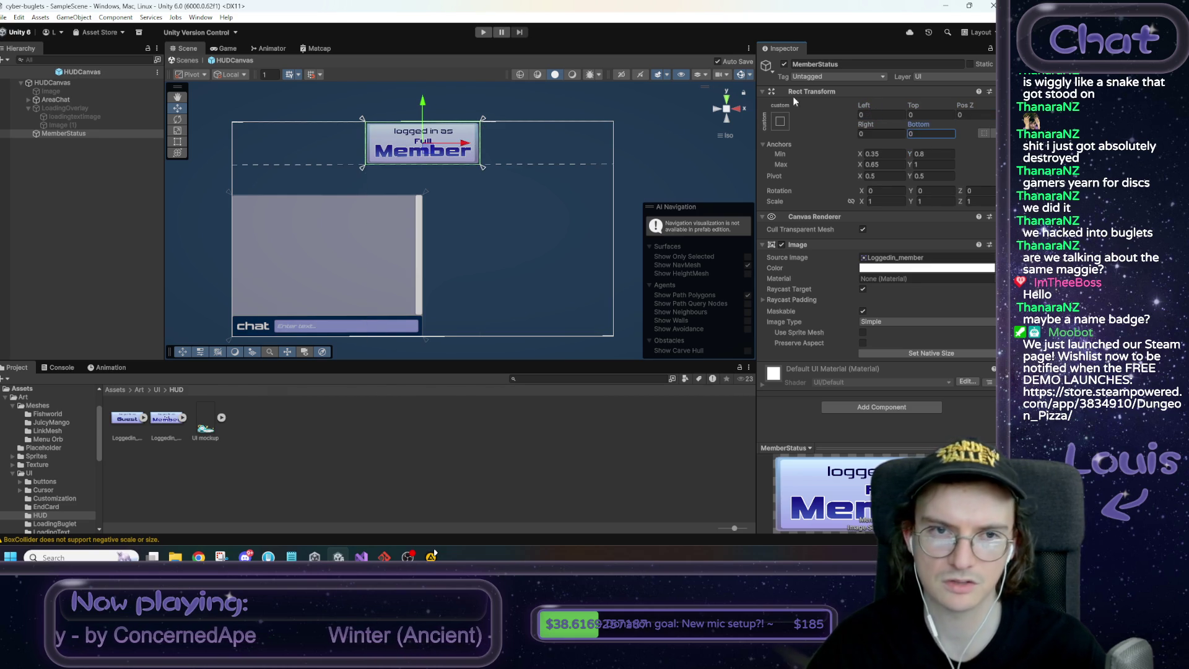
left_click(227, 49)
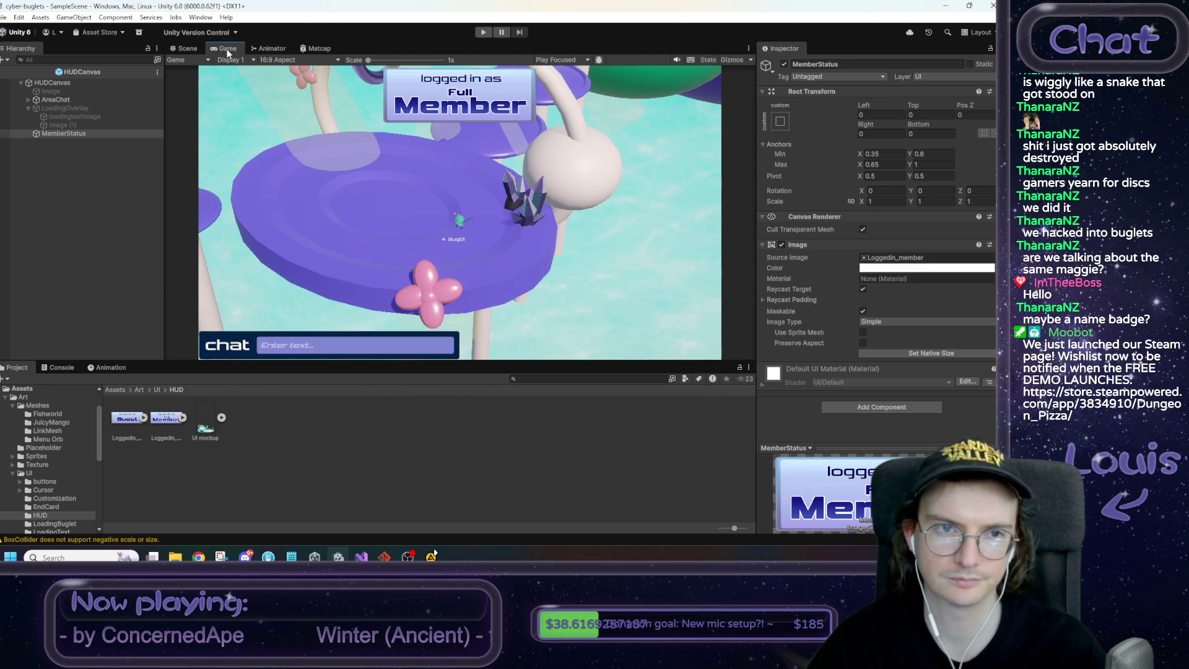
left_click(187, 49)
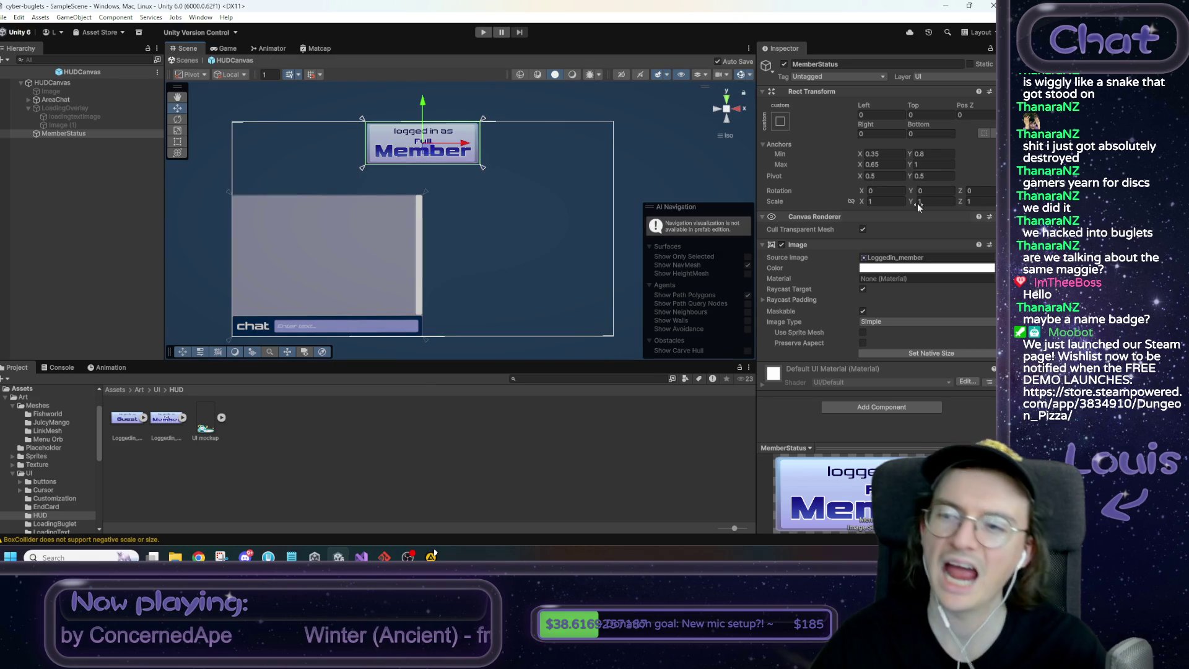
left_click(785, 65)
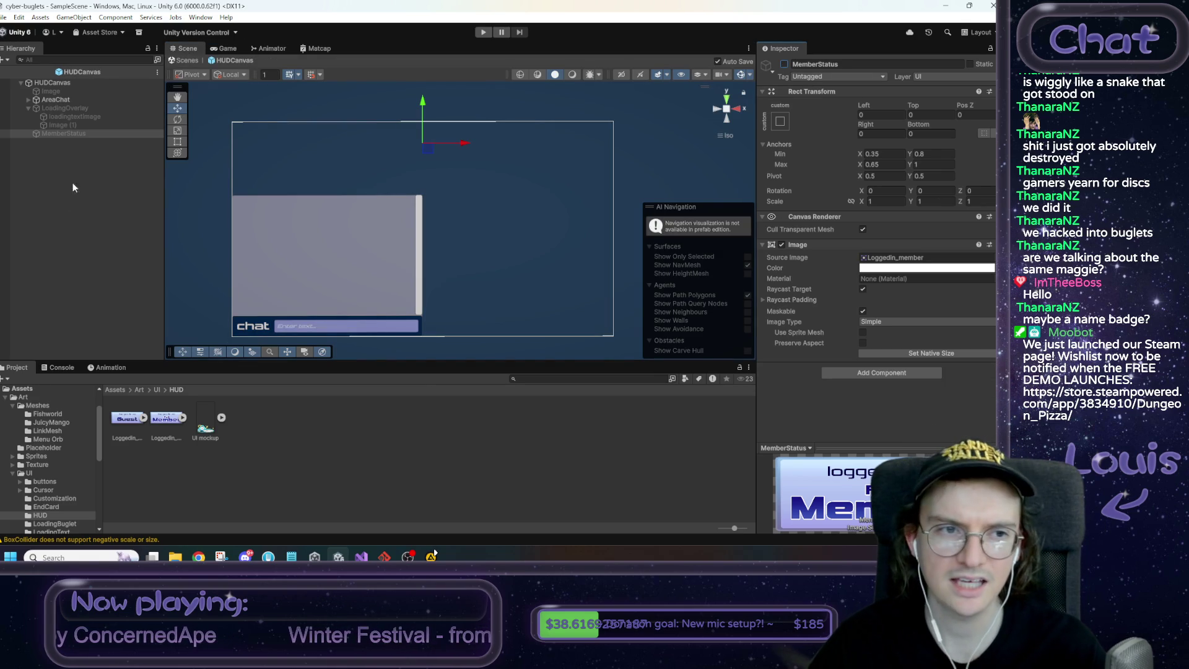
Create a new MonoBehaviour script named MemberStatusHUD in the Scripts folder
left_click(59, 83)
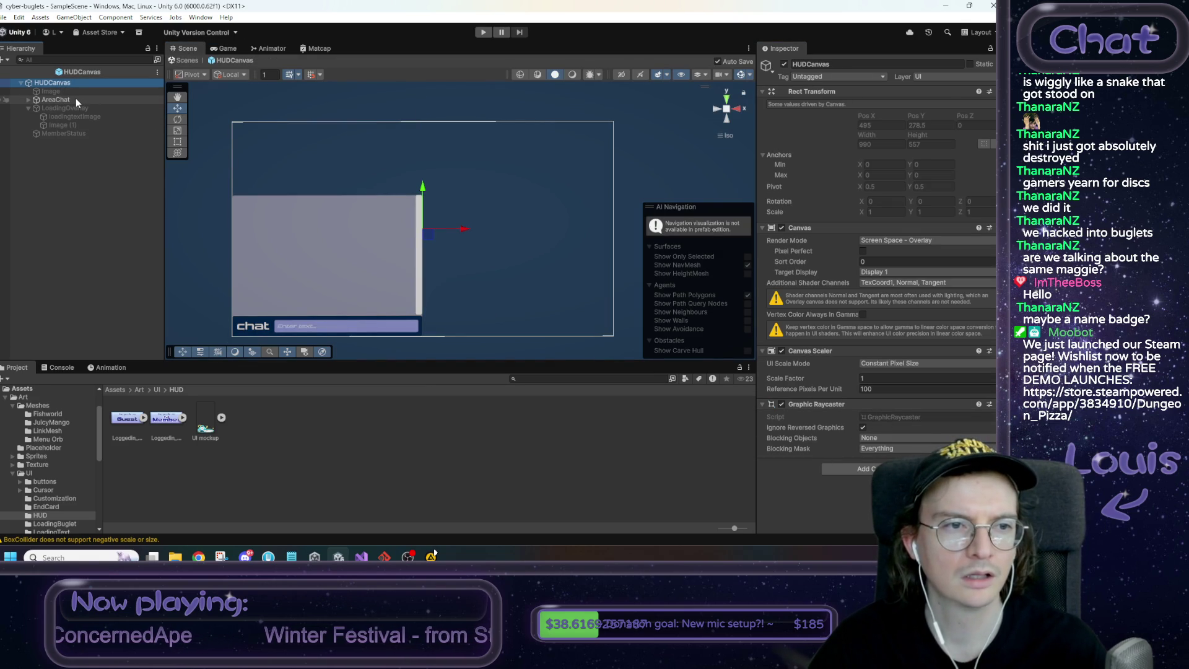
left_click(69, 135)
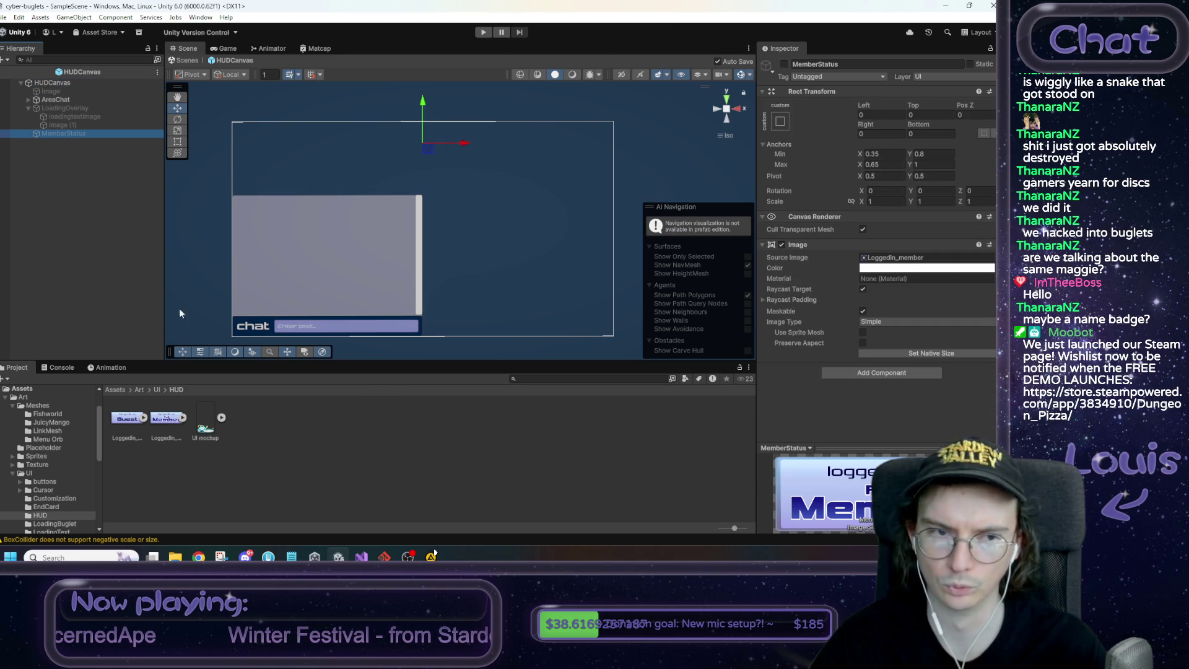
left_click(59, 100)
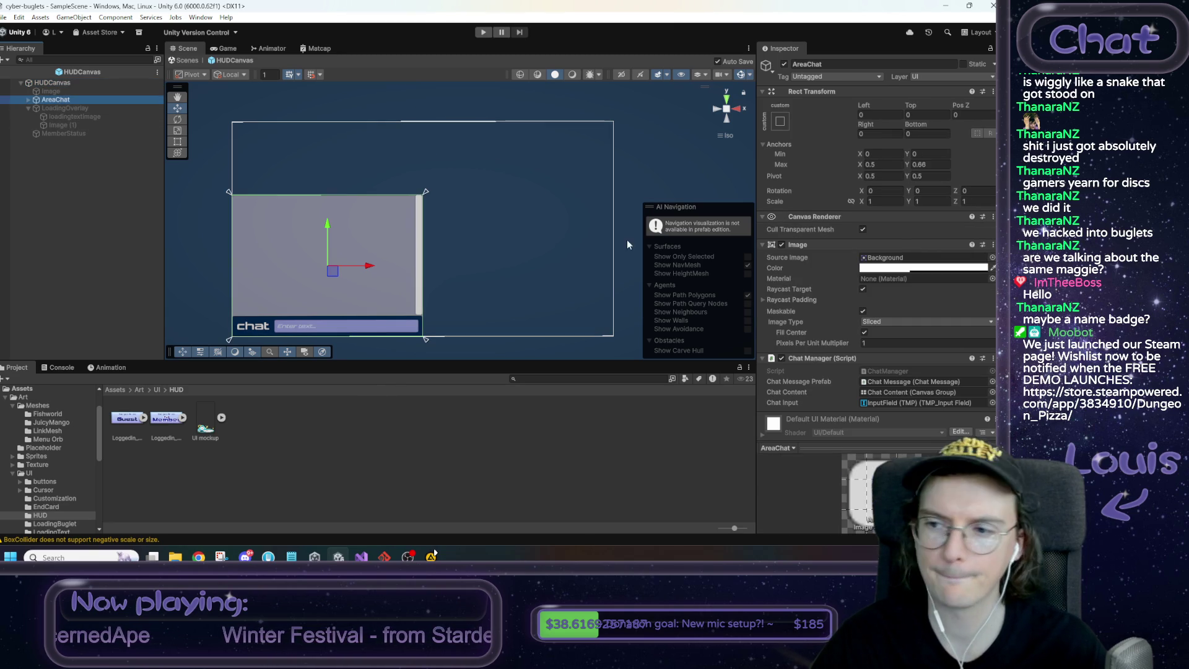
left_click(885, 370)
left_click(144, 389)
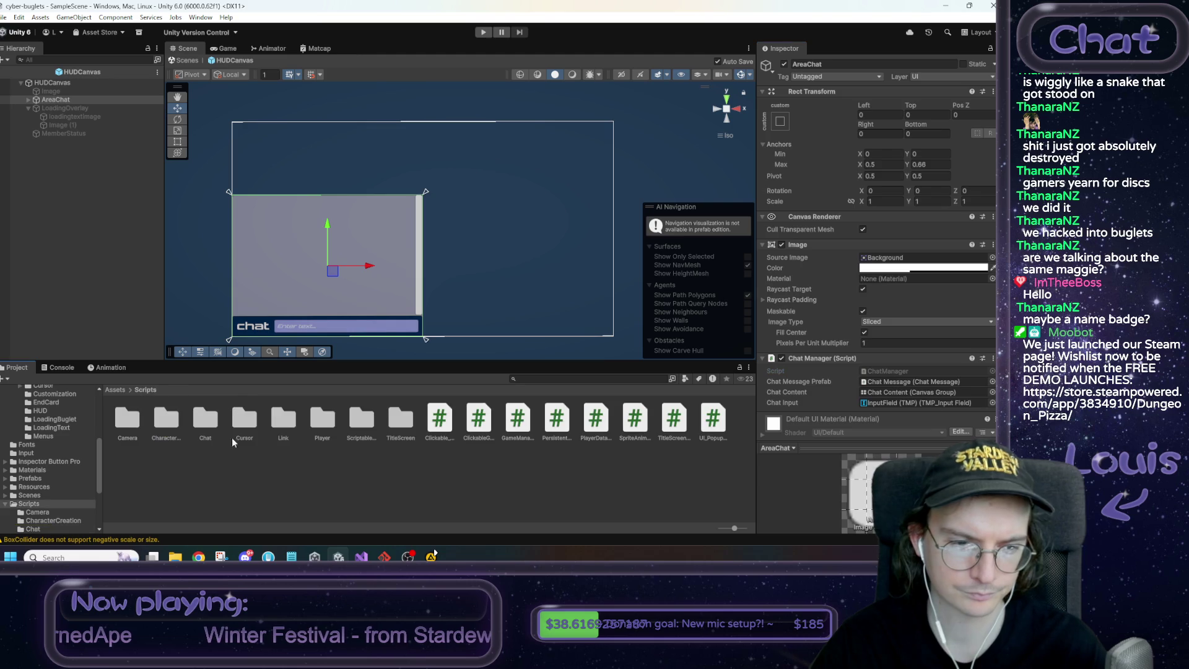
right_click(273, 479)
mouse_move(316, 185)
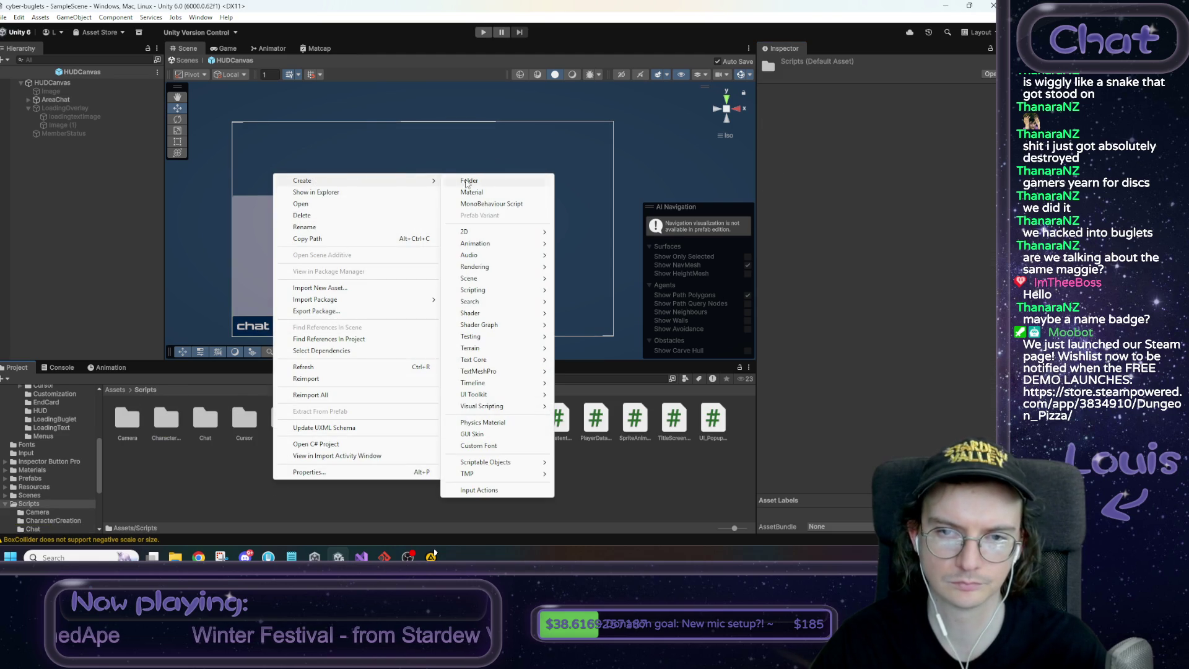
left_click(501, 203)
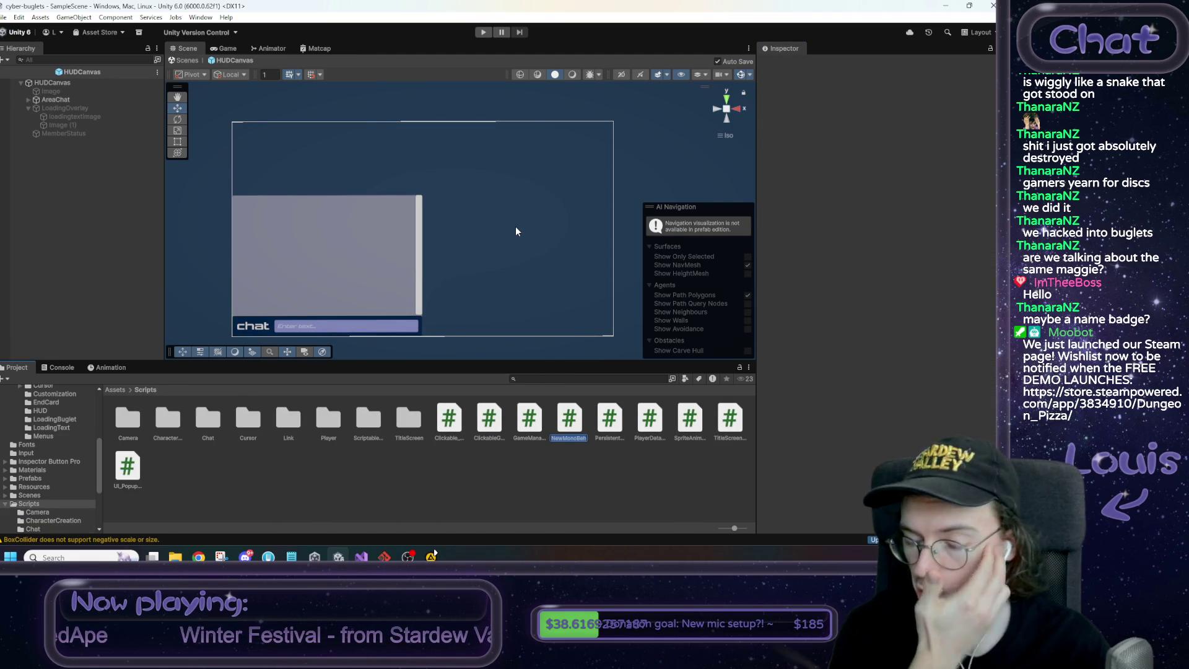
type("MemberStatu")
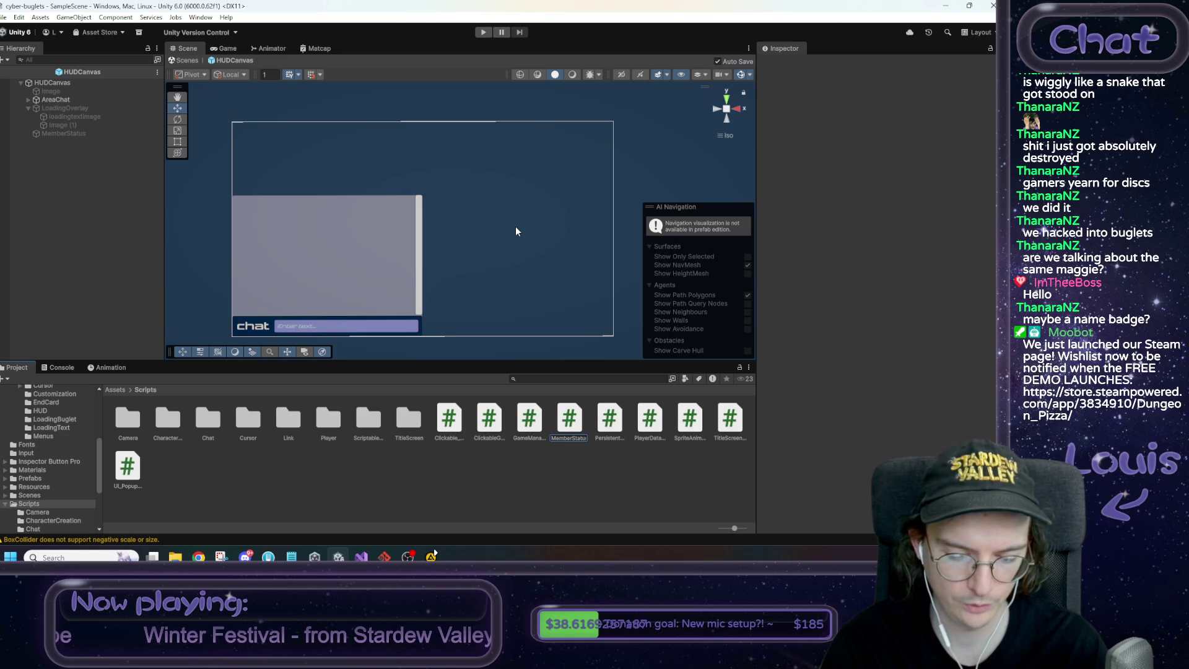
key("Return")
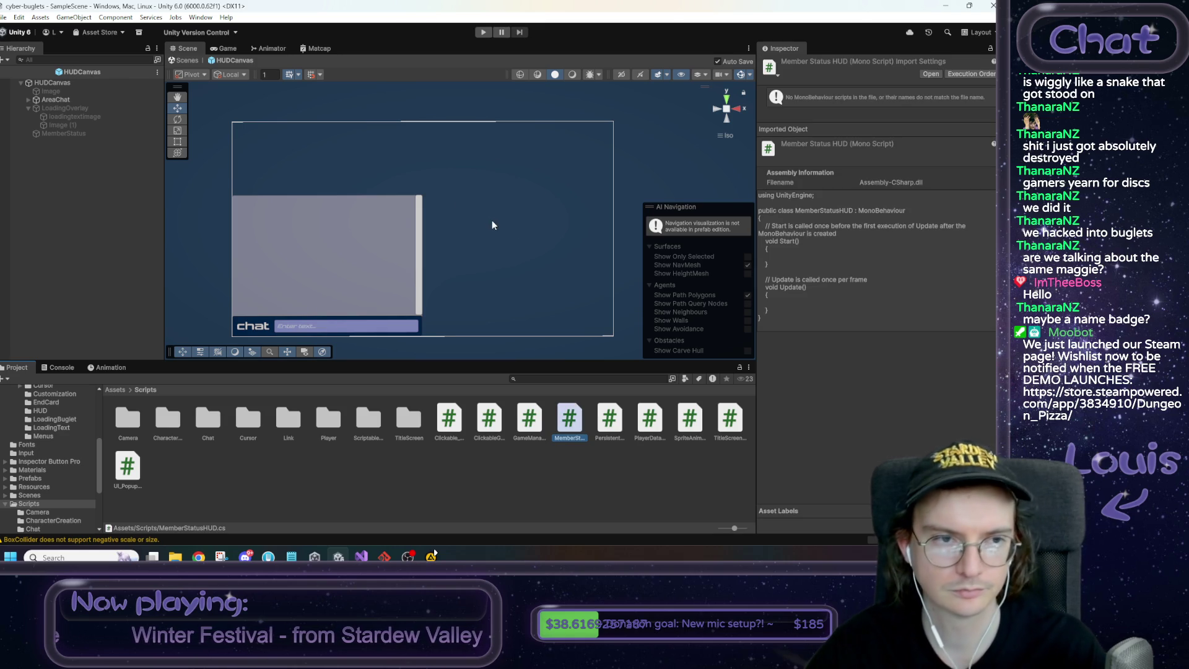
Attach MemberStatusHUD to MemberStatus, reactivate it, and delete Update() in Visual Studio
left_click(77, 132)
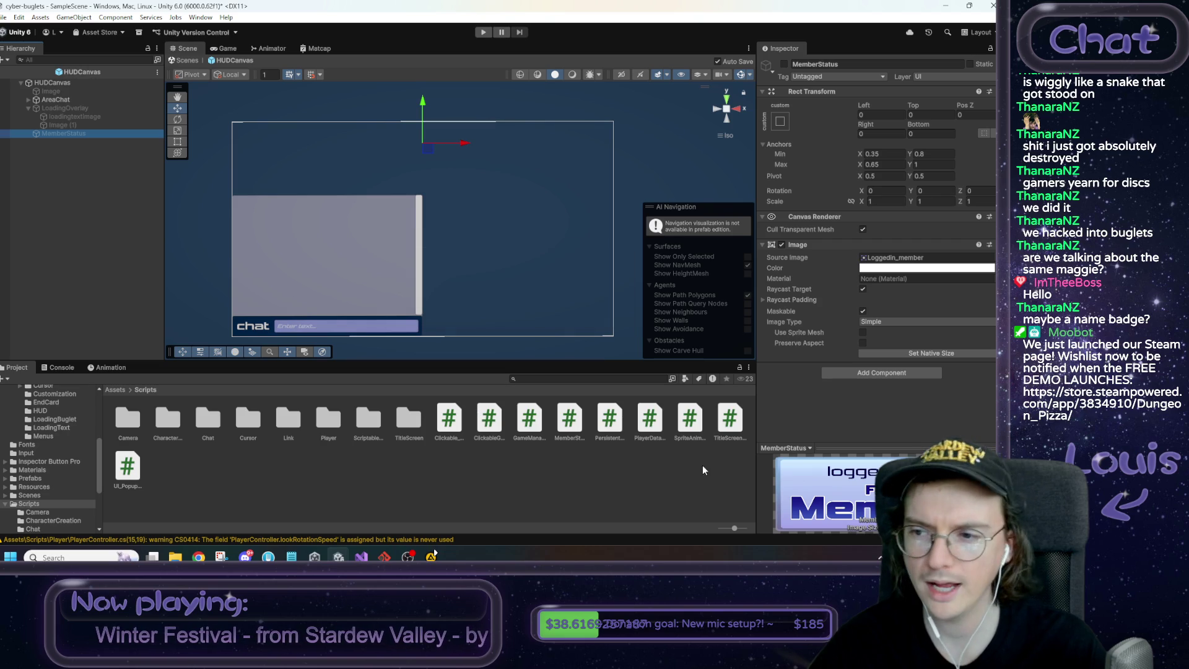
left_click_drag(581, 433, 890, 380)
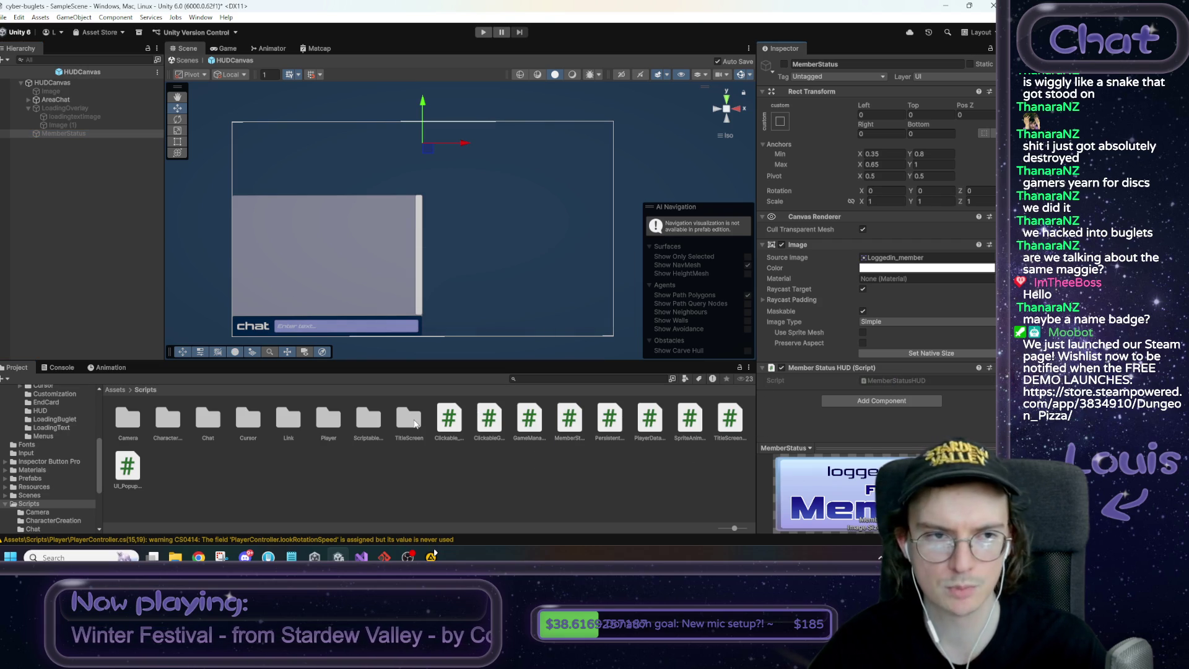
left_click(784, 64)
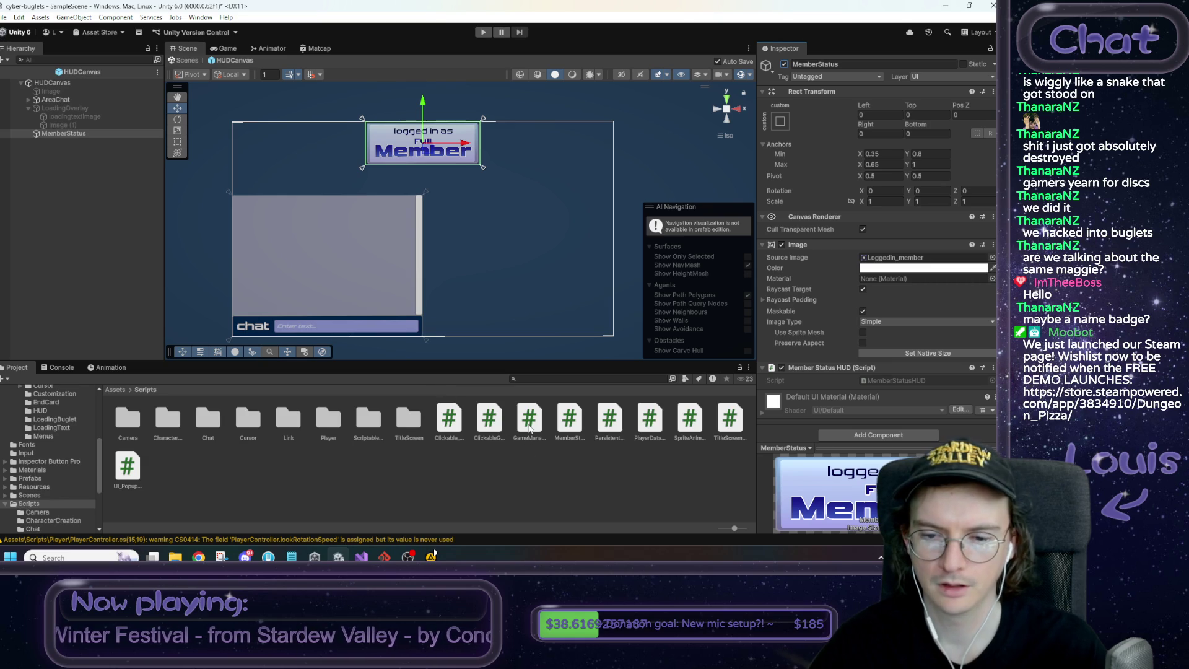
double_click(874, 382)
mouse_move(105, 263)
left_mouse_down()
mouse_move(93, 223)
mouse_move(40, 199)
left_mouse_up()
key("BackSpace")
In Start(), write the comparison PlayerDataManager.GetCharacterData().characterName == in MemberStatusHUD.cs
left_click(106, 172)
type("cha")
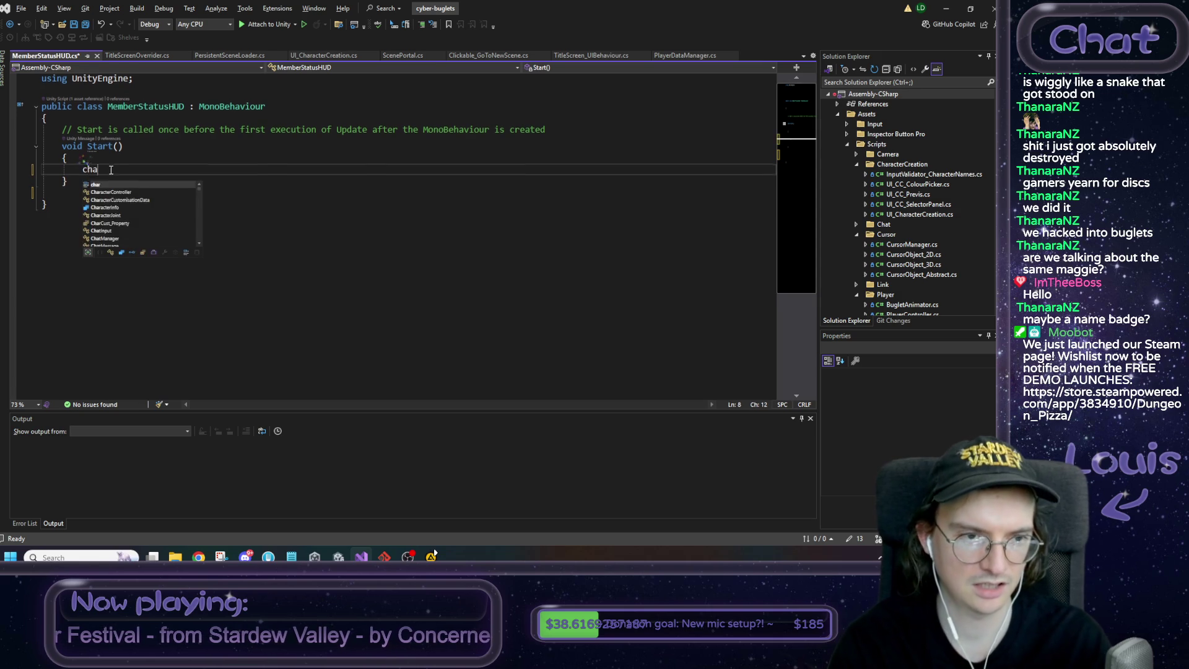
type("racterdata")
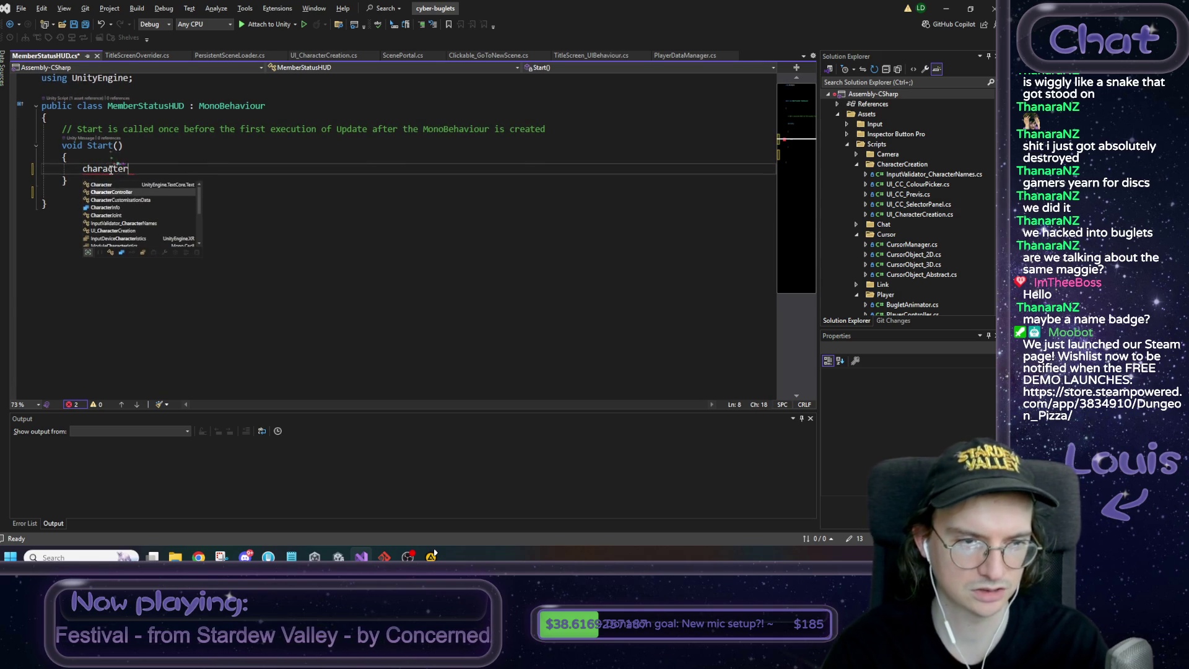
key("Tab")
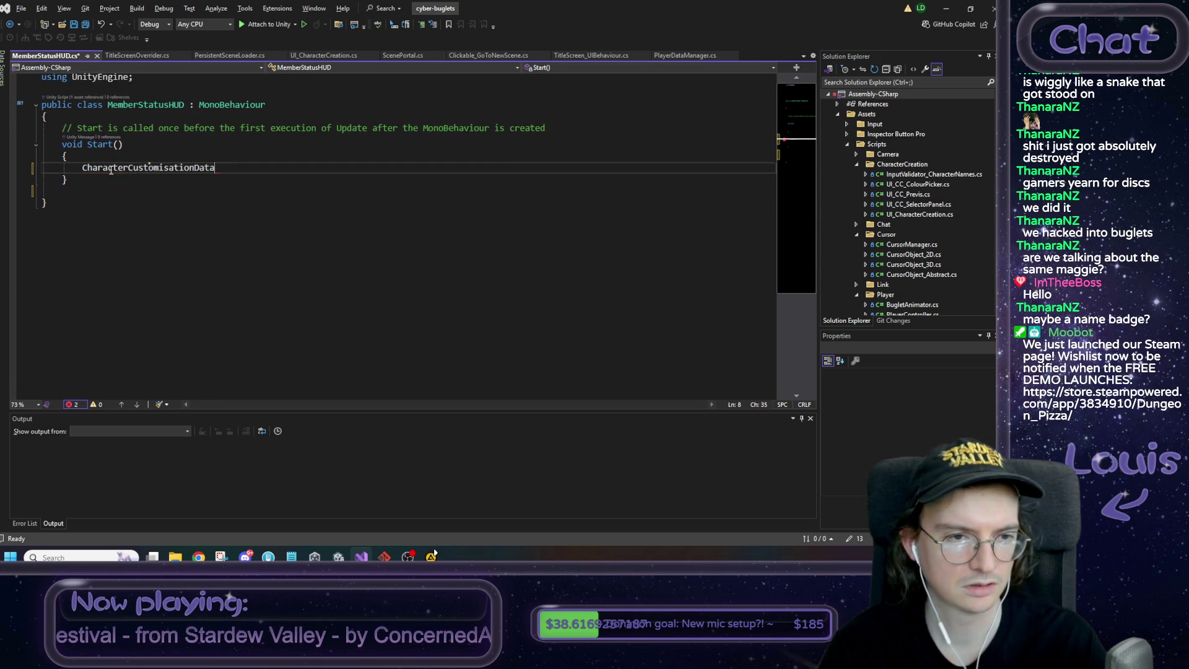
type(".ge")
triple_click(109, 170)
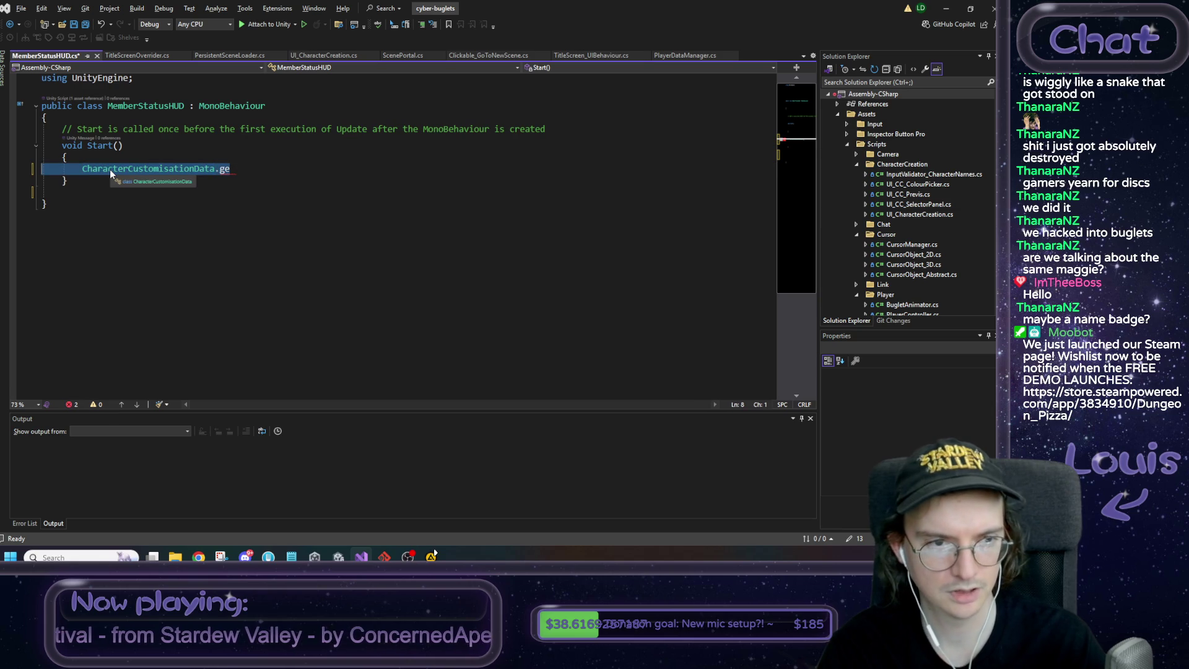
type("c")
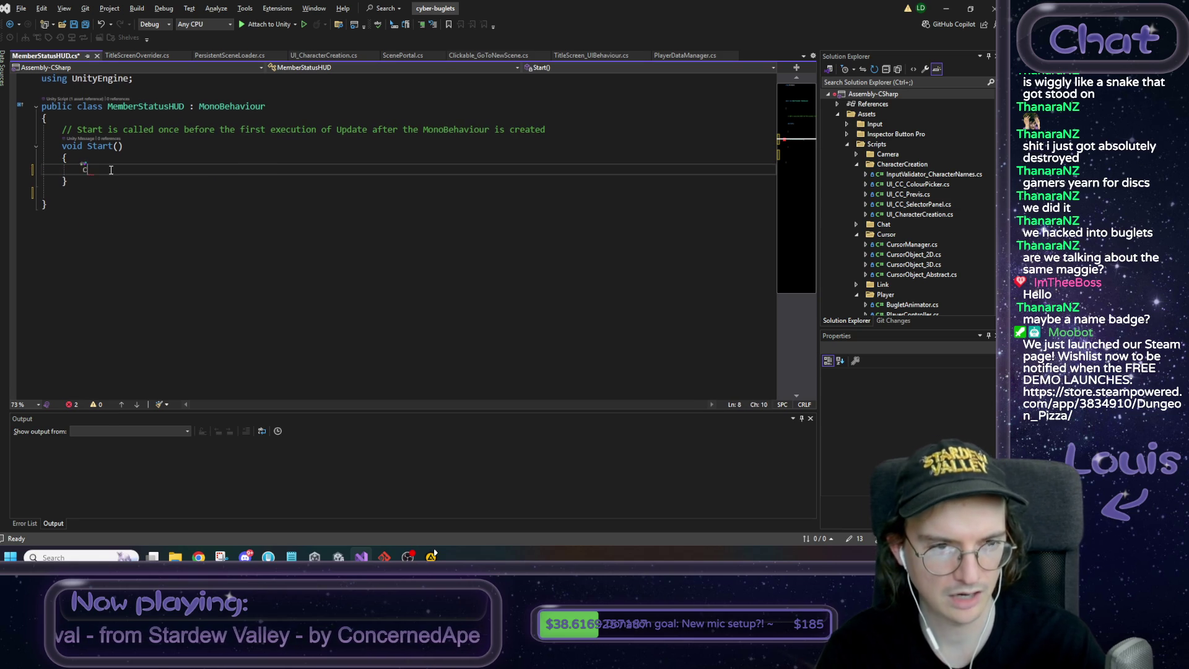
type("ust")
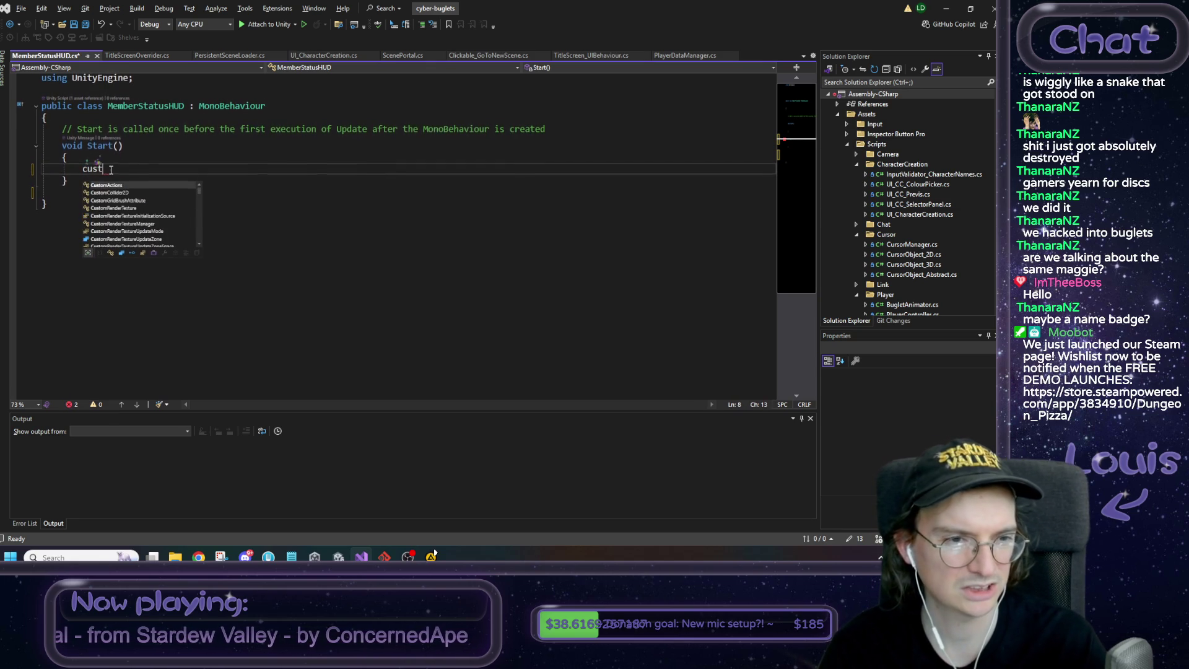
key("BackSpace")
key("BackSpace")
key("BackSpace")
key("BackSpace")
type("manager")
key("Up")
key("Up")
key("Down")
key("Down")
key("Down")
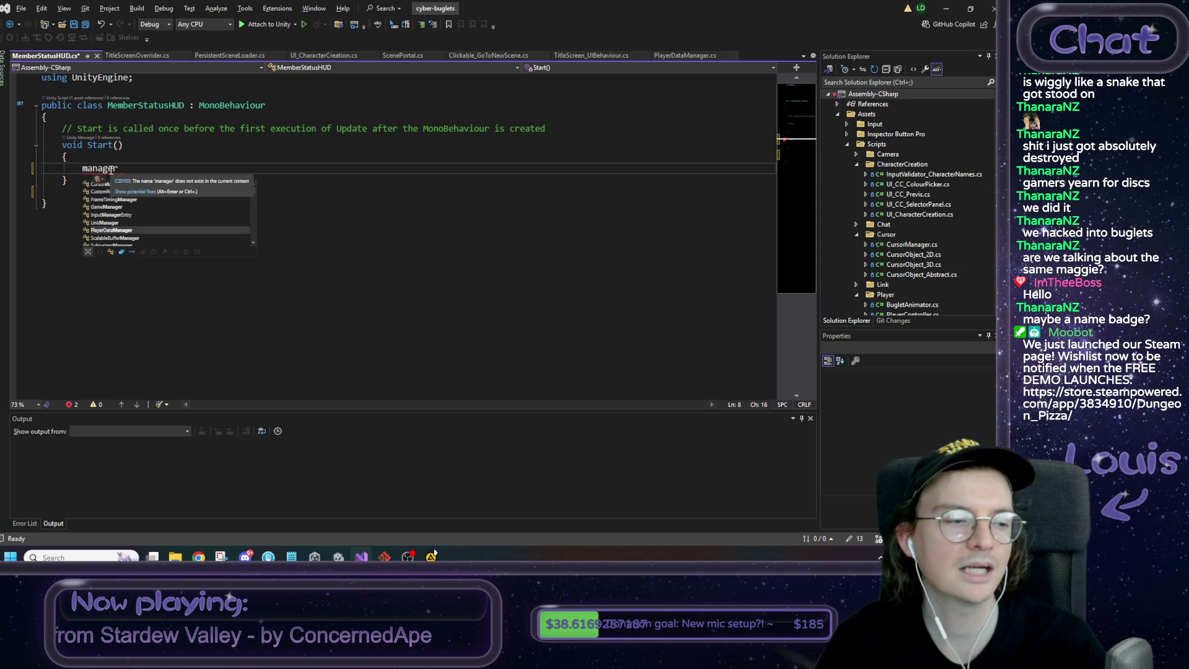
key("Tab")
type(".")
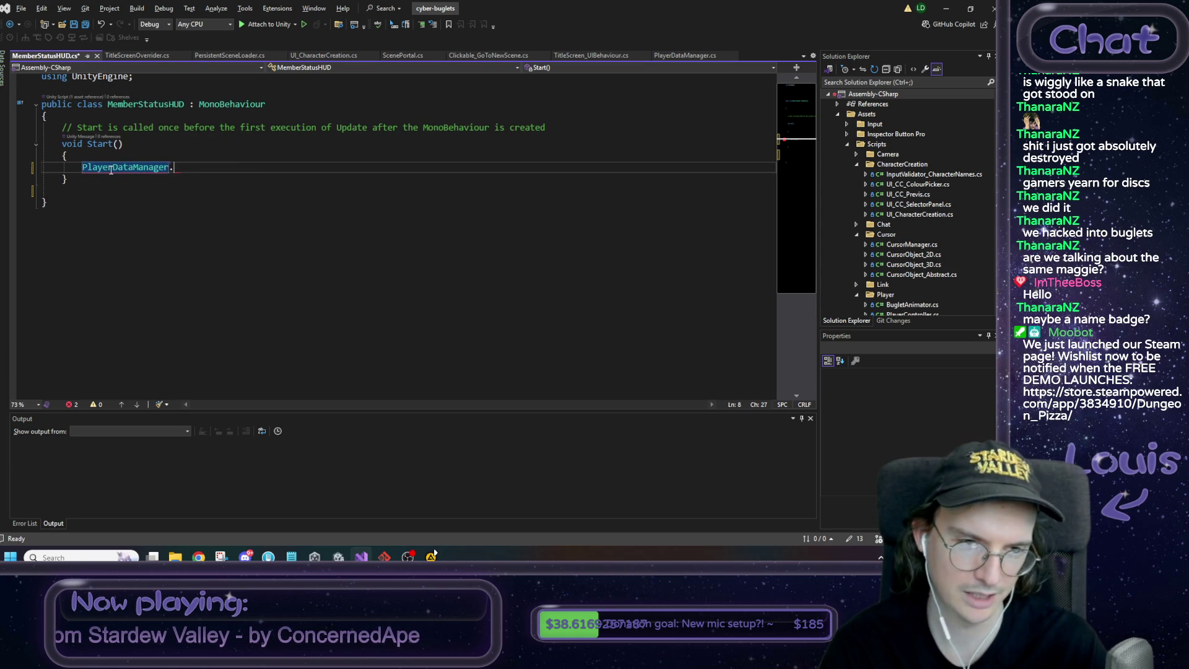
type("Get")
key("Tab")
type("(")
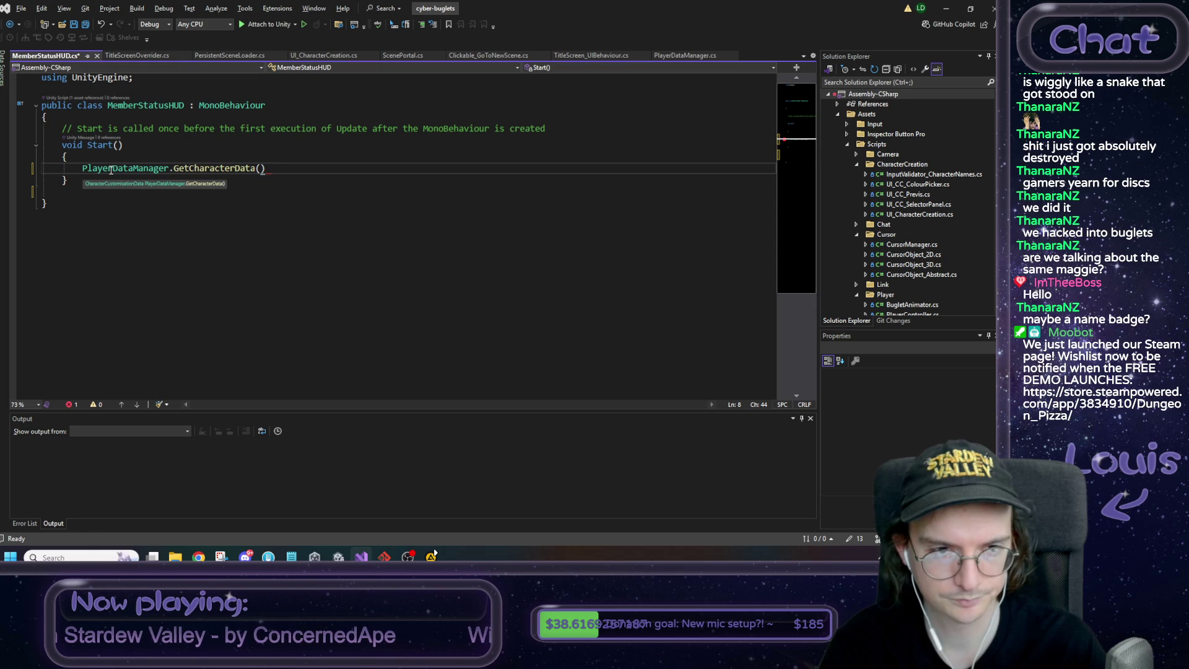
type(").")
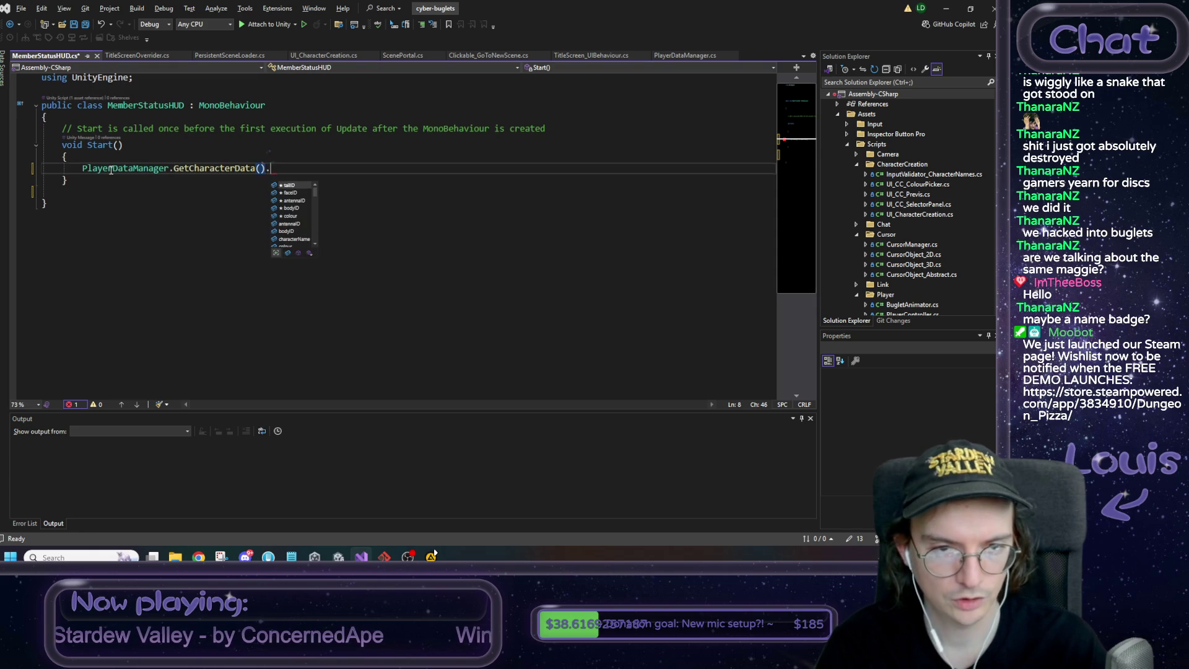
type("pla")
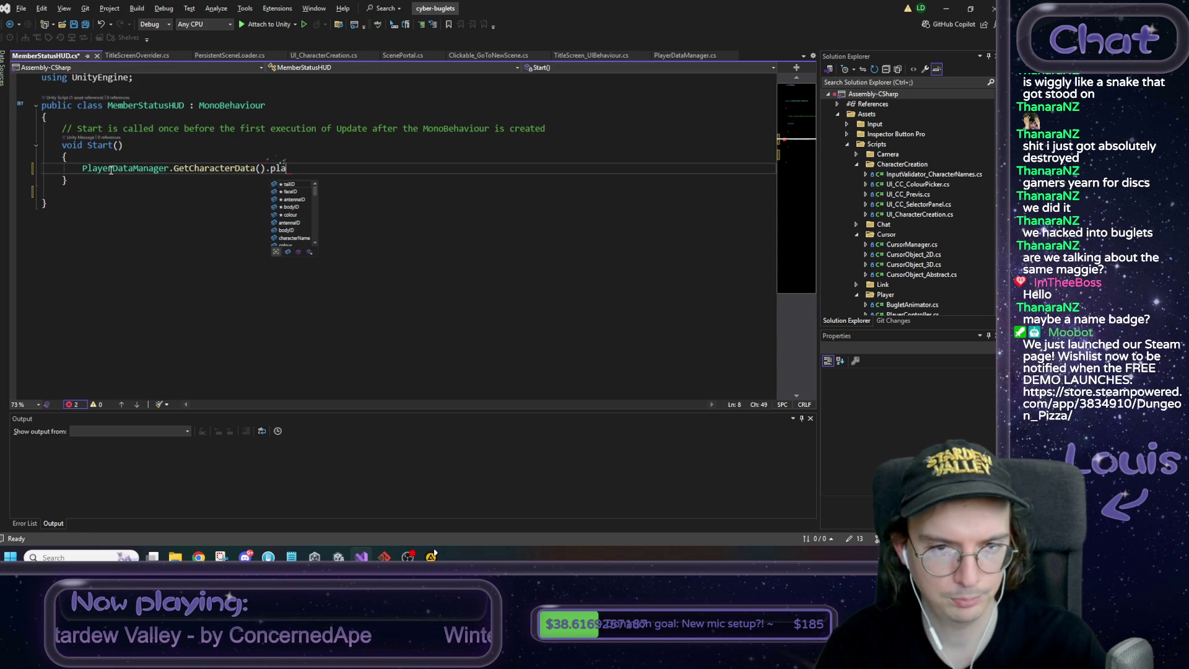
key("BackSpace")
key("BackSpace")
type("nam")
key("Tab")
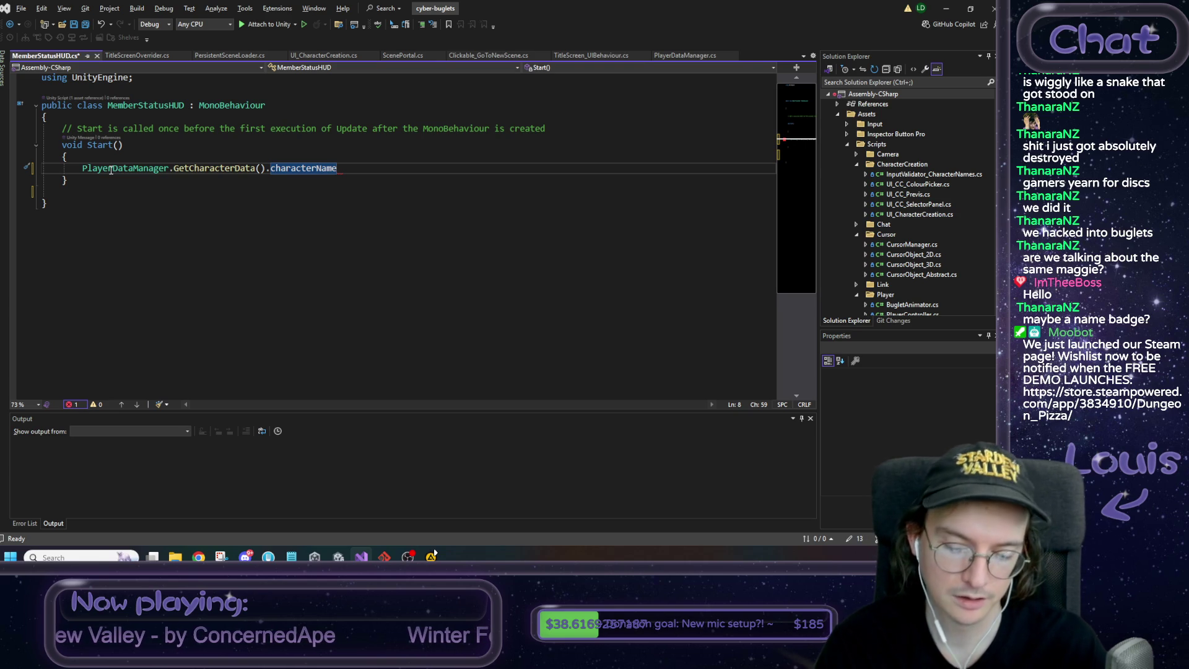
type(" ==")
Wrap it in an if calling Destroy(gameObject) when the name isn't the member's, and save
key("Home")
type("if (")
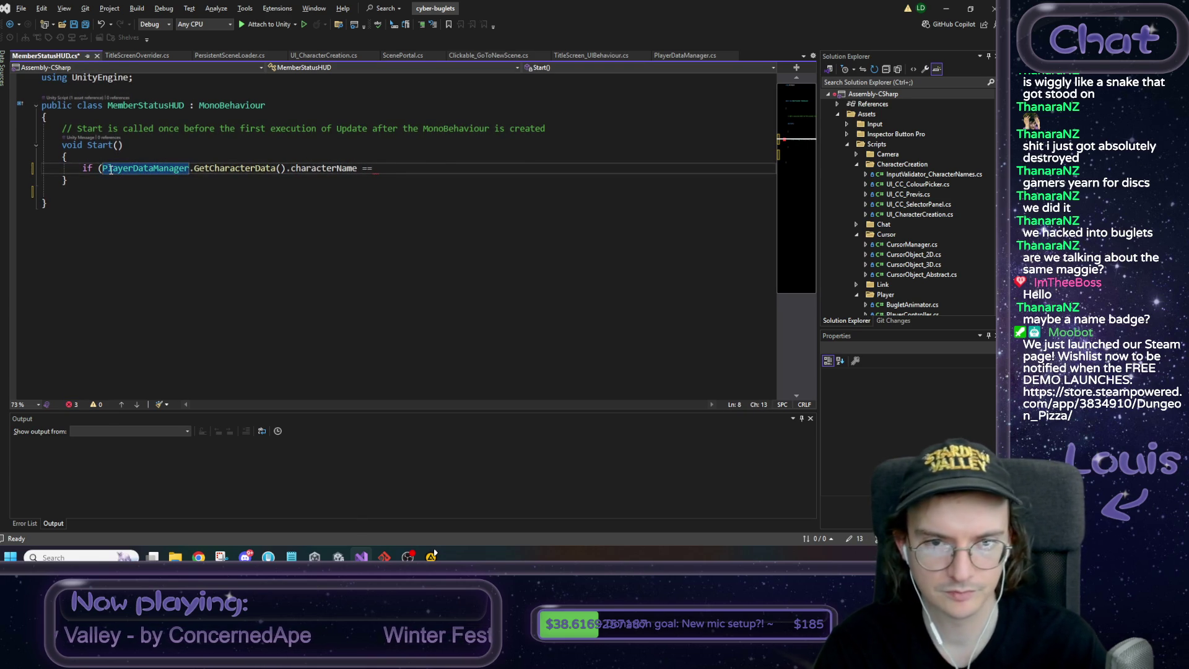
key("End")
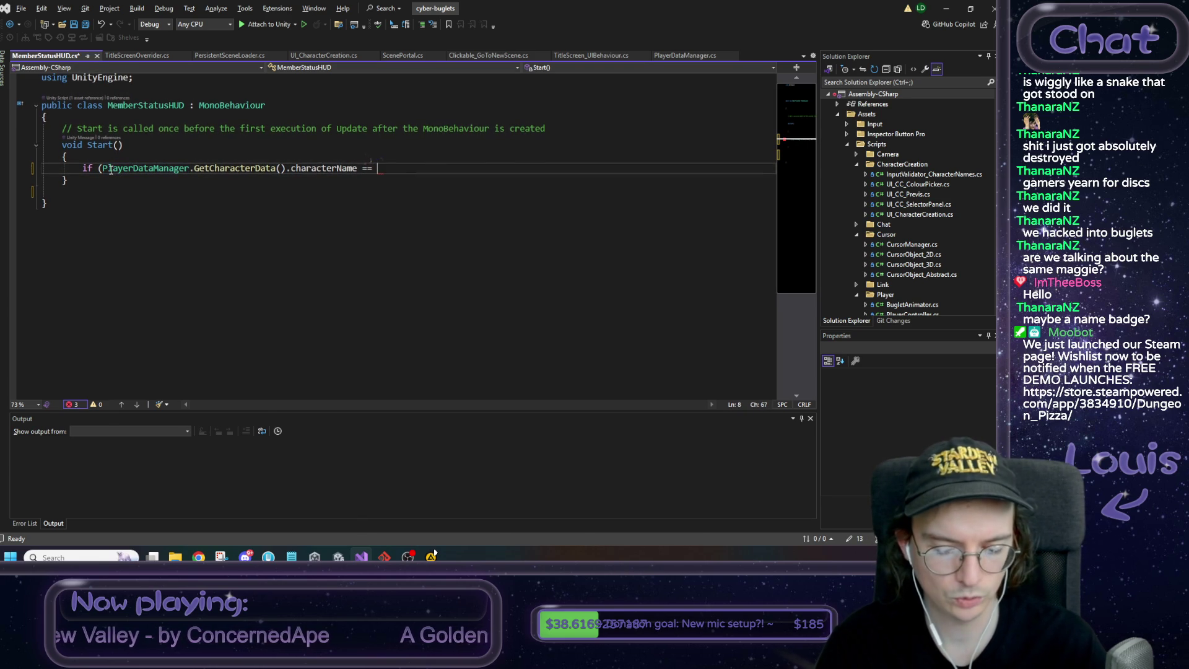
type("\"xX_Wolfsblade_Xx")
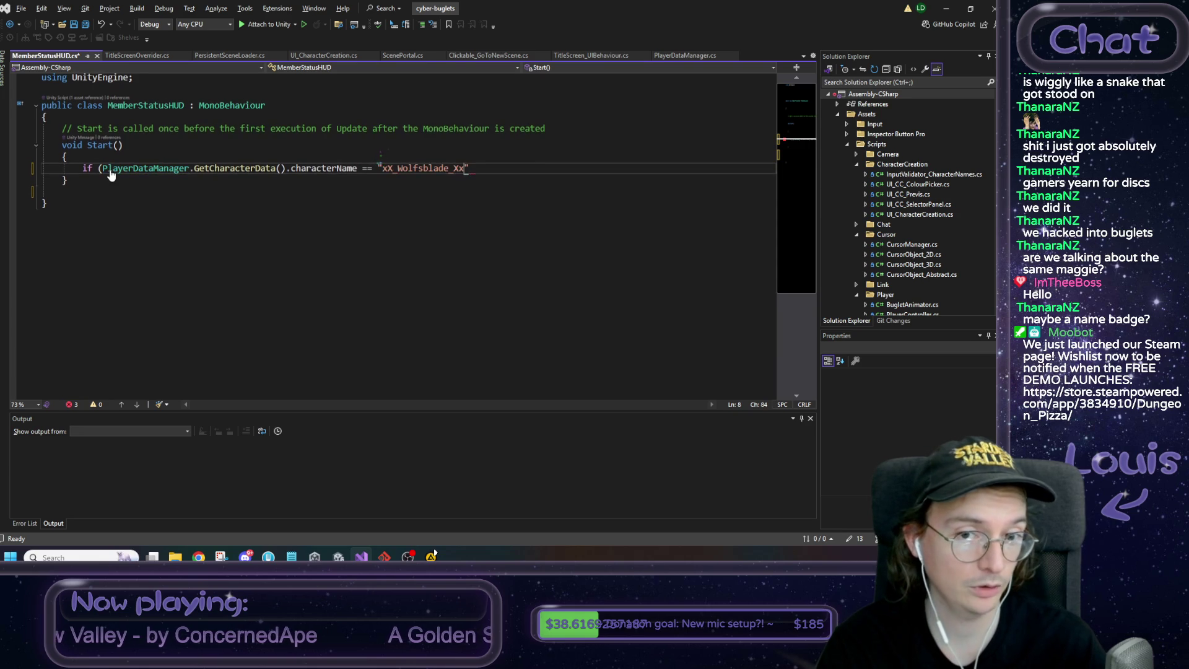
type("\")")
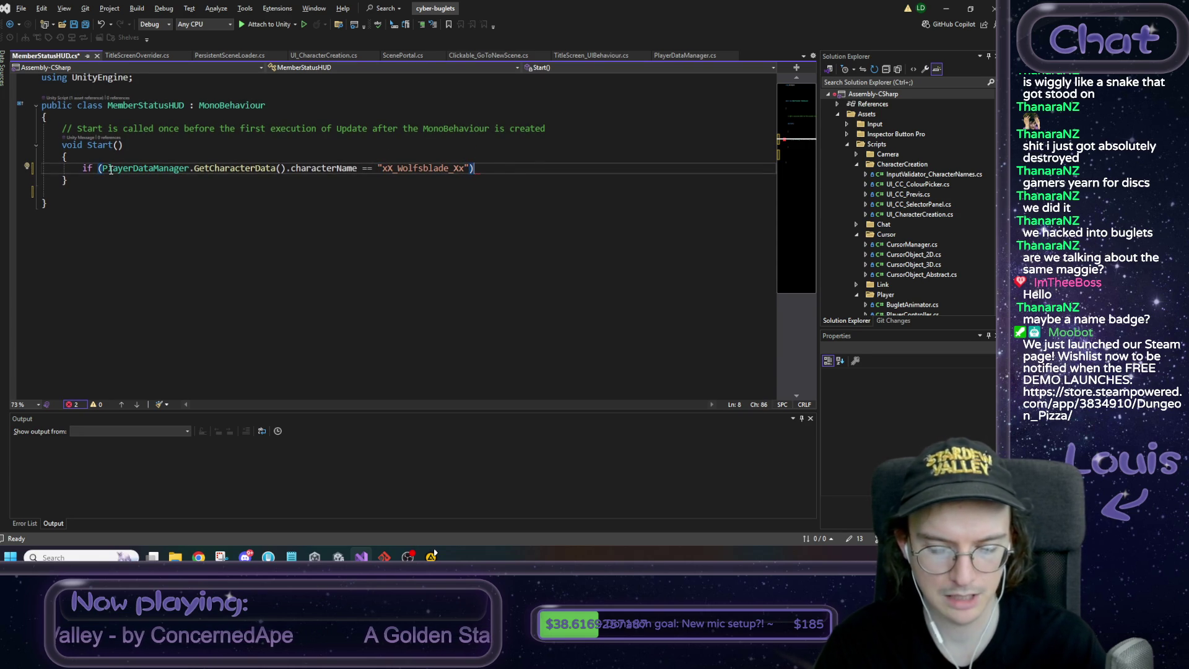
type("{")
key("Return")
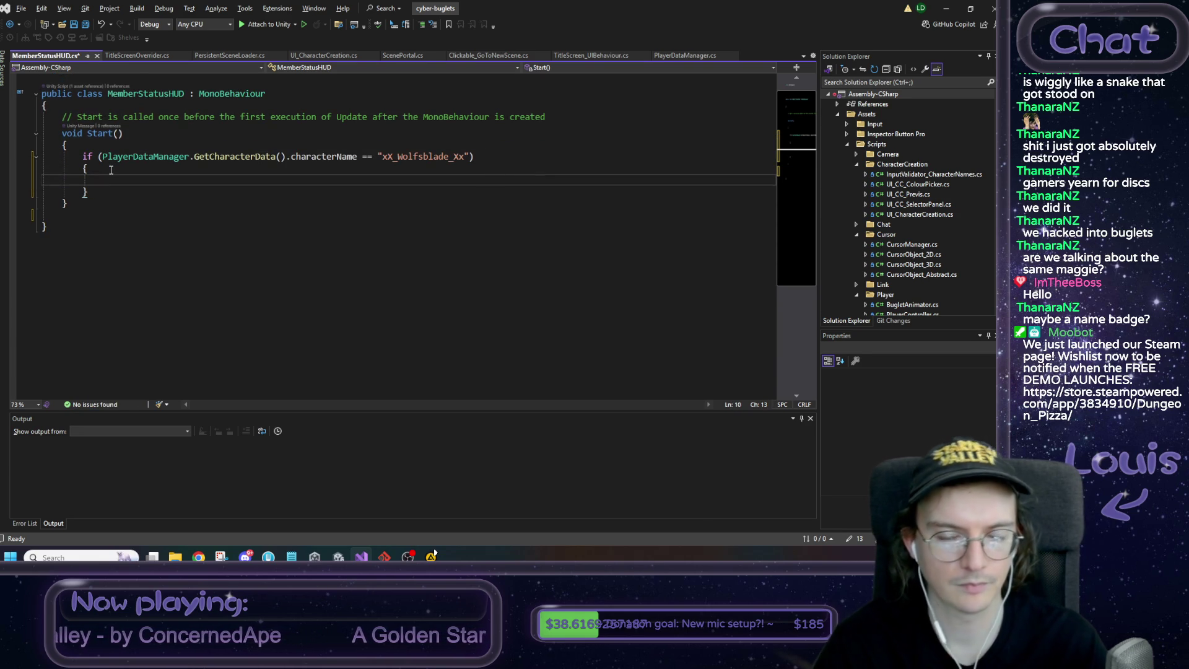
left_click(365, 156)
key("BackSpace")
type("!")
left_click(235, 181)
type("Game")
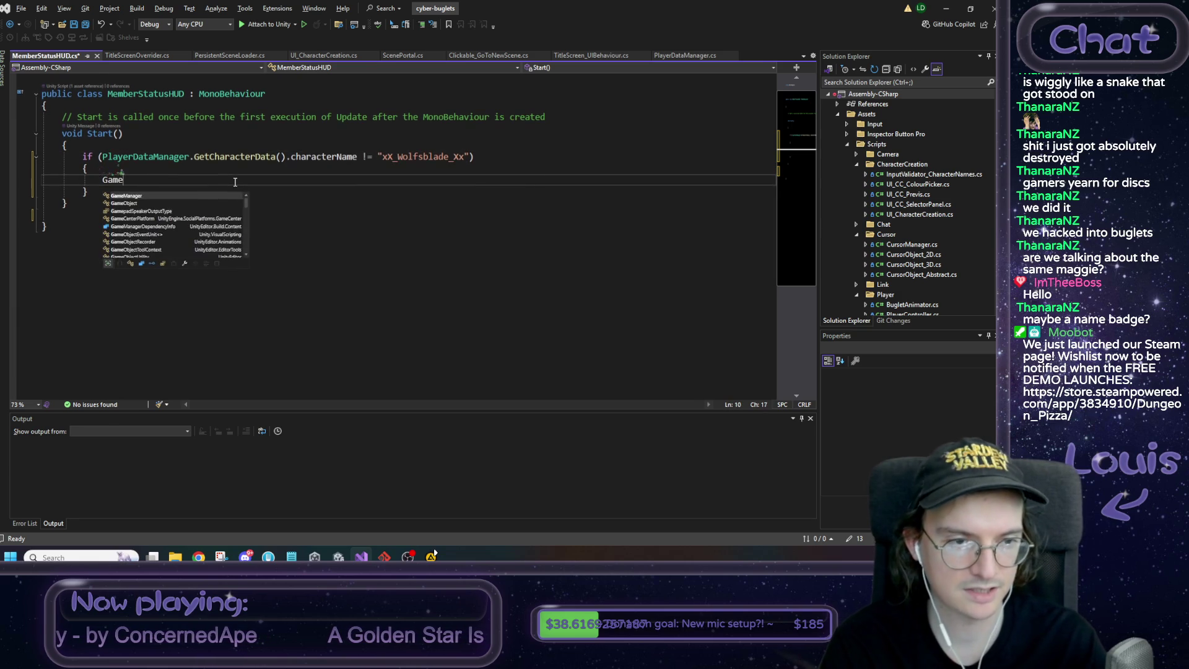
type("Manager.D")
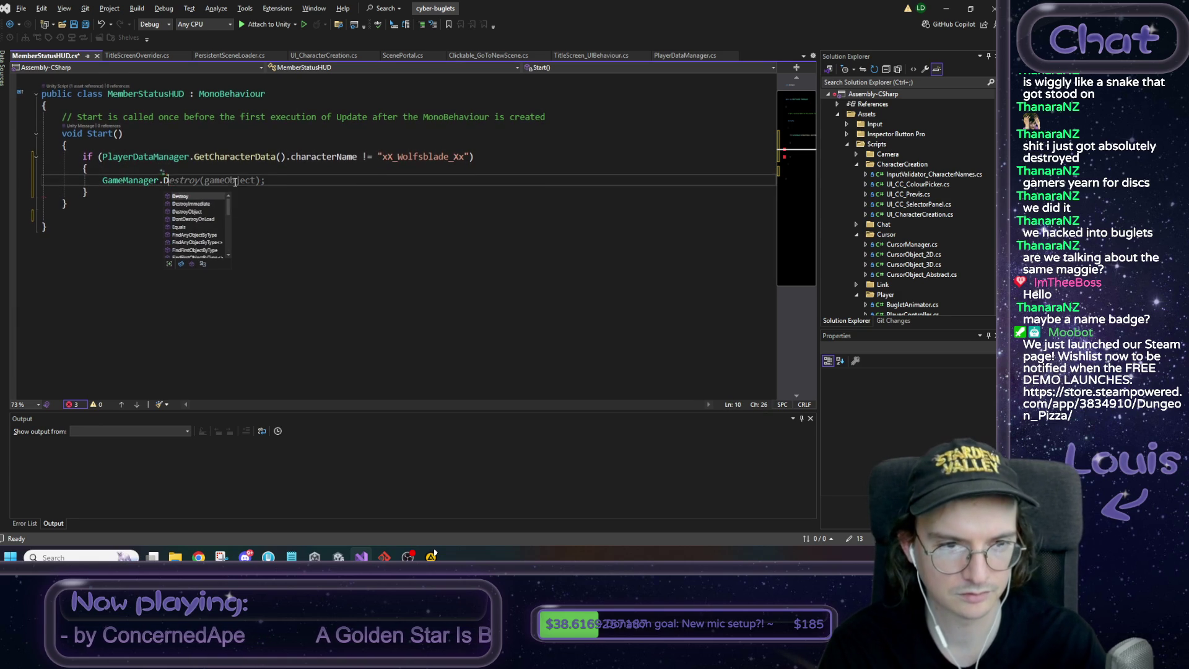
key("Tab")
key("ctrl+s")
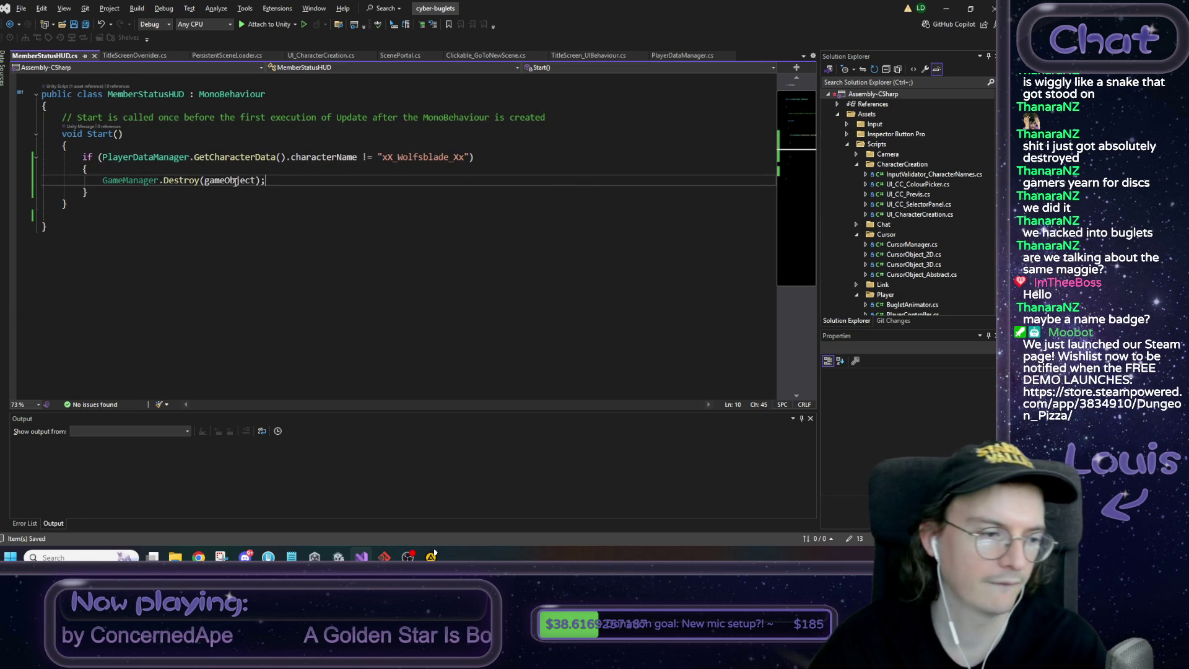
left_click(189, 165)
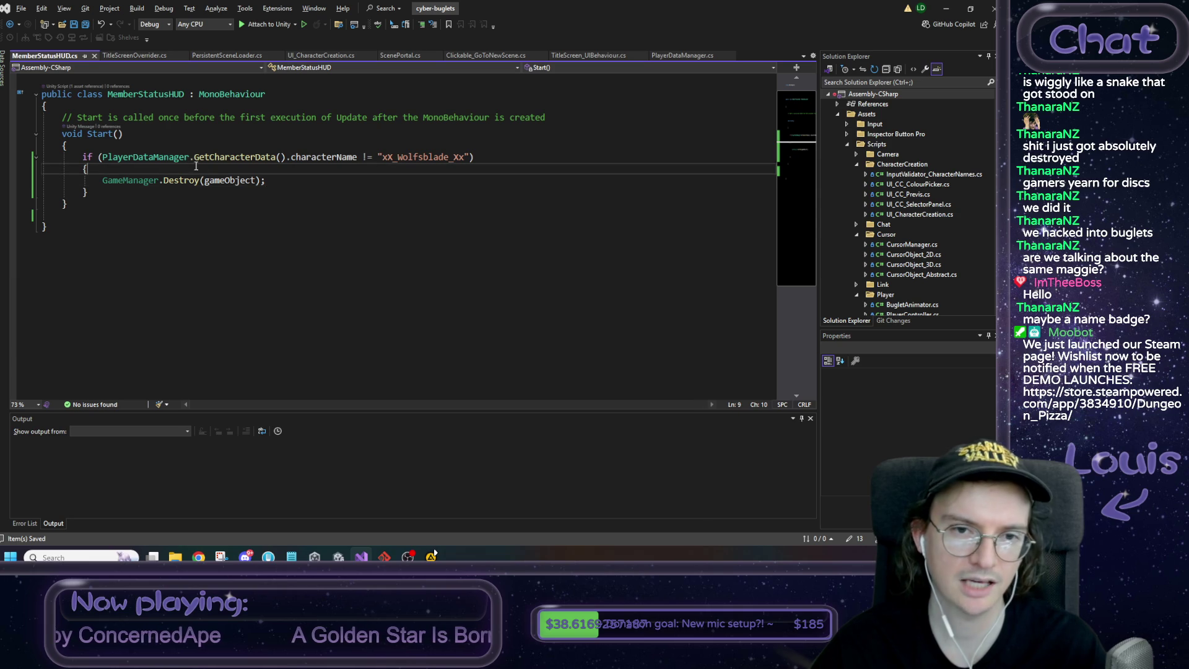
left_click(953, 11)
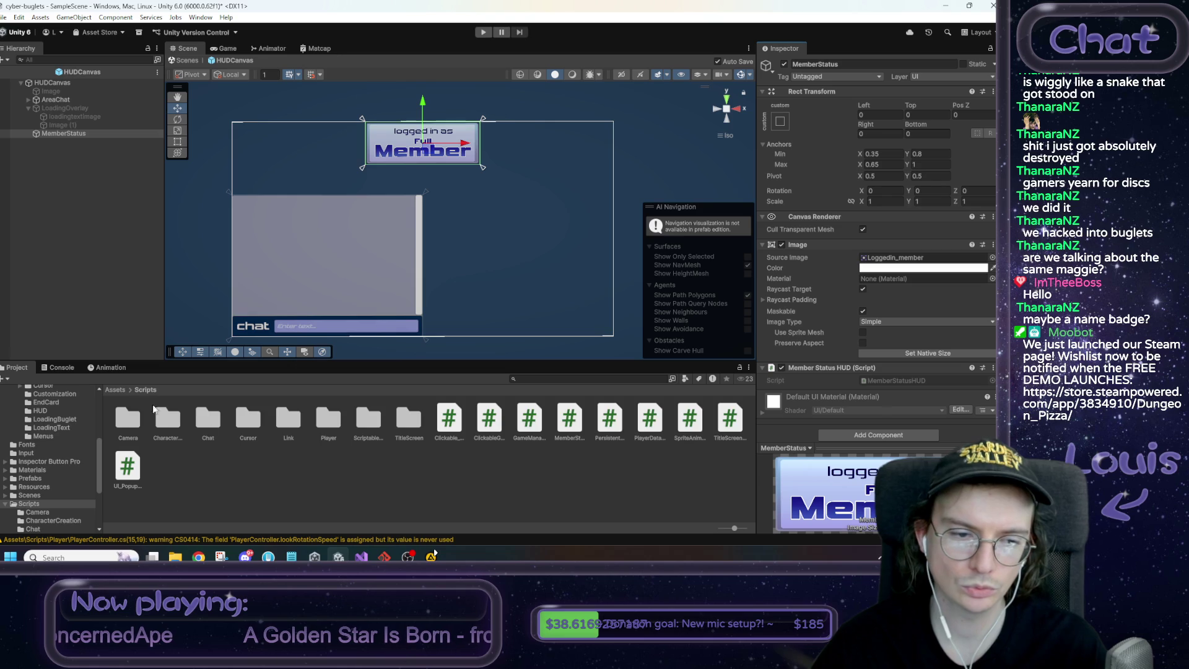
Open SampleScene from Assets/Scenes, get past the save prompt, and run a brief Play test
left_click(116, 390)
double_click(407, 426)
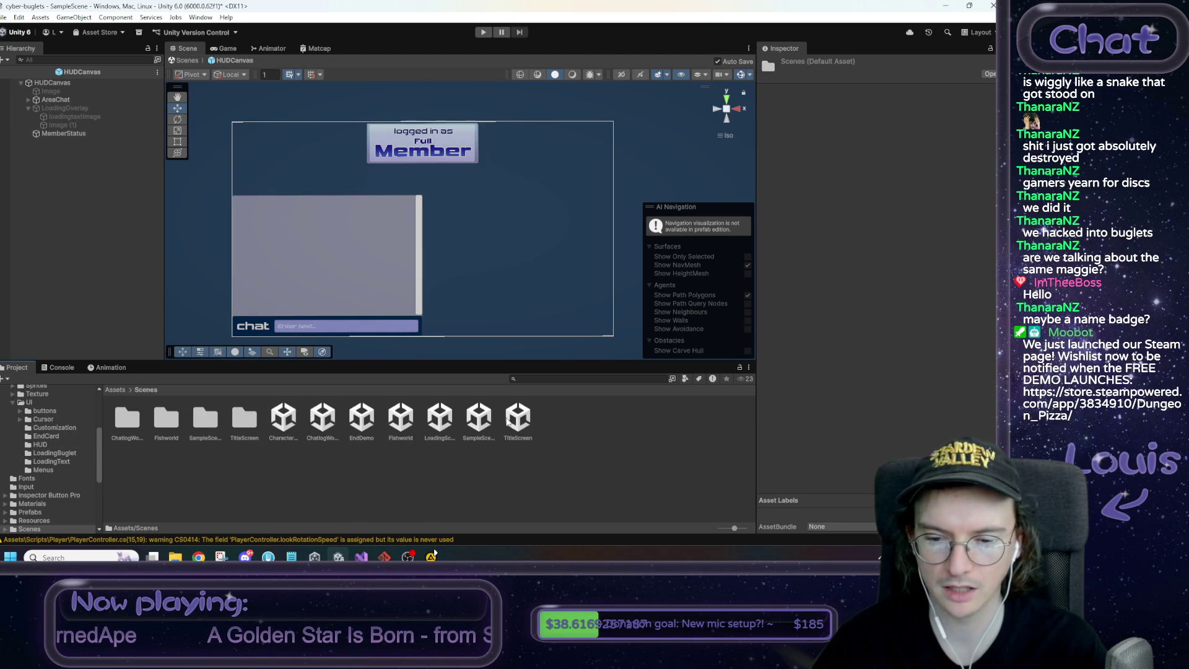
double_click(481, 421)
left_click(497, 303)
left_click(483, 32)
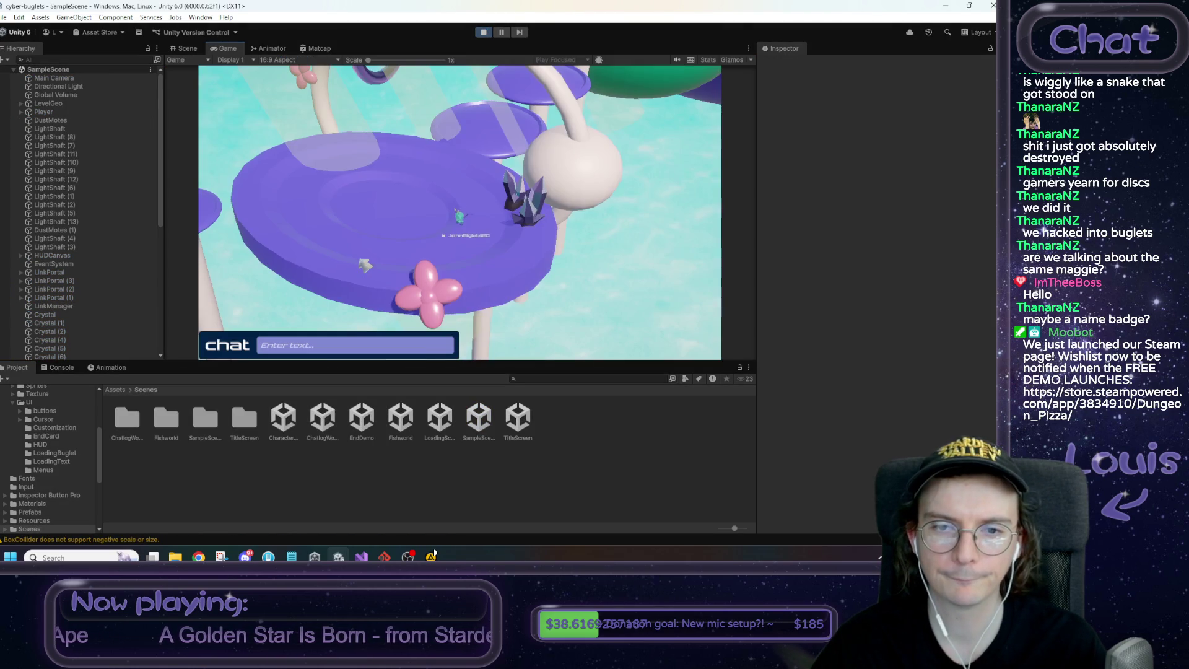
left_click(483, 33)
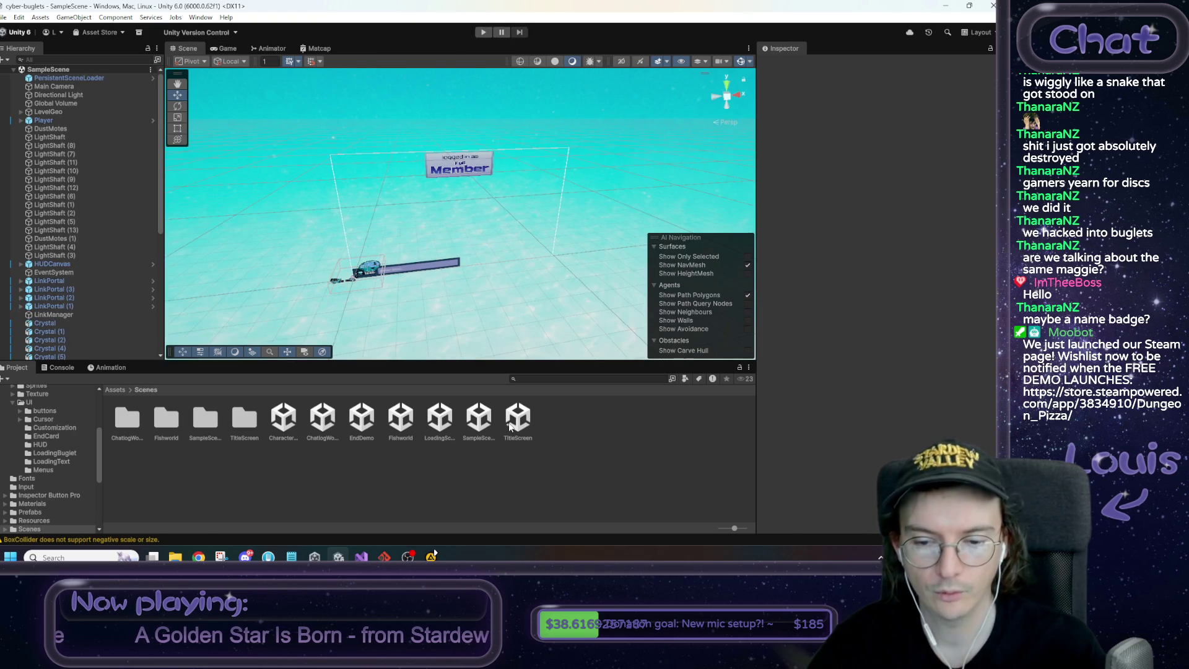
Open the TitleScreen scene, enter Play mode, and view then close the credits panel
double_click(508, 426)
left_click(483, 32)
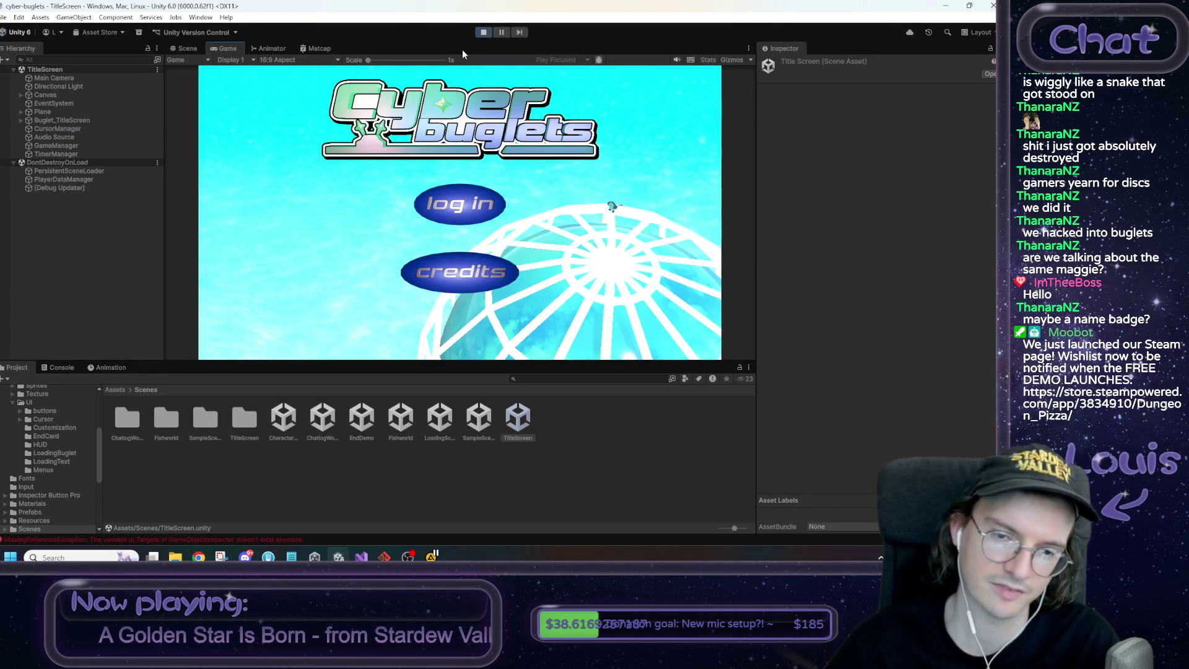
left_click(468, 272)
left_click(443, 287)
Log in as an existing user with the member's Buglet ID and password, then bring up the to-do notes
left_click(458, 206)
left_click(501, 254)
left_click(461, 222)
type("xX_Wolfsblade_Xx")
left_click(455, 249)
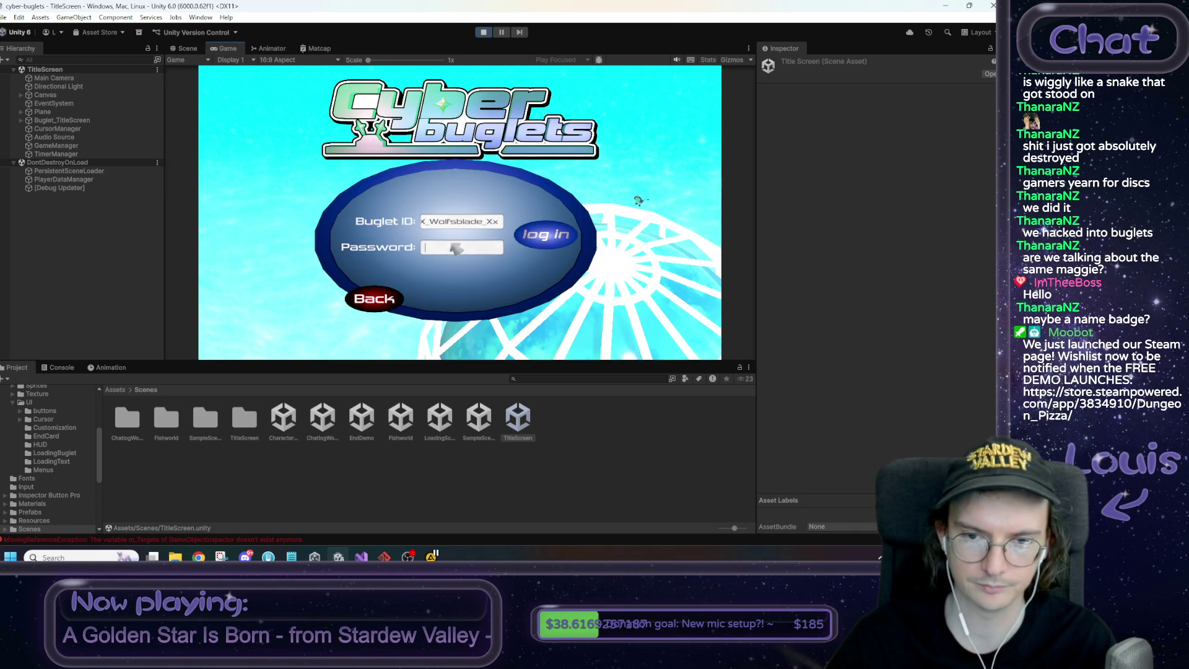
type("passwd")
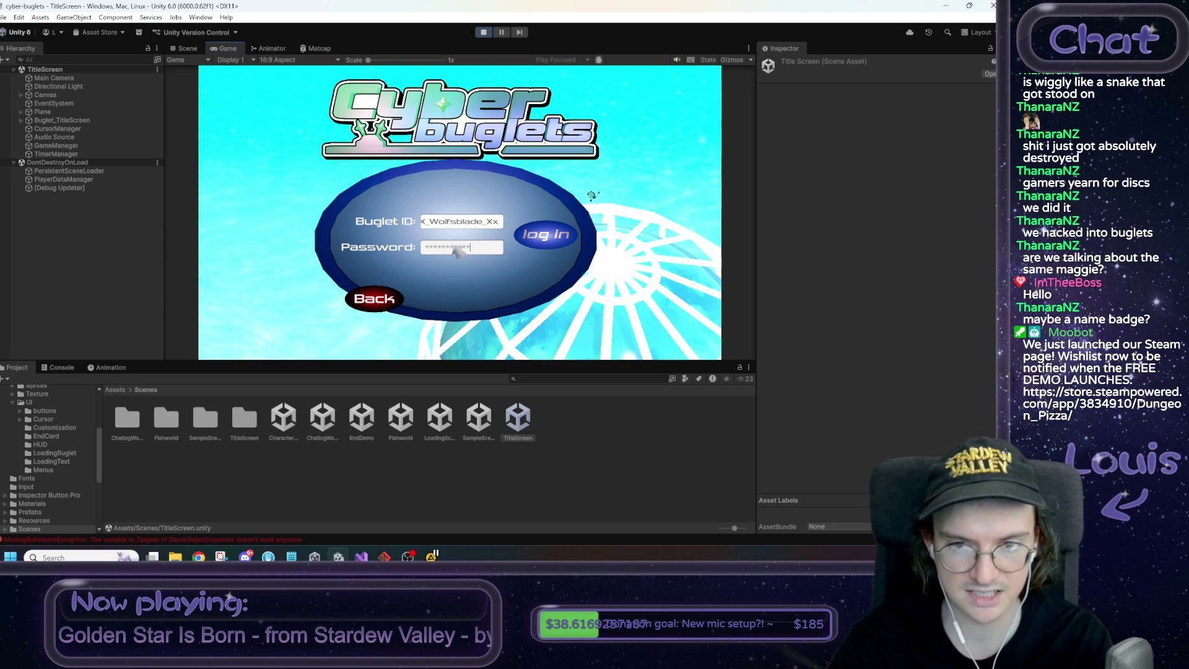
left_click(549, 240)
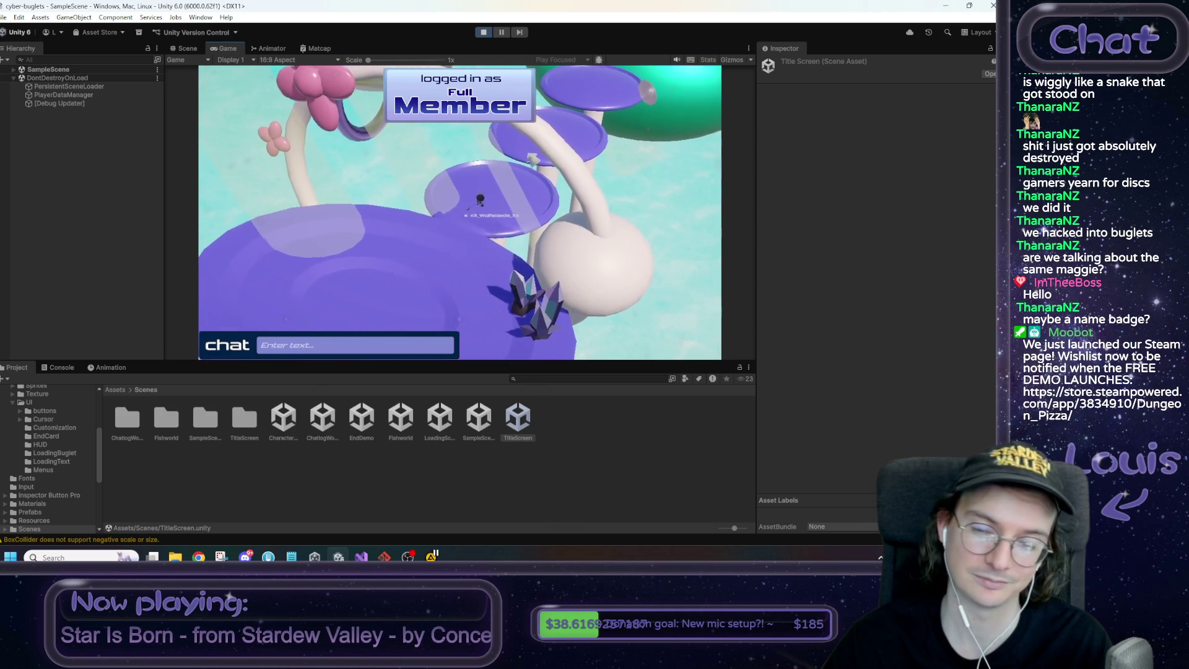
left_click(291, 556)
double_click(511, 464)
Mark the member-status-on-HUD task with an x, then switch back to Unity
type("x")
left_click(682, 459)
scroll(680, 461, "up", 3)
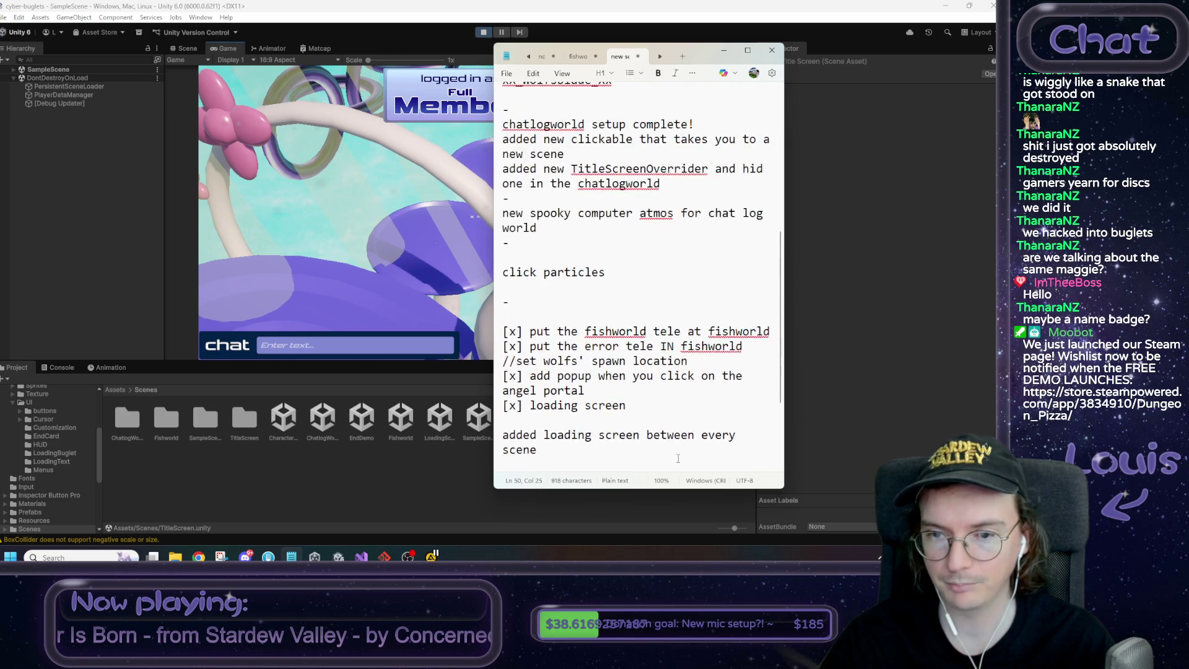
scroll(677, 458, "down", 3)
key("alt+Tab")
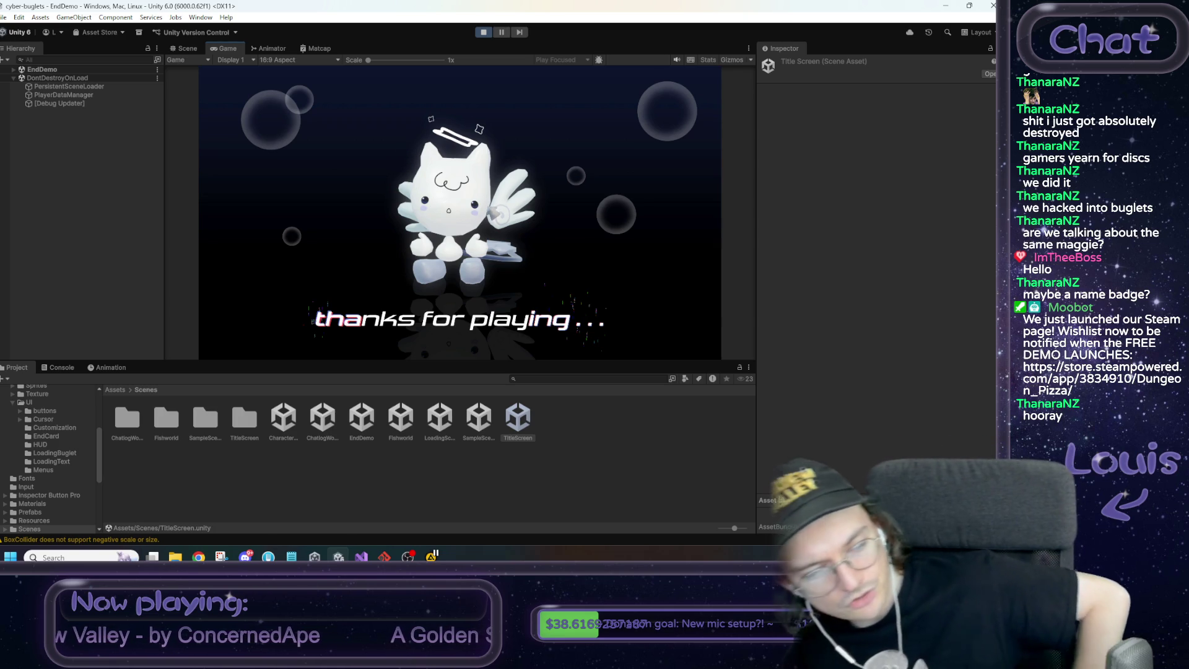
Stop play mode once the EndDemo 'thanks for playing...' card is reached
left_click(482, 35)
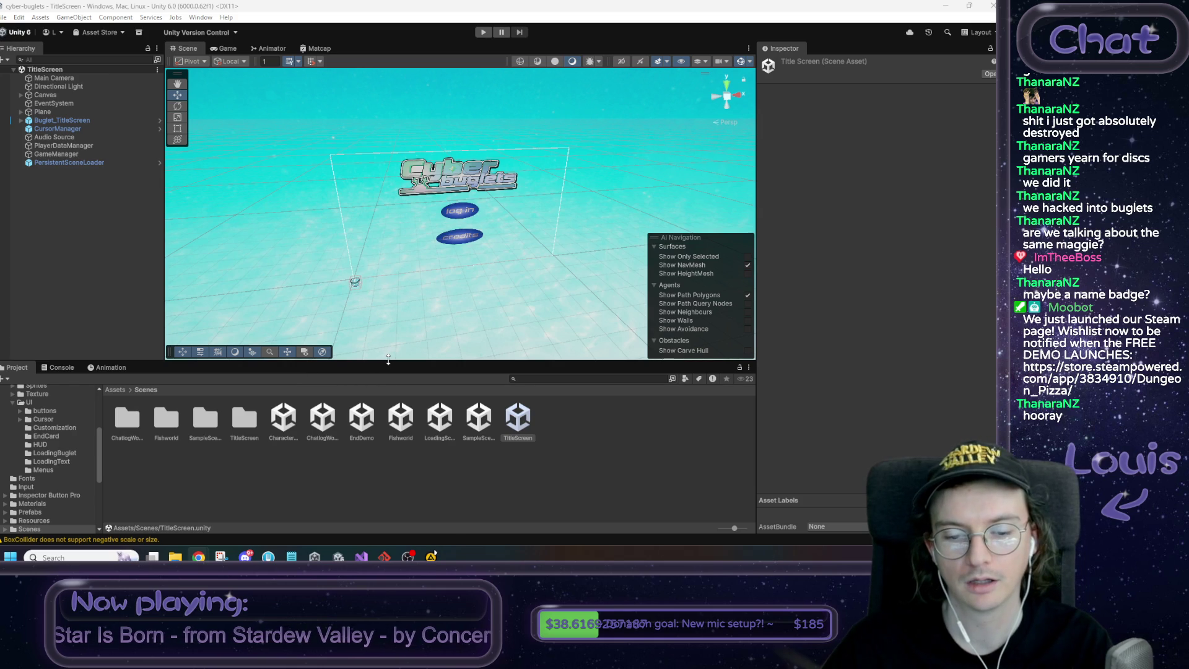
Log that the demo now ends at the angel portal and member status is on the HUD
left_click(291, 556)
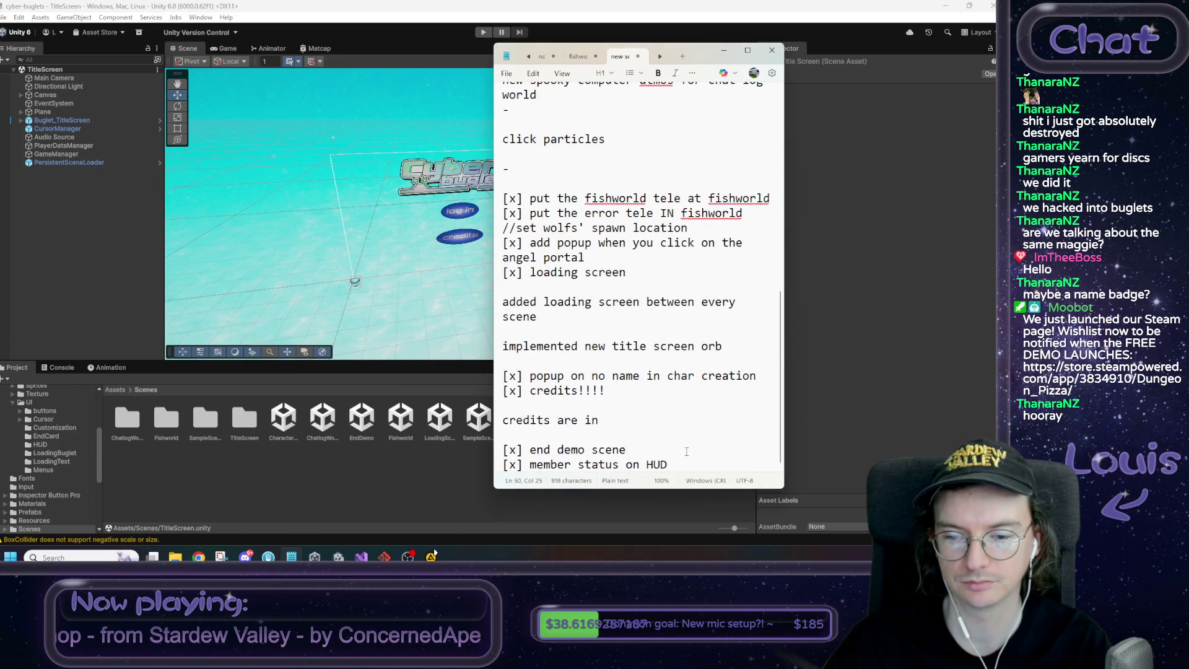
key("Return")
key("Return")
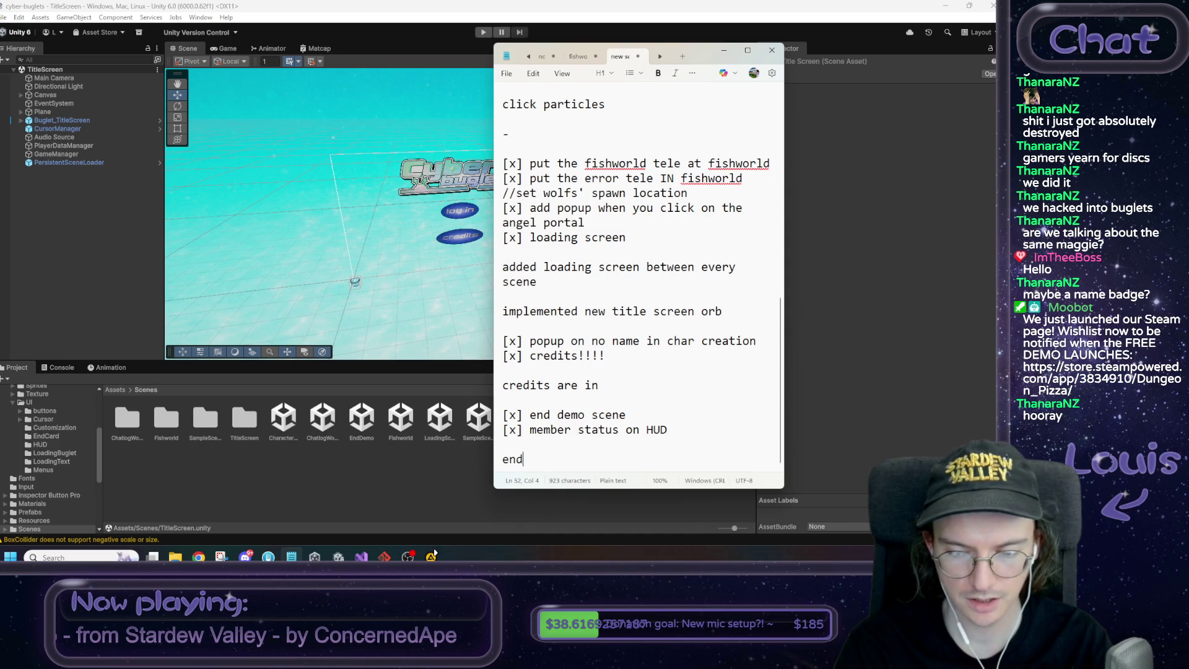
type("demo now ends when wo")
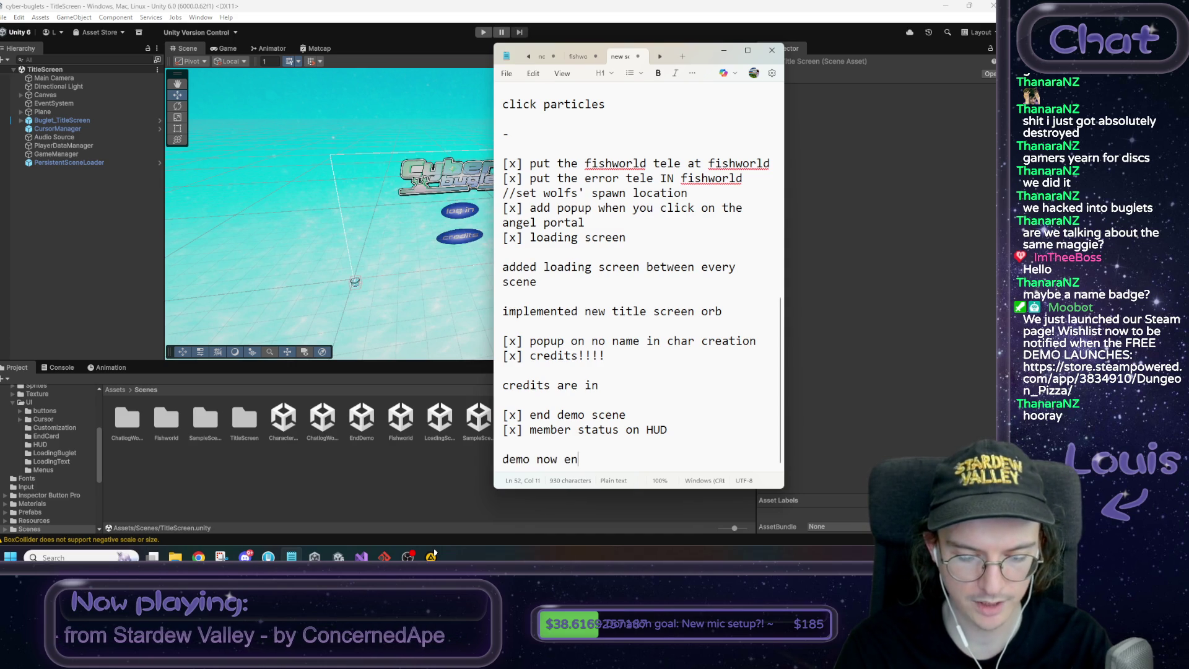
type("lfsblade goes through the angel portal")
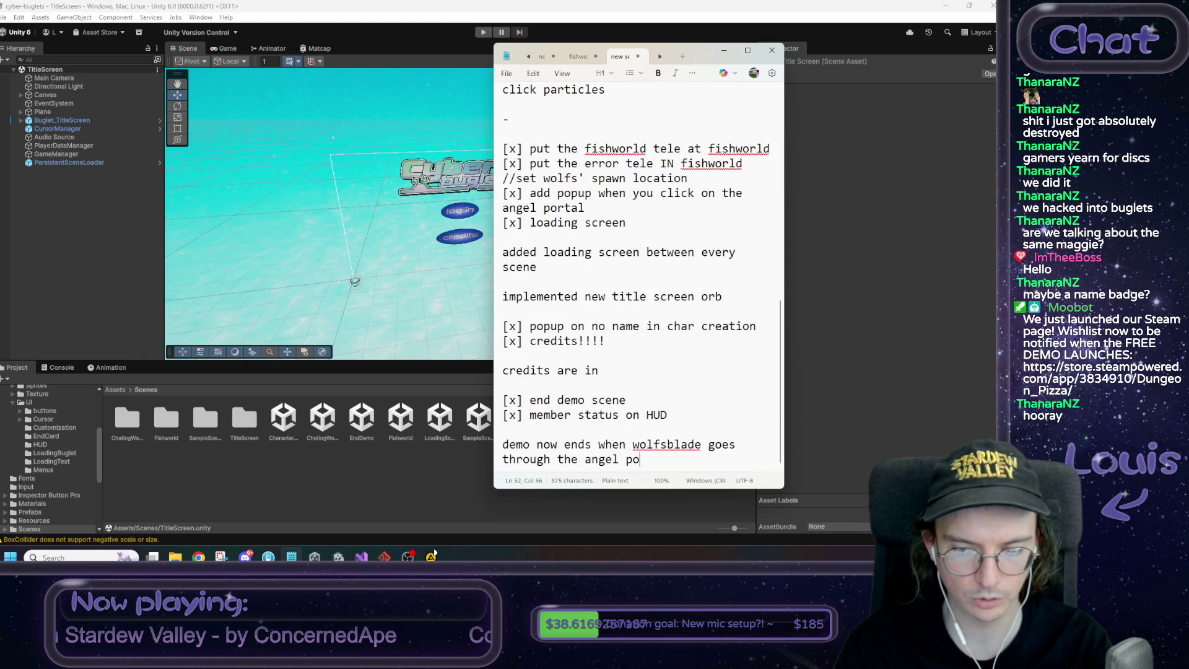
type(". wowwww!")
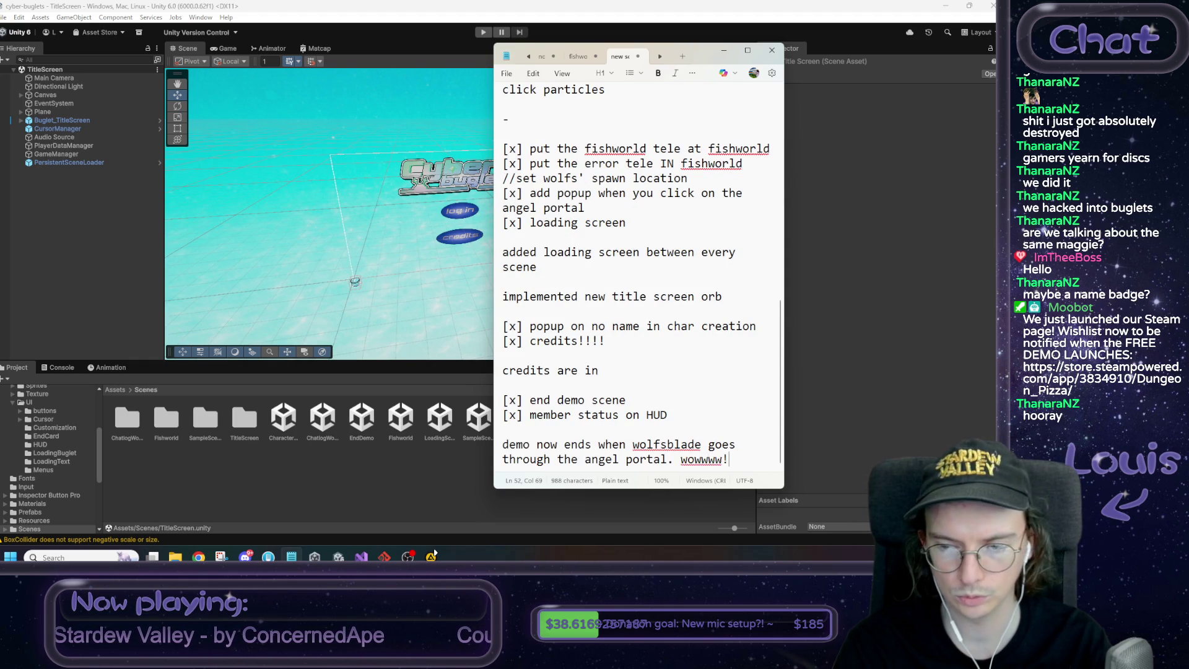
key("Return")
type("me")
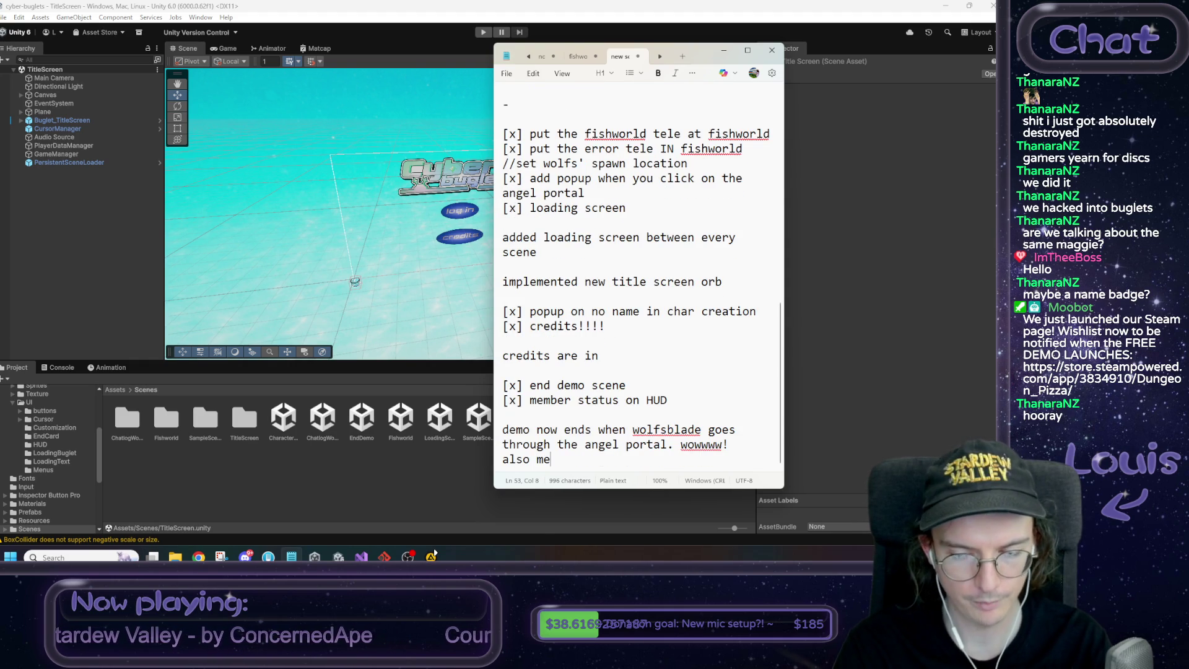
type("mber status is on")
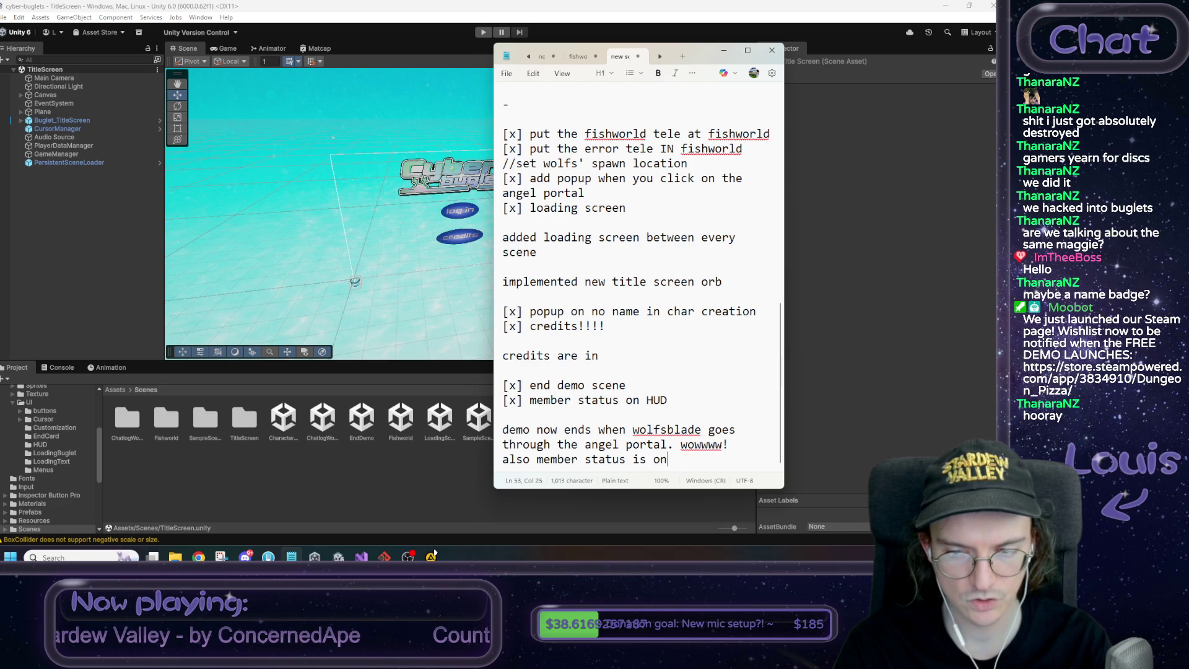
type(" the HUD now")
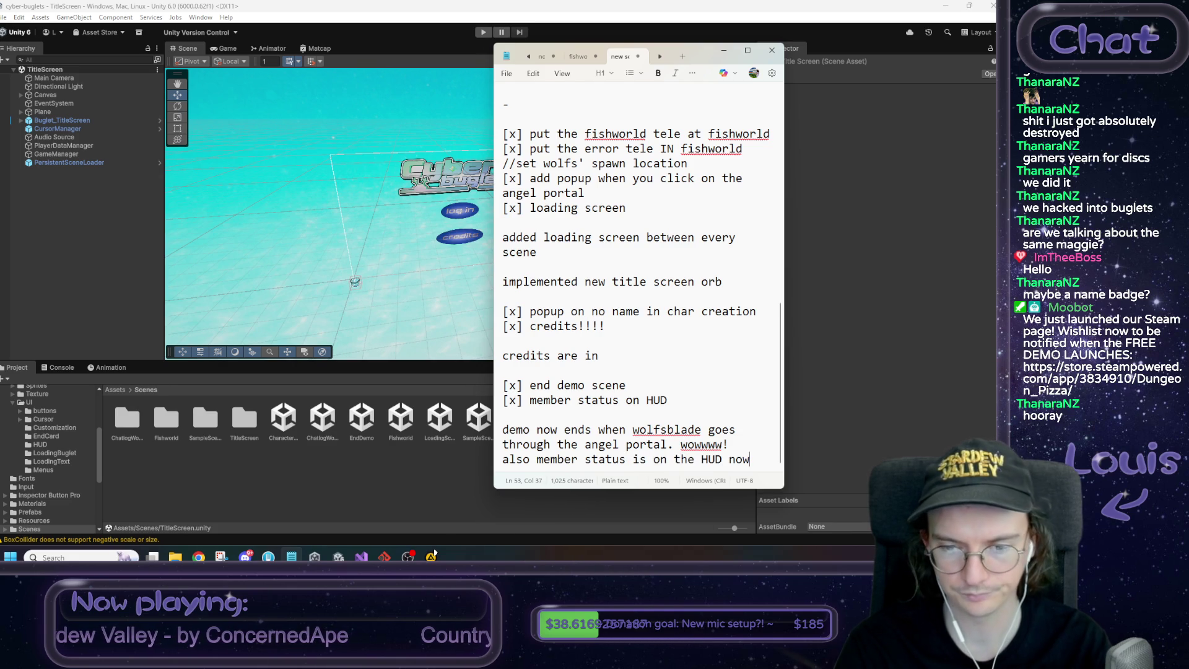
key("shift+Up")
key("shift+Up")
key("shift+Home")
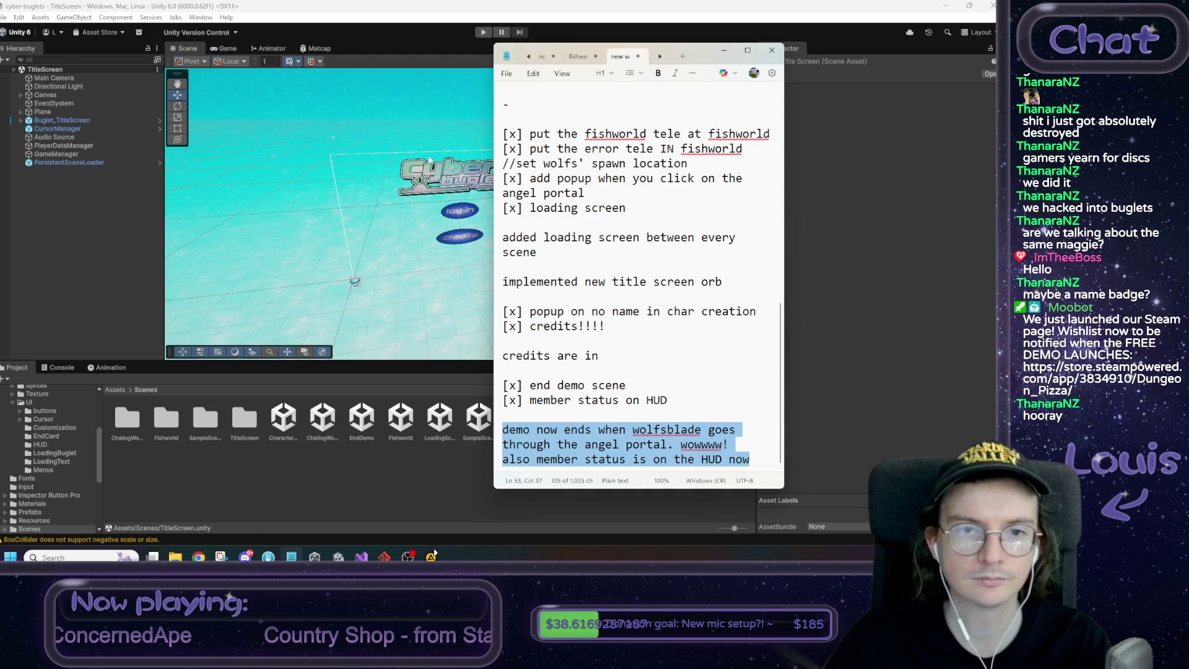
left_click(517, 10)
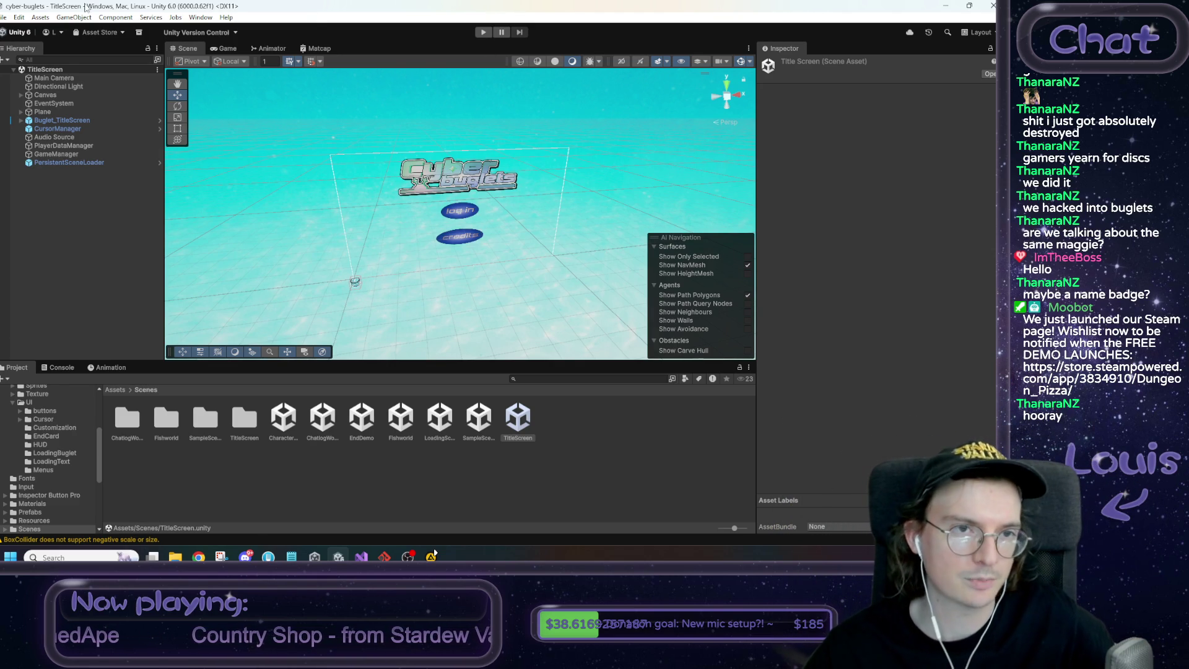
Build the Windows player into the Build folder, continuing past the Missing Project ID warning
left_click(3, 17)
left_click(20, 17)
left_click(4, 17)
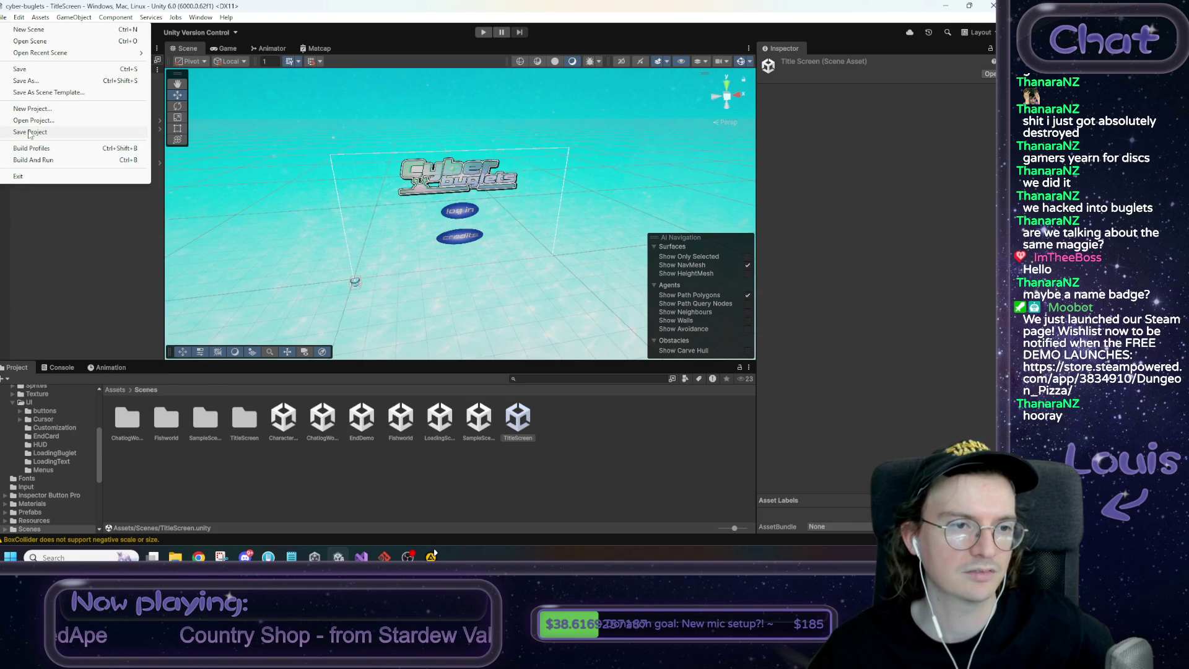
left_click(36, 151)
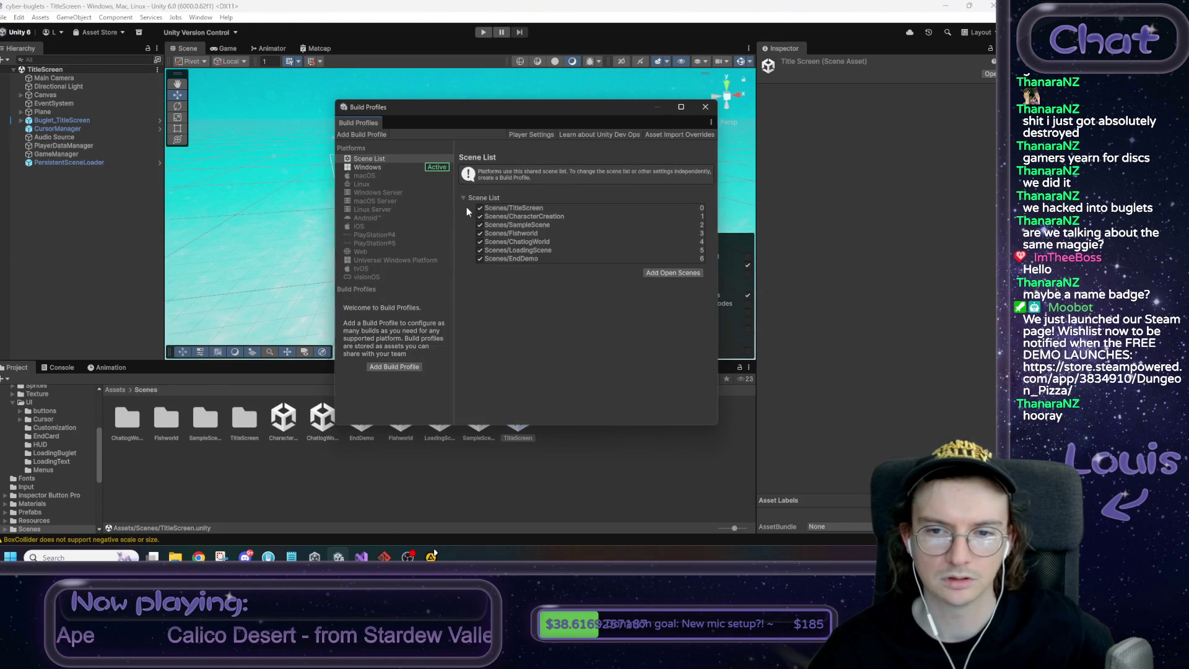
left_click(705, 106)
left_click(3, 17)
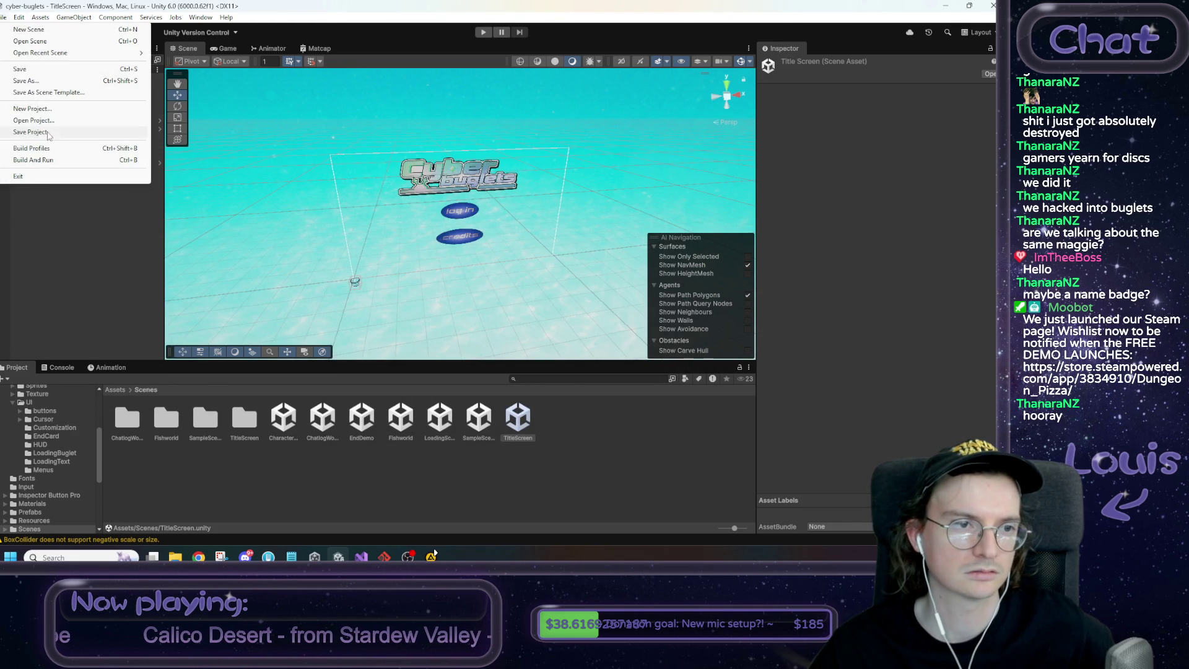
left_click(36, 149)
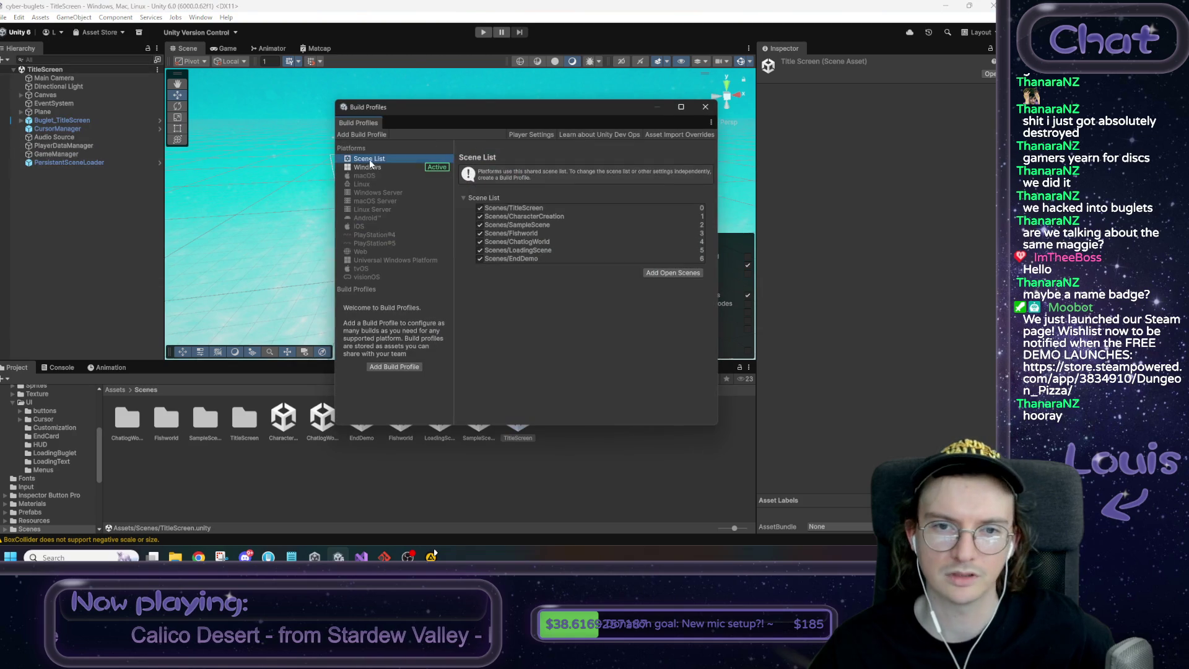
left_click(688, 162)
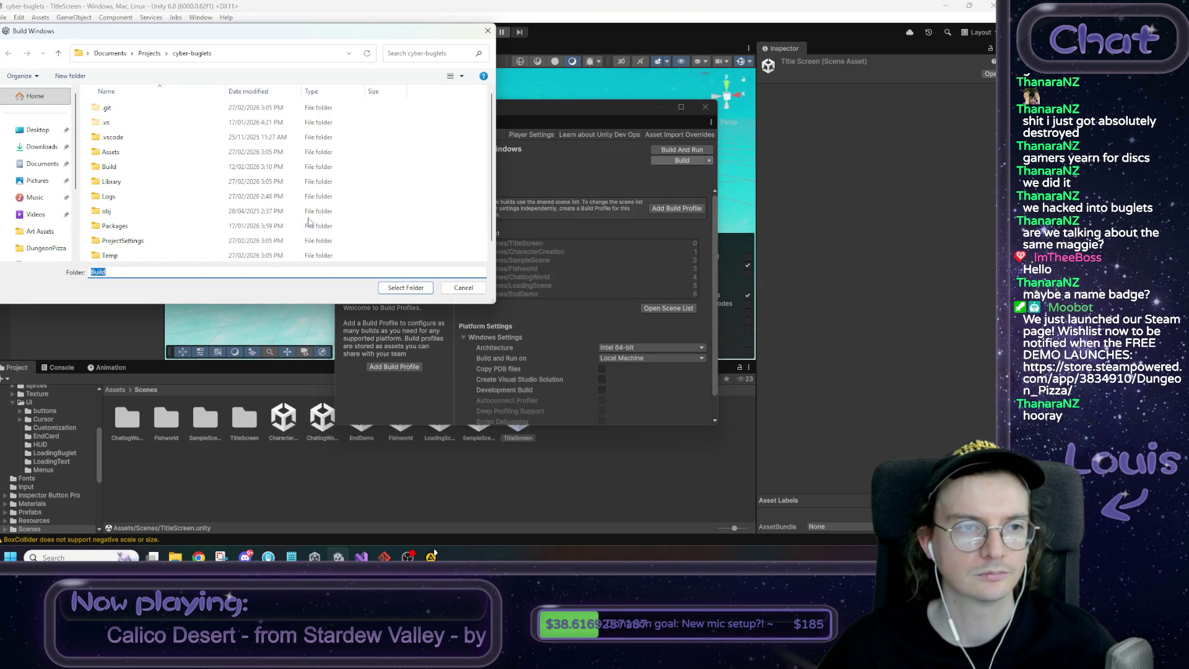
double_click(118, 166)
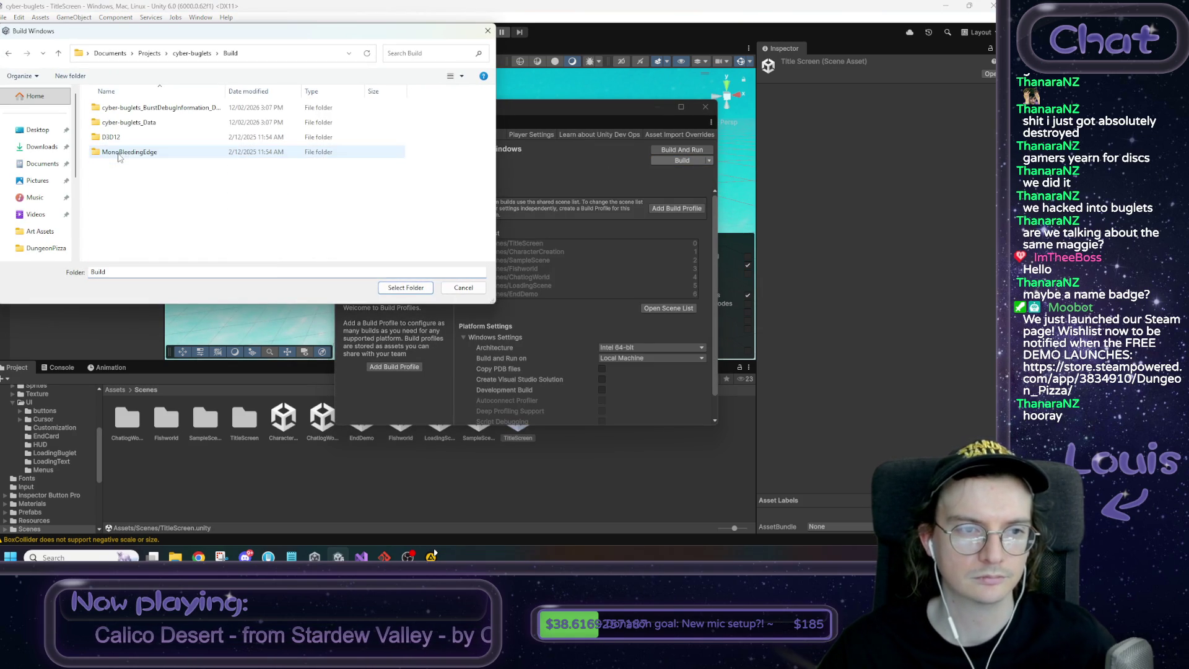
left_click(192, 53)
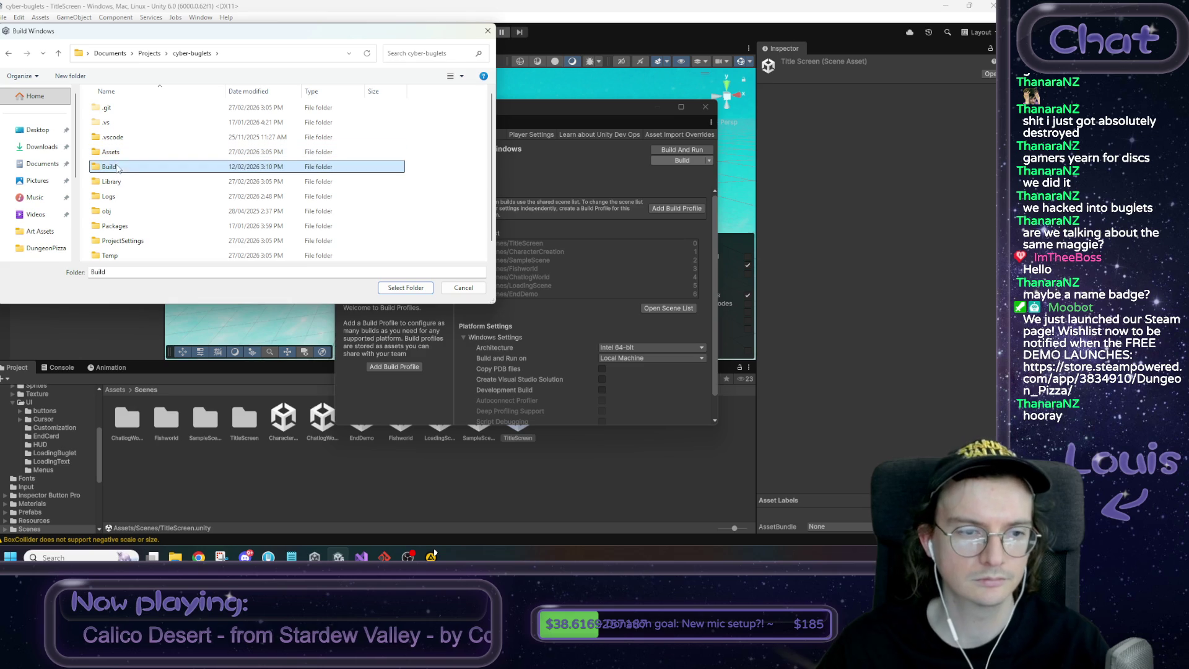
left_click(406, 289)
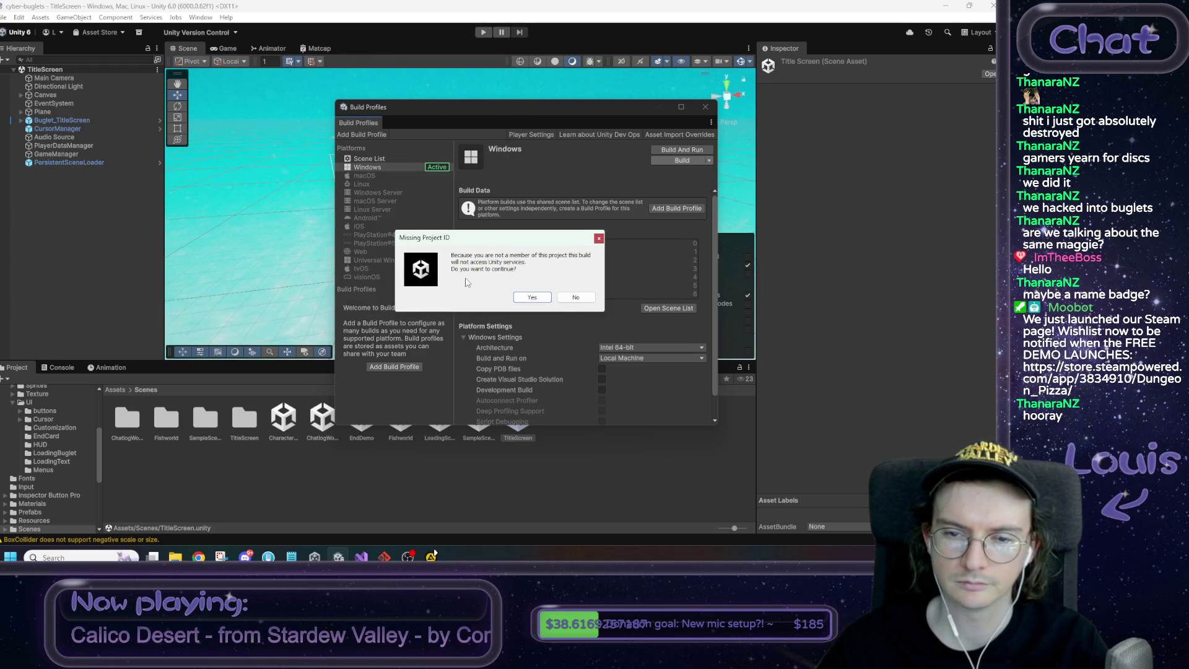
left_click(545, 298)
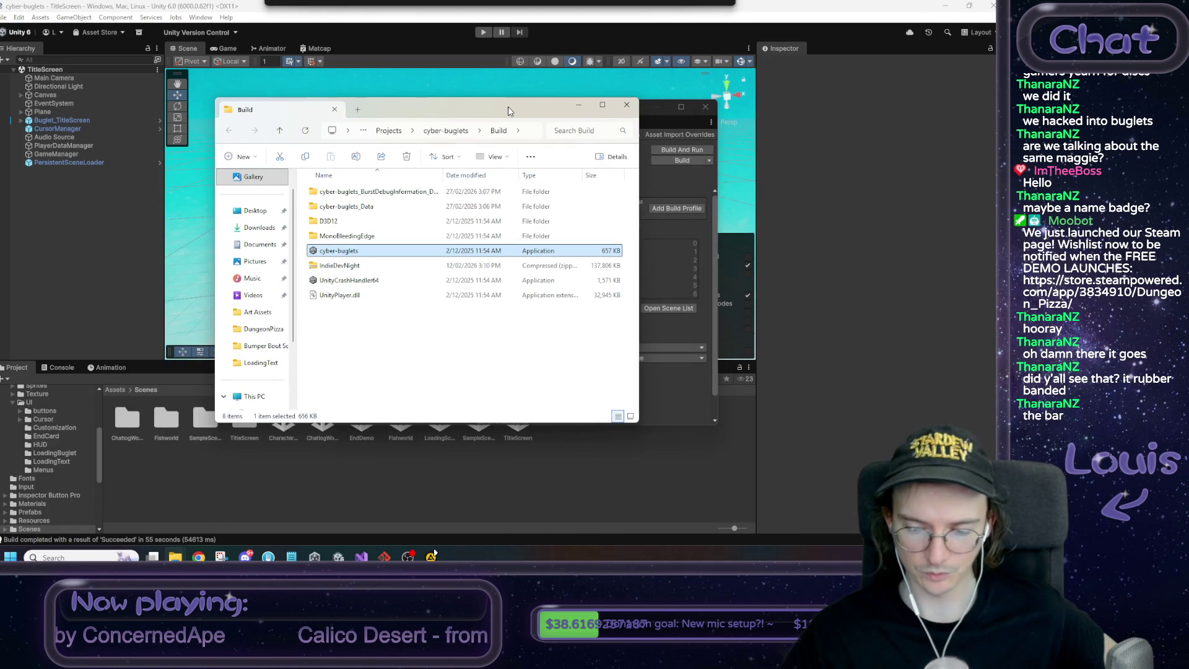
Reposition the Build folder window and launch the cyber-buglets application
left_click_drag(508, 110, 572, 94)
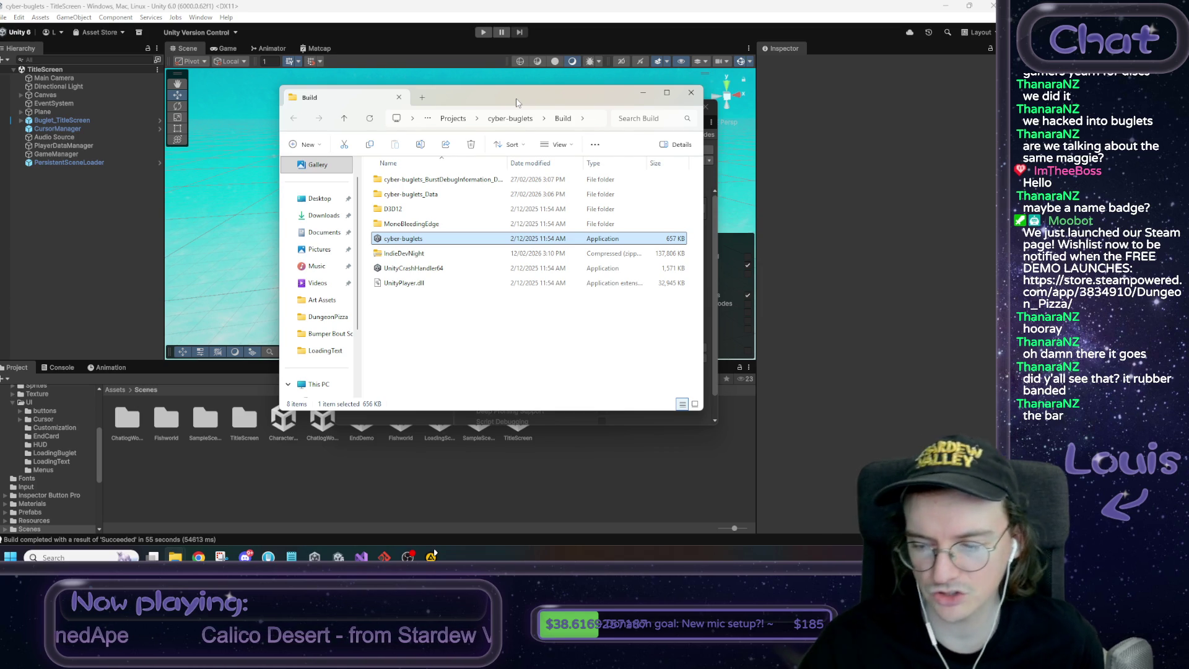
double_click(437, 239)
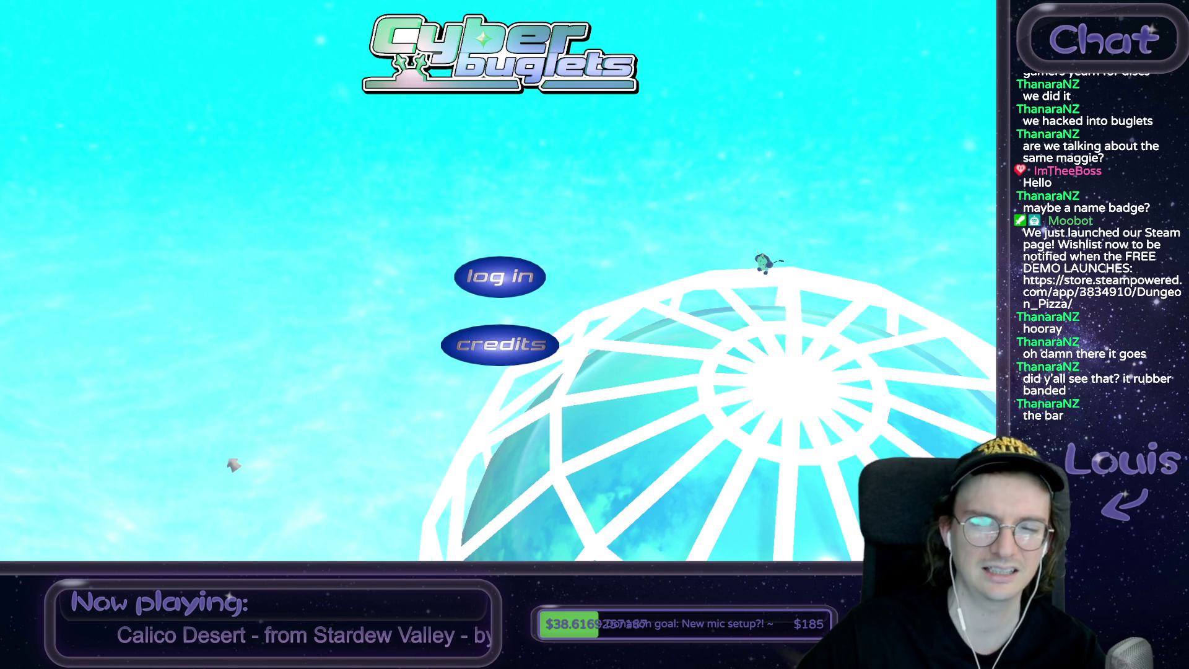
Try an existing-user login with a dummy Buglet ID, dismiss the error, and choose guest login
left_click(501, 280)
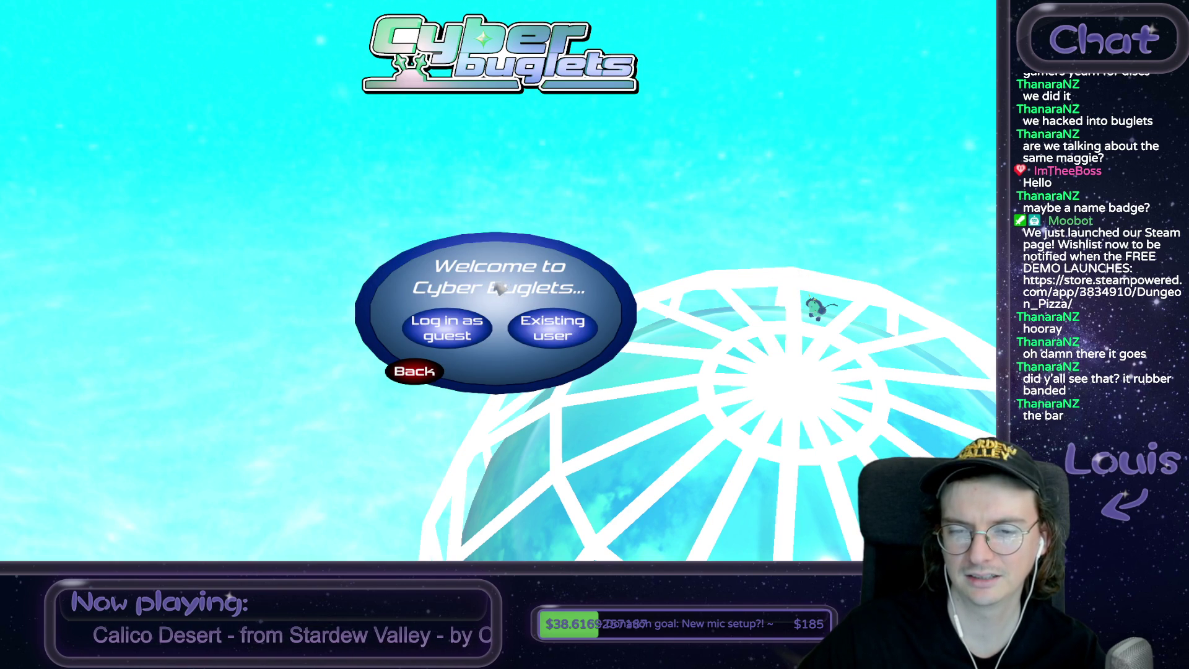
left_click(549, 332)
left_click(502, 294)
type("asdasdasd")
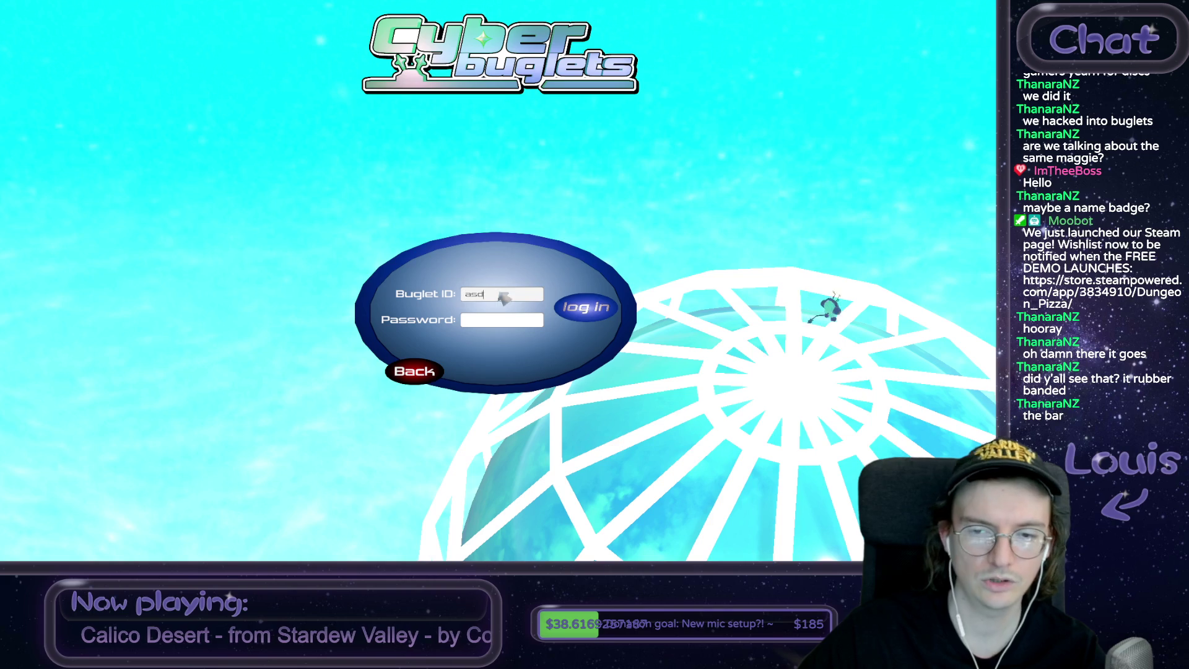
left_click(583, 312)
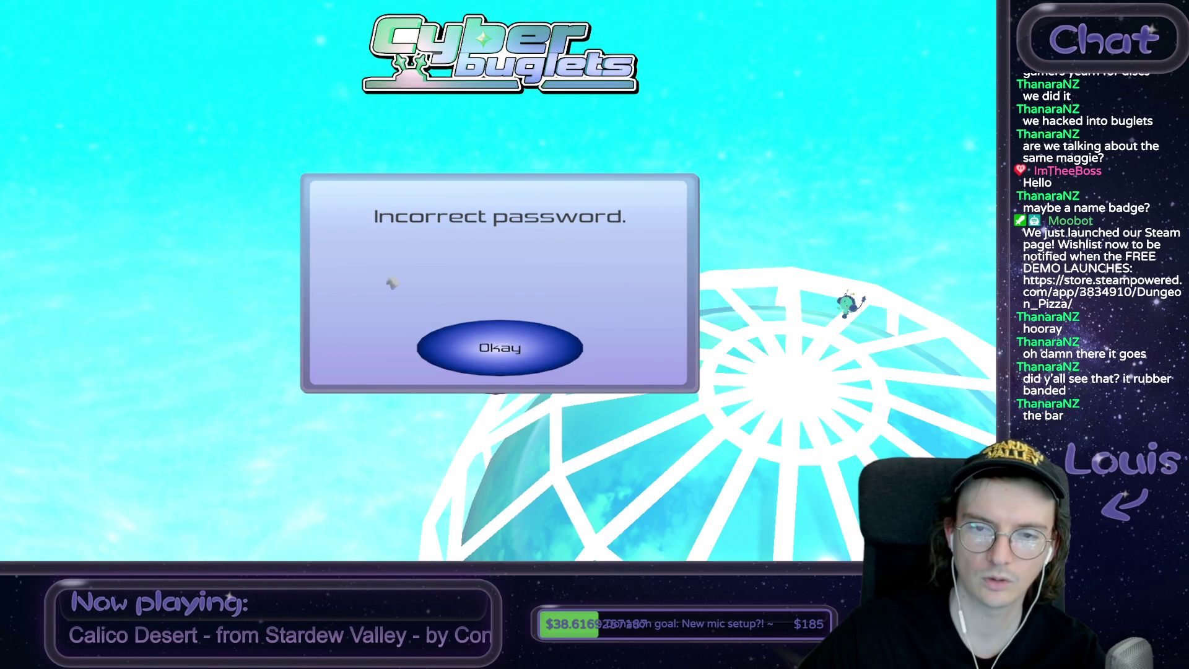
left_click(495, 350)
left_click(411, 372)
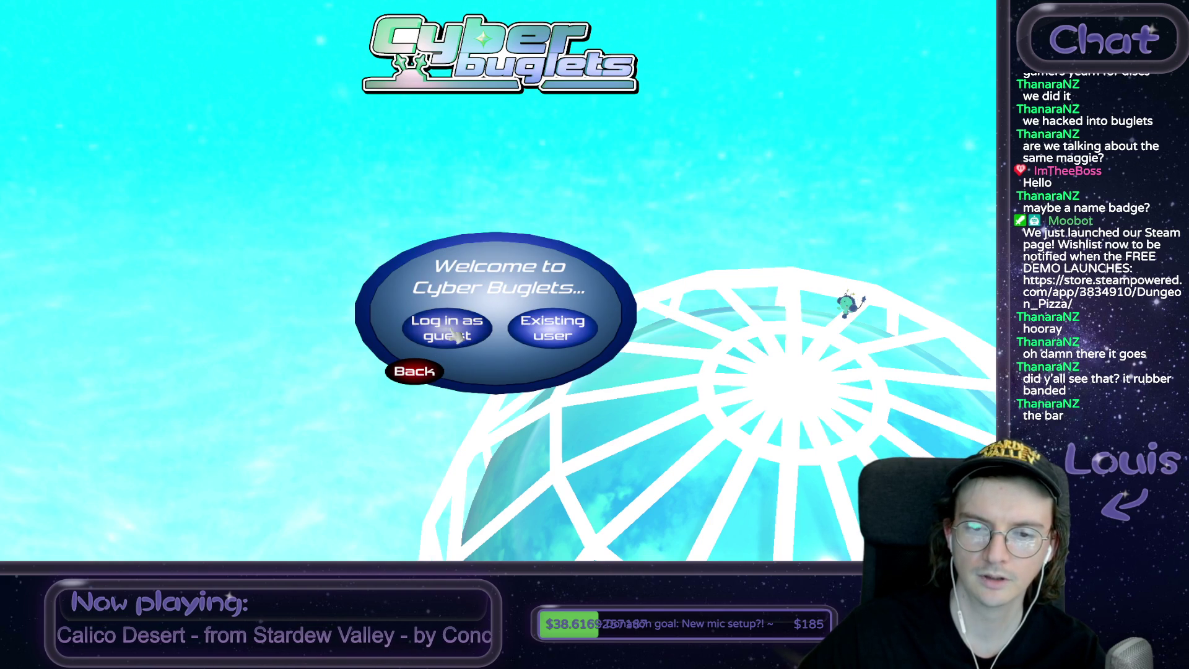
left_click(454, 335)
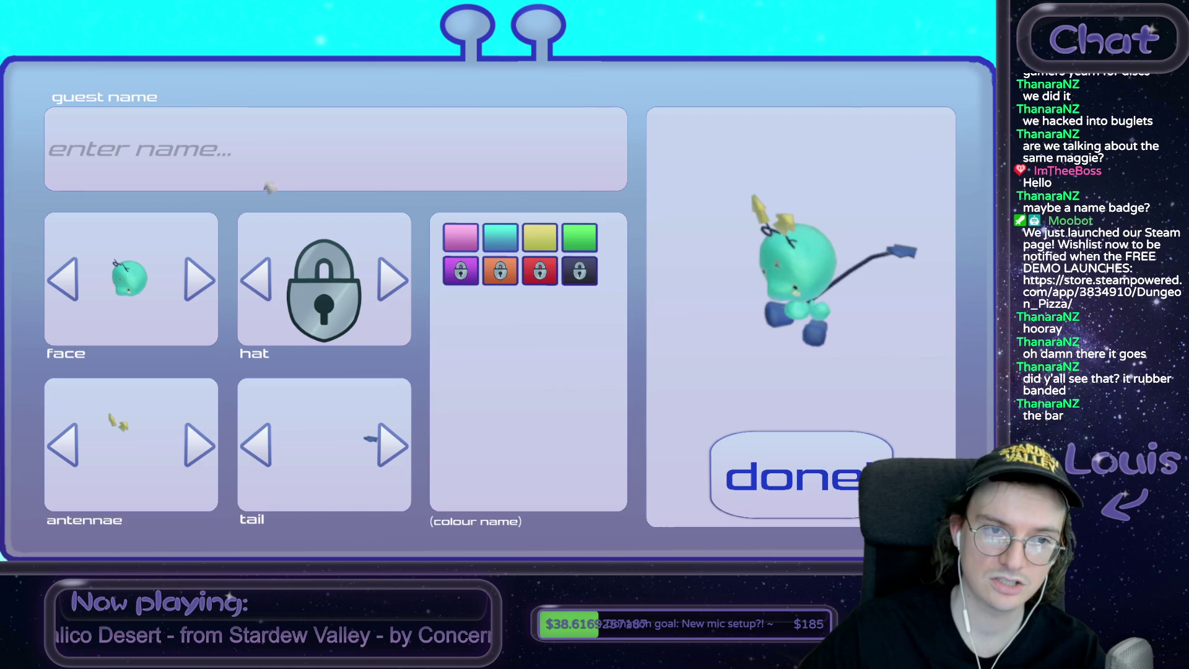
Enter a guest name and compare body colours before settling on green
type("special_boy")
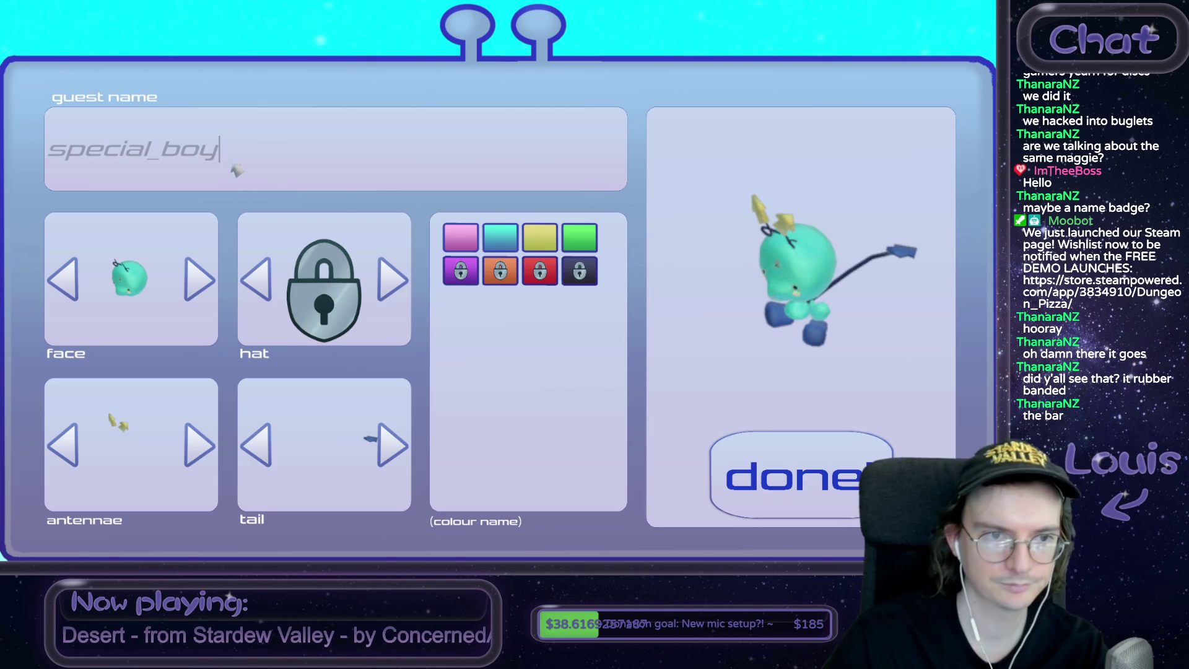
left_click(458, 247)
left_click(498, 248)
left_click(538, 248)
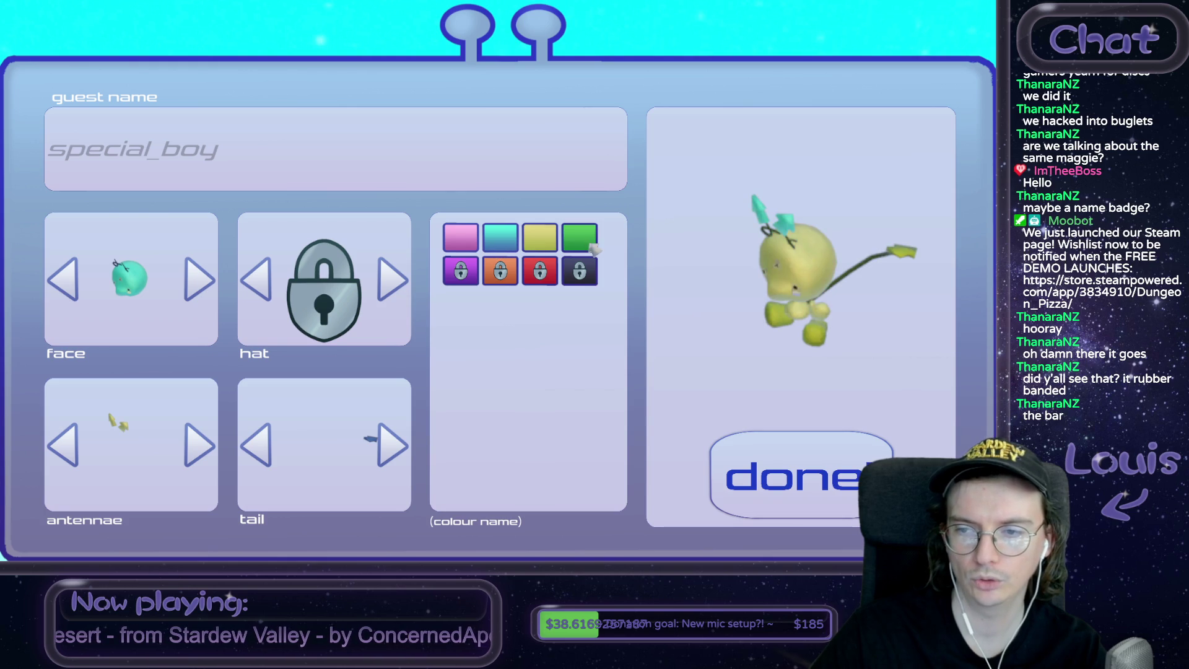
left_click(592, 249)
left_click(500, 242)
left_click(541, 241)
left_click(592, 247)
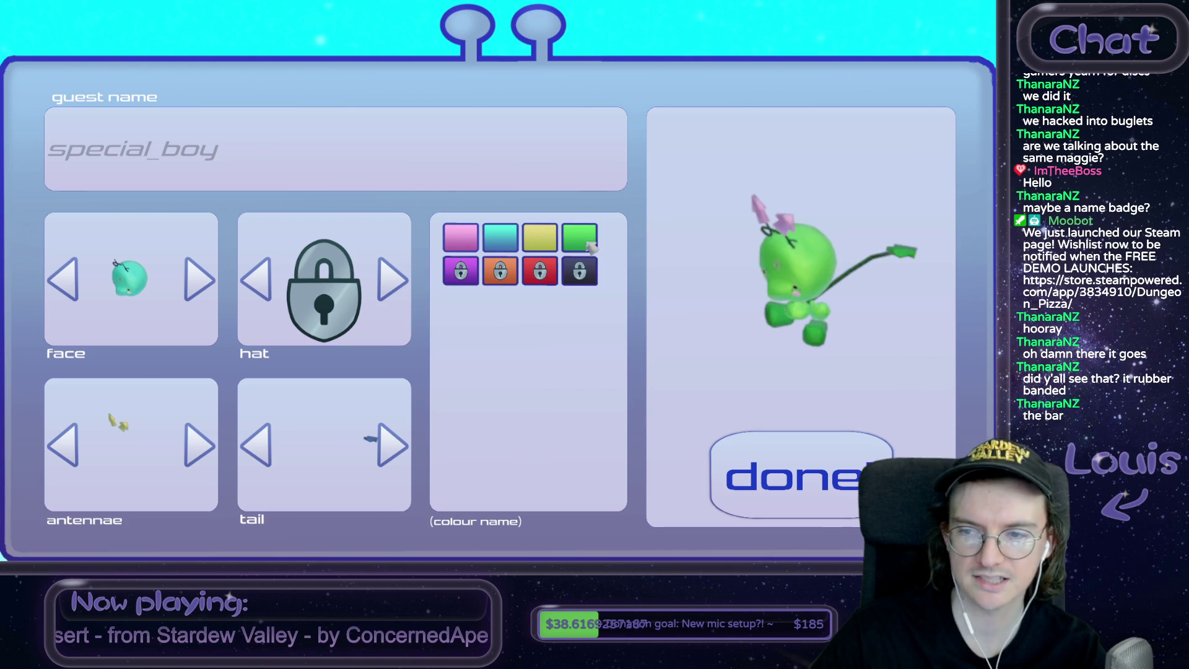
Pick a pink-eyed face, small pointed antennae and a ball-tipped tail, then finish customising
left_click(202, 282)
left_click(200, 286)
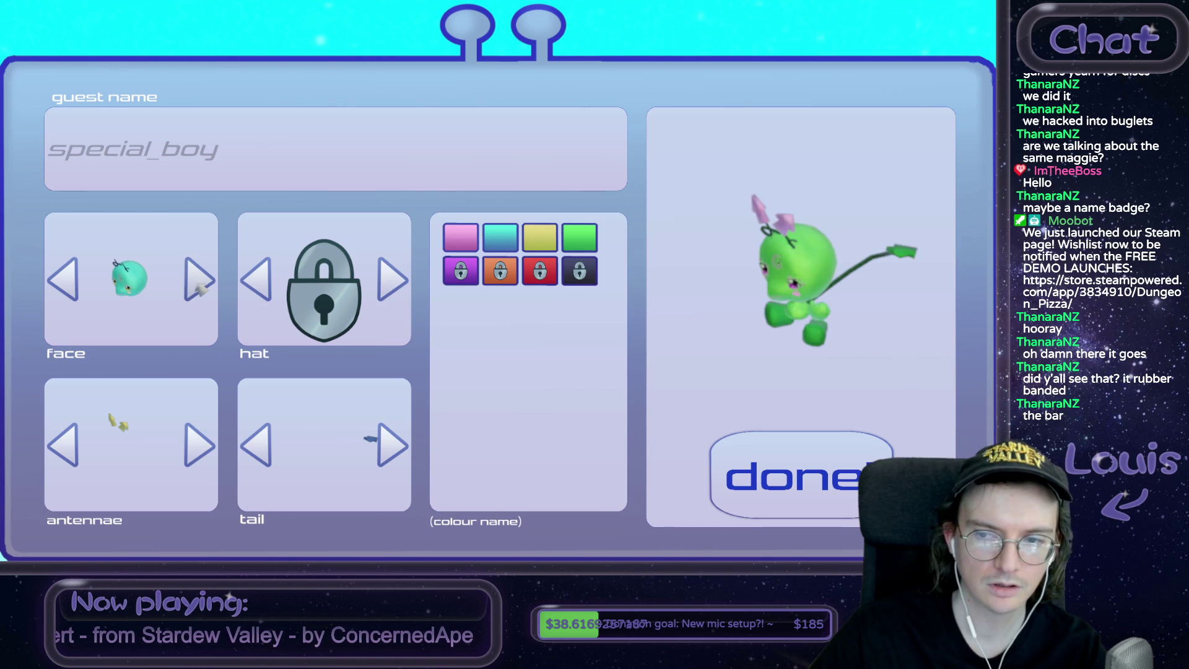
left_click(201, 446)
left_click(202, 446)
left_click(204, 447)
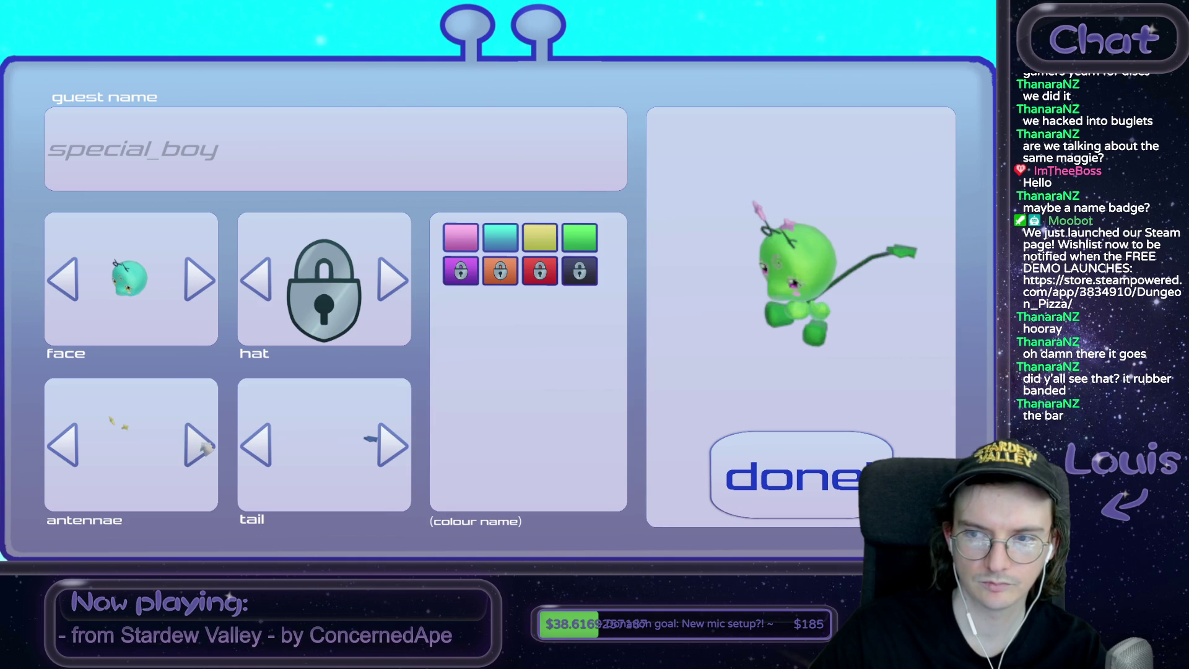
left_click(379, 447)
left_click(387, 446)
left_click(259, 445)
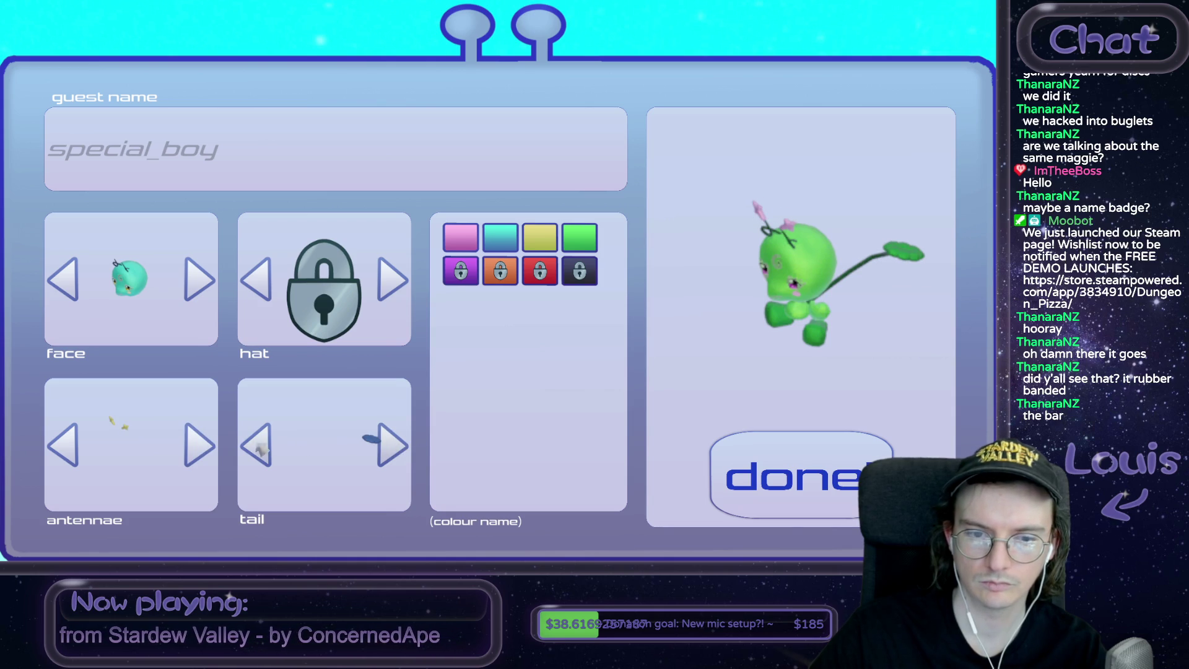
left_click(795, 489)
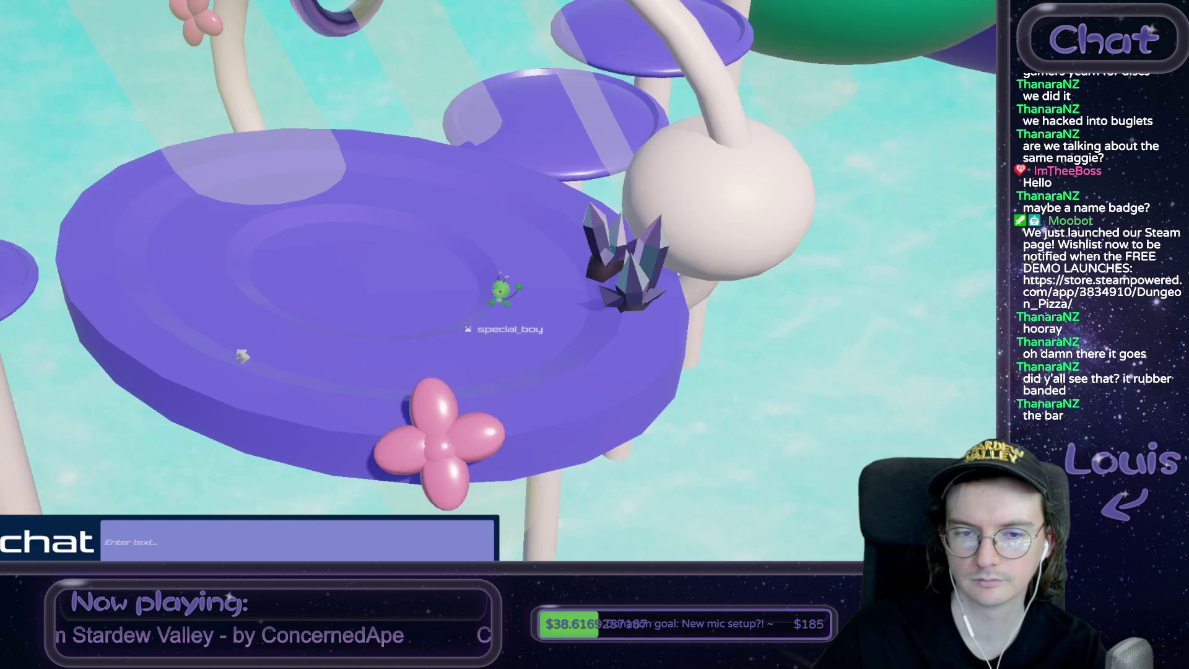
Post 'hello?' in the in-game chat and begin the next message
left_click(363, 295)
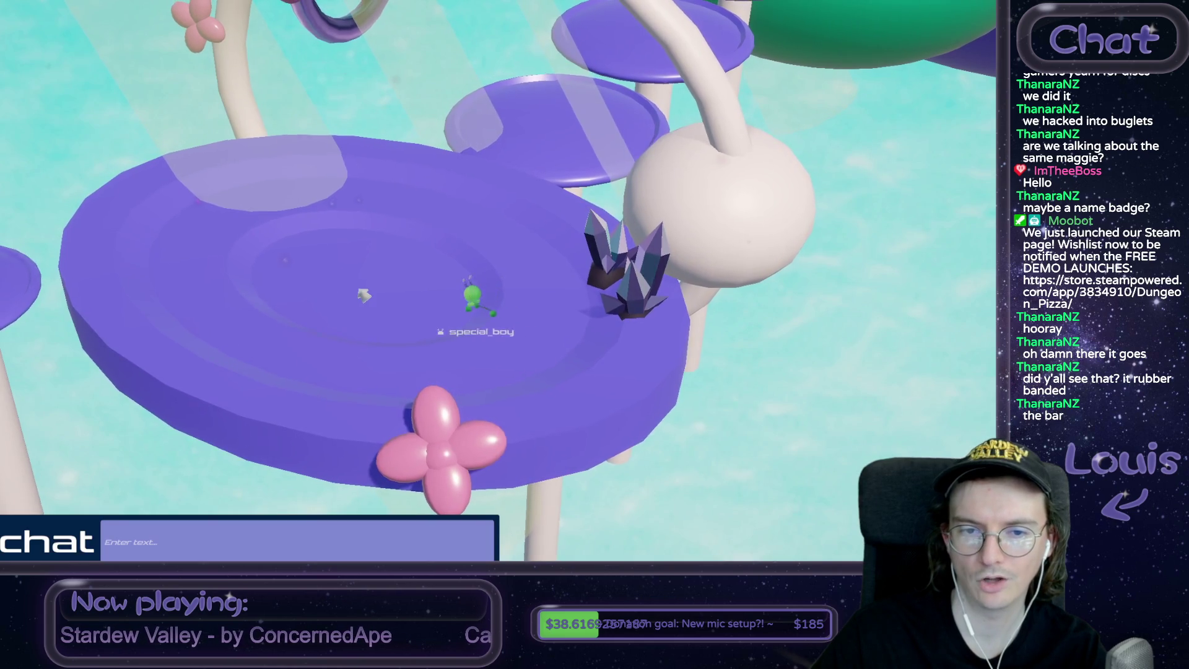
left_click(219, 541)
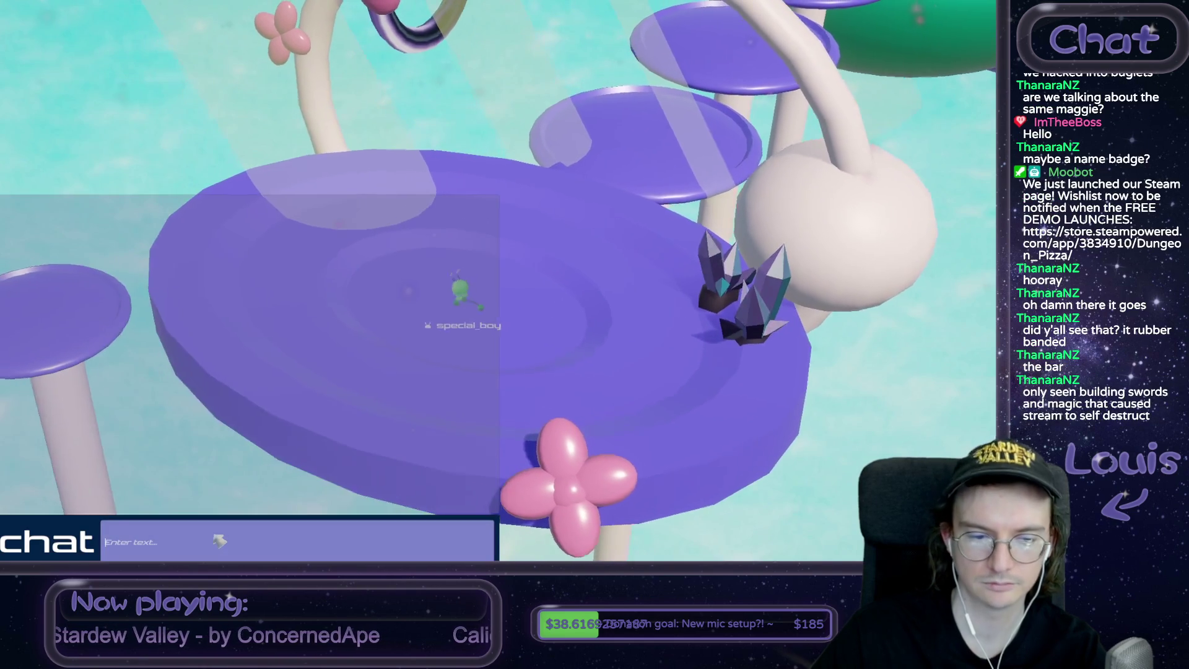
type("hello?")
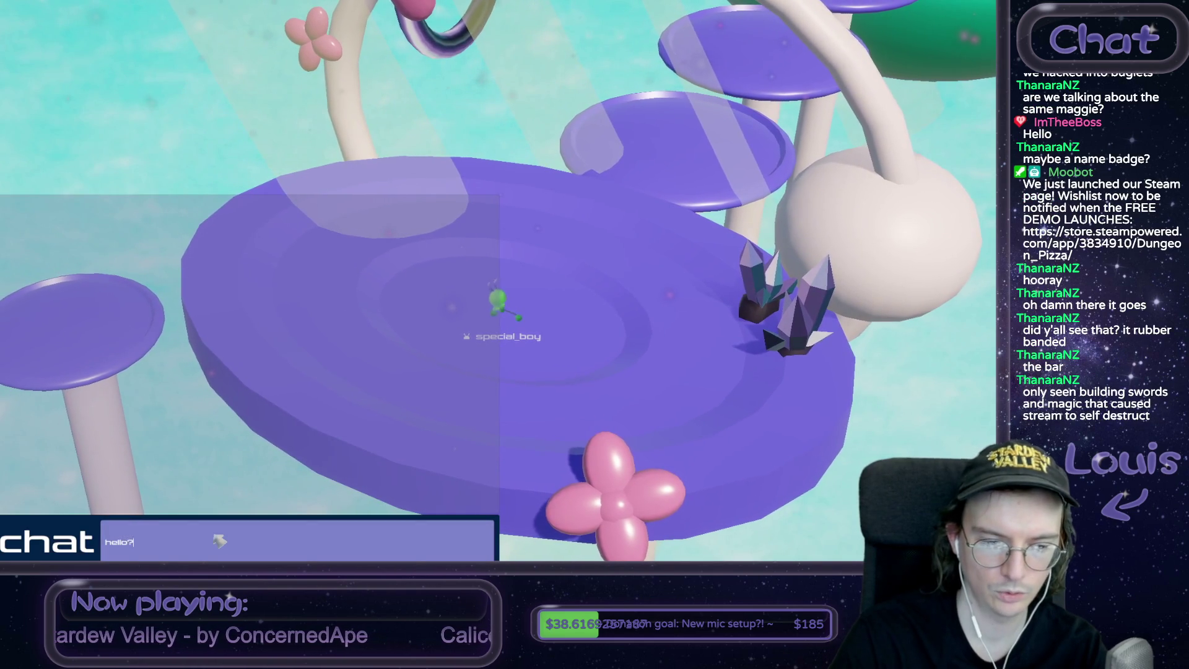
key("Return")
type("is")
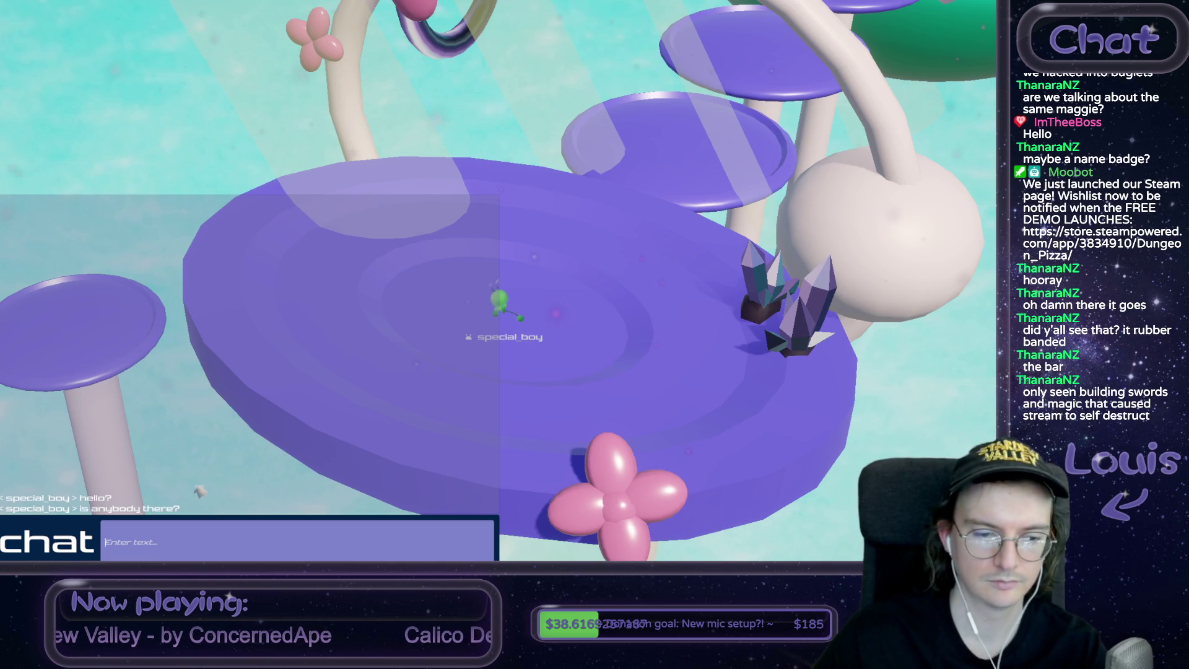
Walk the buglet left across the small platforms onto the portal disc
key("a")
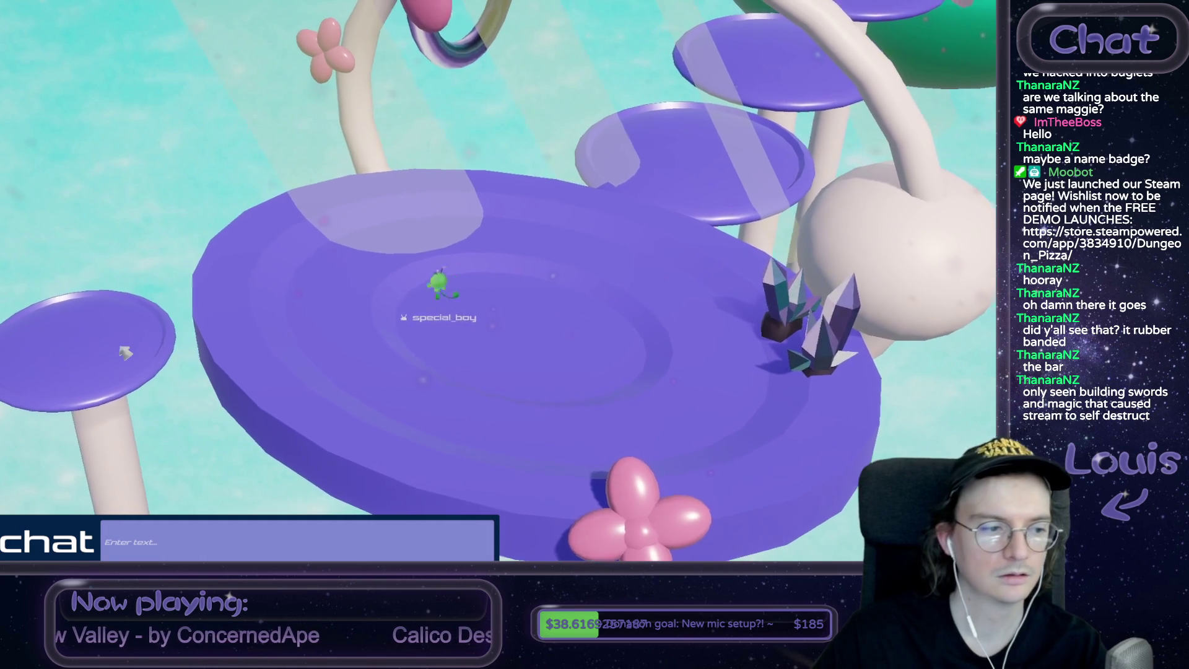
key("a")
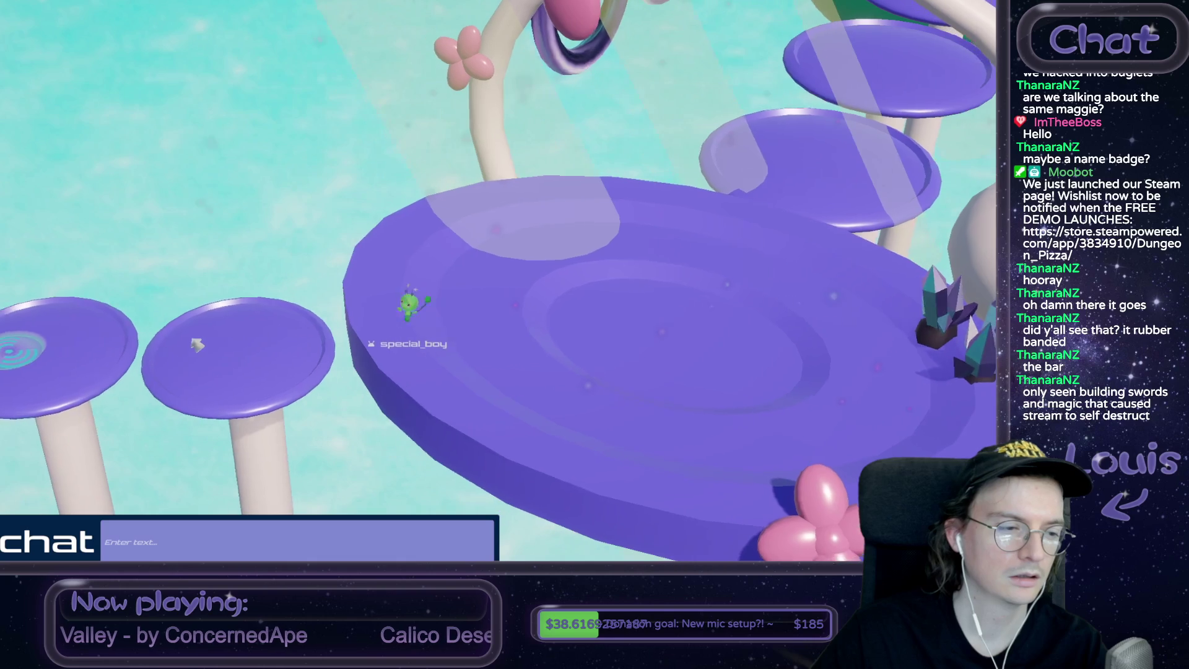
key("a")
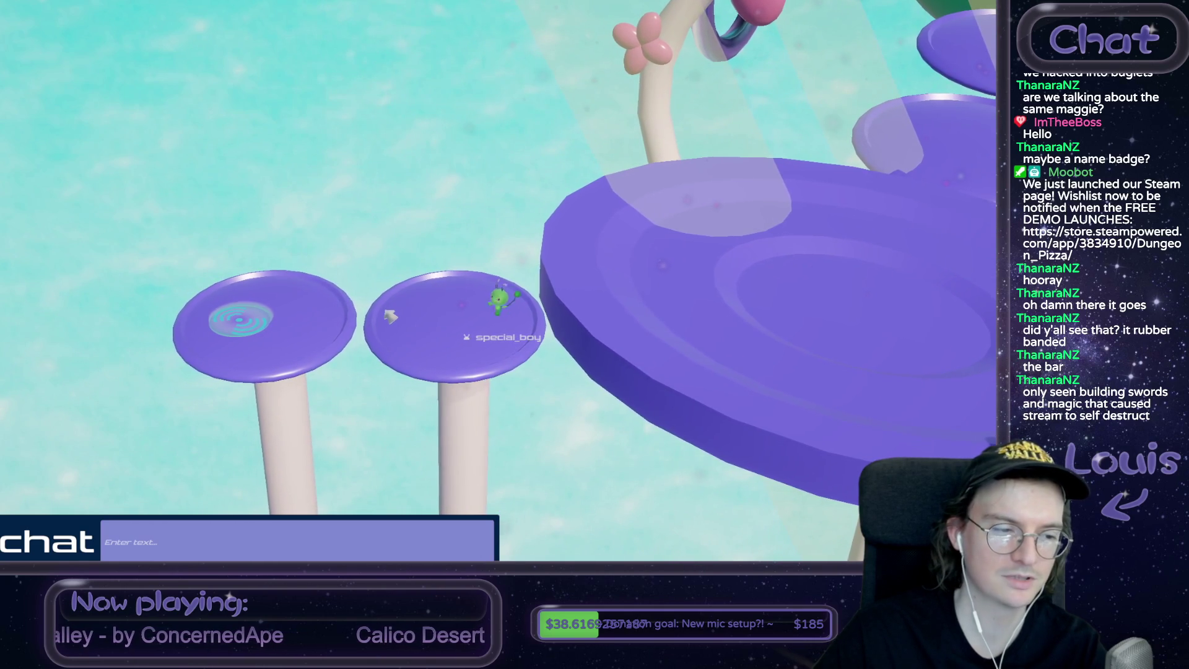
key("a")
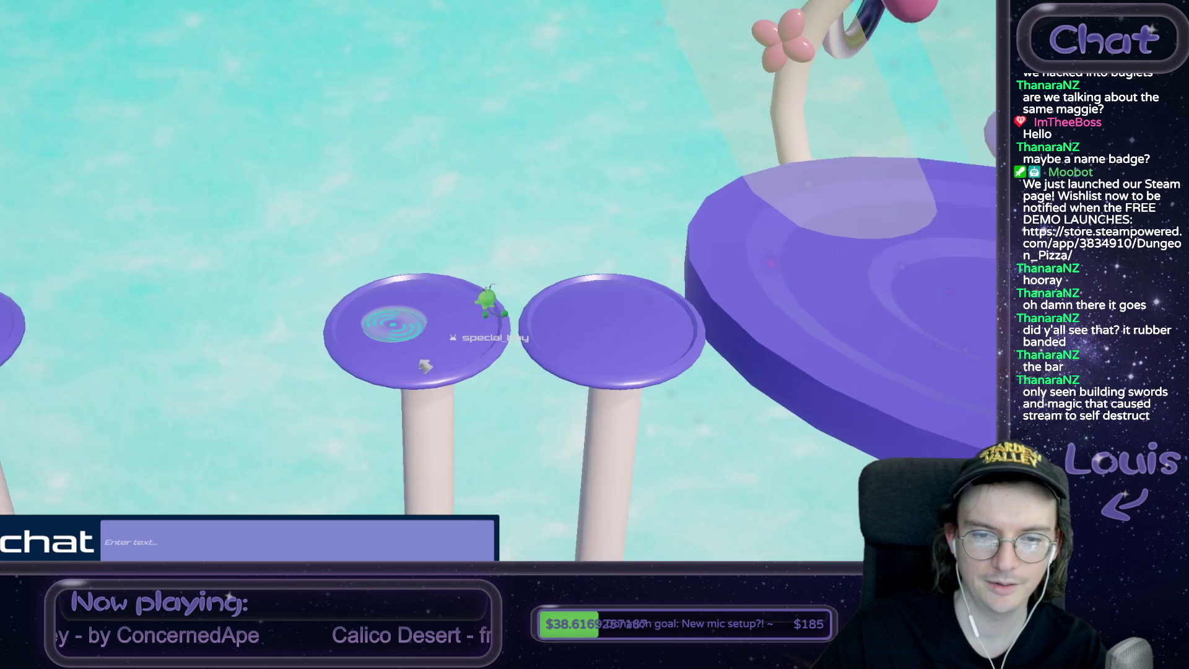
scroll(397, 378, "up", 3)
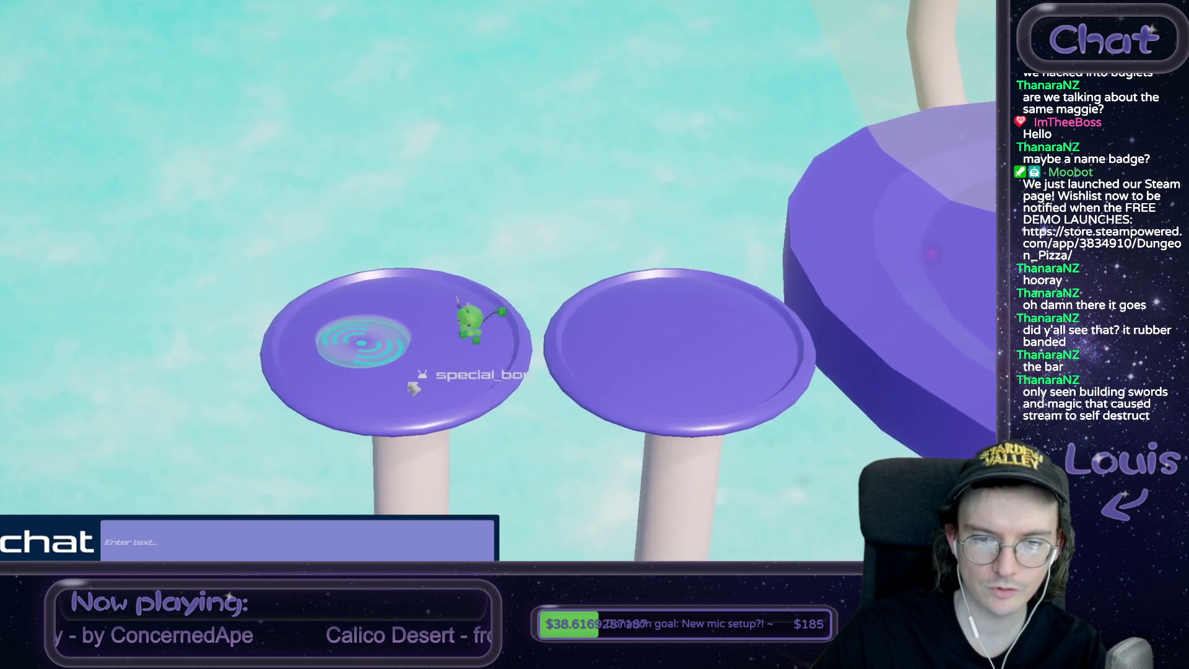
key("a")
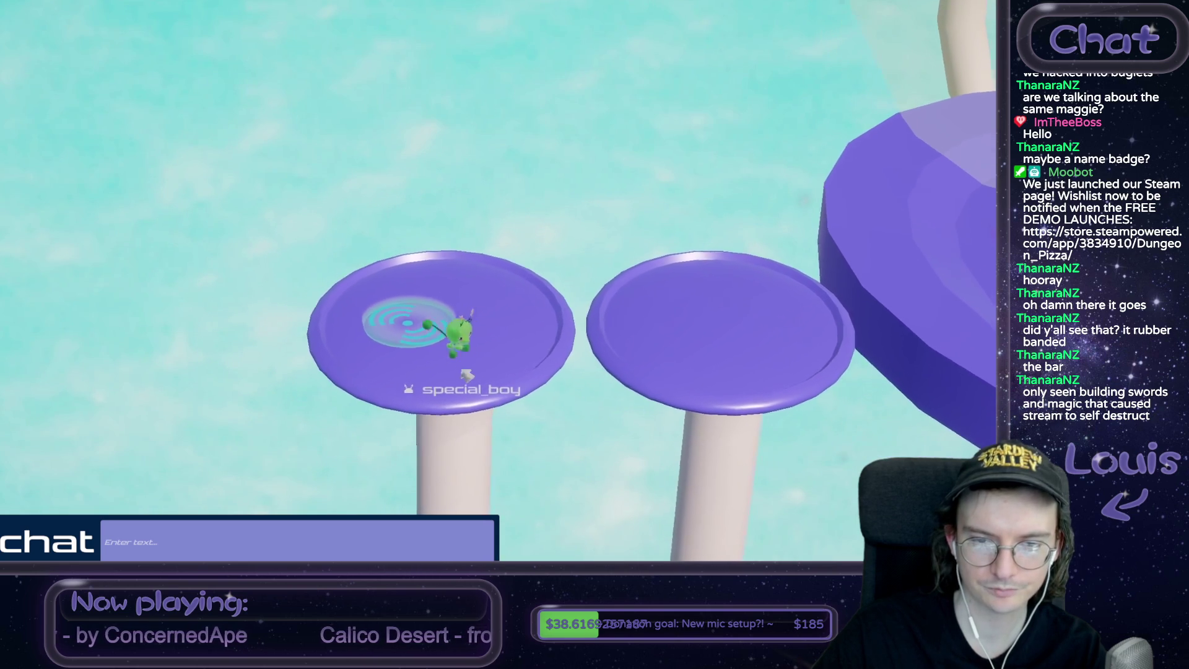
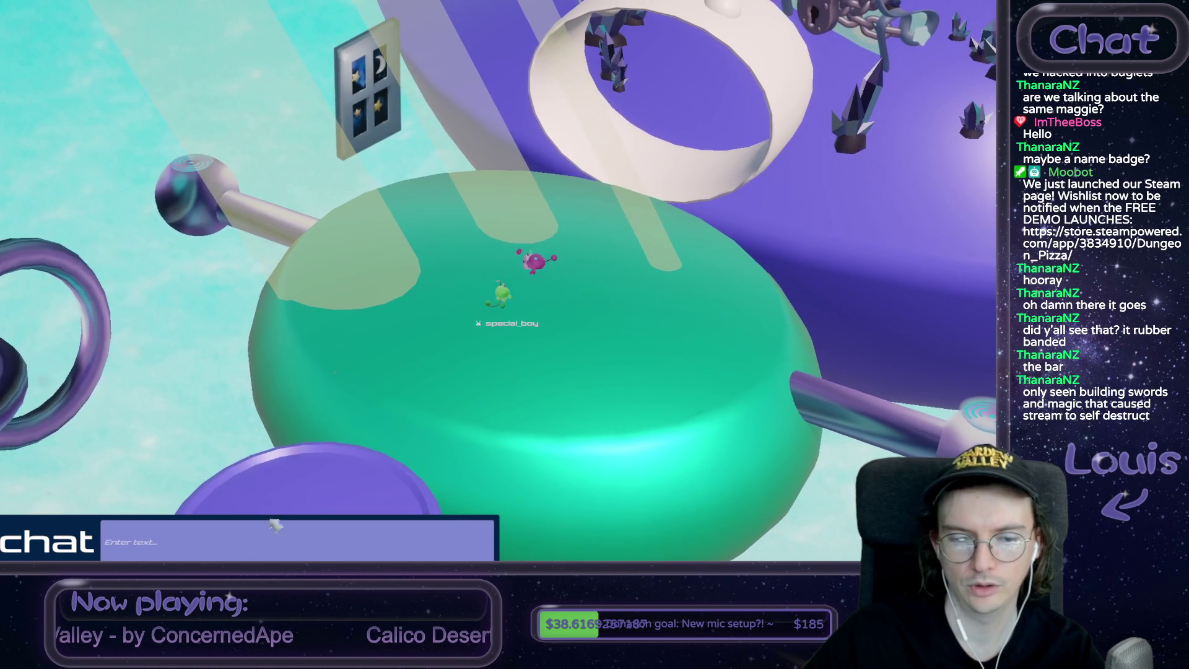
Open and close the in-game chat a few times while walking the green buglet toward the chained portal
left_click(252, 544)
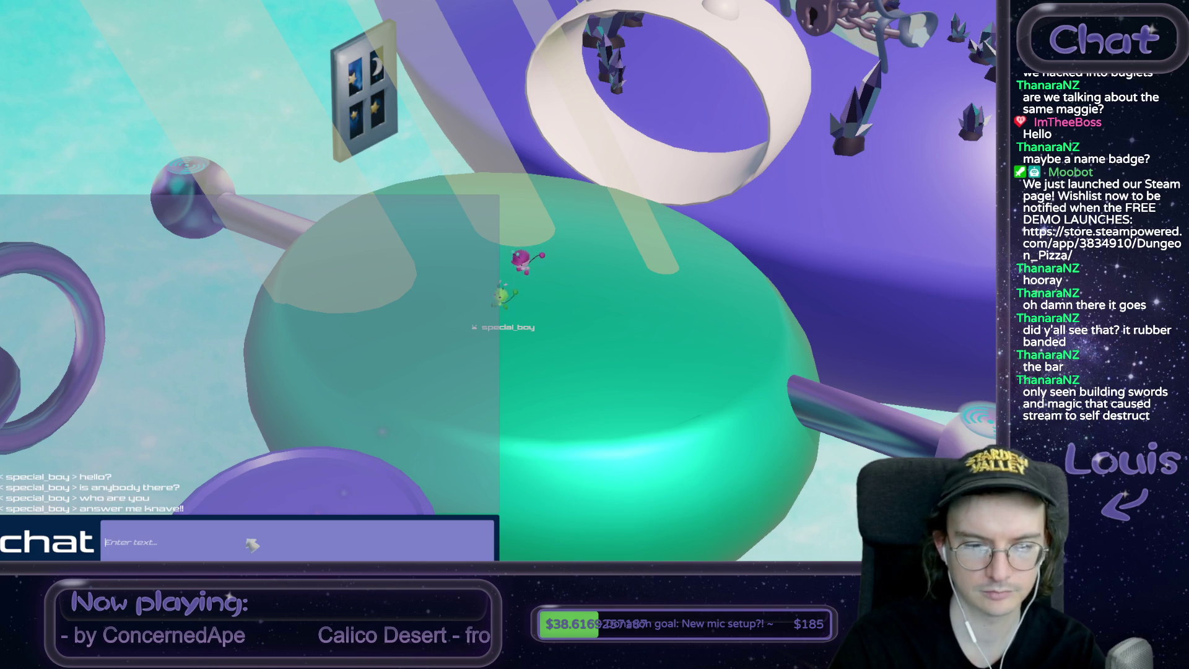
key("Escape")
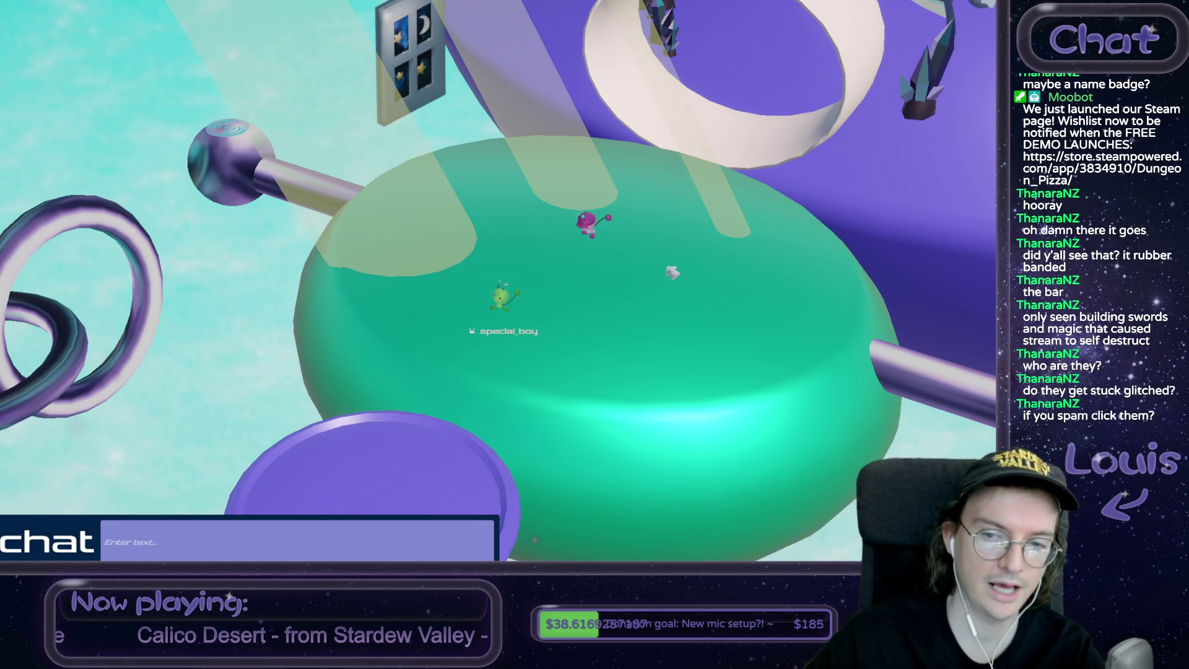
left_click(197, 543)
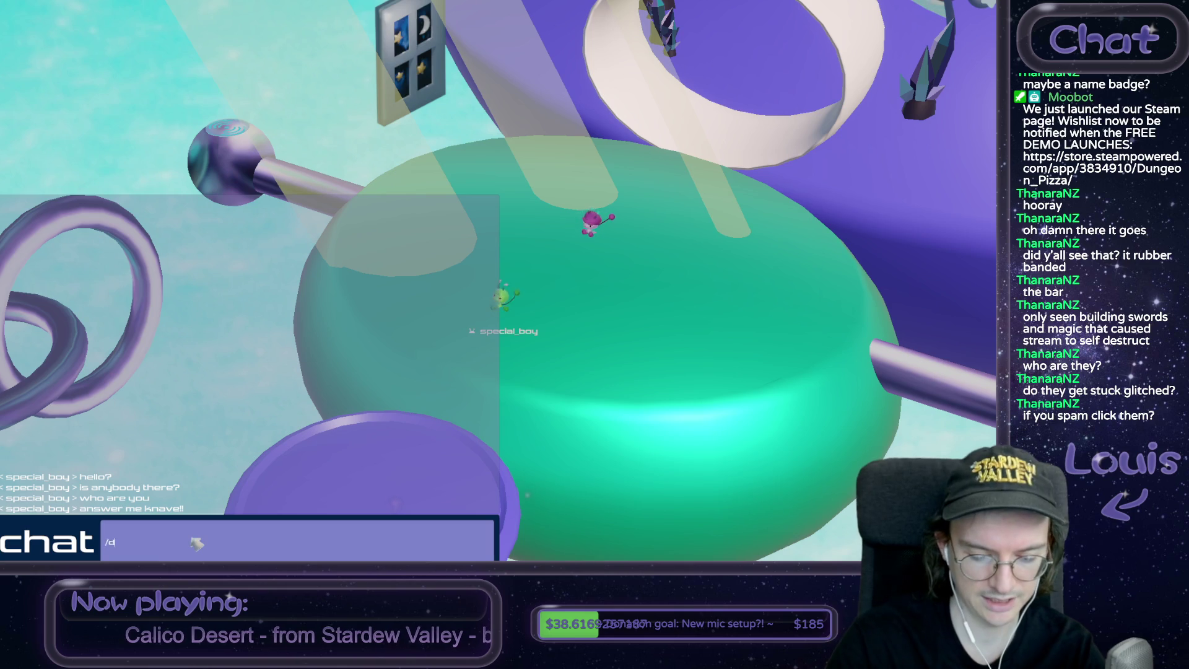
left_click(588, 319)
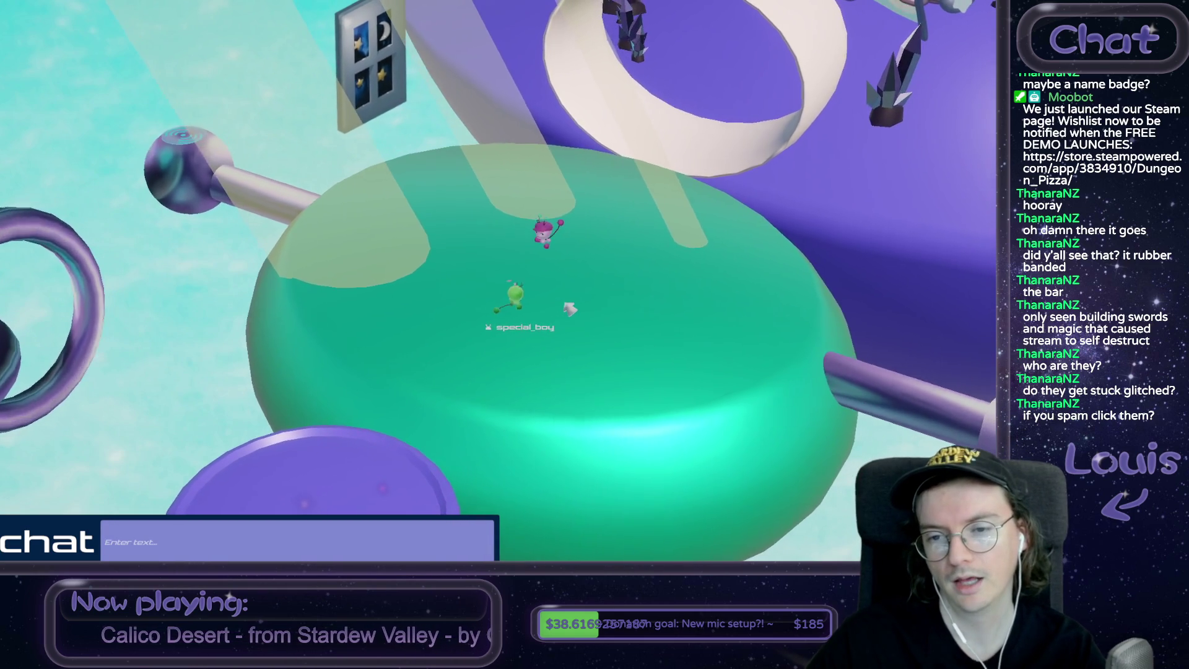
left_click(436, 391)
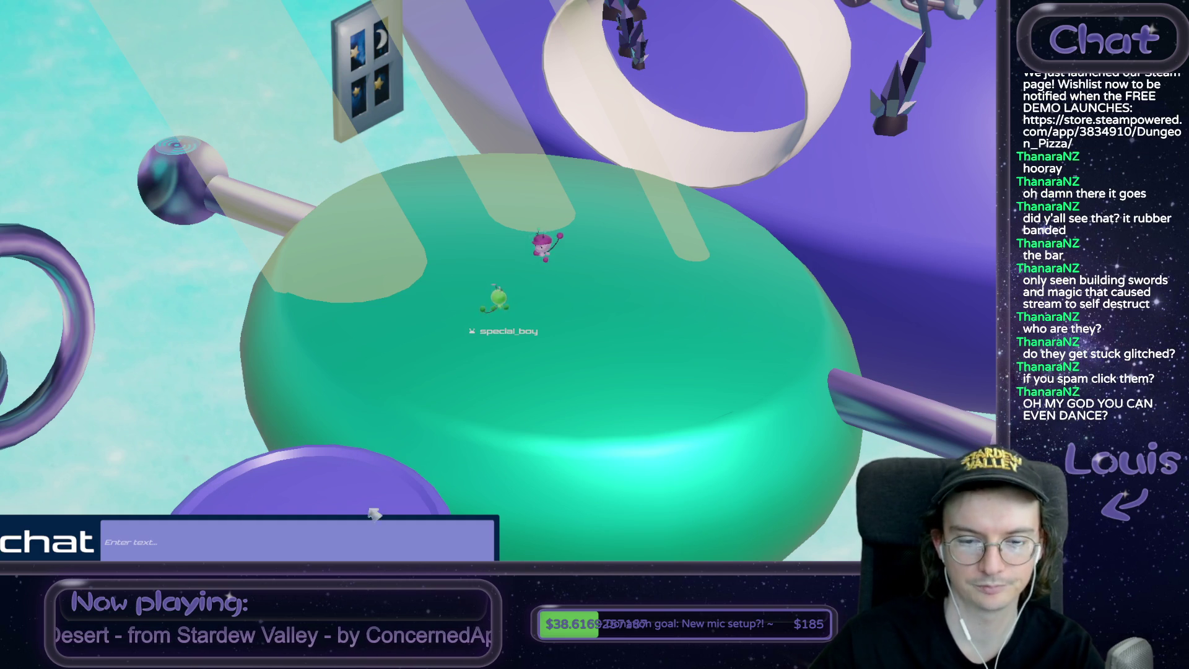
left_click(271, 539)
key("Escape")
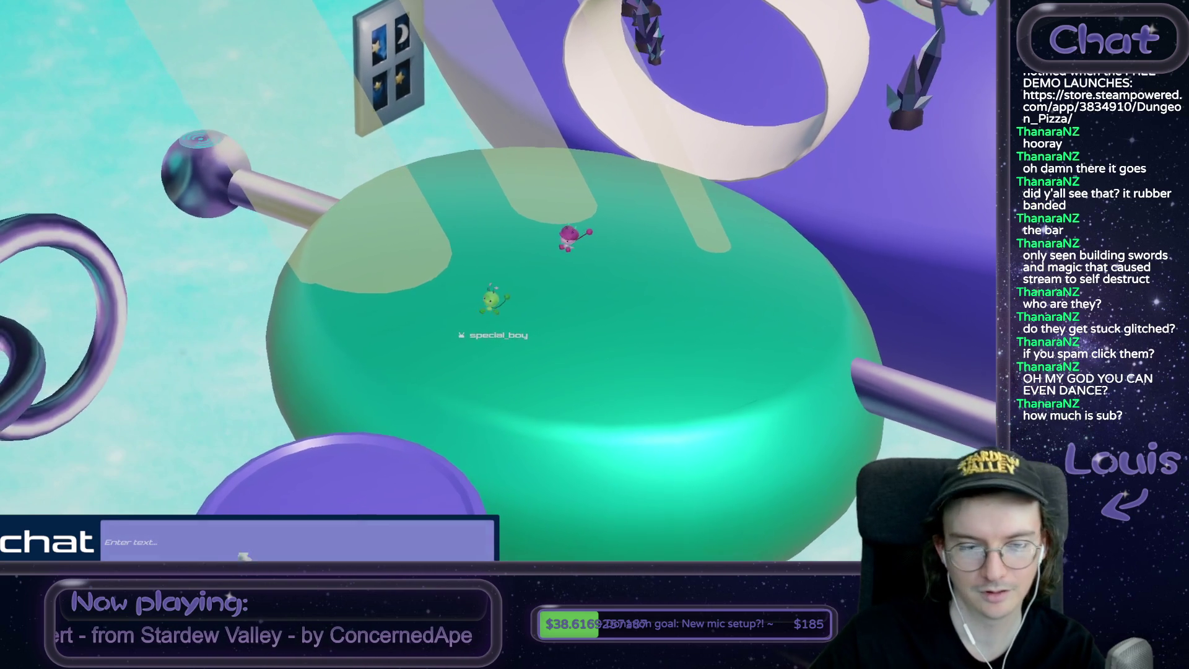
left_click(236, 556)
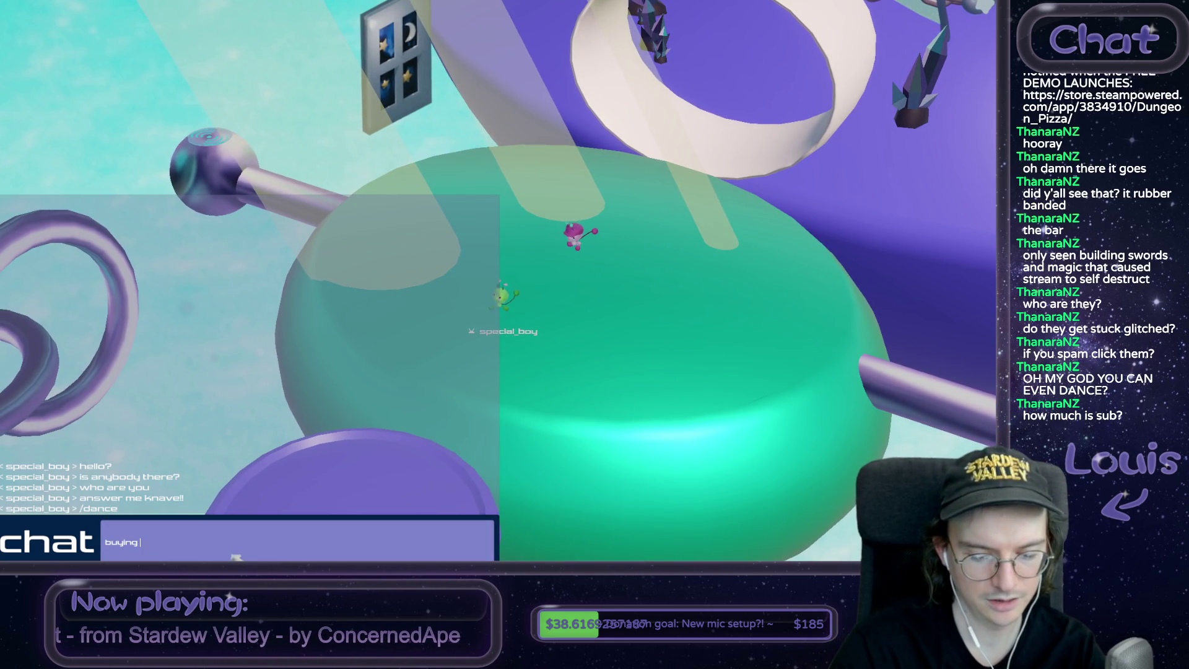
left_click(517, 353)
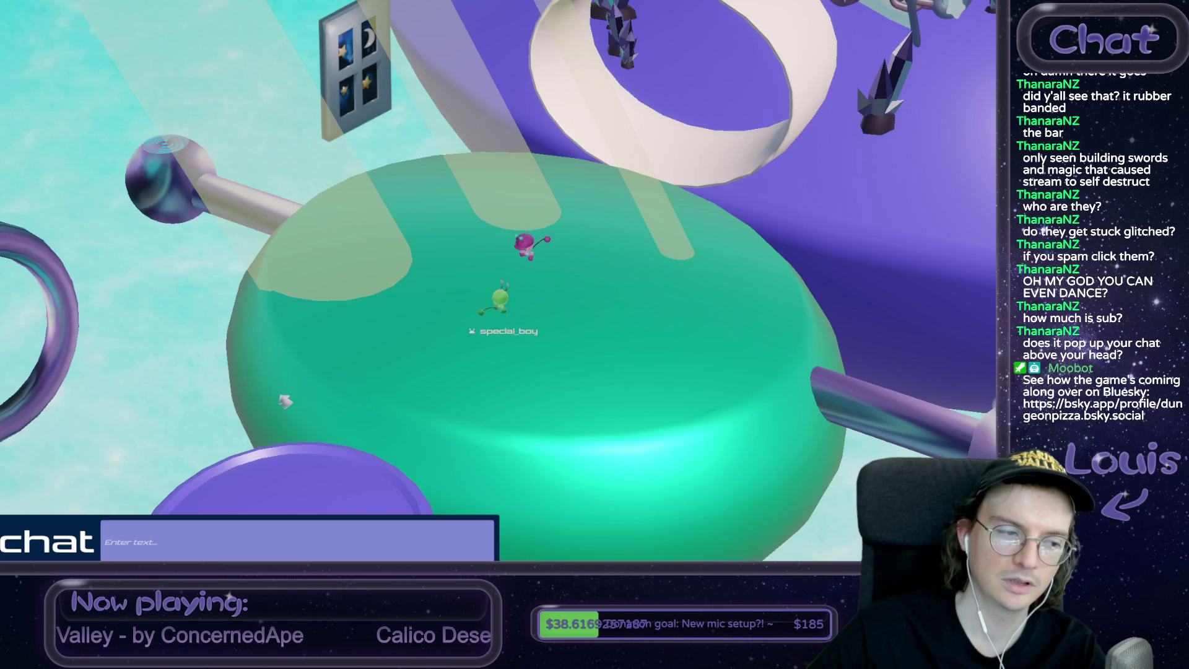
mouse_move(176, 505)
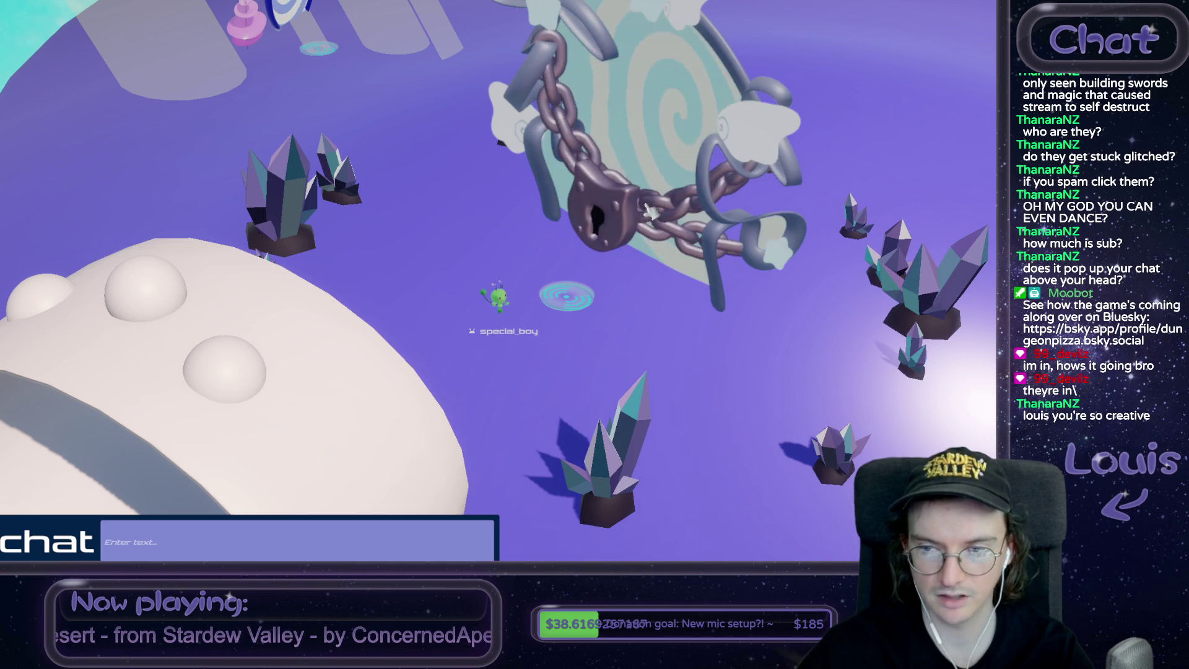
Walk onto the chained ring portal and dismiss the SORRY! members-only warning with Okay
left_click(580, 304)
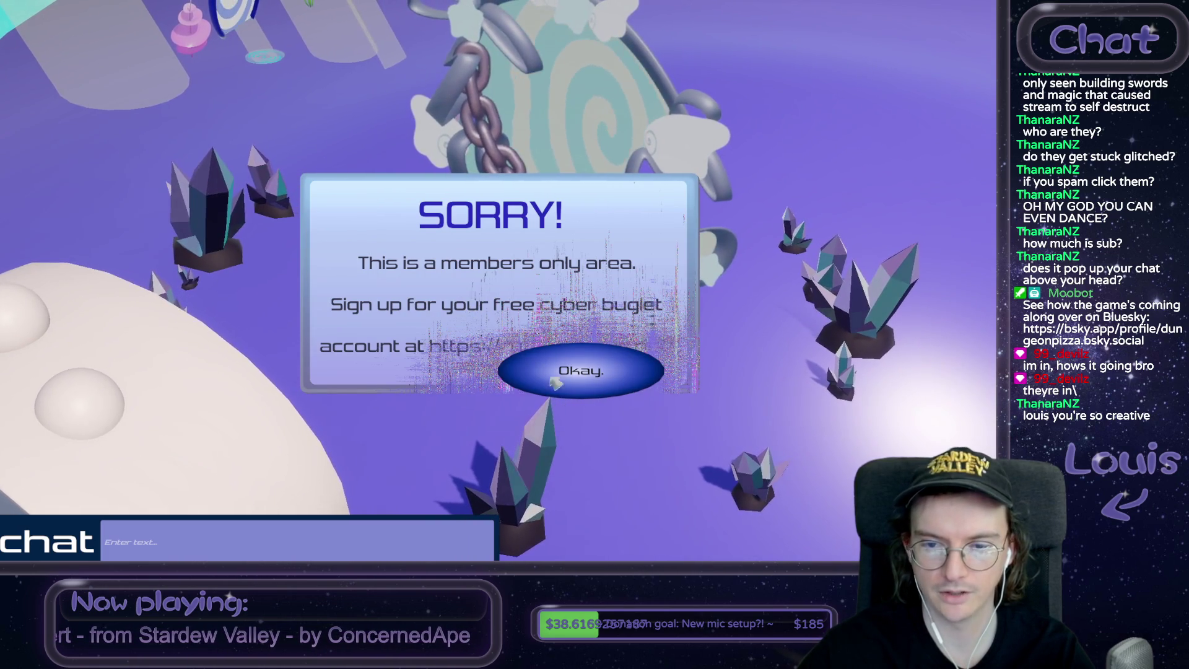
left_click(531, 376)
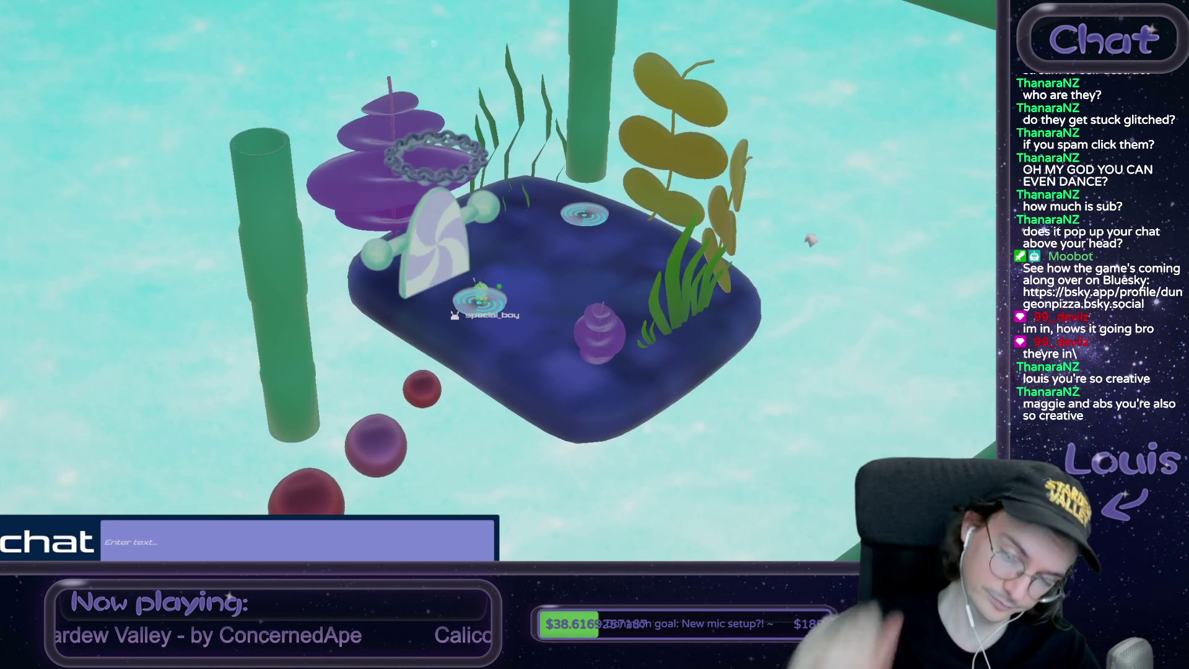
Cross the underwater islands via the two teleporter discs into the bubble under the treasure chest
left_click(539, 301)
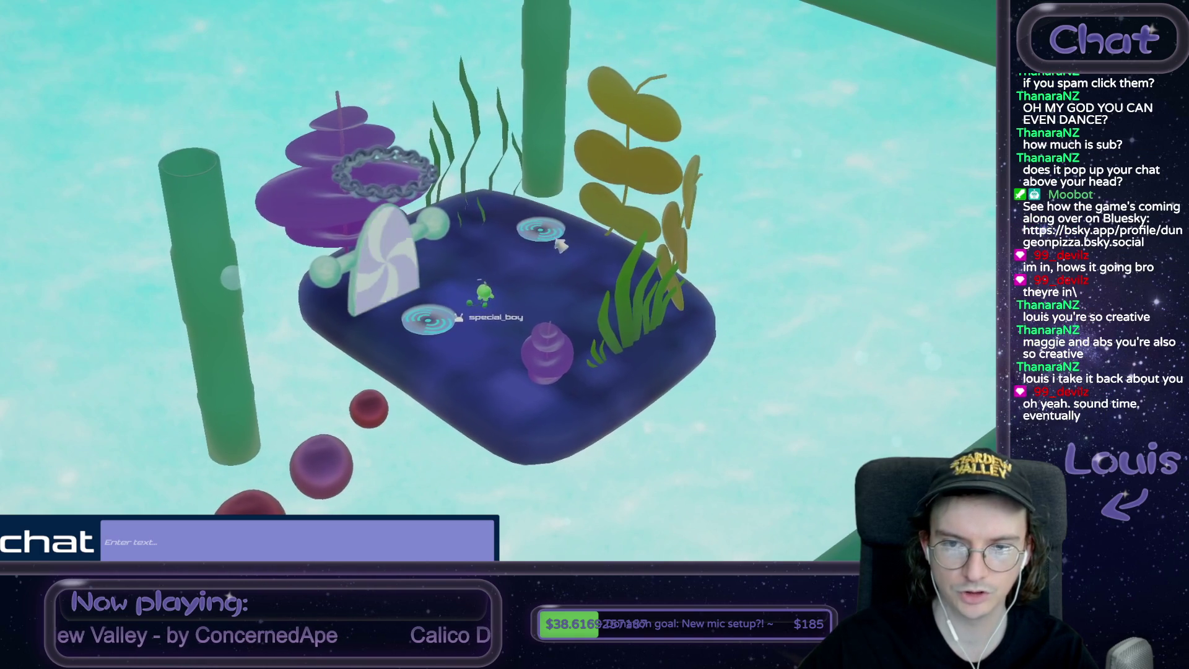
left_click(547, 250)
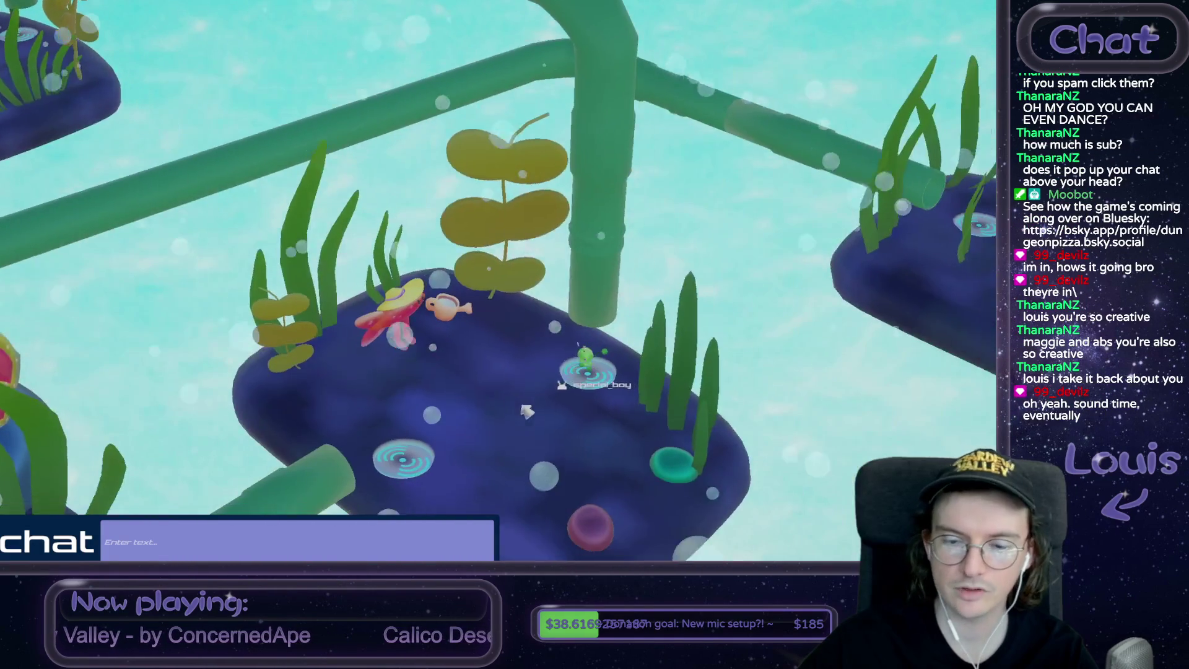
left_click(526, 411)
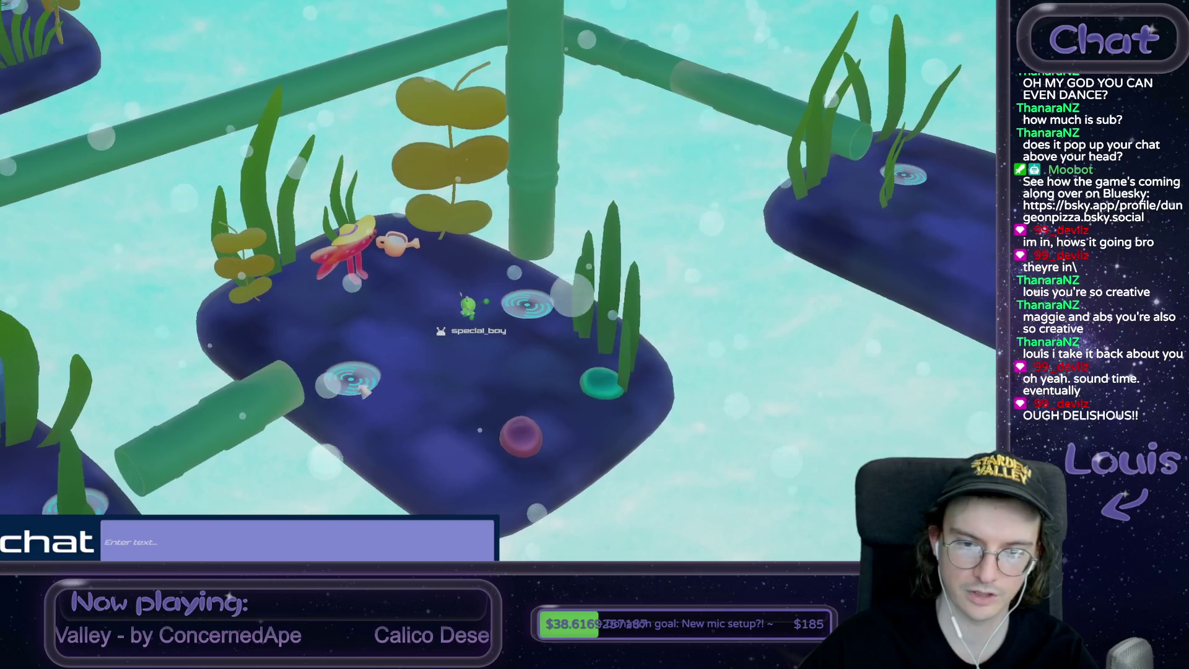
left_click(374, 386)
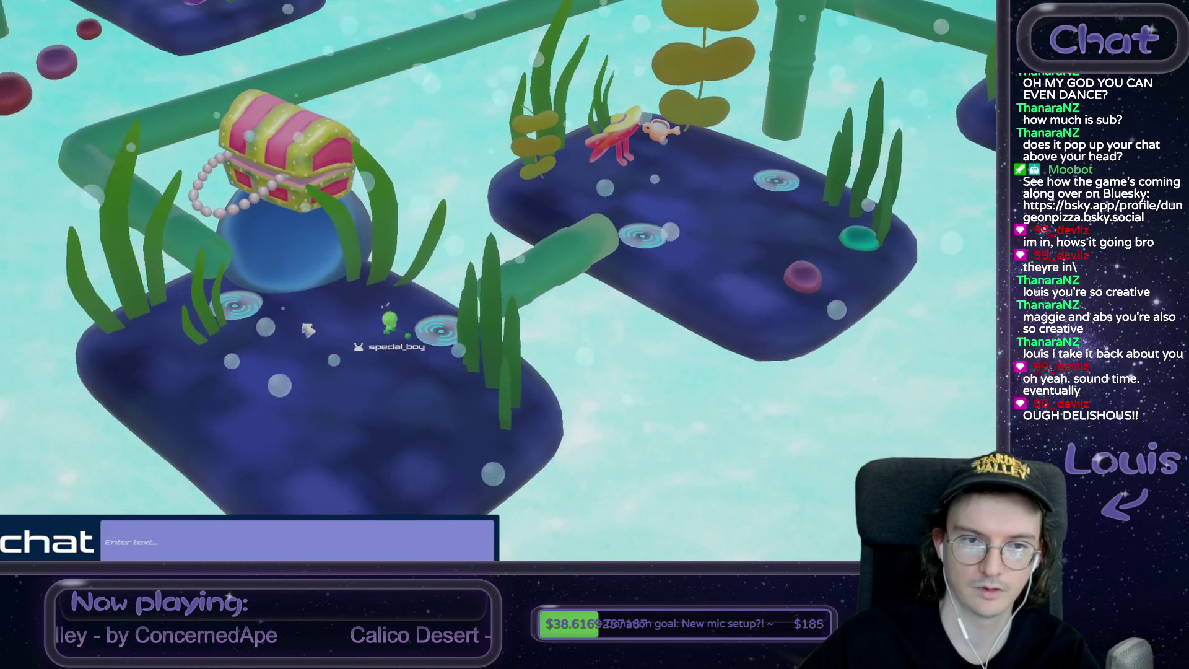
left_click(336, 286)
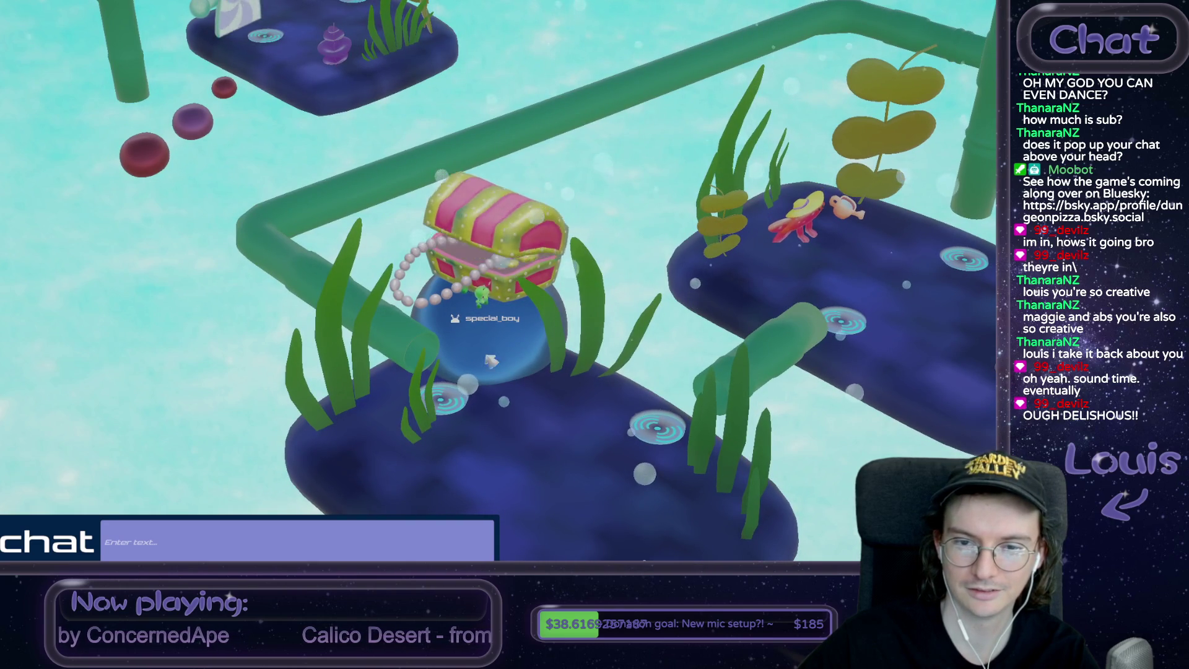
Leave the bubble and walk to the red ERROR letters to enter the hidden messaging world
left_click(459, 403)
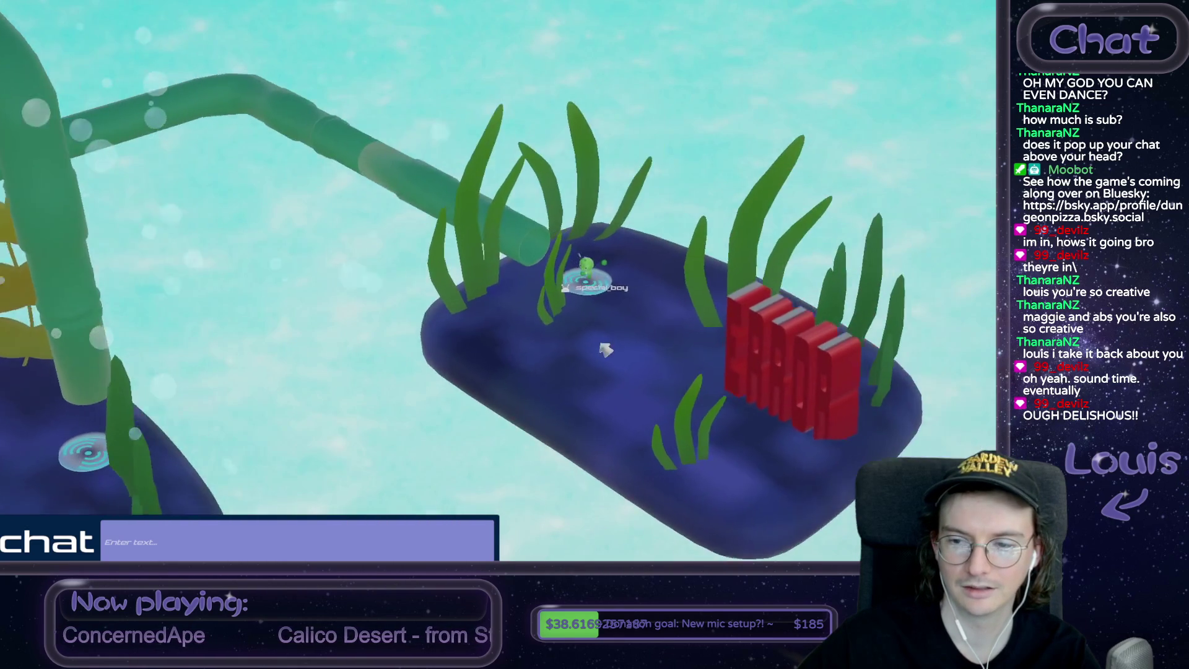
left_click(554, 371)
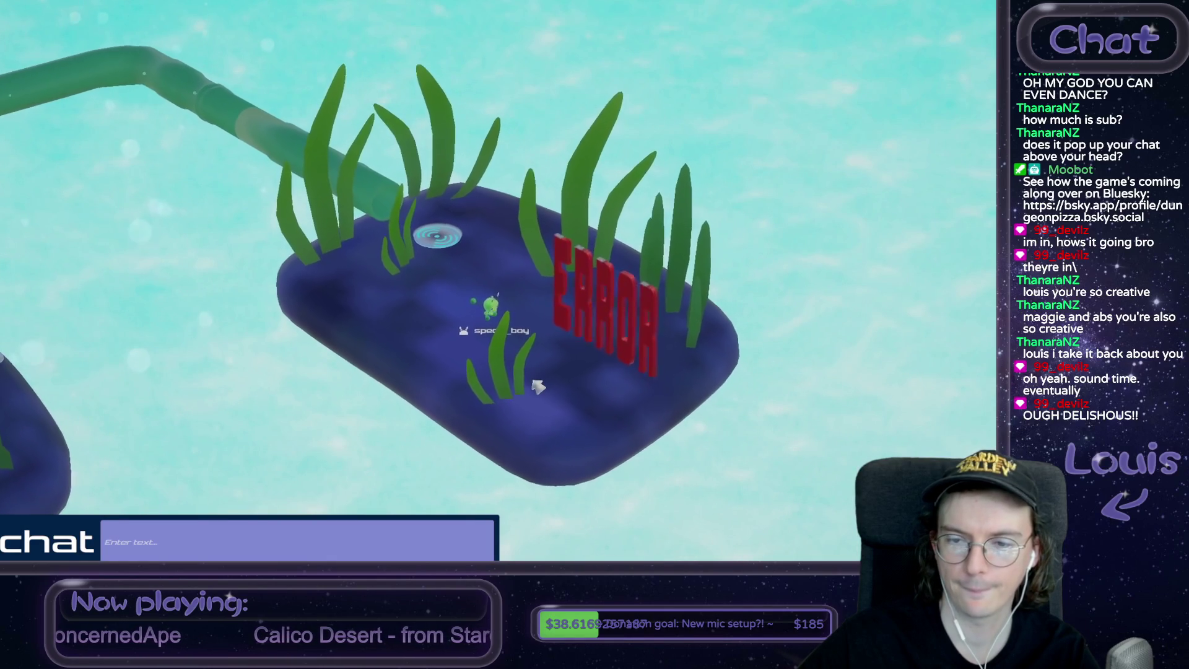
left_click(595, 314)
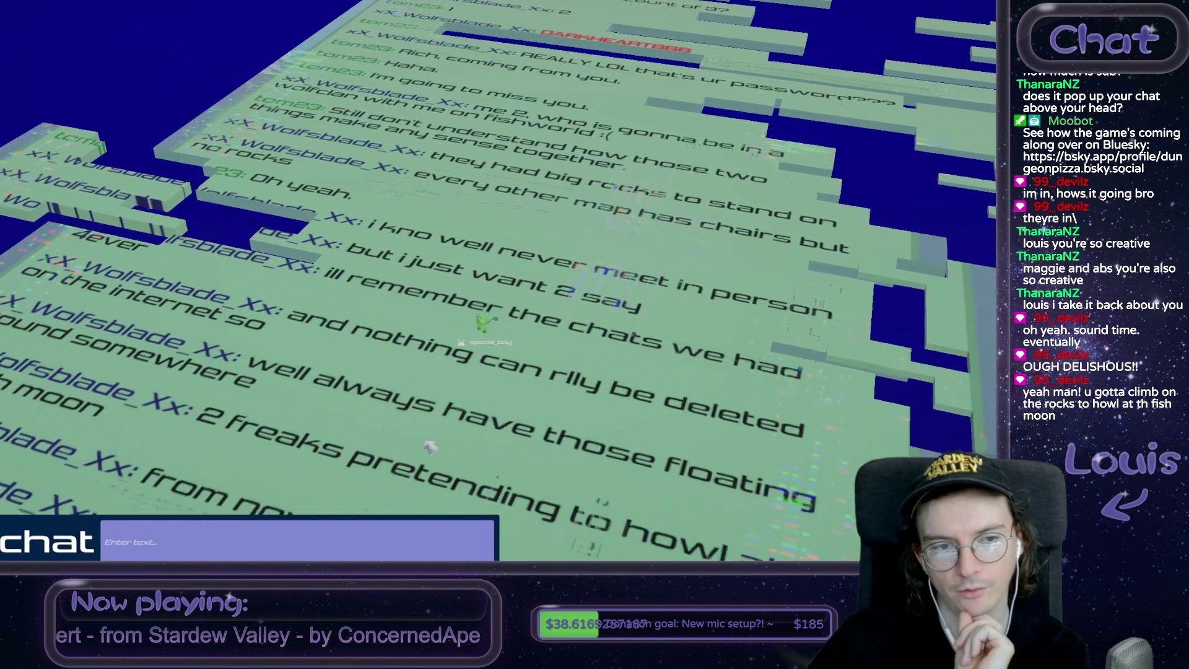
Walk forward through the message log to the send block and activate it to load the login panel
key("w")
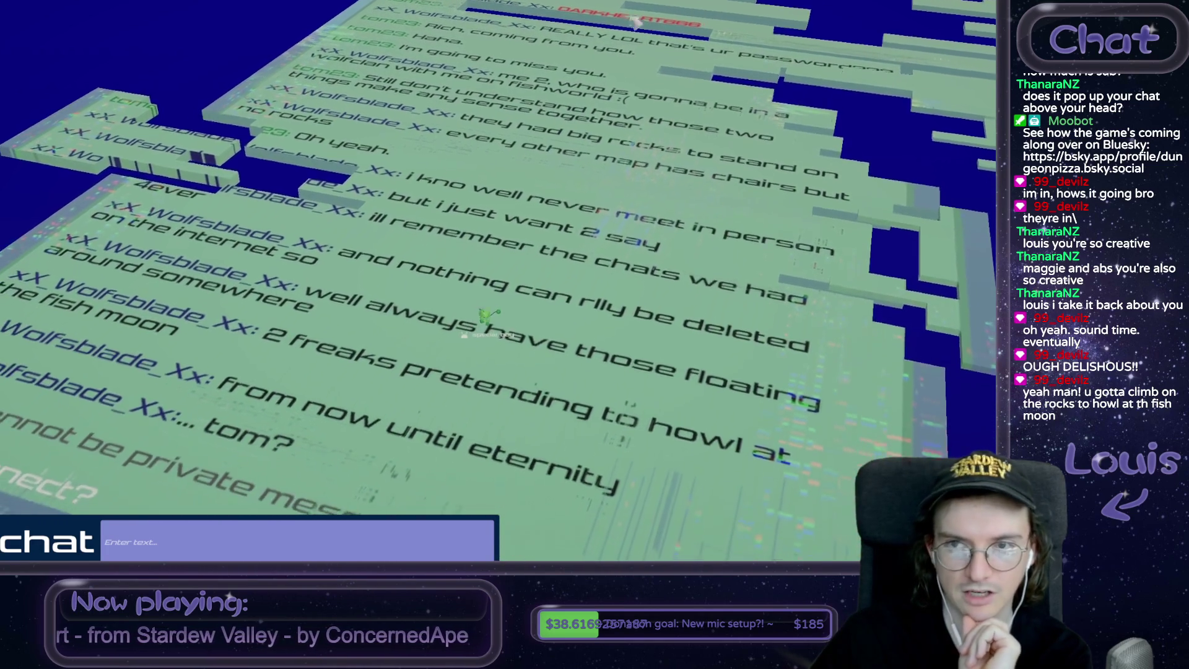
key("w")
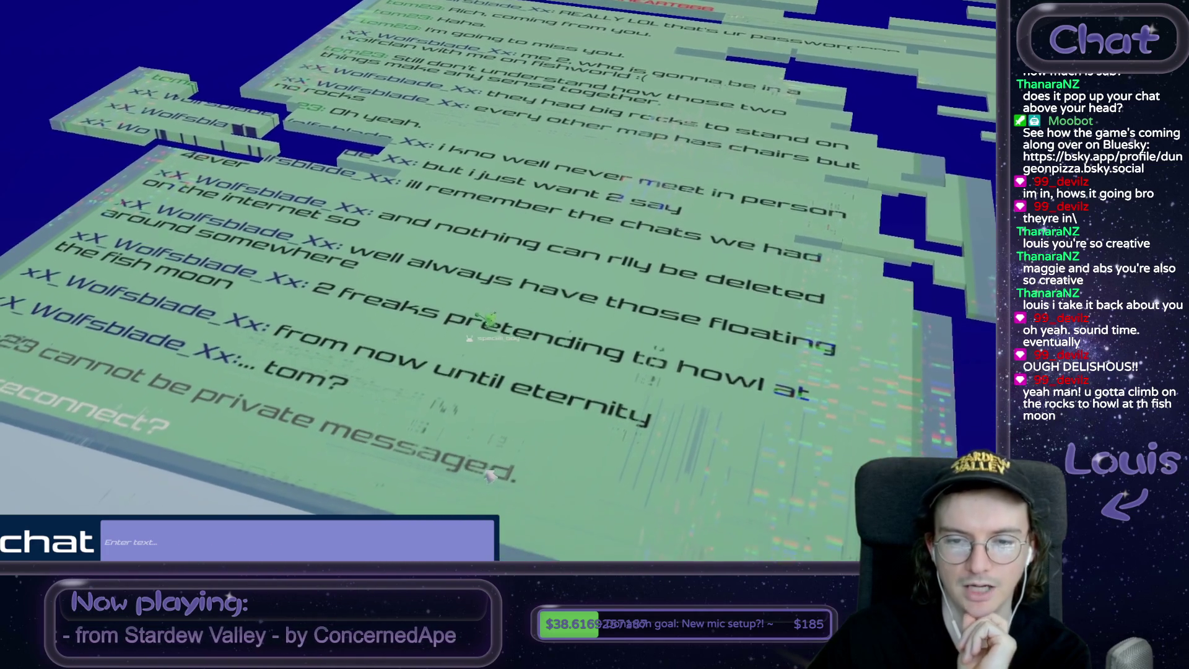
key("w")
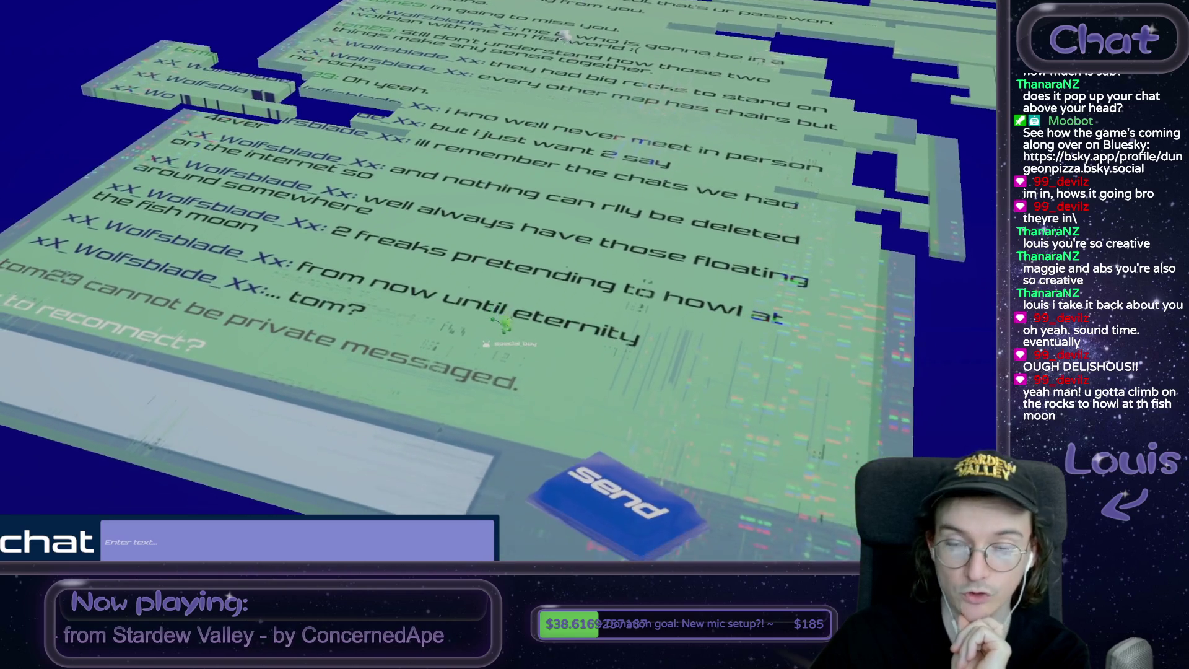
left_click(597, 388)
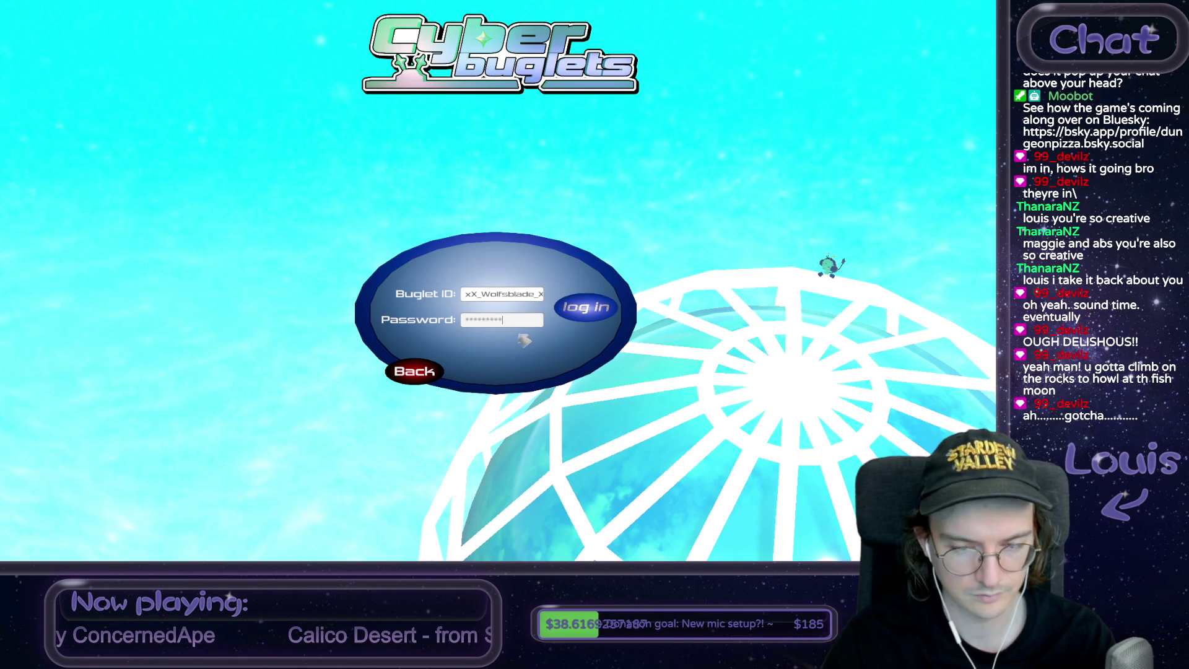
Log in with the entered Buglet ID and password, then walk the buglet across the purple platform
left_click(587, 308)
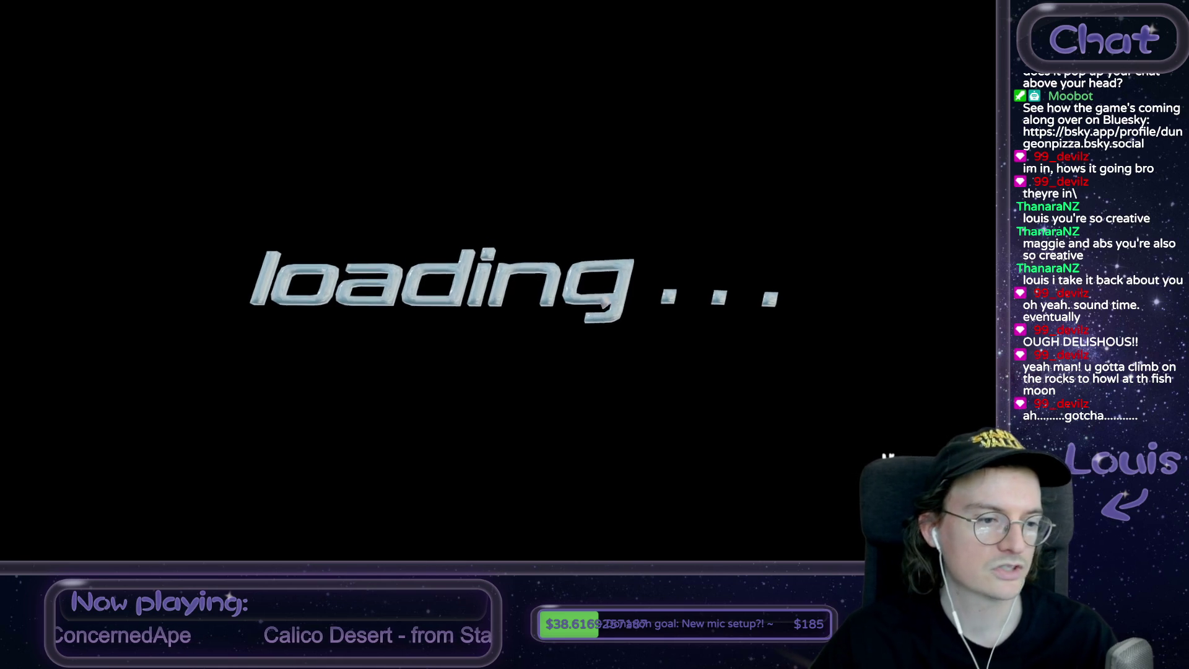
key("w")
key("w")
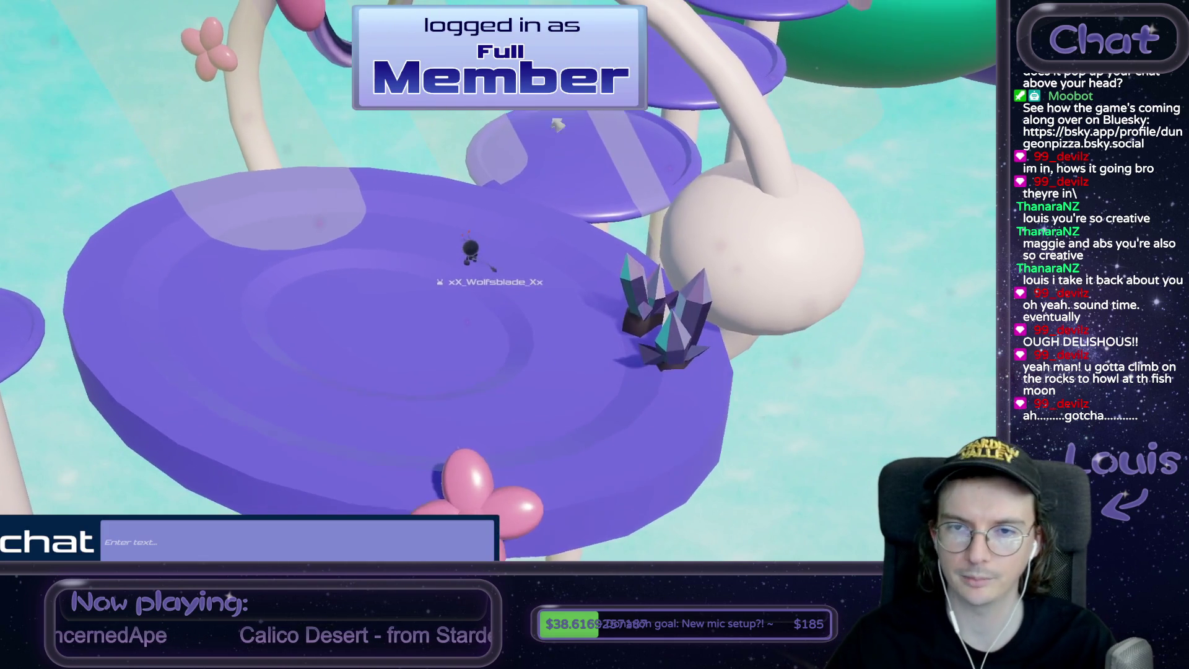
Climb onto the upper platform and post chat messages: 'whats up fools', 'im rich', cosmetics and members-only lines
key("w")
key("space")
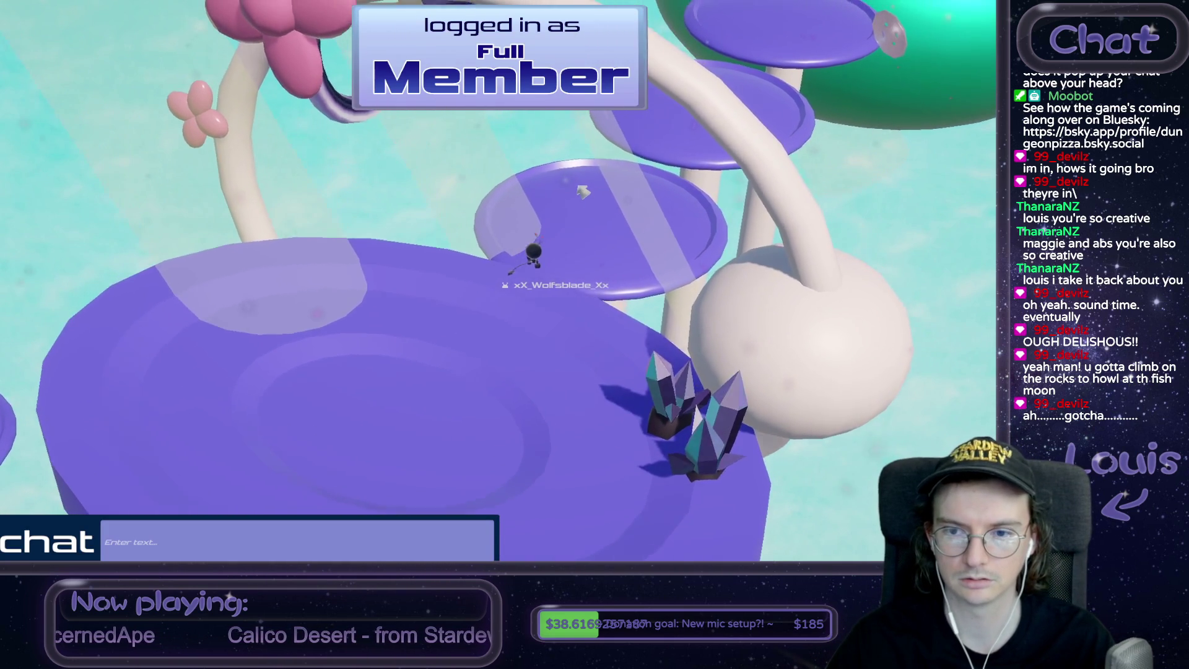
key("w")
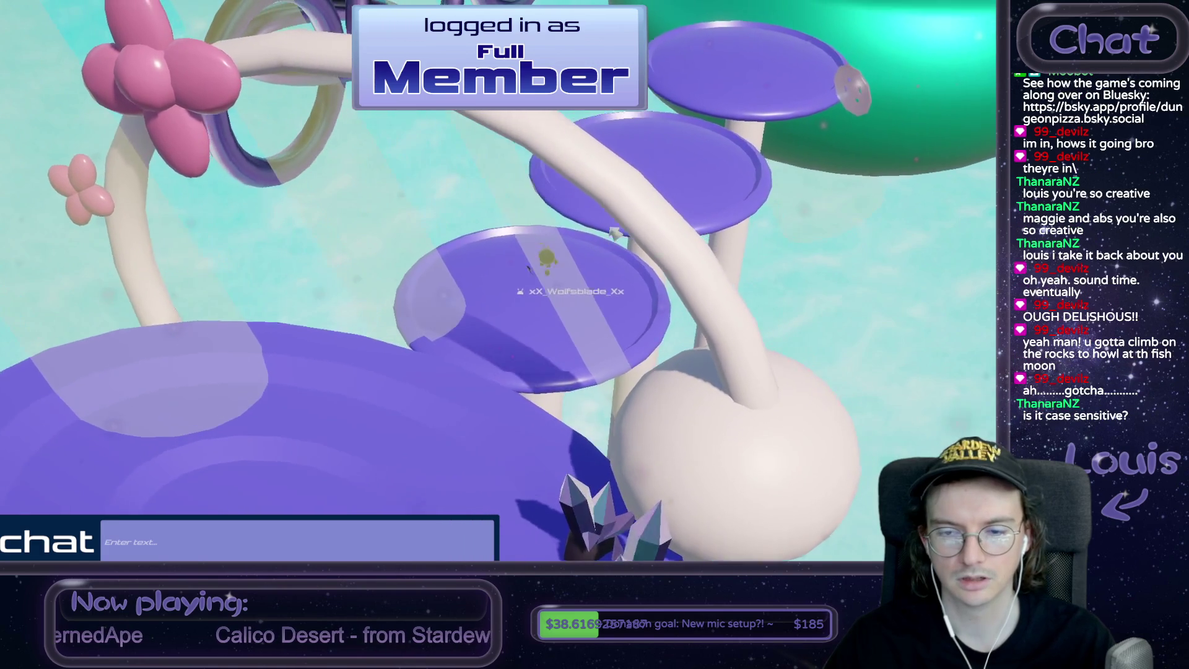
left_click(207, 543)
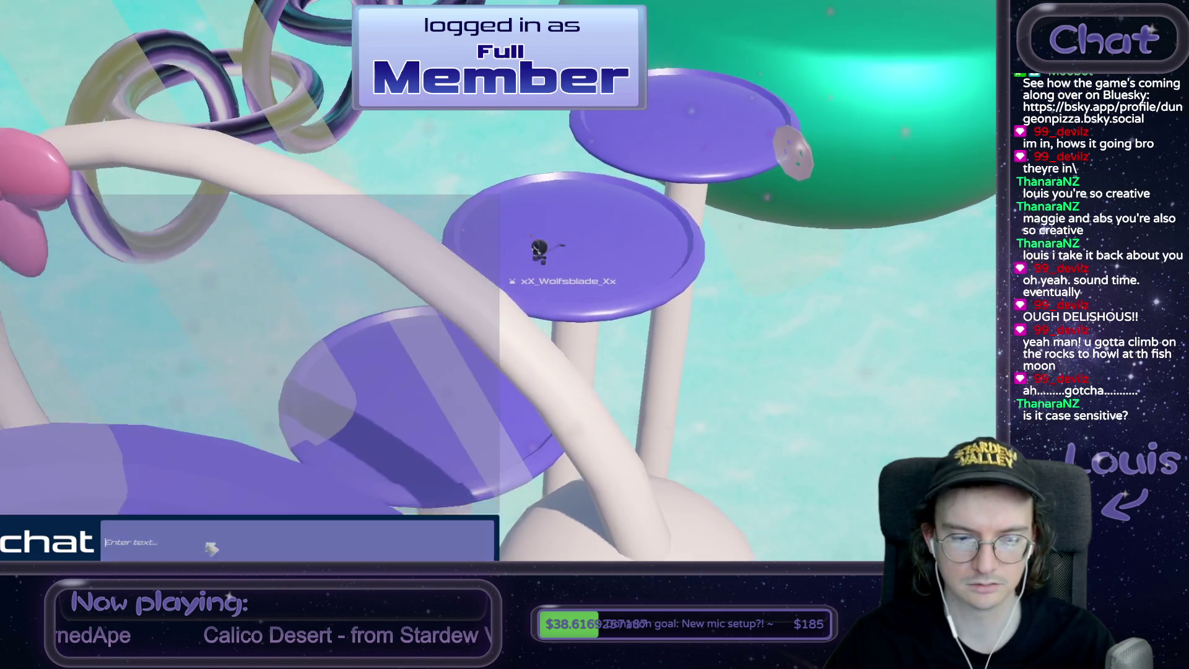
type("whats up fools")
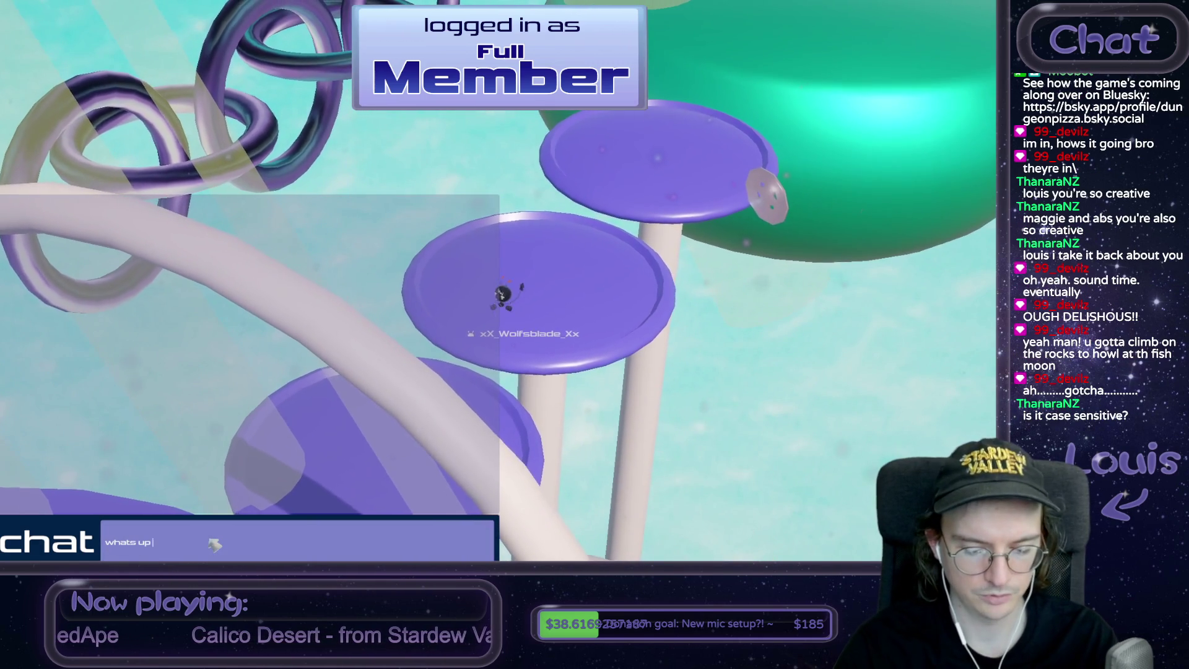
key("Return")
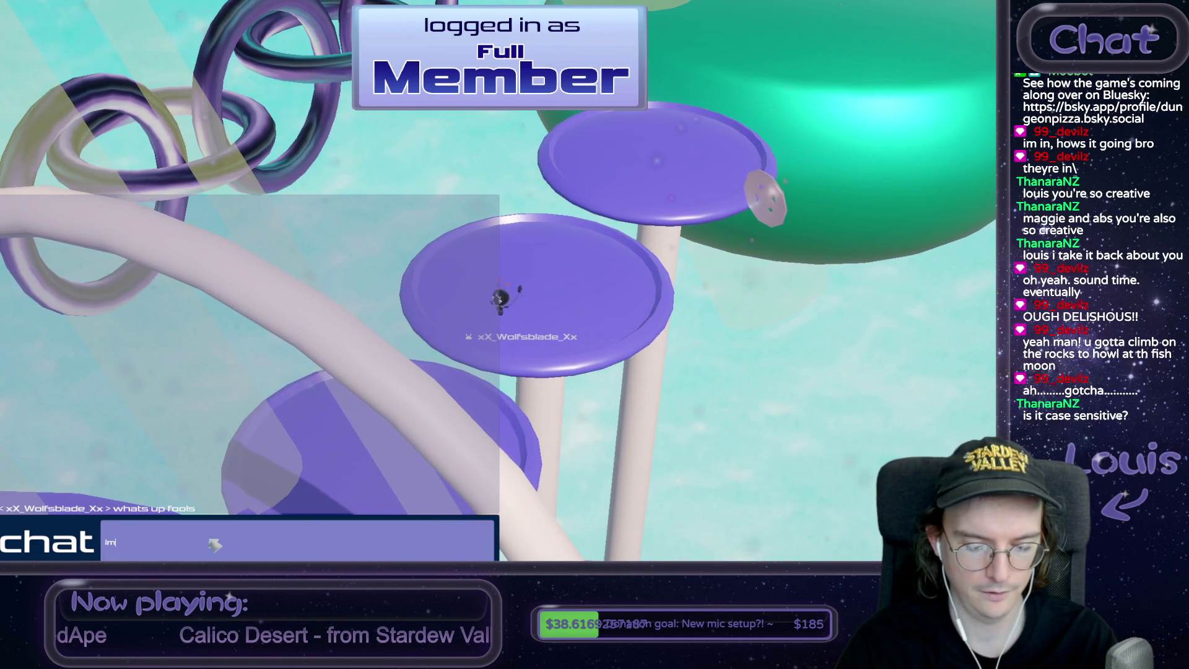
type("h")
key("Return")
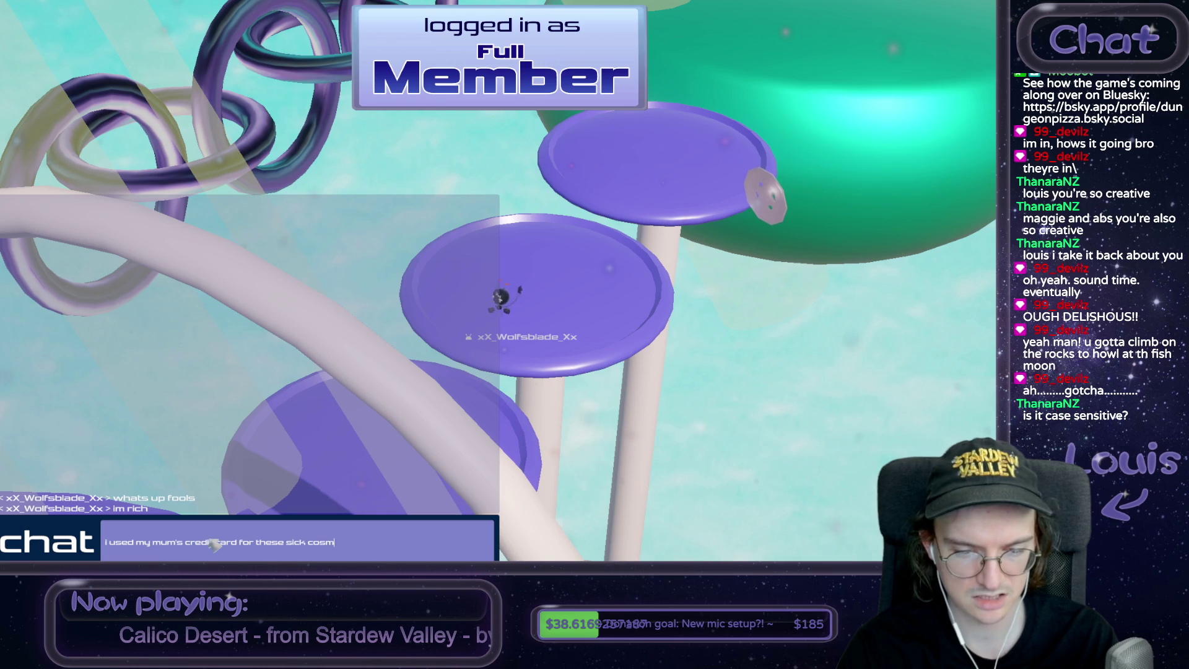
type("ics")
key("Return")
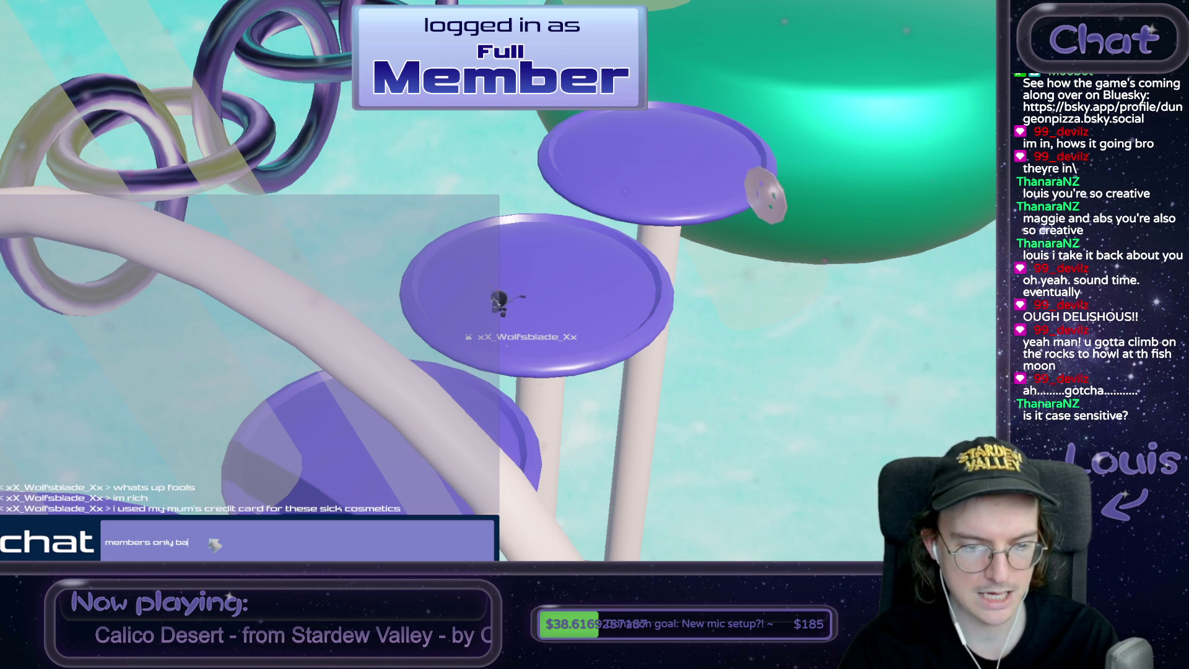
key("Return")
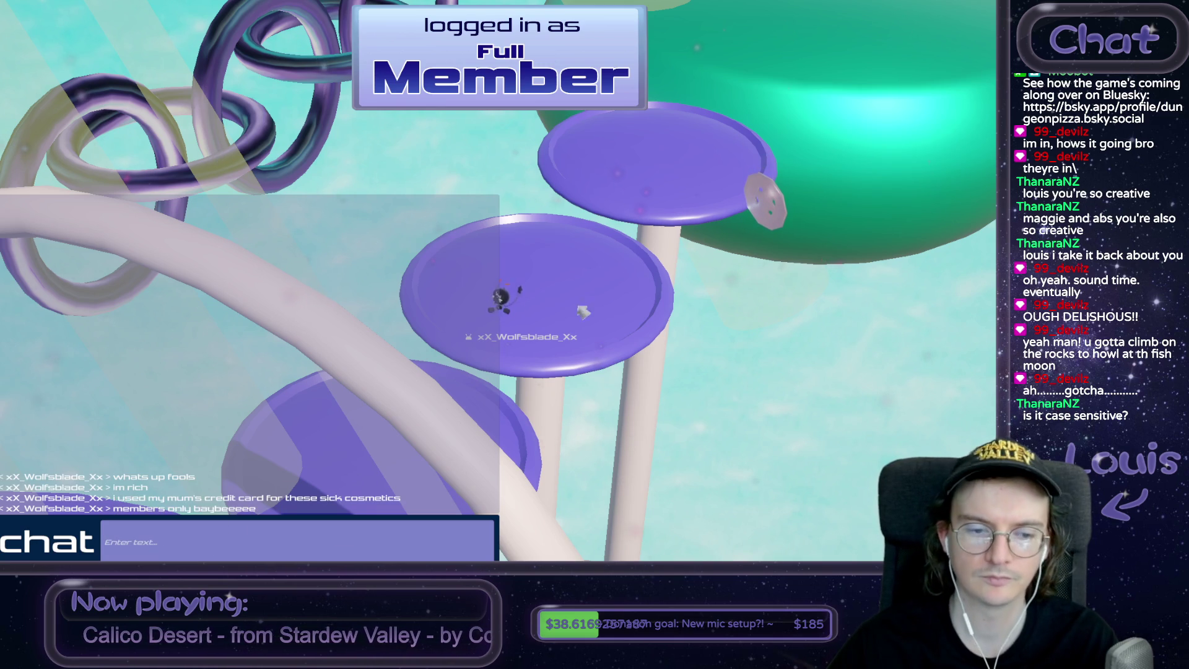
Hop onto the higher platform and cross the green blob to the edge of the white ring
key("w")
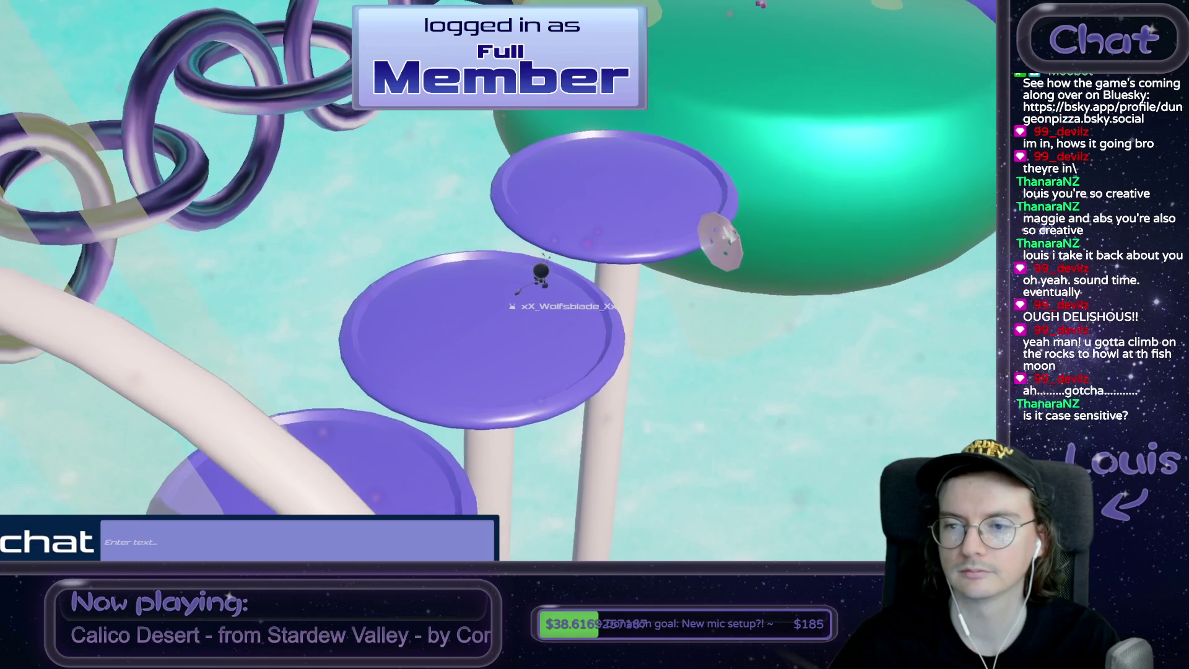
key("space")
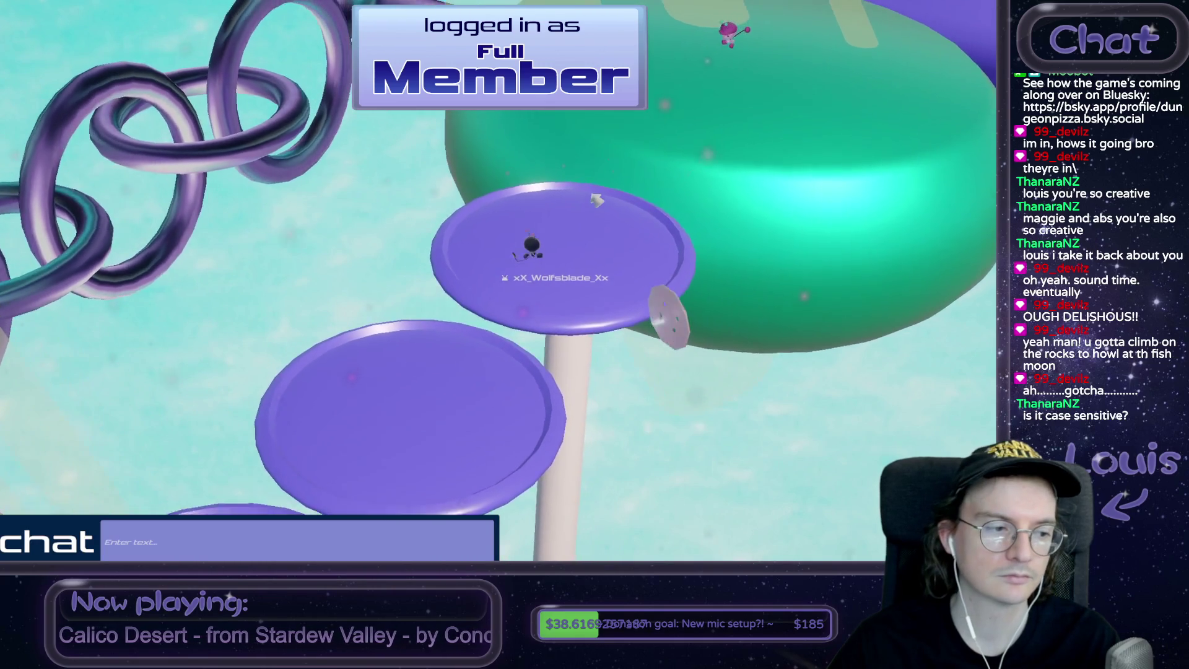
key("w")
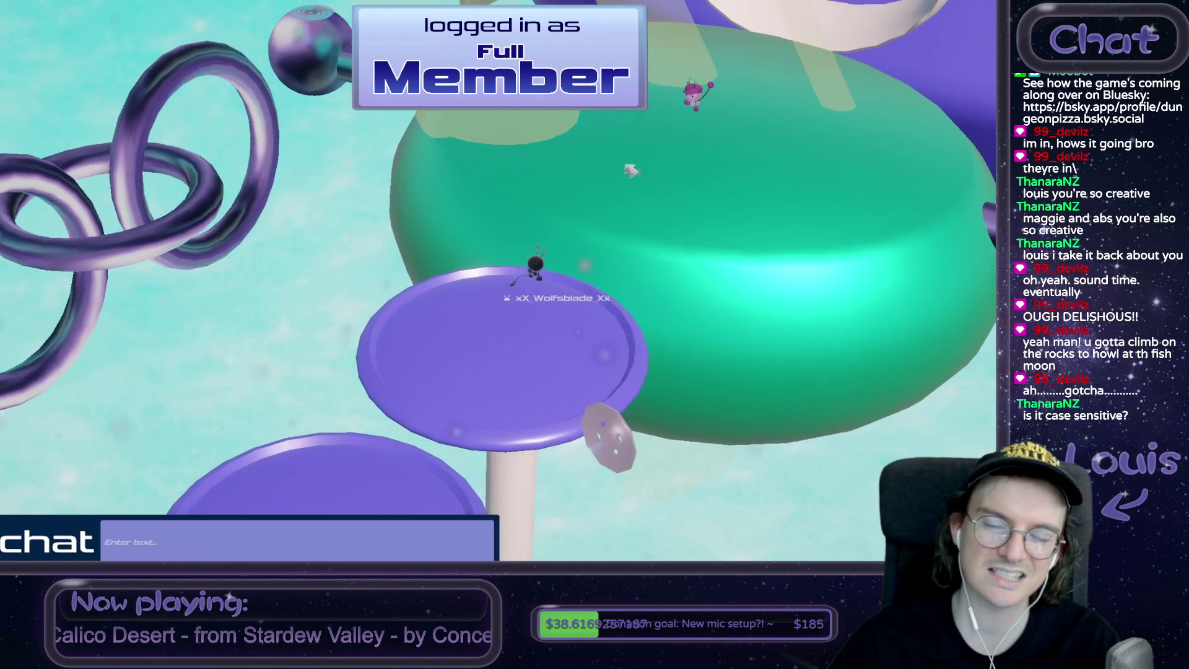
key("w")
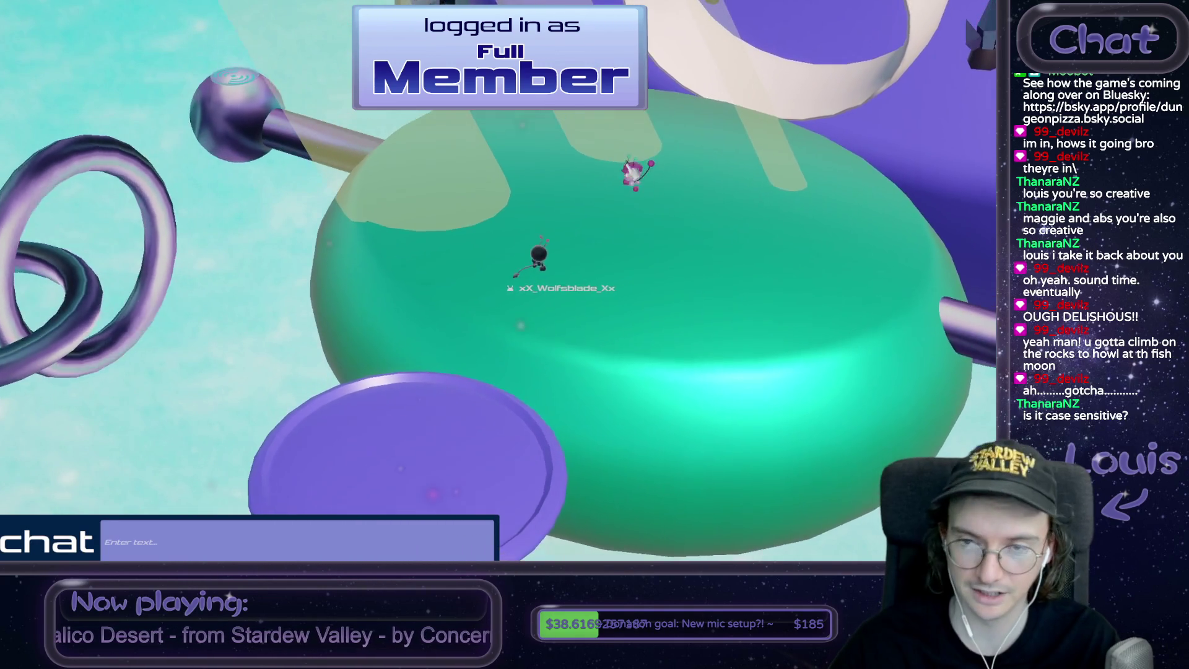
key("w")
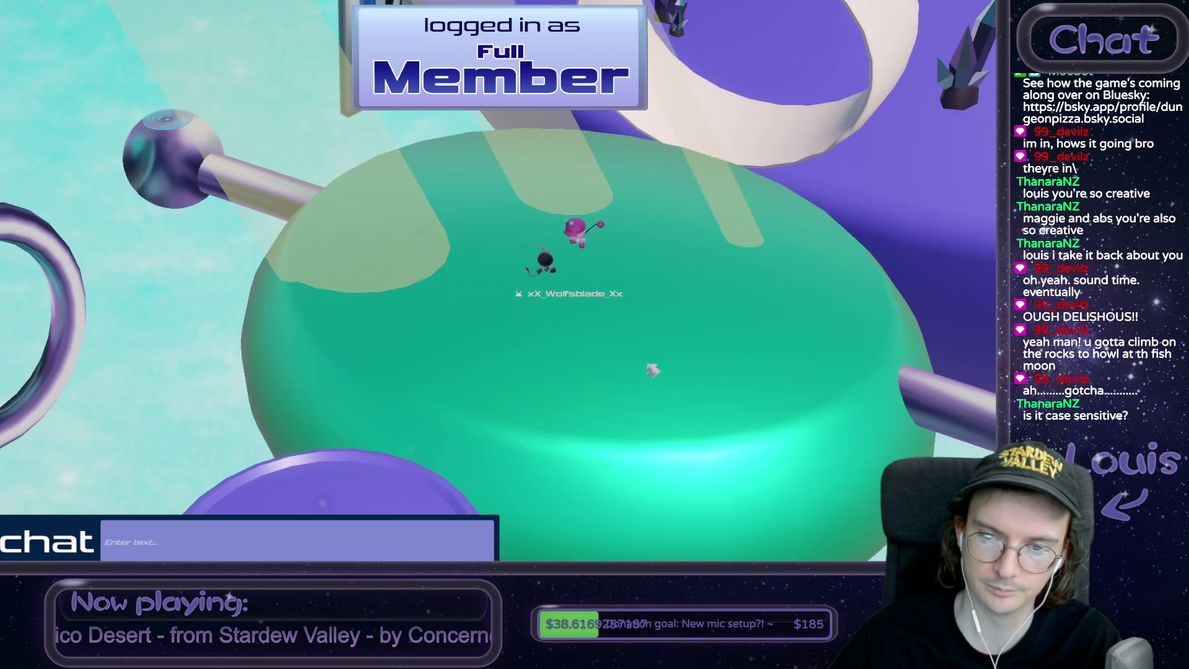
key("w")
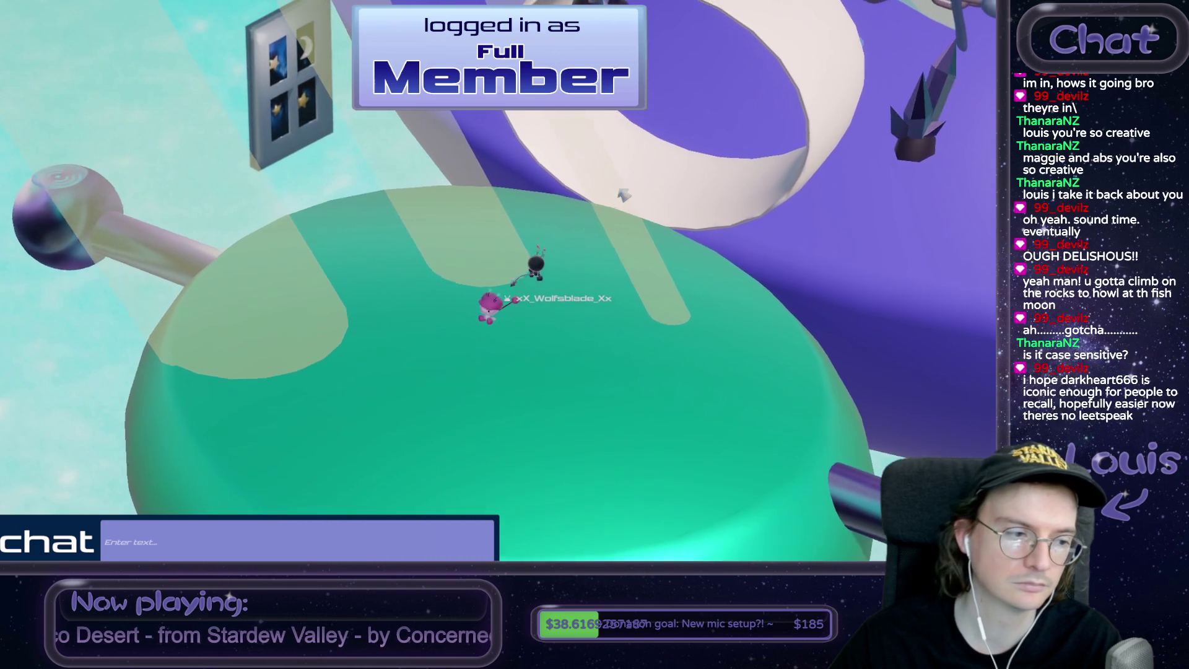
key("w")
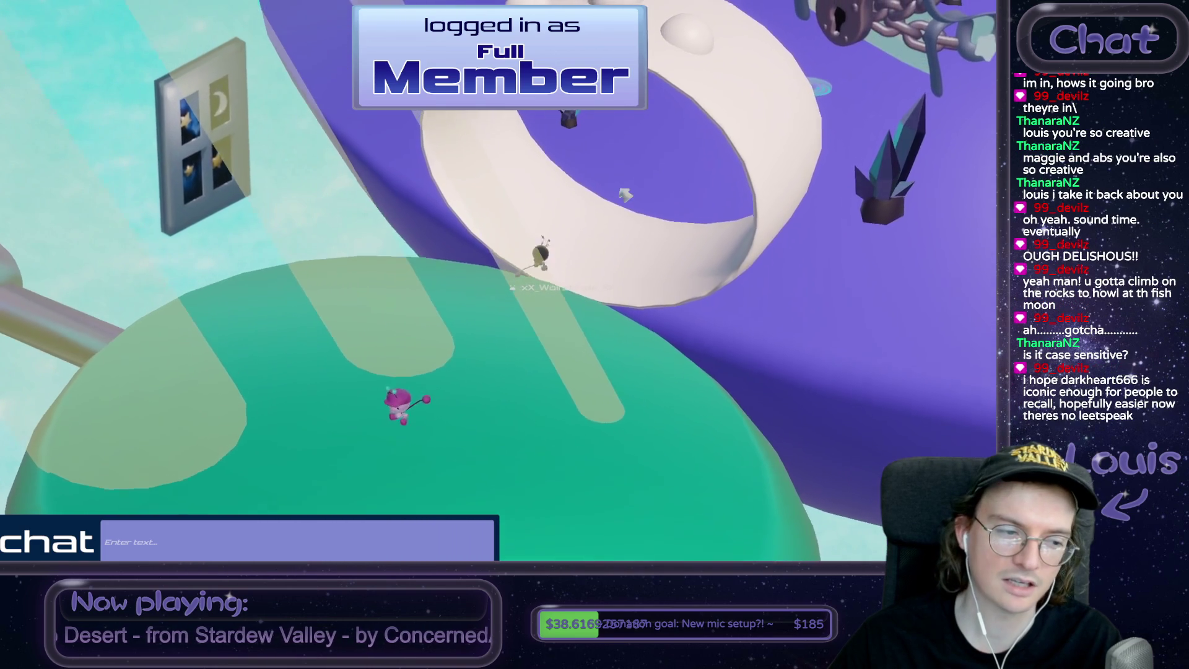
Follow the white ring around and cross the platform into the blue portal
key("w")
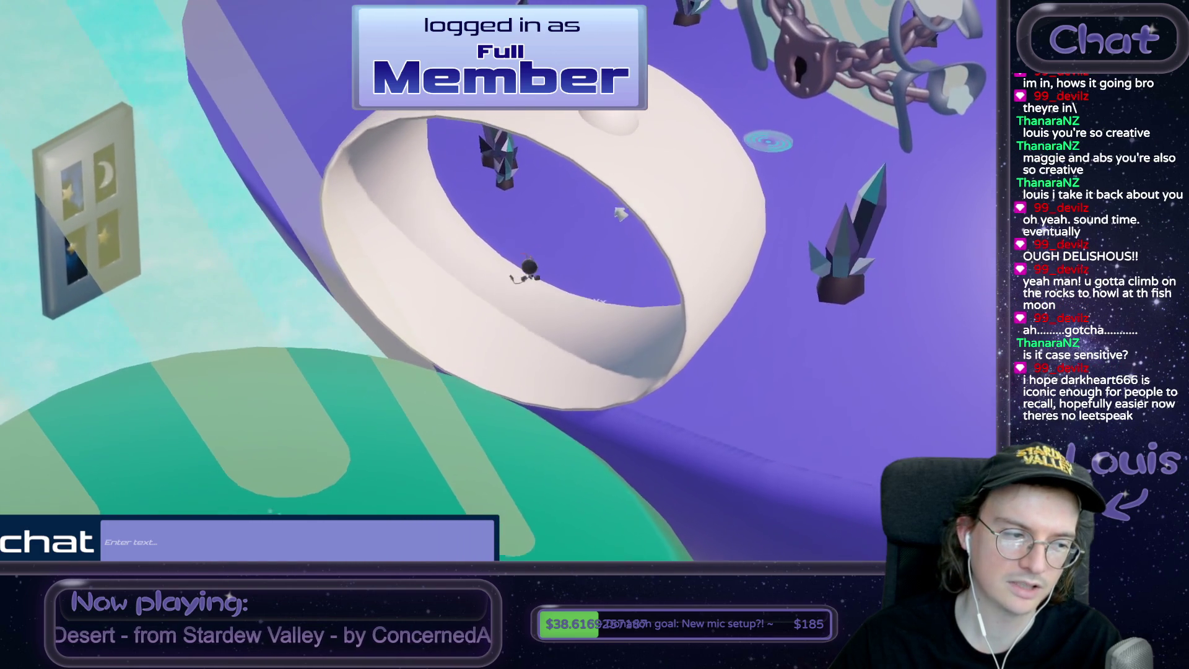
key("w")
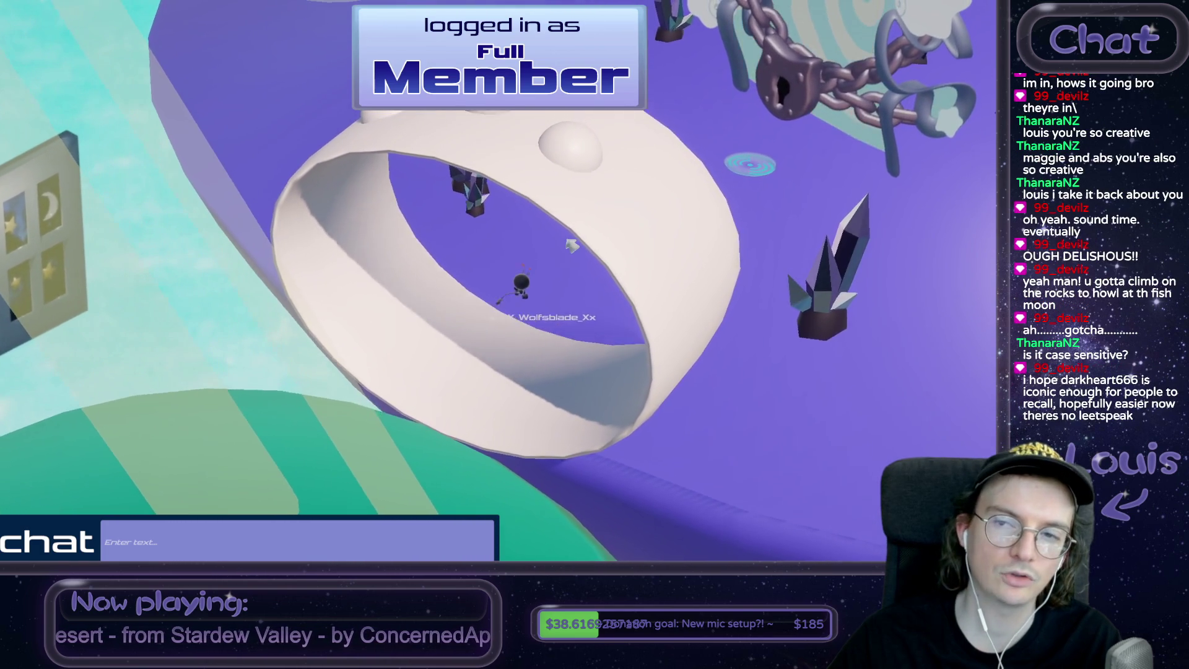
key("w")
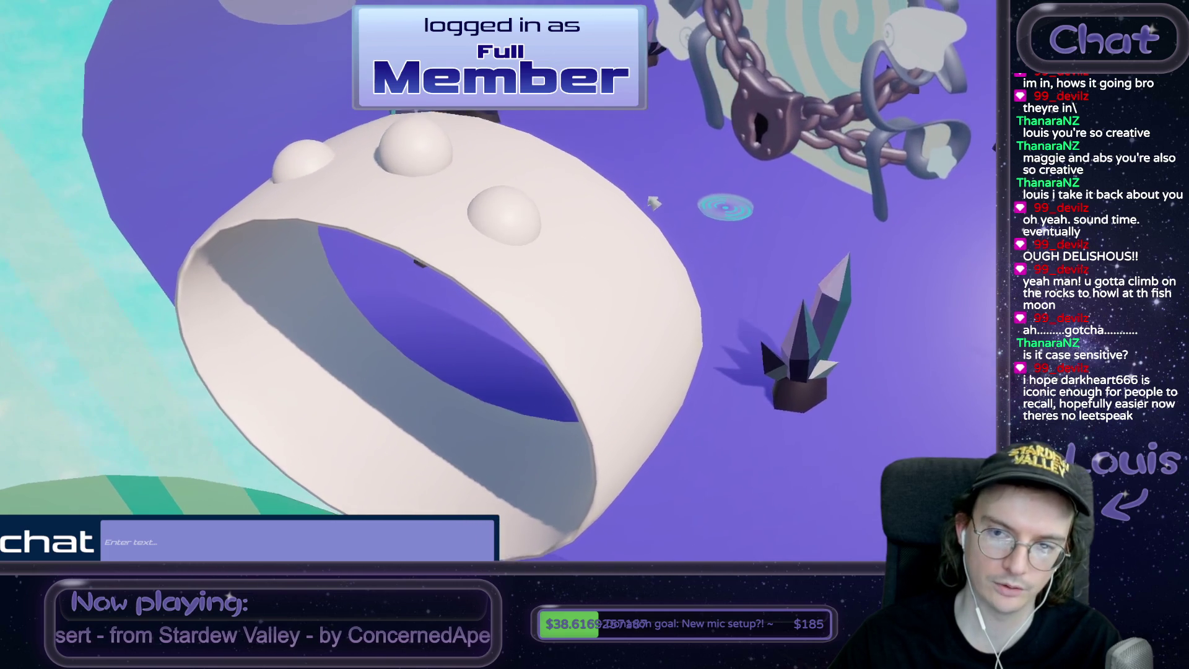
key("w")
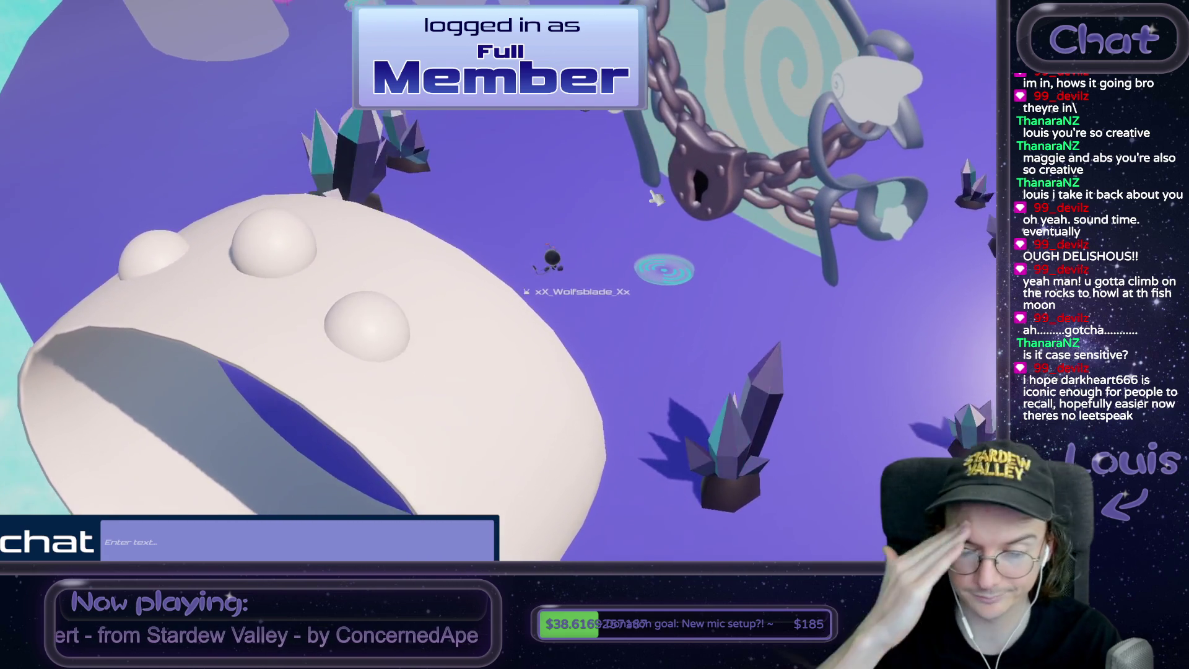
key("w")
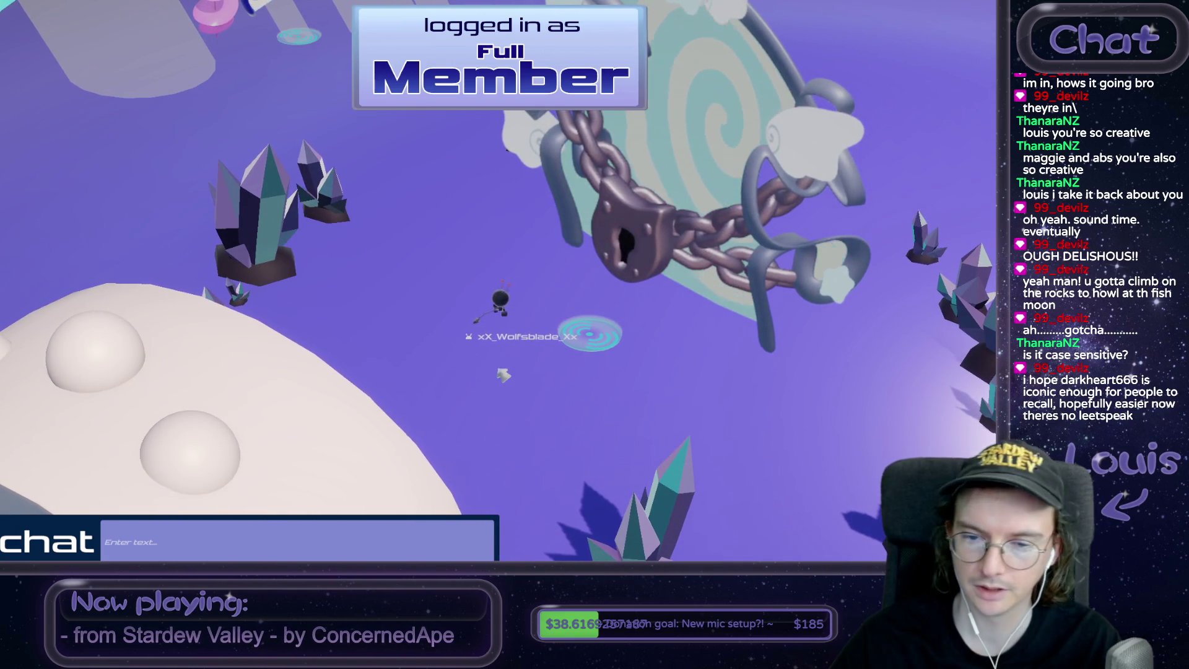
key("d")
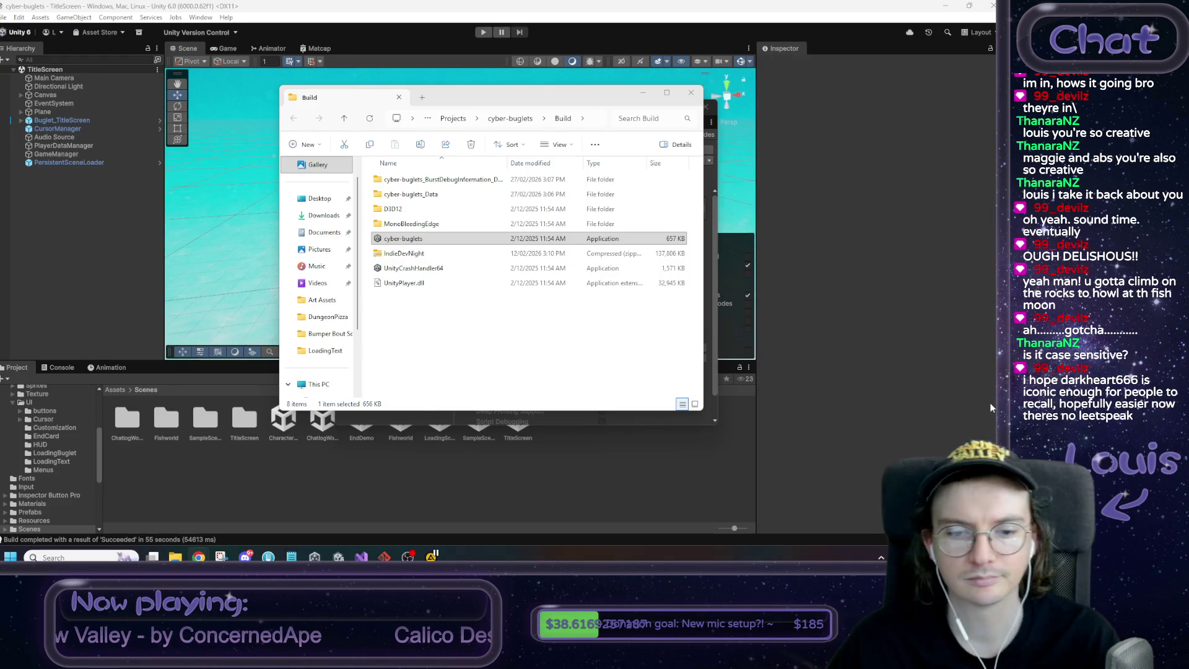
Close the Build folder and Build Profiles windows and bring up the dev checklist notes
left_click(691, 92)
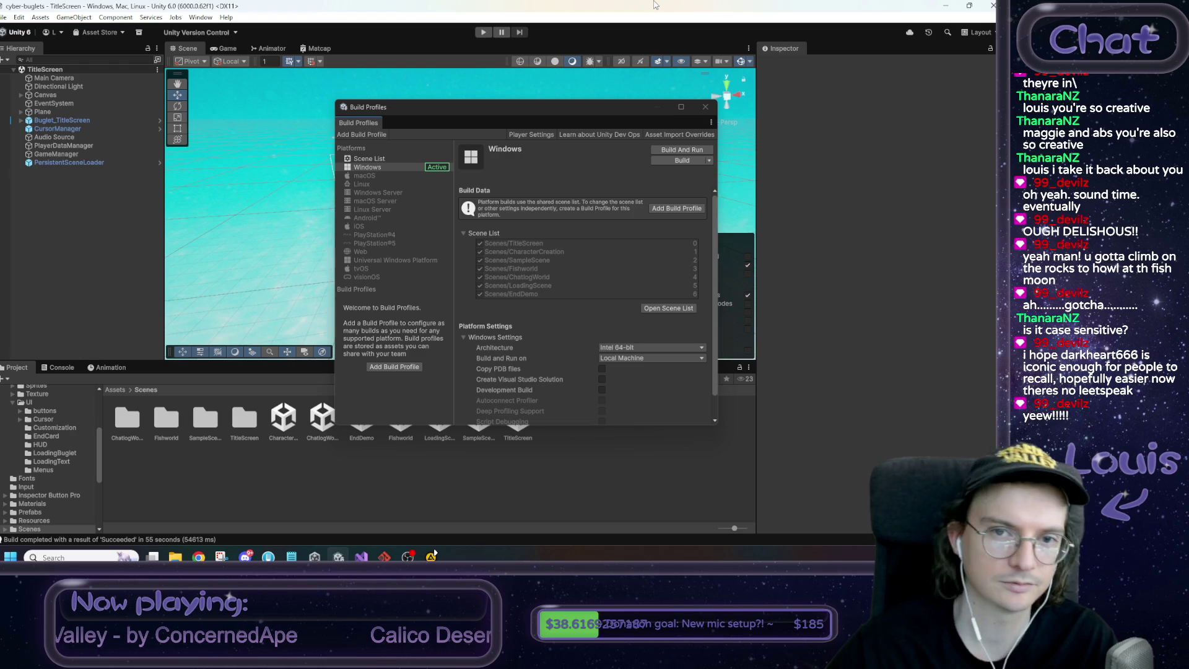
left_click(705, 107)
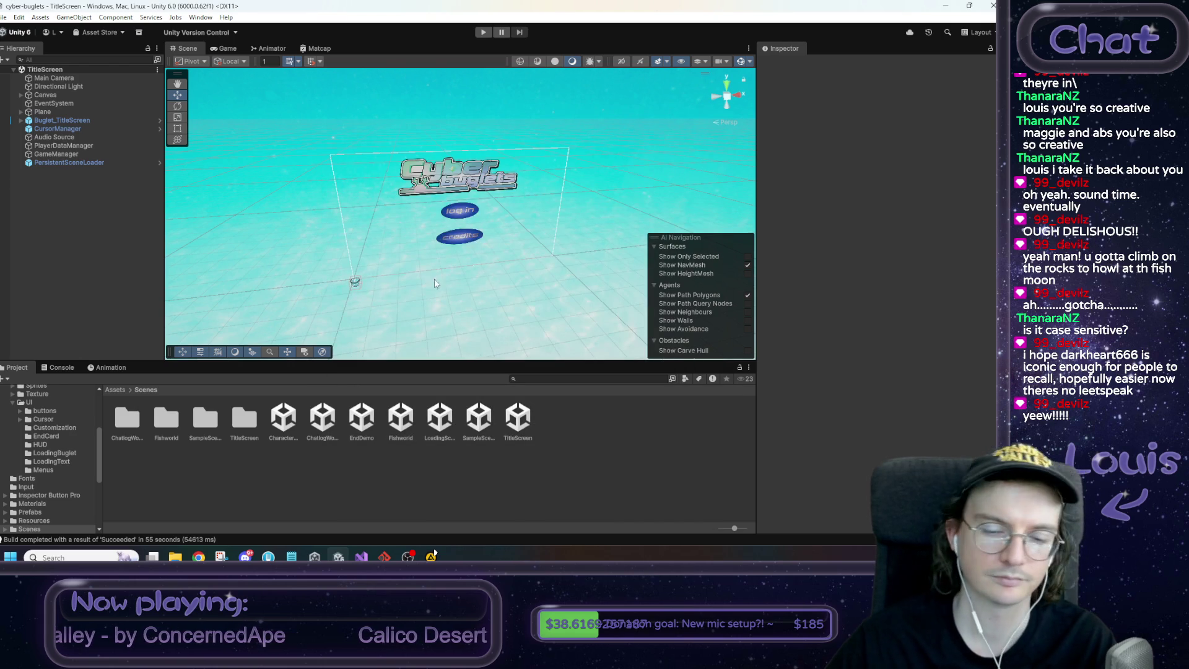
left_click(294, 557)
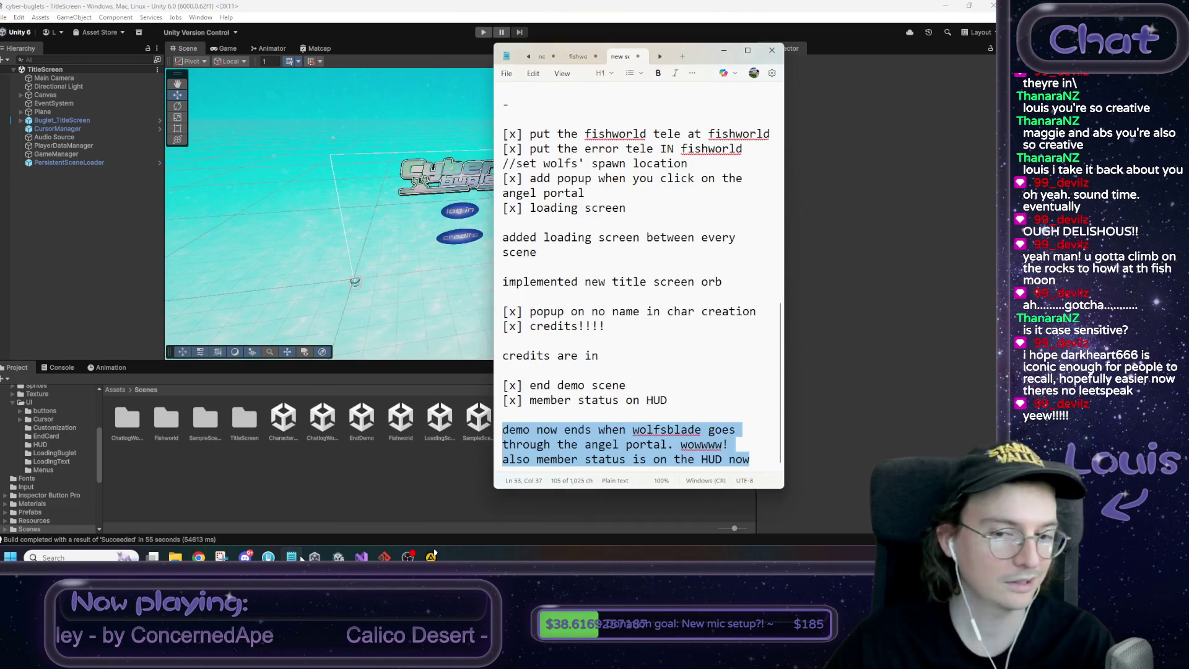
left_click(503, 281)
Scroll the notes, then bring Unity forward and orbit slightly around the TitleScreen canvas
scroll(638, 278, "up", 5)
scroll(638, 279, "down", 5)
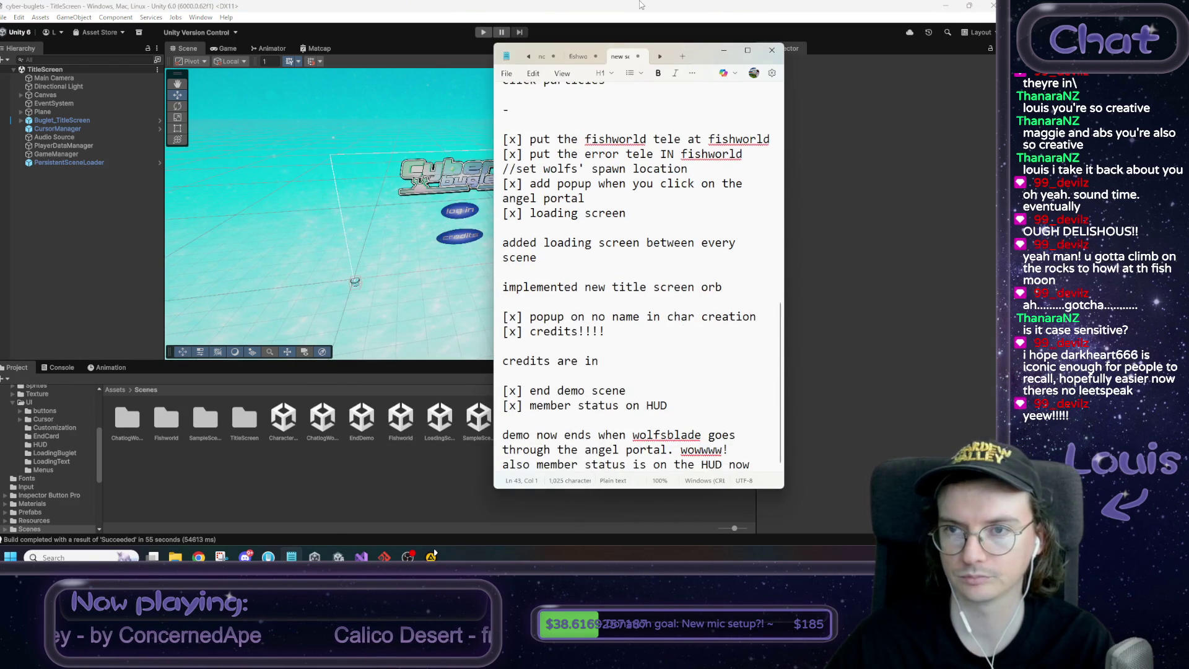
left_click(641, 5)
left_click_drag(483, 284, 468, 261)
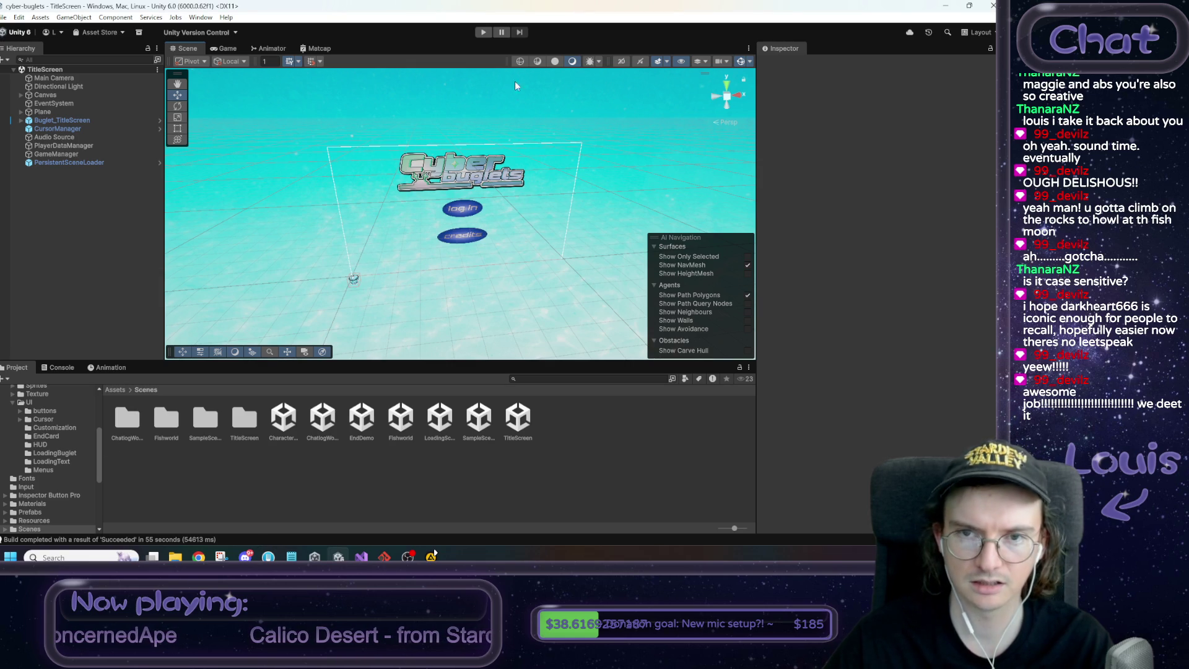
left_click(53, 137)
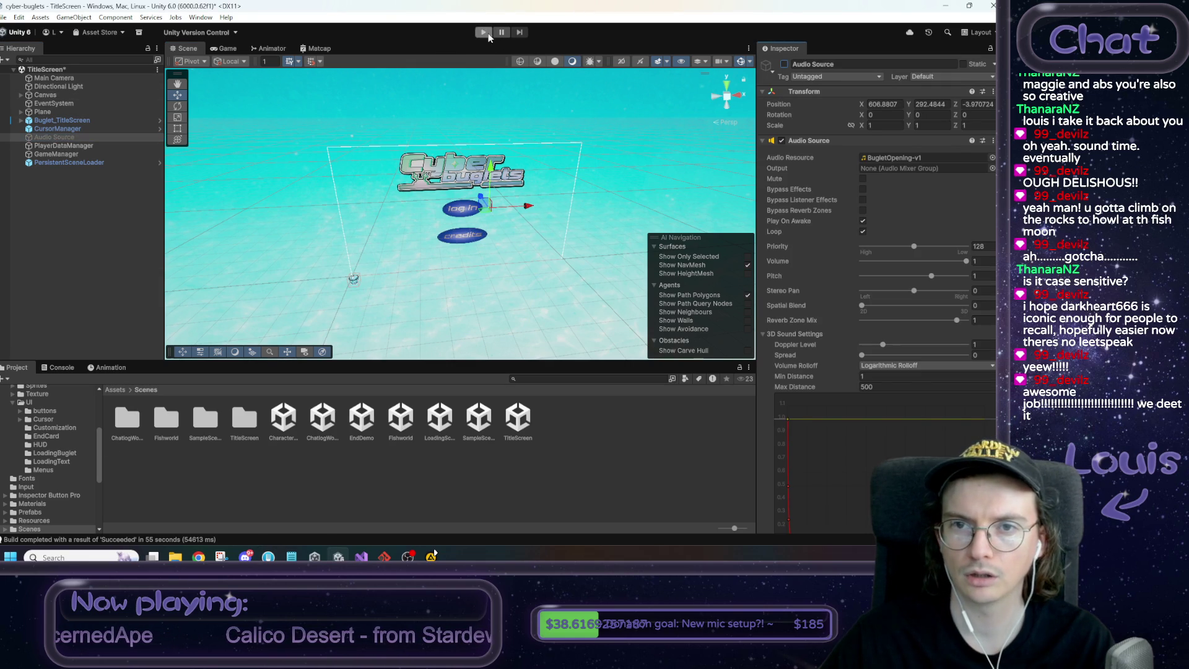
left_click(483, 32)
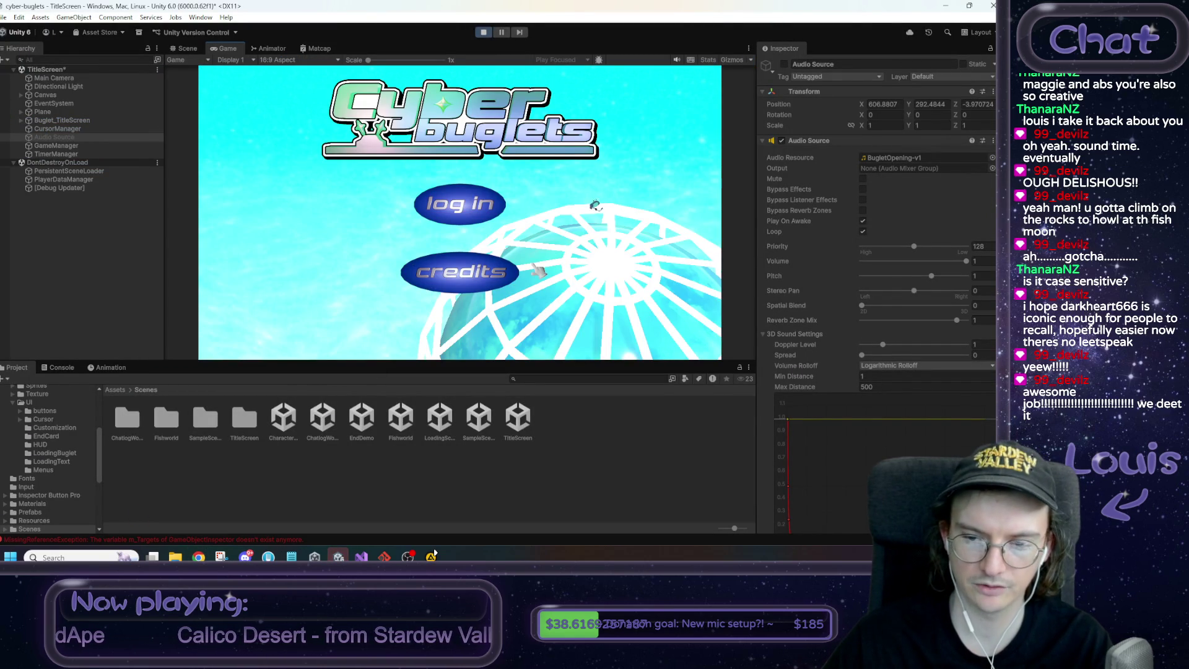
left_click(459, 282)
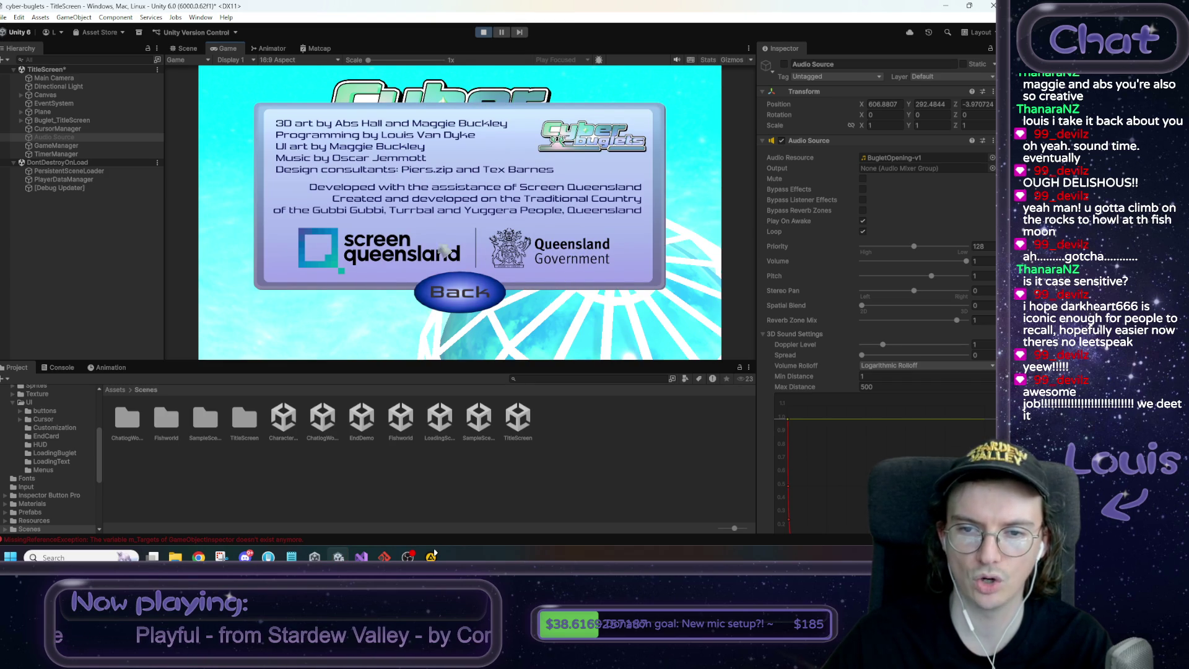
left_click(452, 298)
left_click(484, 33)
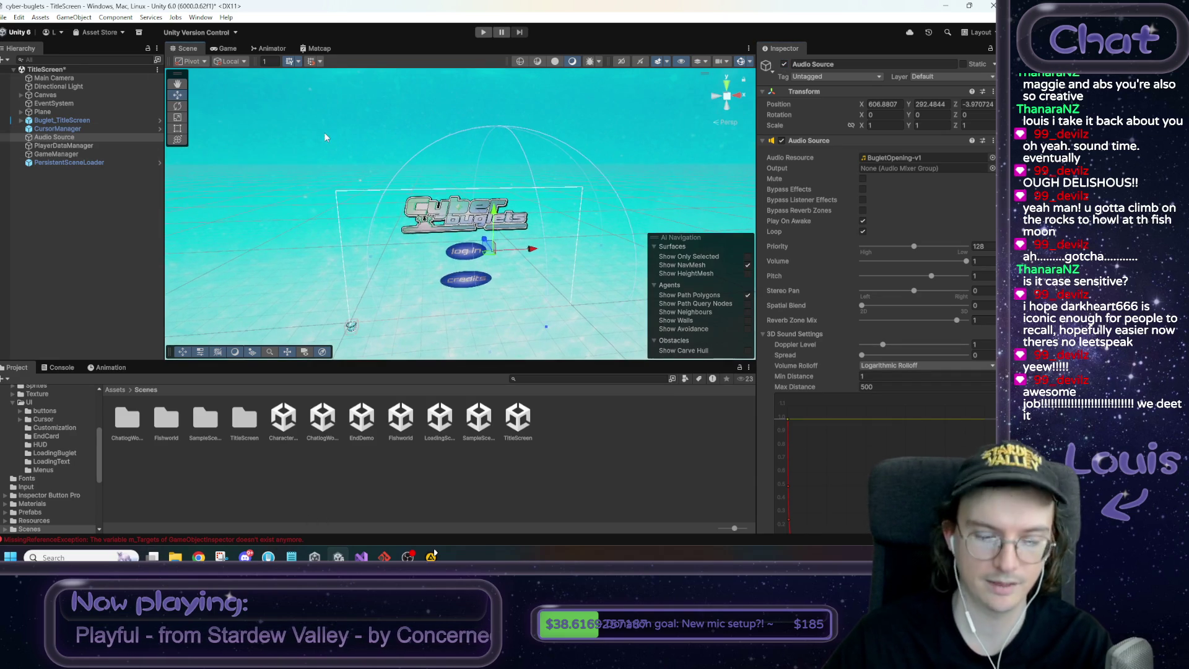
Build the Windows version from Build Profiles into the Build folder, continuing past the Missing Project ID prompt
left_click(4, 17)
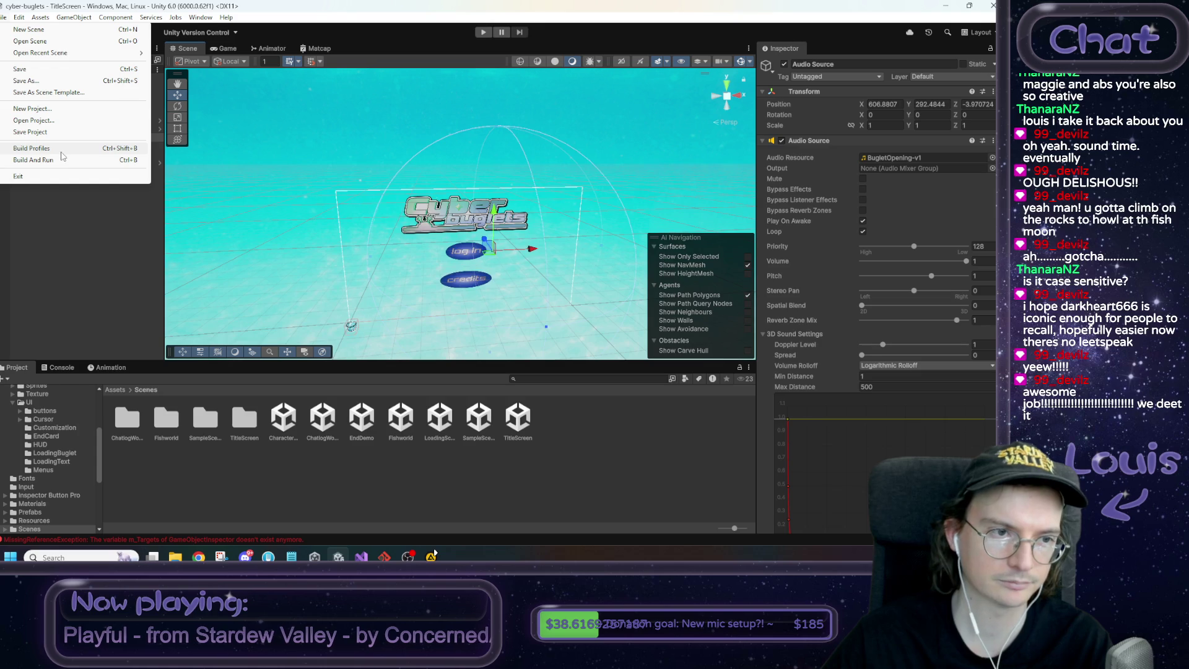
left_click(62, 156)
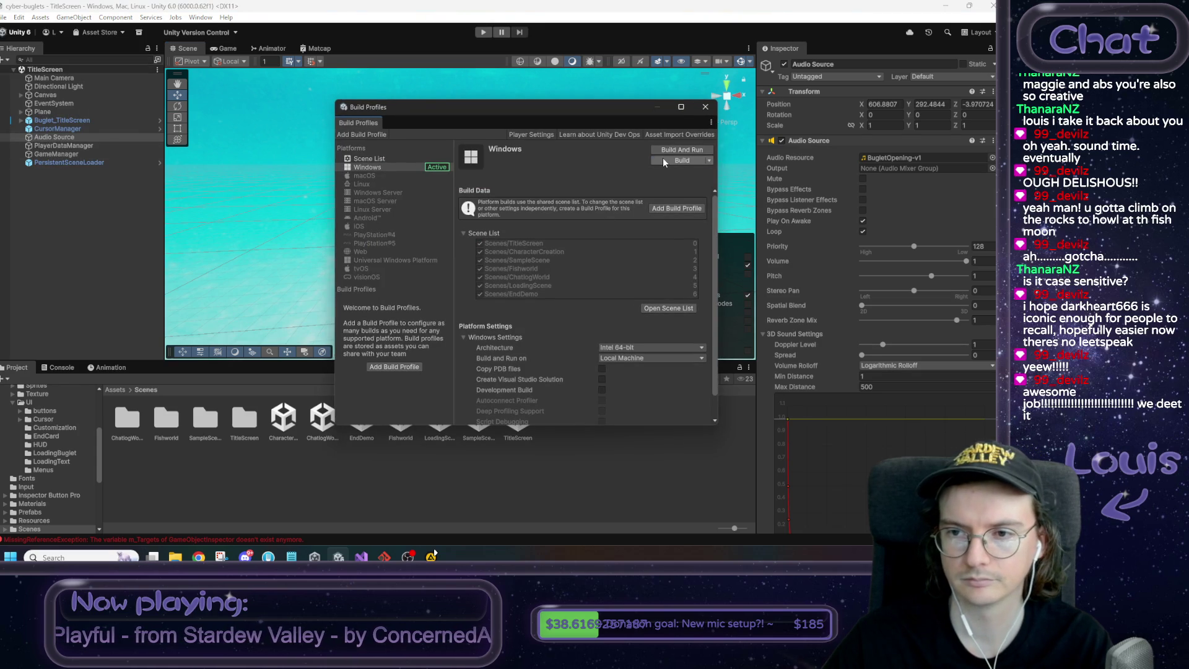
left_click(663, 161)
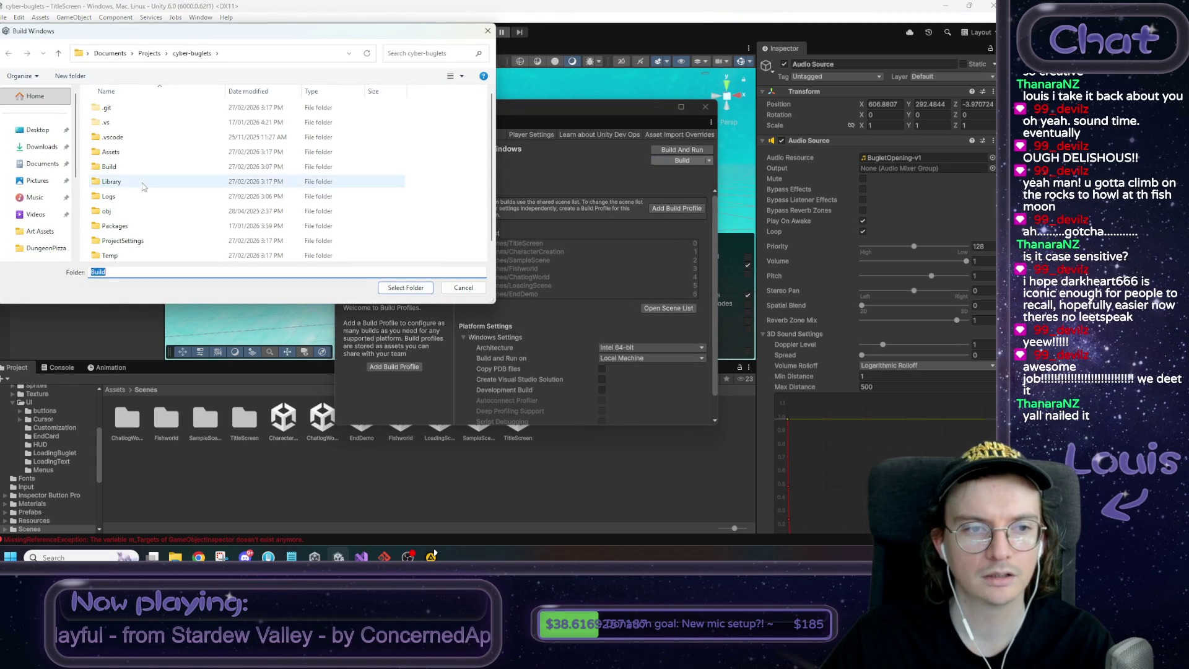
left_click(124, 167)
left_click(407, 288)
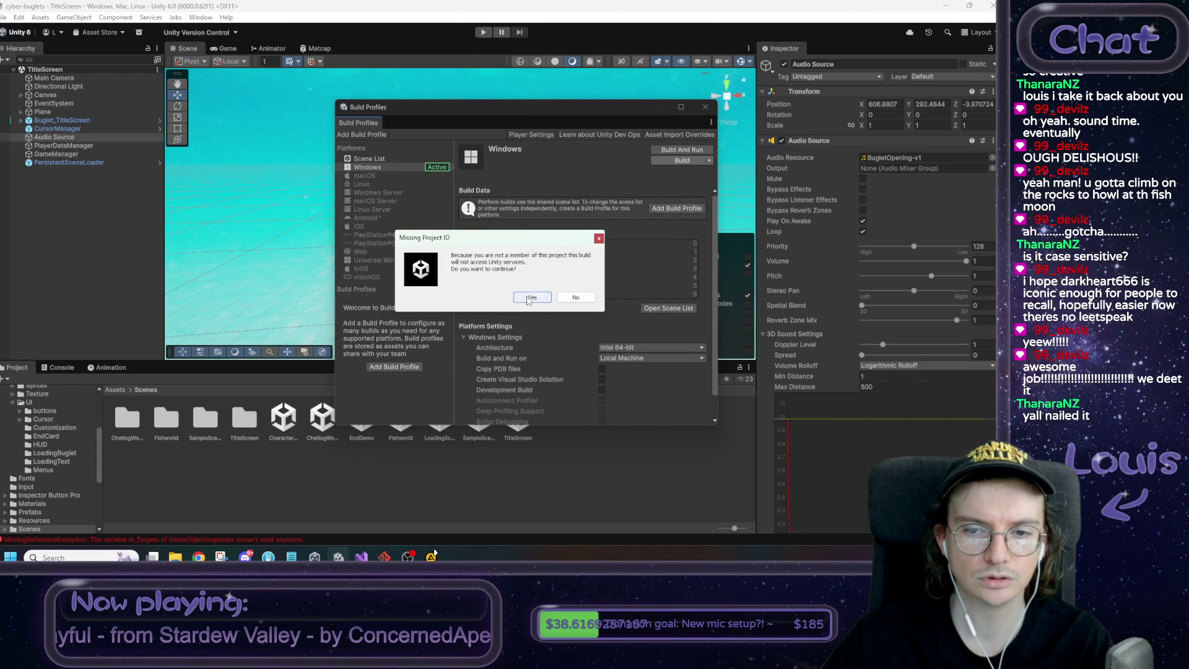
left_click(530, 298)
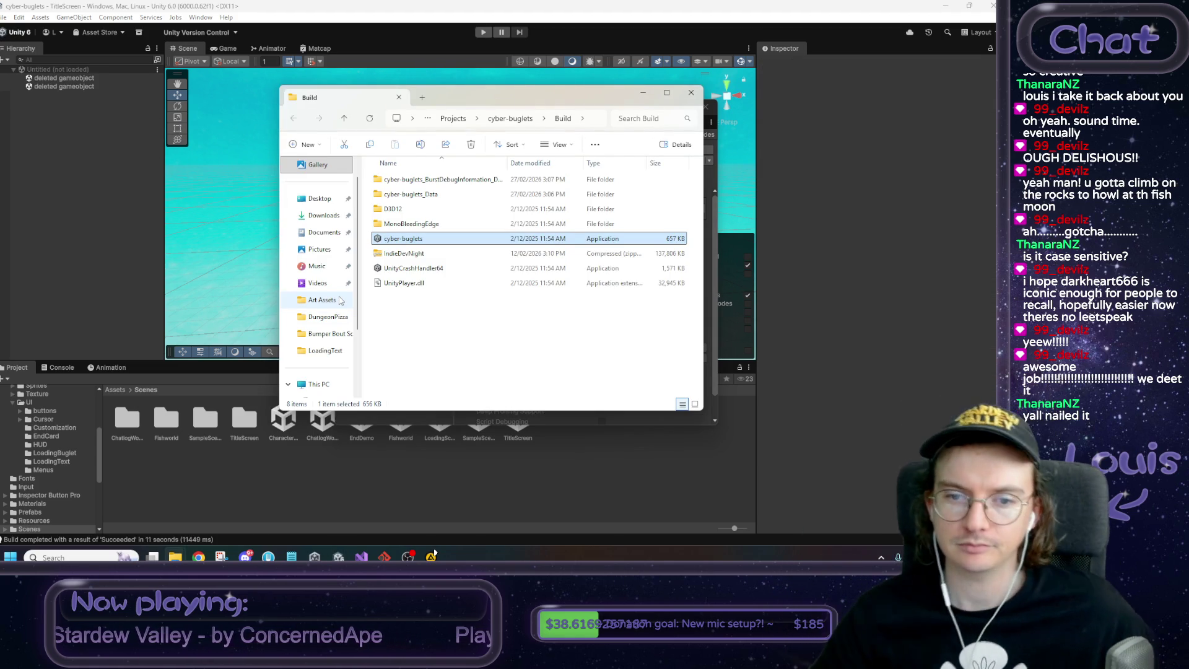
Delete the old IndieDevNight zip and select all the remaining build files
left_click(412, 259)
key("Delete")
mouse_move(418, 286)
left_mouse_down()
mouse_move(428, 157)
mouse_move(424, 182)
left_mouse_up()
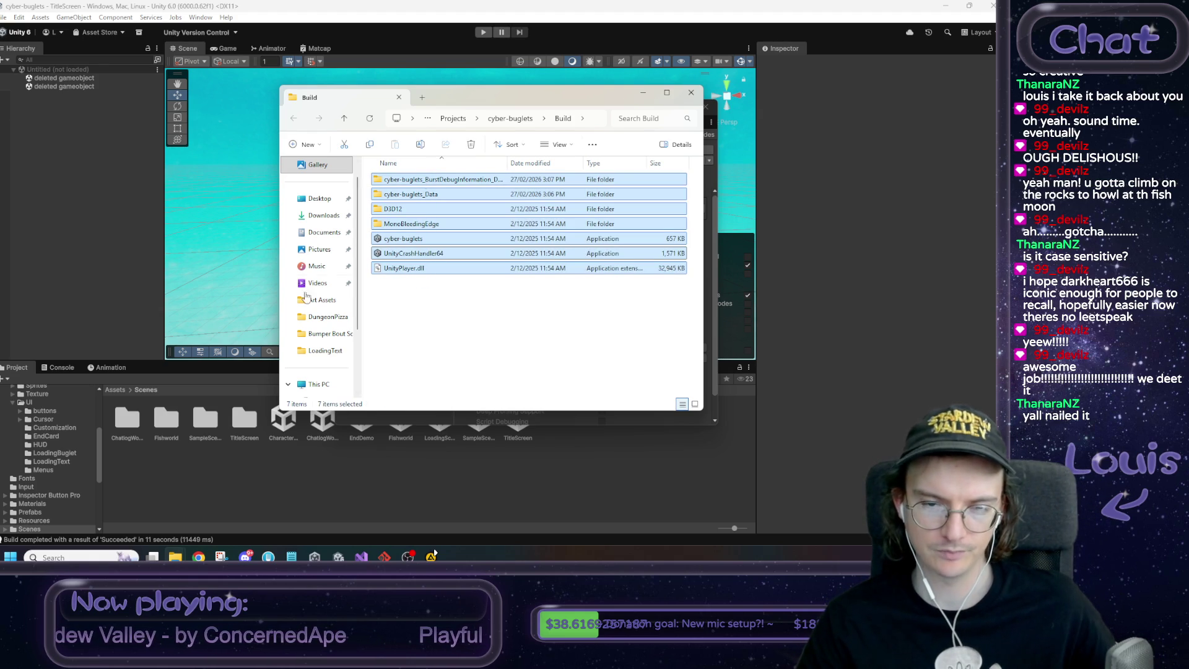
Move the Build Profiles window out of the way and then back up near the top
left_click(451, 5)
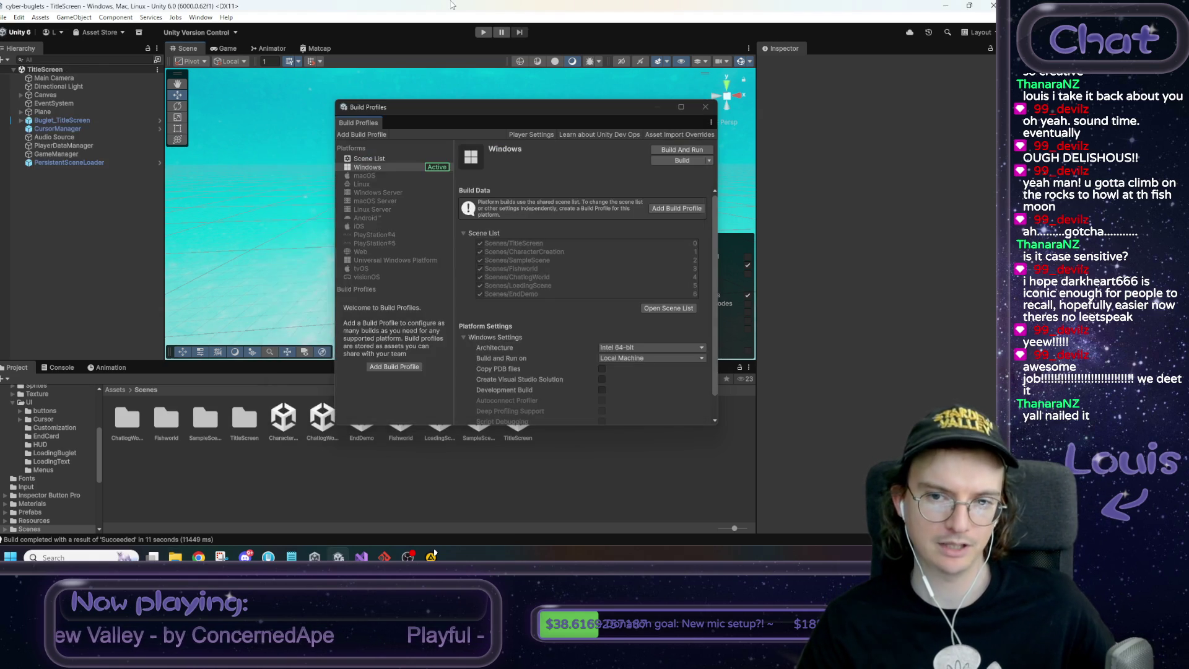
mouse_move(695, 120)
left_mouse_down()
mouse_move(791, 290)
mouse_move(865, 305)
left_mouse_up()
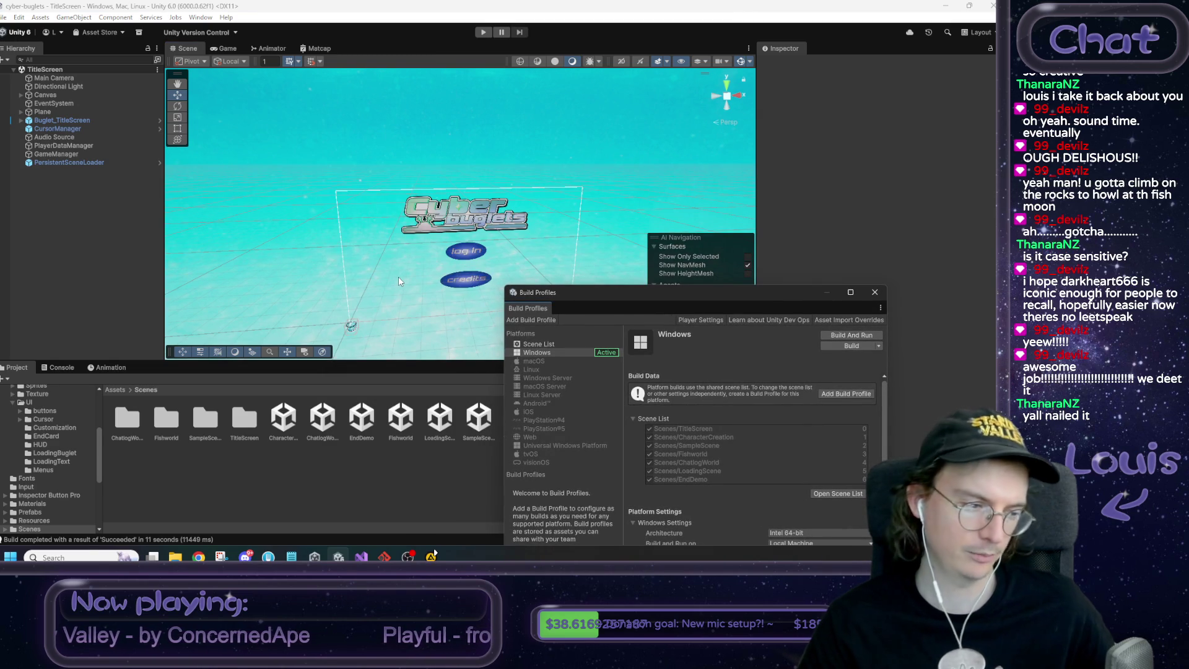
mouse_move(708, 303)
left_mouse_down()
mouse_move(705, 251)
mouse_move(664, 149)
mouse_move(559, 123)
mouse_move(563, 96)
left_mouse_up()
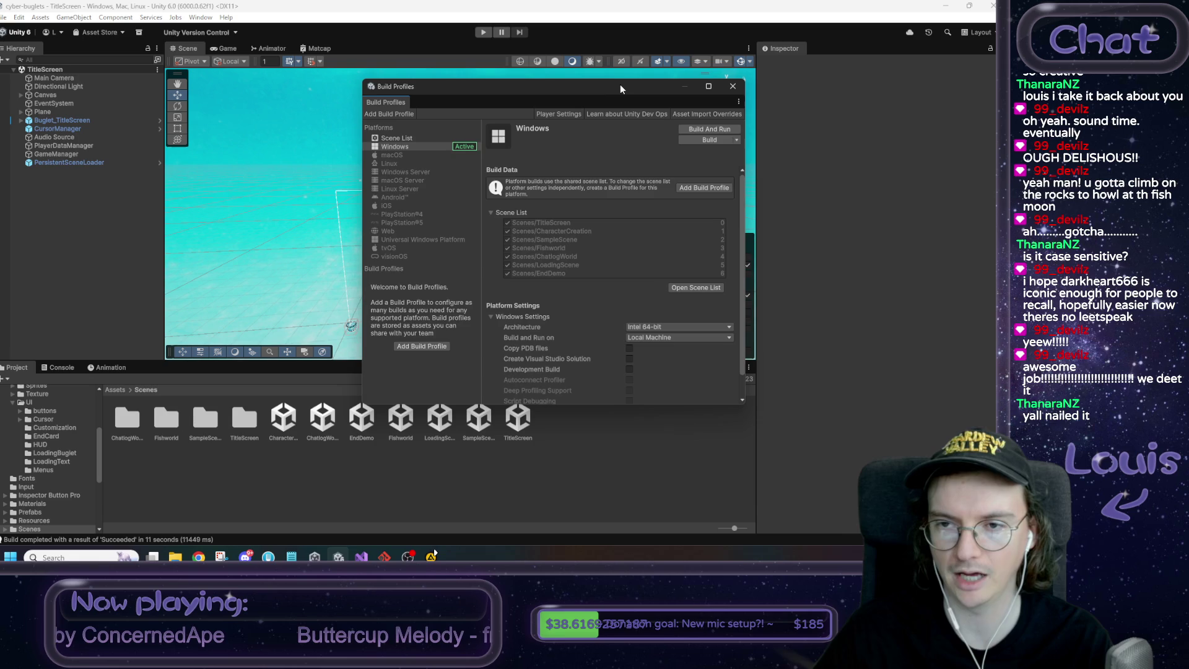
left_click_drag(620, 88, 621, 83)
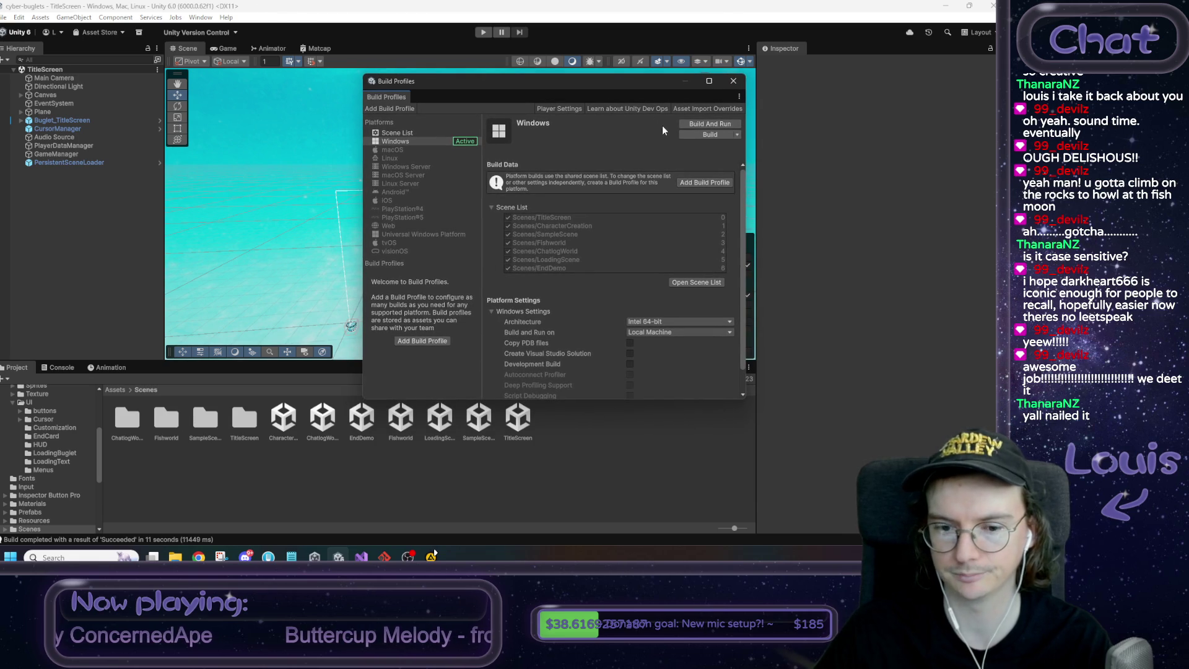
Compress the selected build files in the Build folder into a ZIP archive
mouse_move(175, 554)
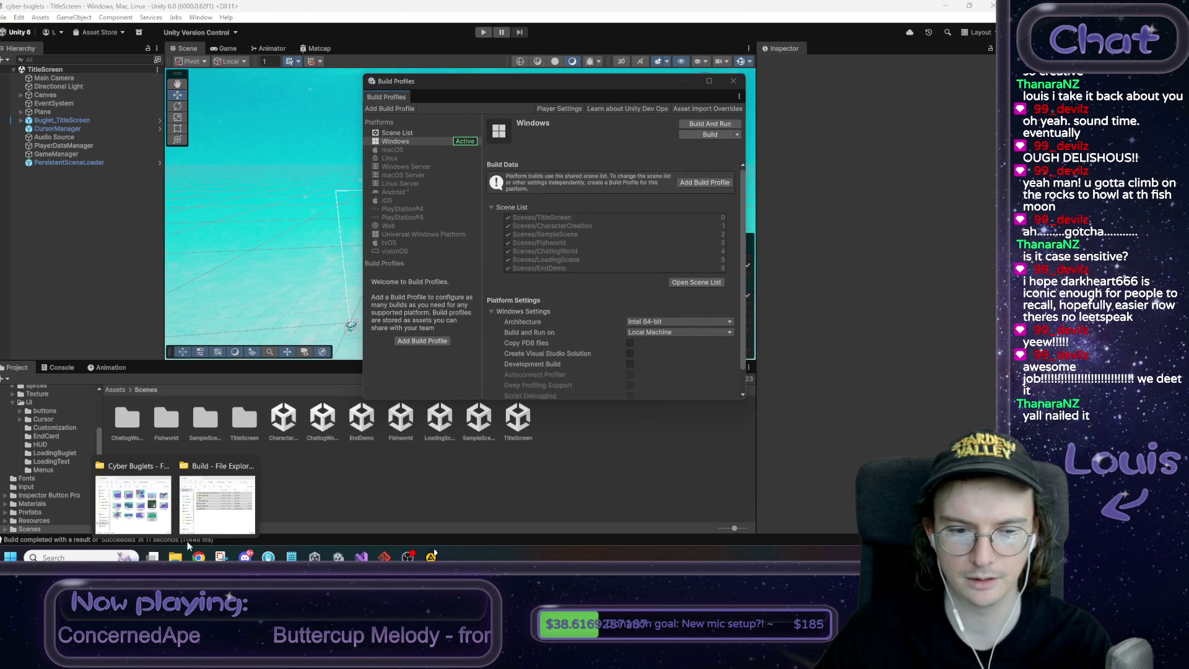
left_click(221, 514)
right_click(425, 268)
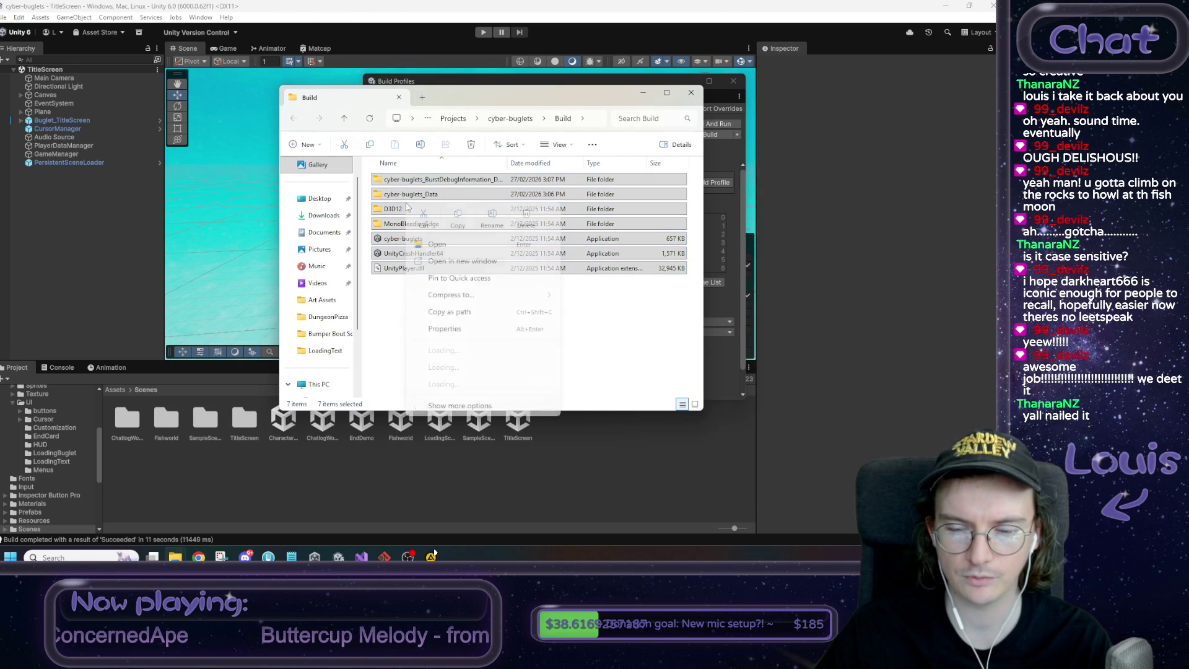
mouse_move(471, 294)
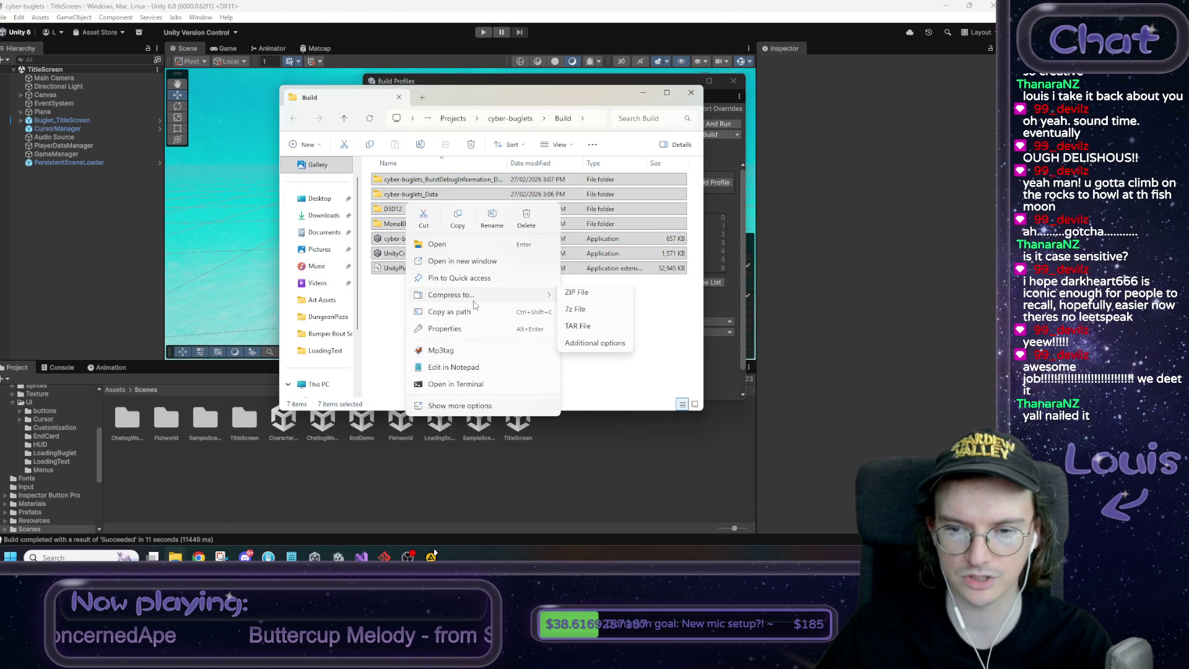
left_click(584, 295)
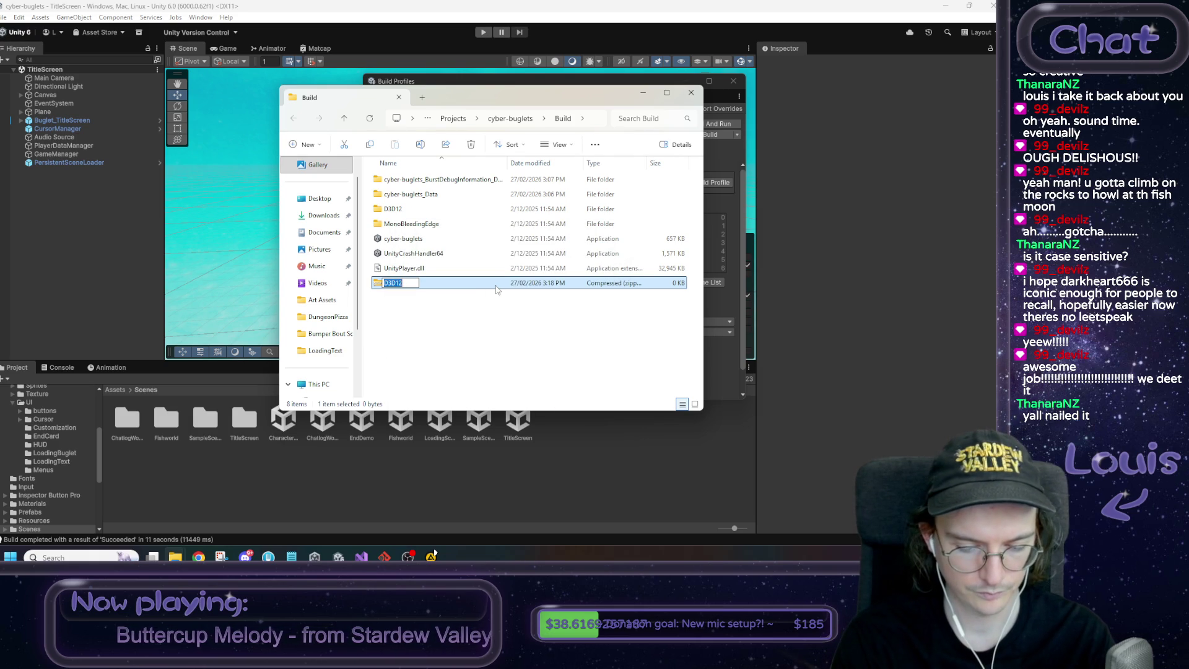
Name the new archive CyberBugletsPrototypeMilestone and clear the folder selection
type("Proto")
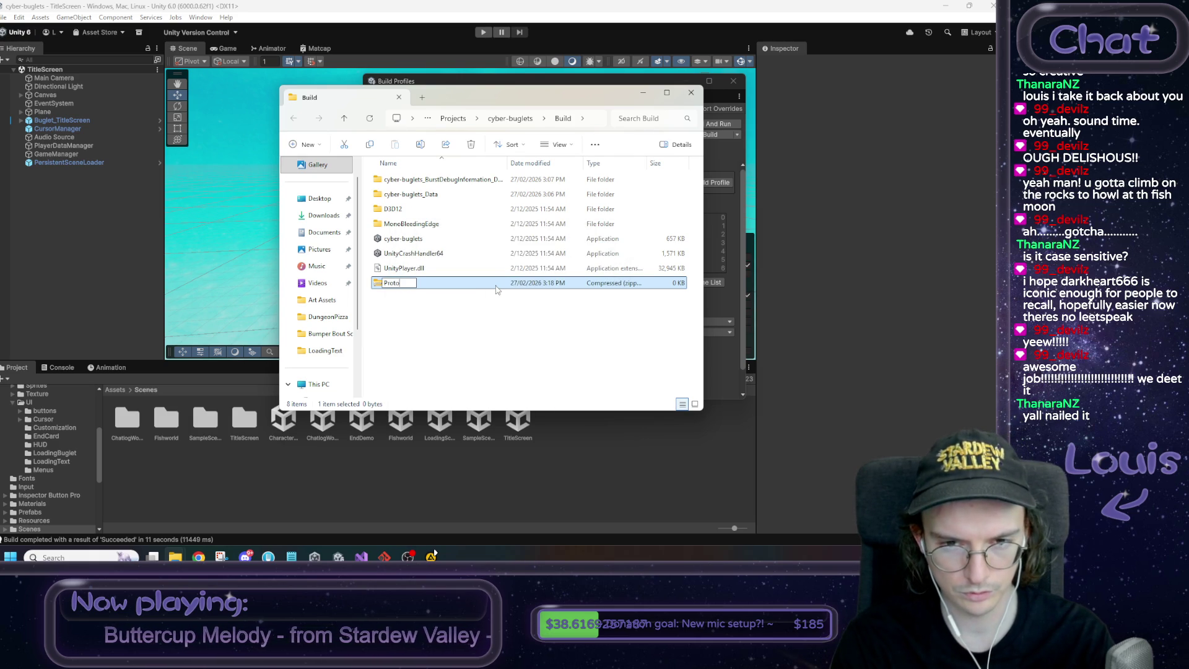
type("typeMilestone")
key("Home")
type("CyberBuglets")
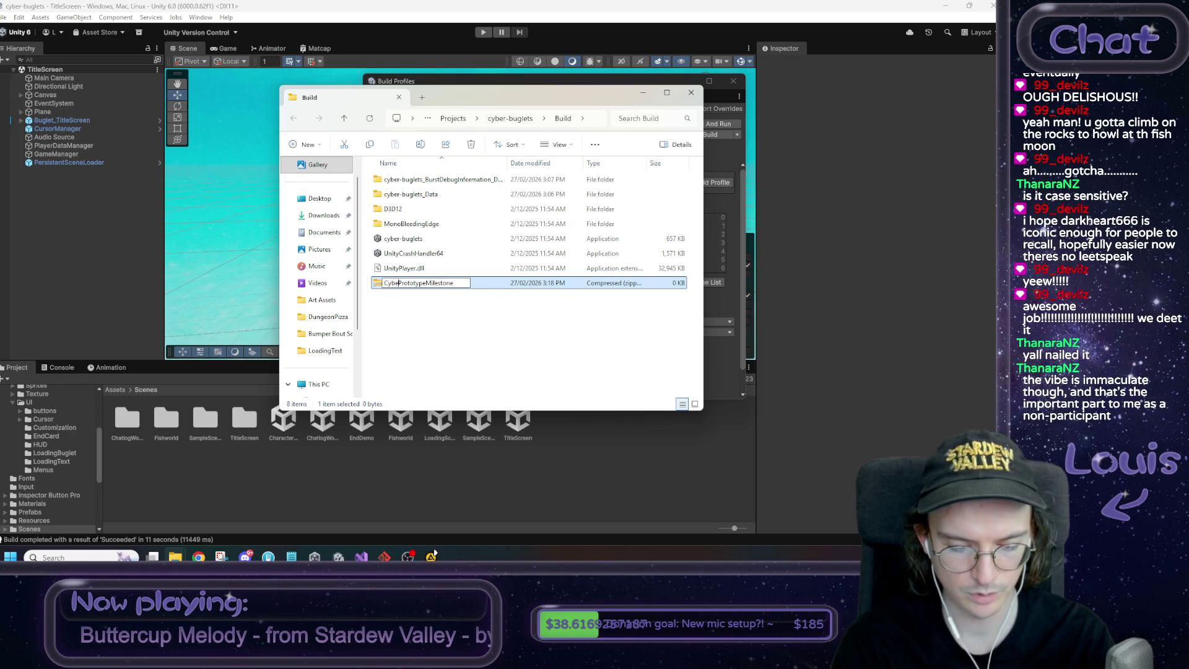
key("Return")
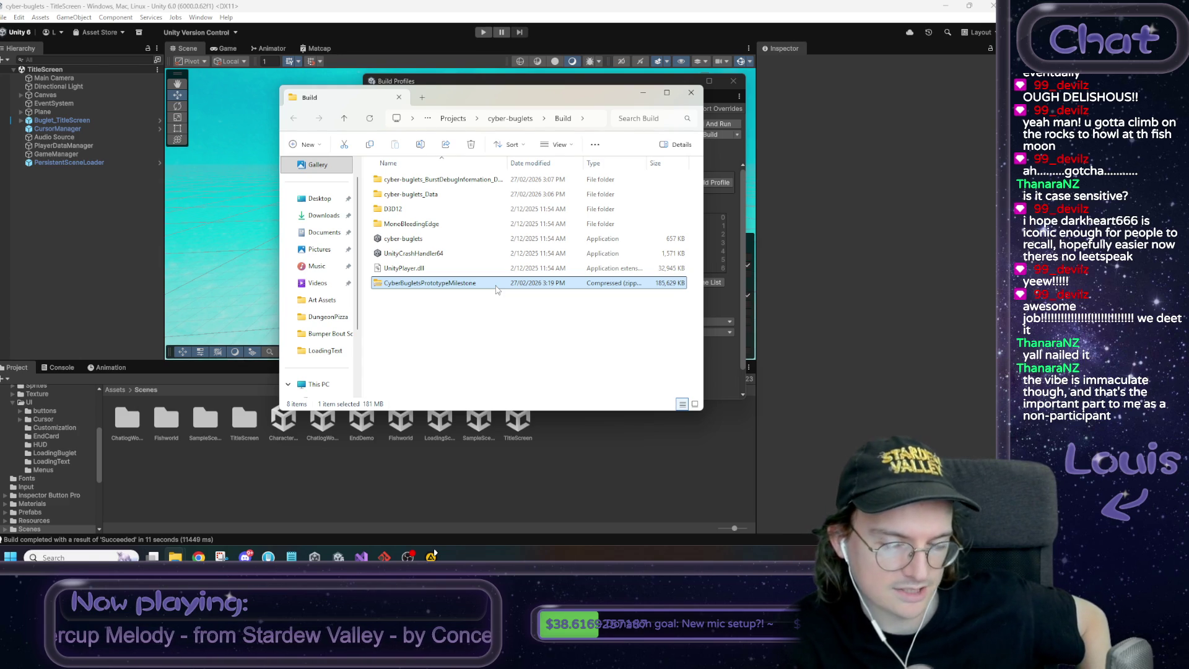
left_click(492, 325)
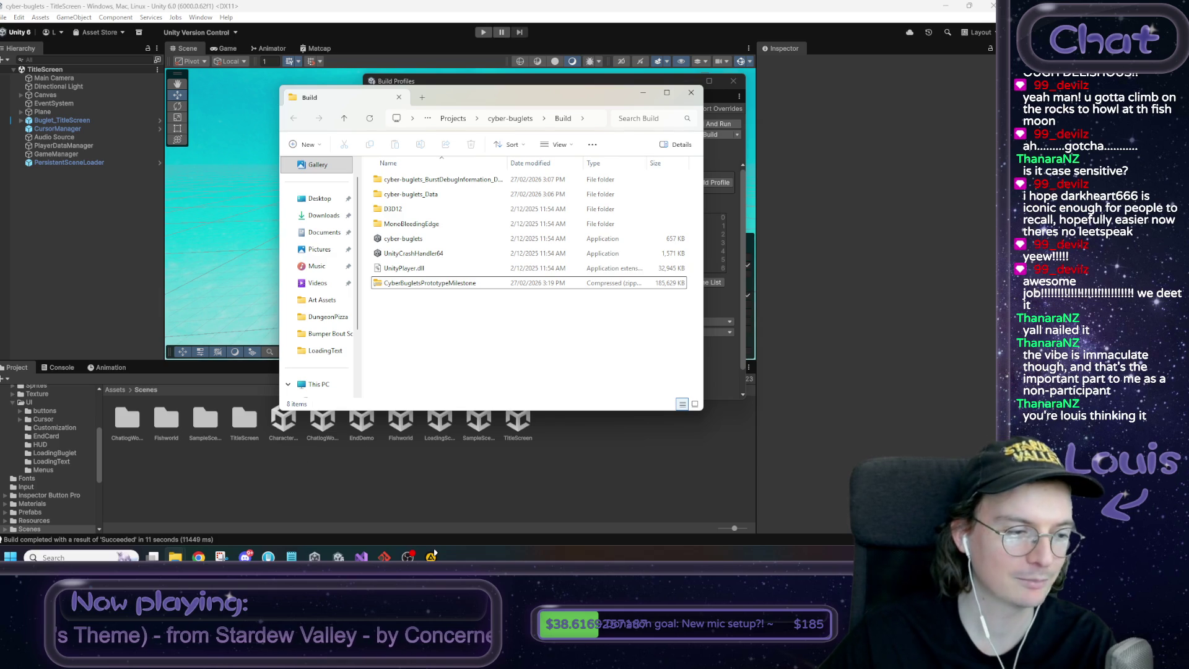
Close the Explorer Build folder window and the Build Profiles window to return to the TitleScreen scene
left_click(689, 92)
left_click(735, 82)
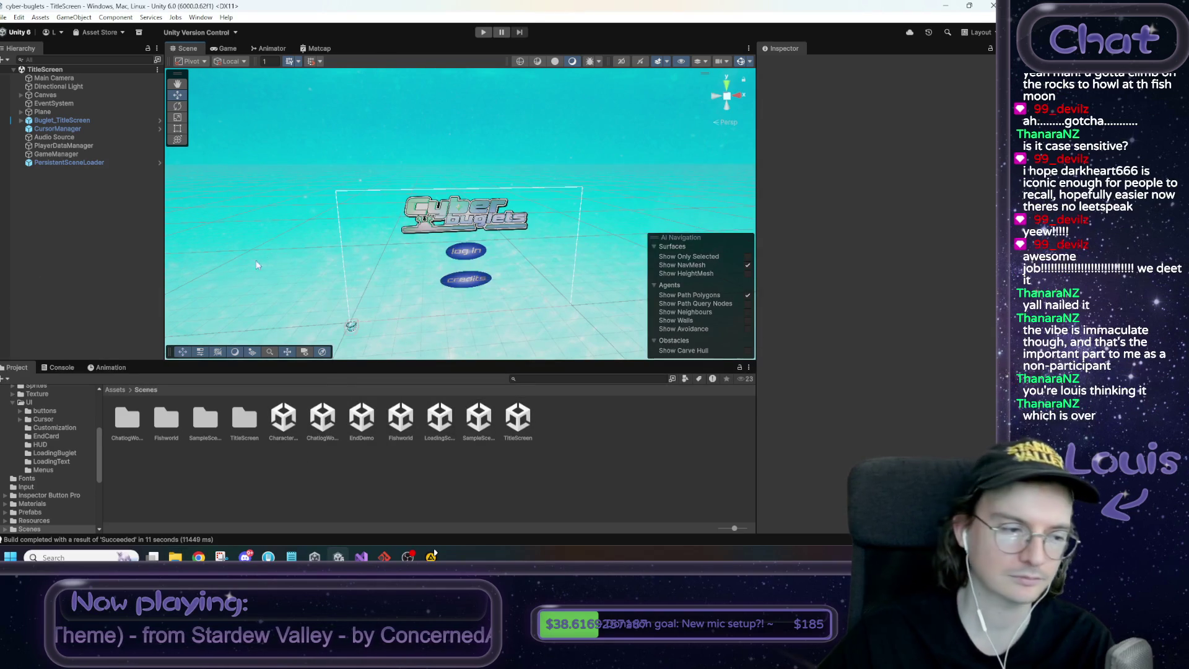